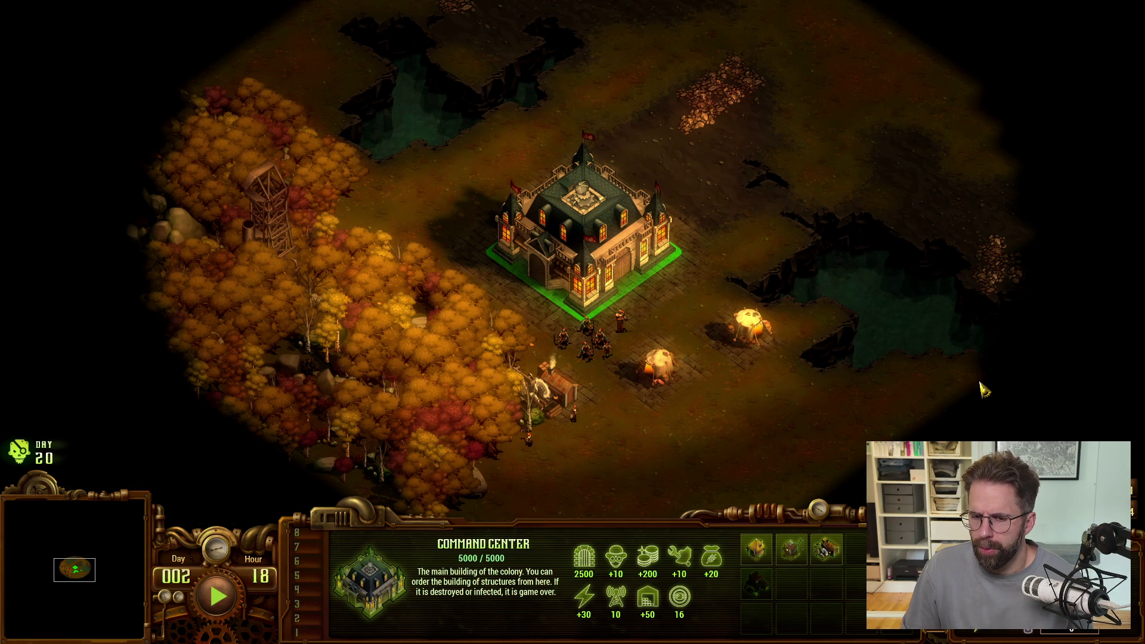
Close the YouTube browser window and switch back to the ProjectTwo Unreal Editor project
{"action": "key", "text": "alt+Tab"}
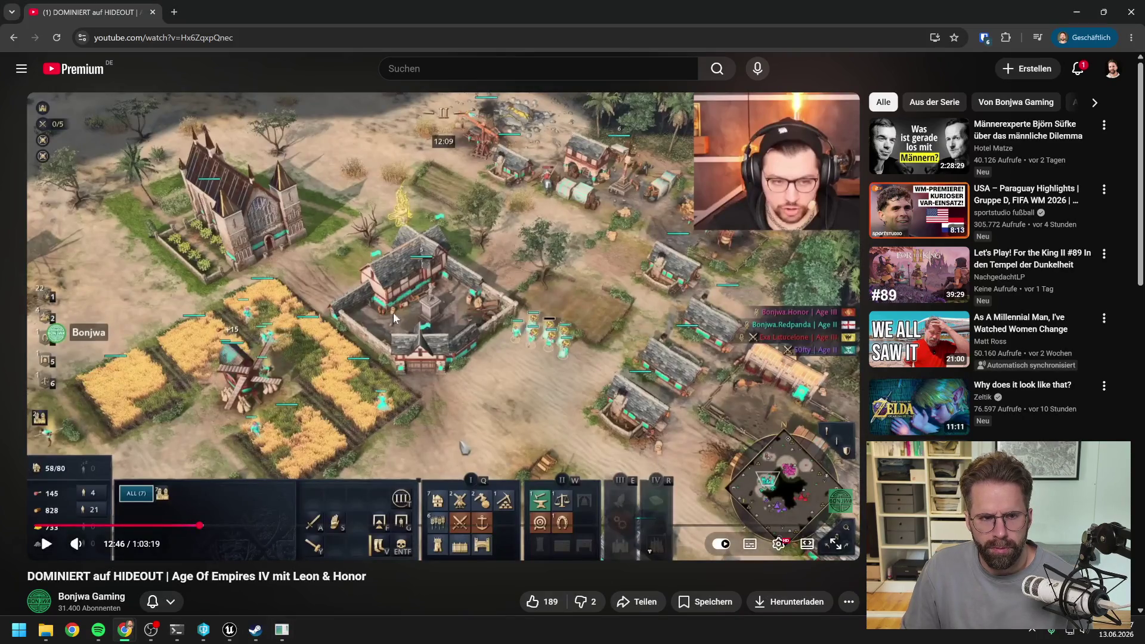
{"action": "left_click", "coordinate": [1131, 12]}
{"action": "key", "text": "alt+Tab"}
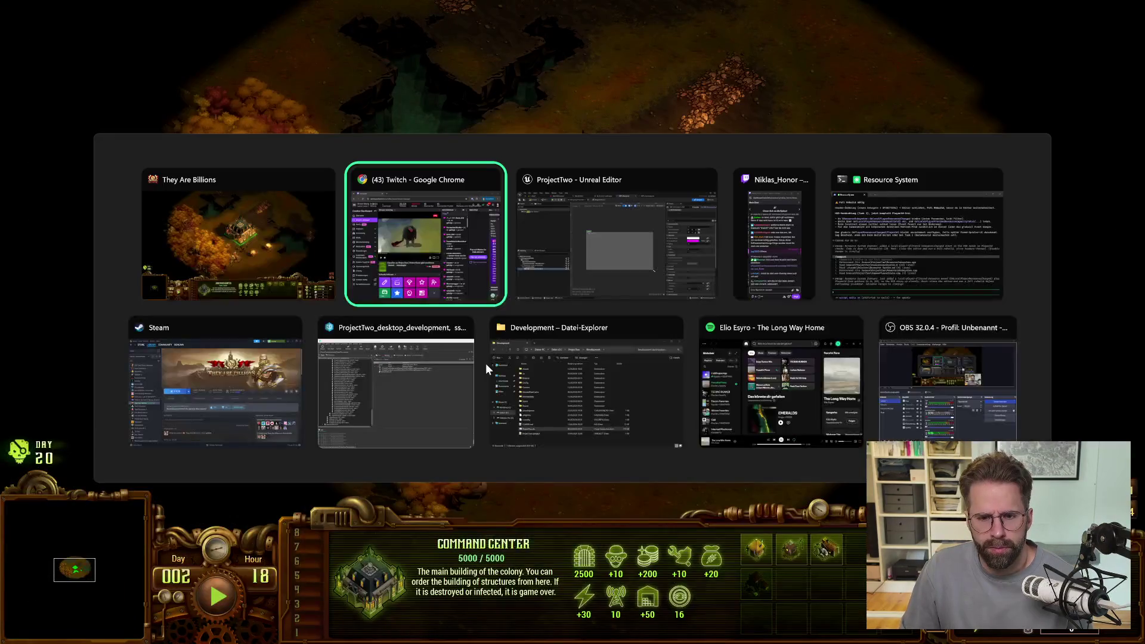
{"action": "key", "text": "alt+Tab"}
{"action": "key", "text": "Tab"}
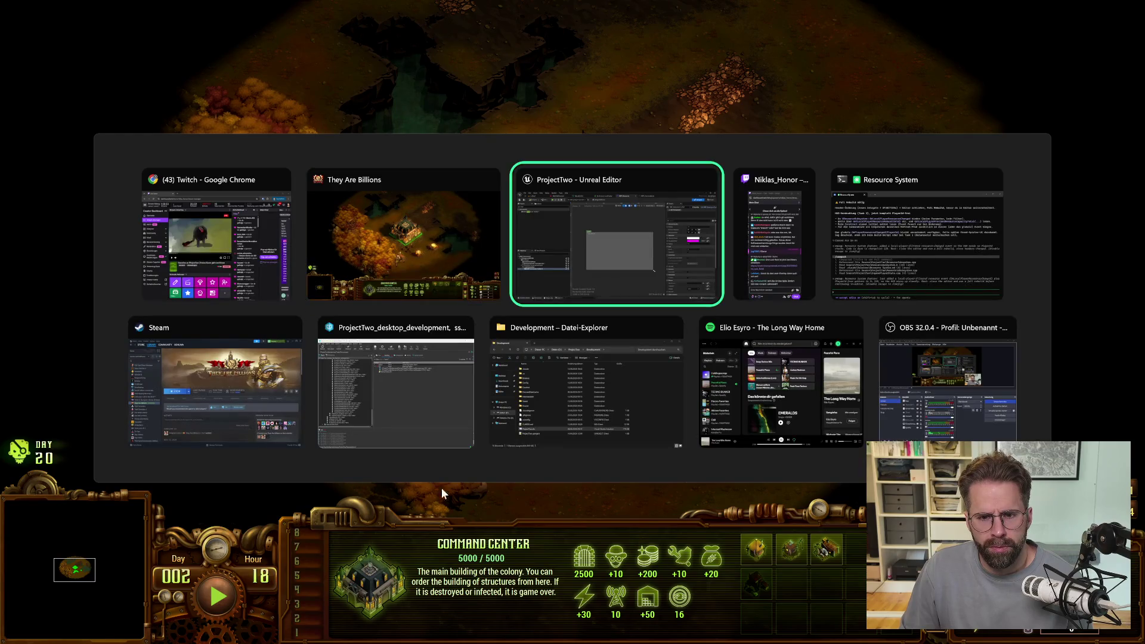
{"action": "left_click", "coordinate": [163, 492]}
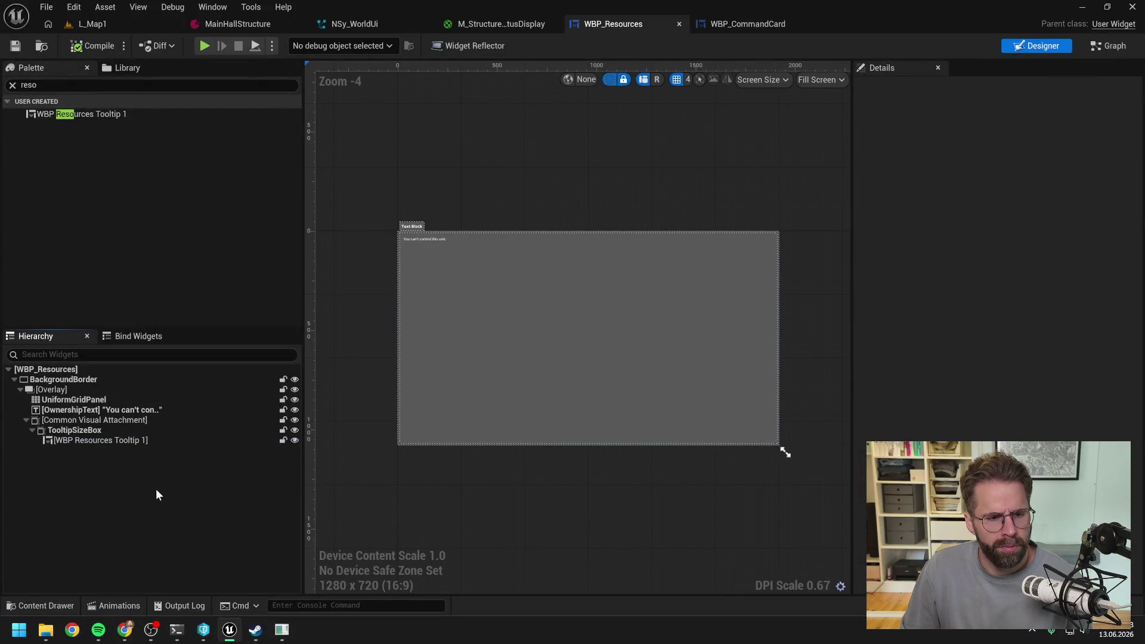
Select the UniformGridPanel in the Hierarchy and reposition the designer preview
{"action": "left_click", "coordinate": [77, 402]}
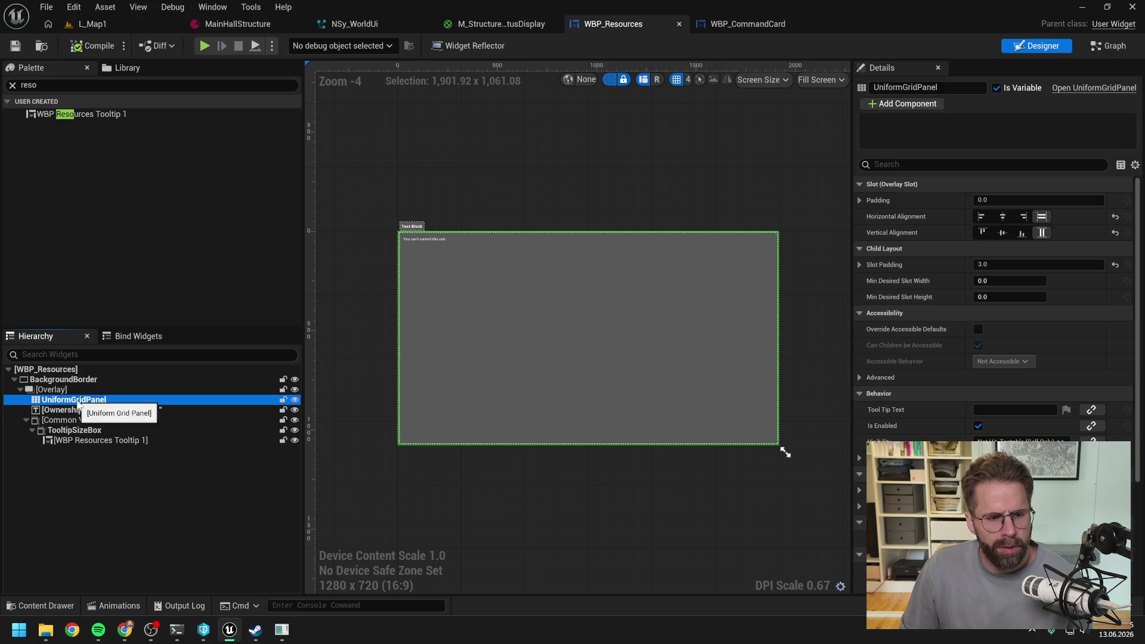
{"action": "scroll", "coordinate": [475, 265], "scroll_direction": "up", "scroll_amount": 1}
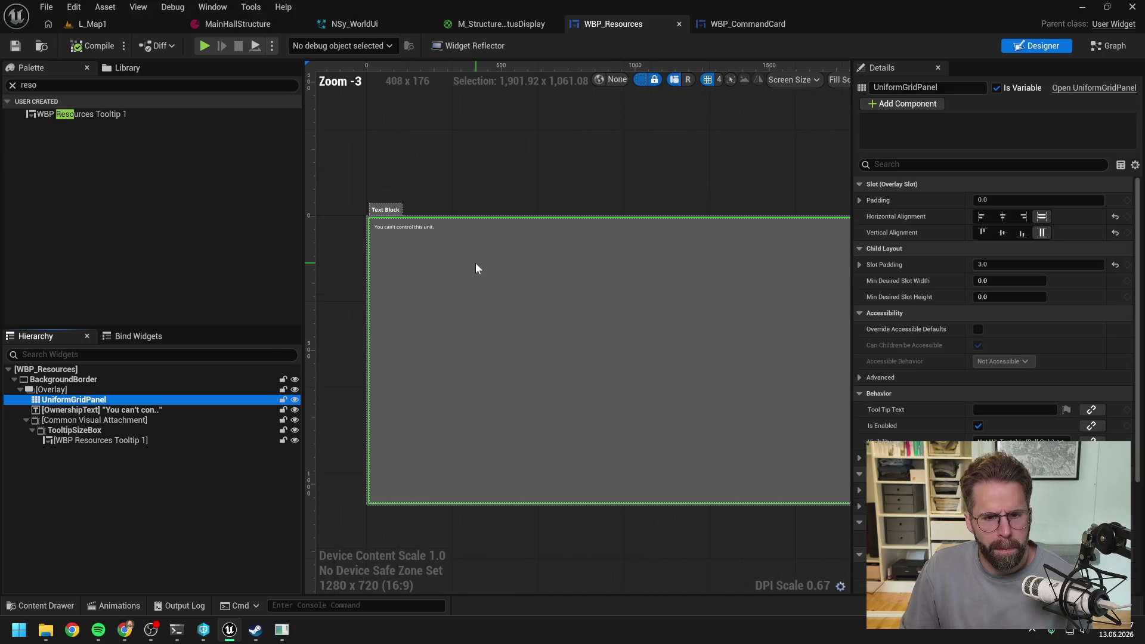
{"action": "scroll", "coordinate": [443, 279], "scroll_direction": "down", "scroll_amount": 1}
{"action": "left_click_drag", "start_coordinate": [348, 312], "coordinate": [387, 326]}
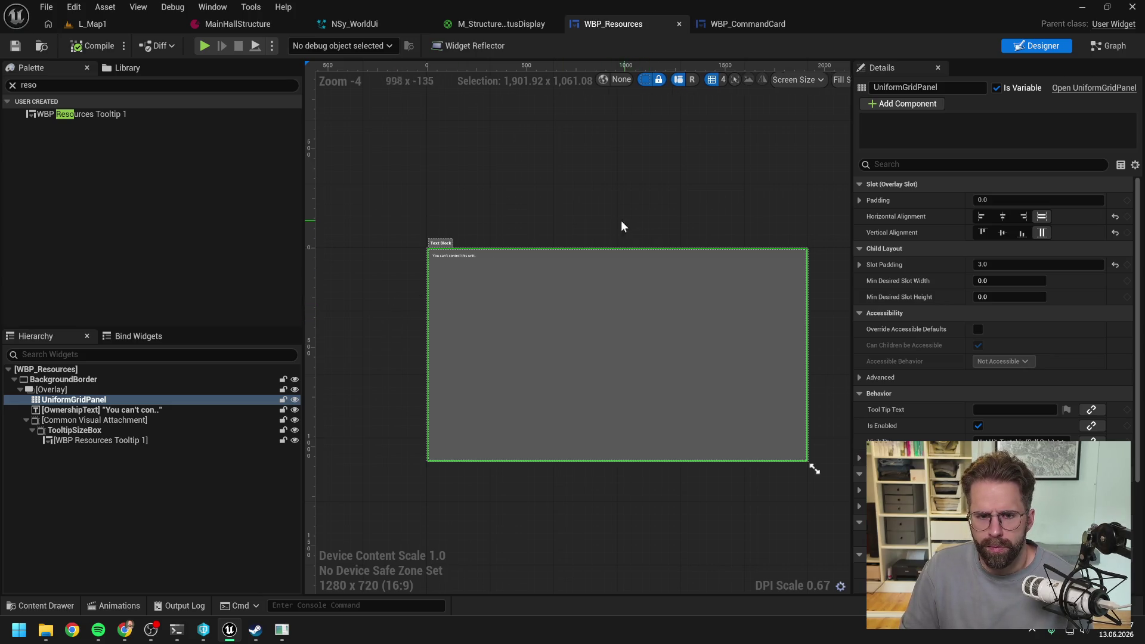
{"action": "scroll", "coordinate": [510, 238], "scroll_direction": "up", "scroll_amount": 1}
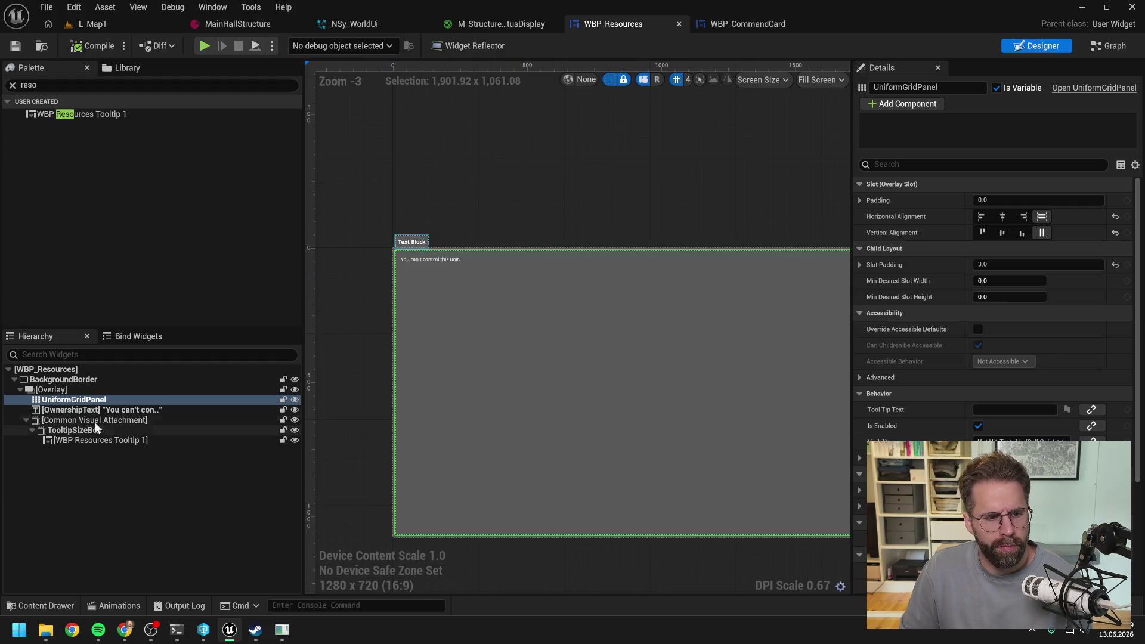
{"action": "left_click", "coordinate": [175, 403]}
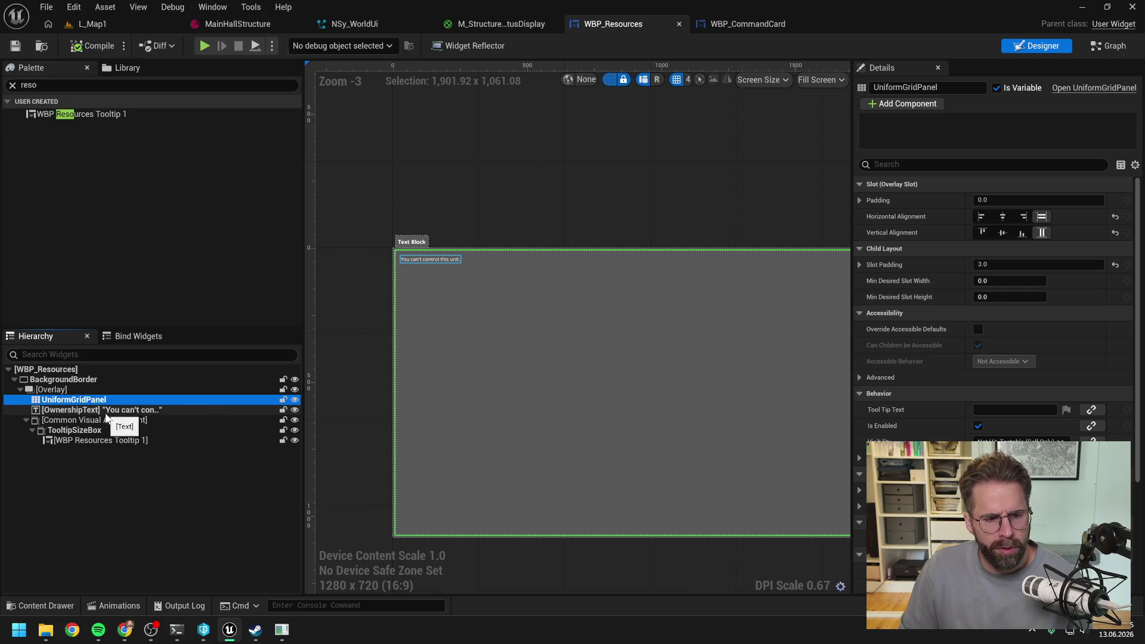
Open the UniformGridPanel's context menu to its Replace With submenu
{"action": "right_click", "coordinate": [90, 398]}
{"action": "left_click", "coordinate": [65, 409]}
{"action": "left_click", "coordinate": [71, 400]}
{"action": "right_click", "coordinate": [72, 401]}
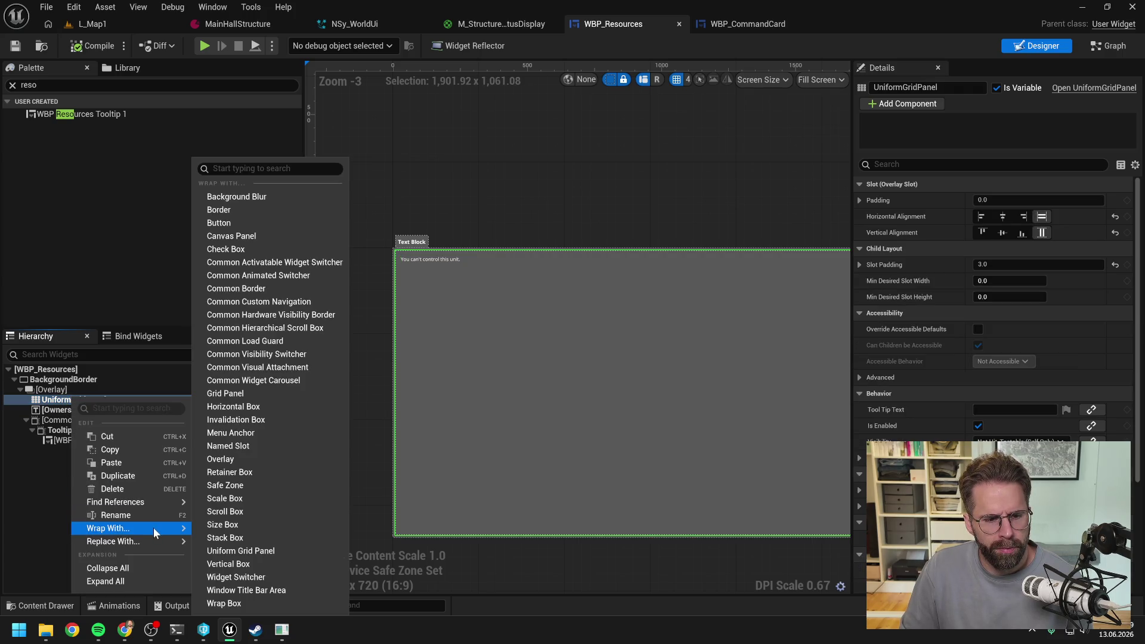
{"action": "mouse_move", "coordinate": [149, 540]}
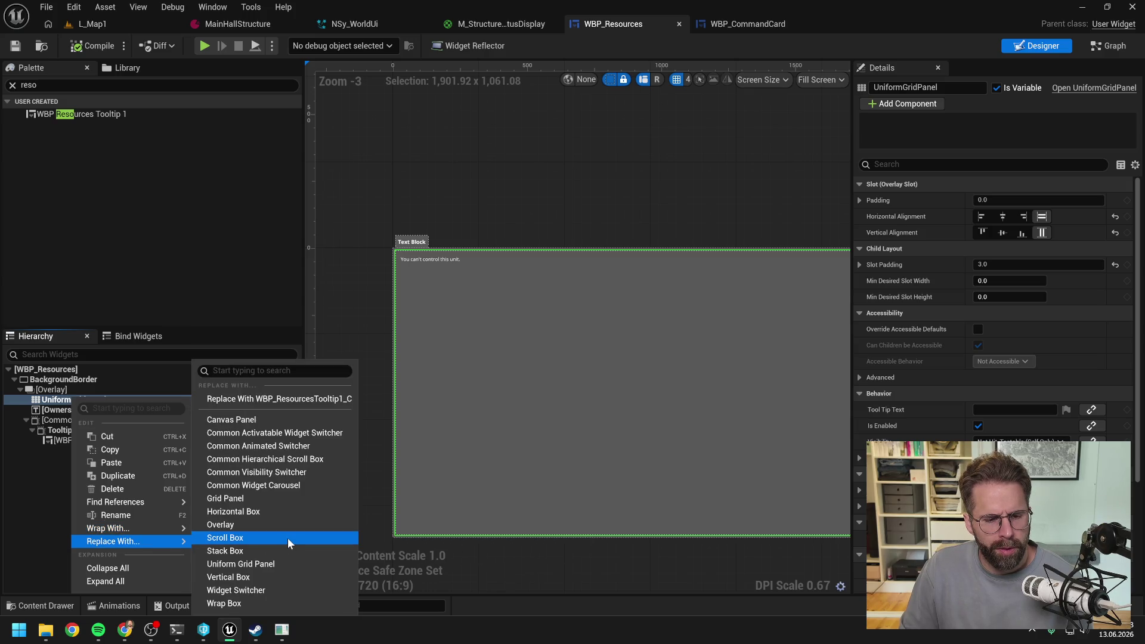
Replace the UniformGridPanel with a Horizontal Box named HorizontalBox
{"action": "left_click", "coordinate": [261, 513]}
{"action": "left_click", "coordinate": [67, 400]}
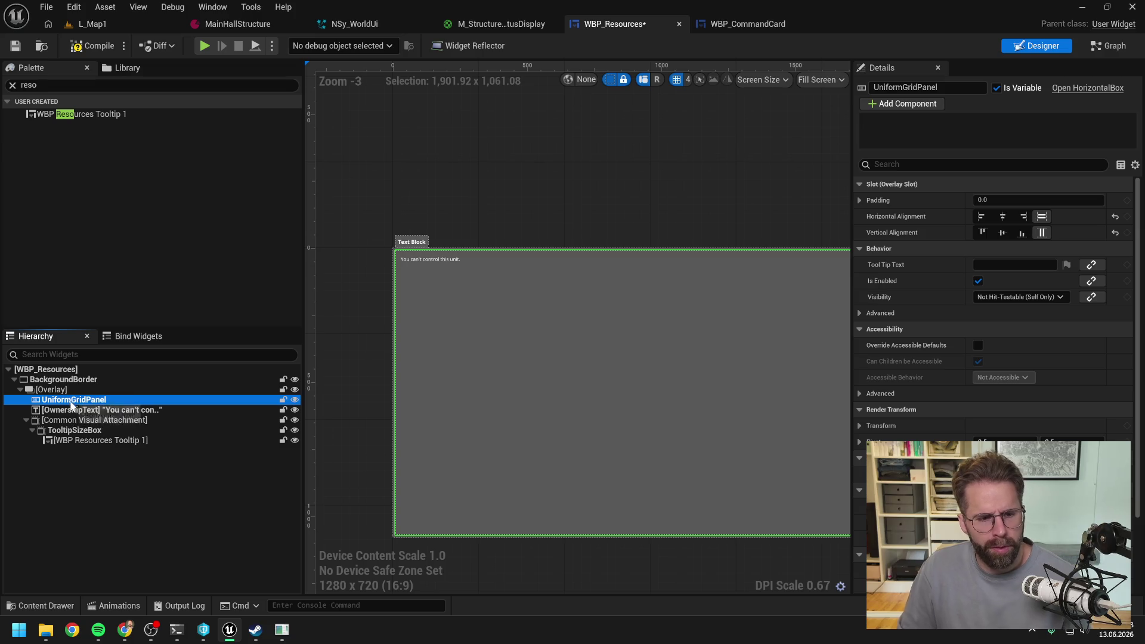
{"action": "left_click", "coordinate": [81, 403]}
{"action": "type", "text": "H"}
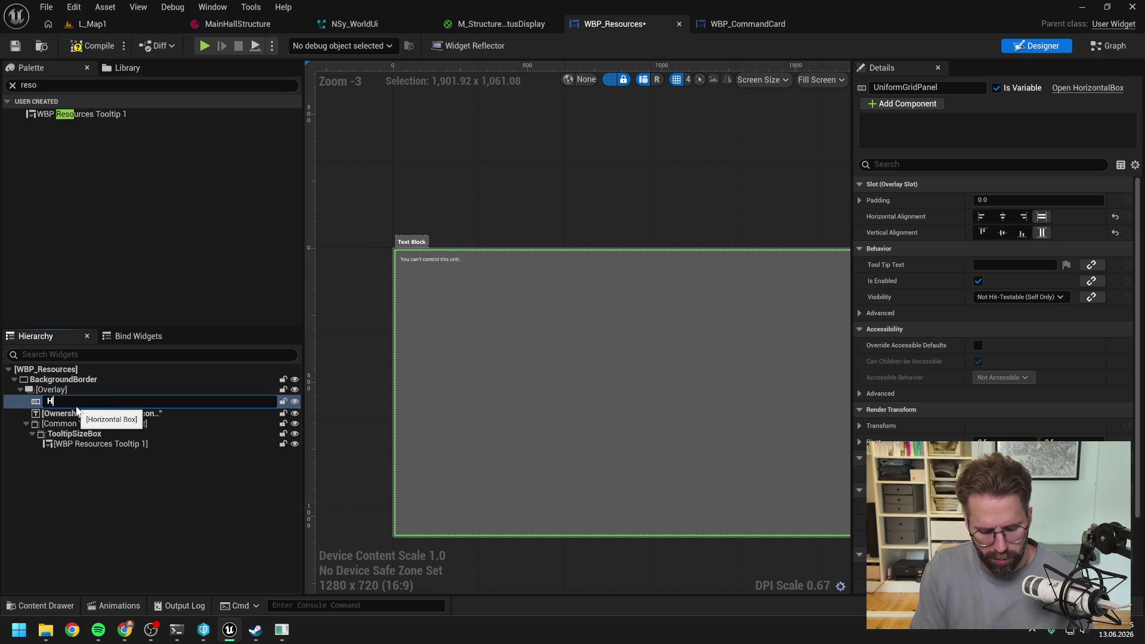
{"action": "type", "text": "orizontalBox"}
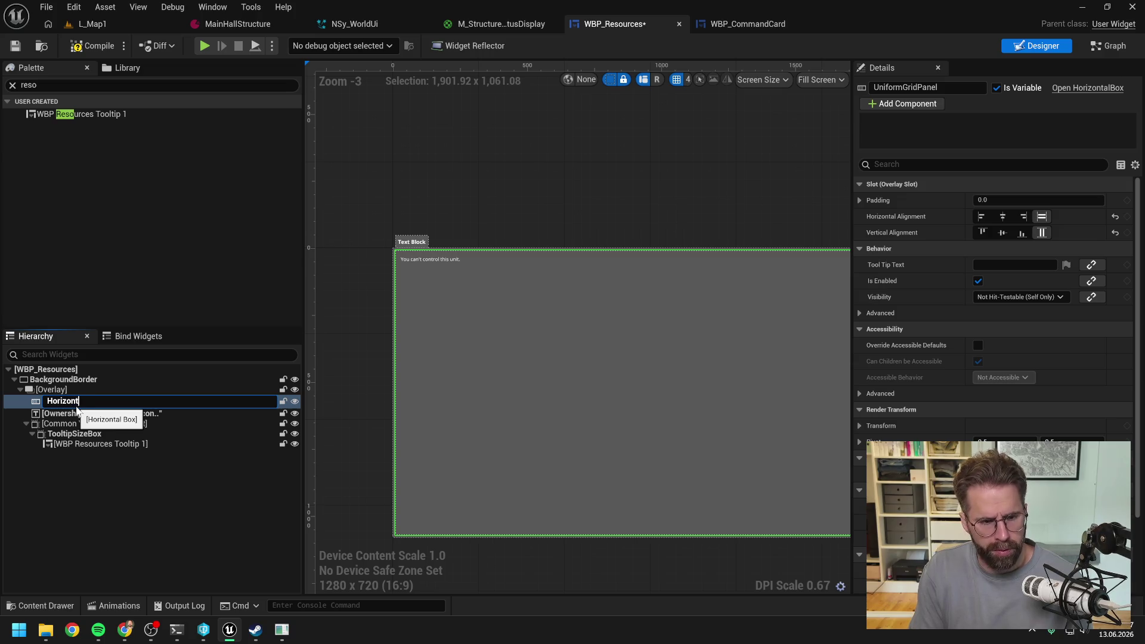
{"action": "key", "text": "Return"}
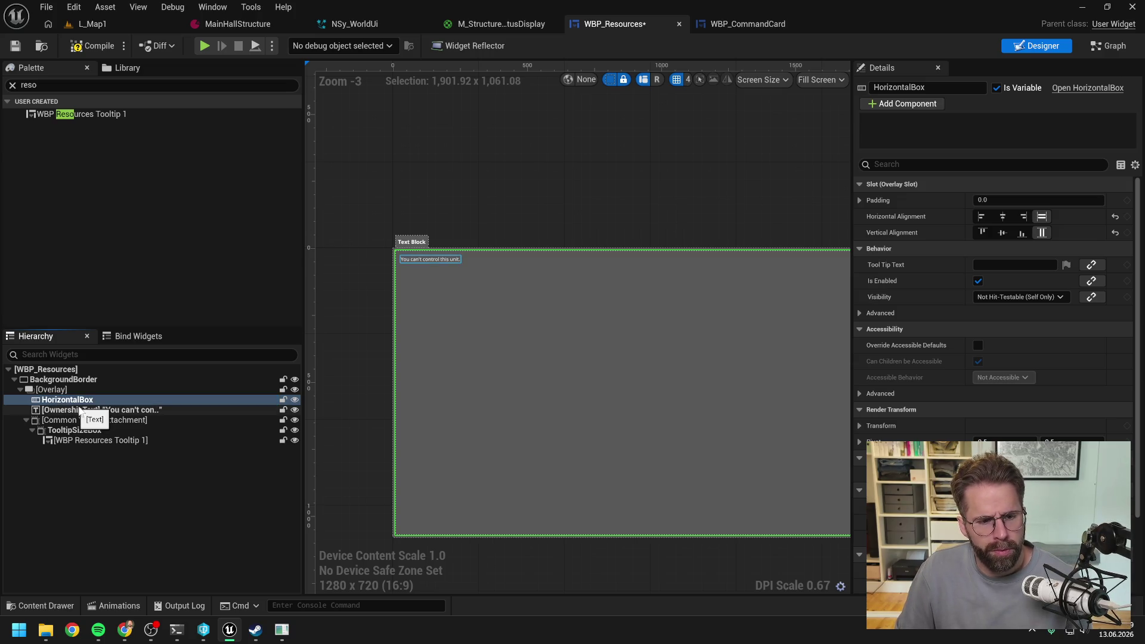
Delete OwnershipText, close the WBP_CommandCard editor, and compile the widget blueprint
{"action": "left_click", "coordinate": [99, 410]}
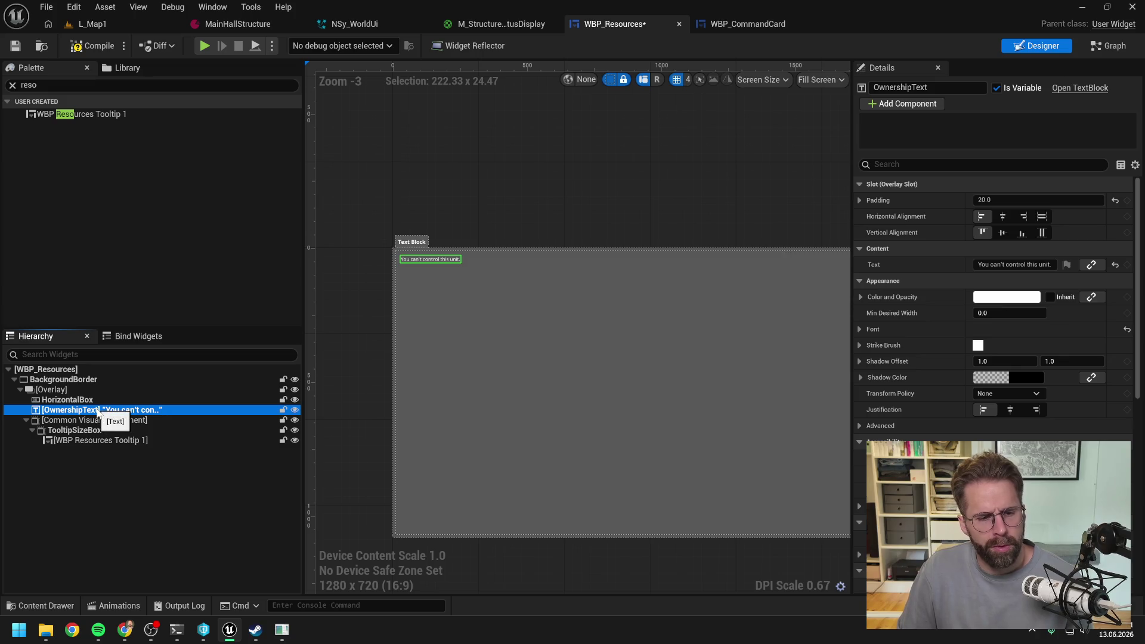
{"action": "key", "text": "Delete"}
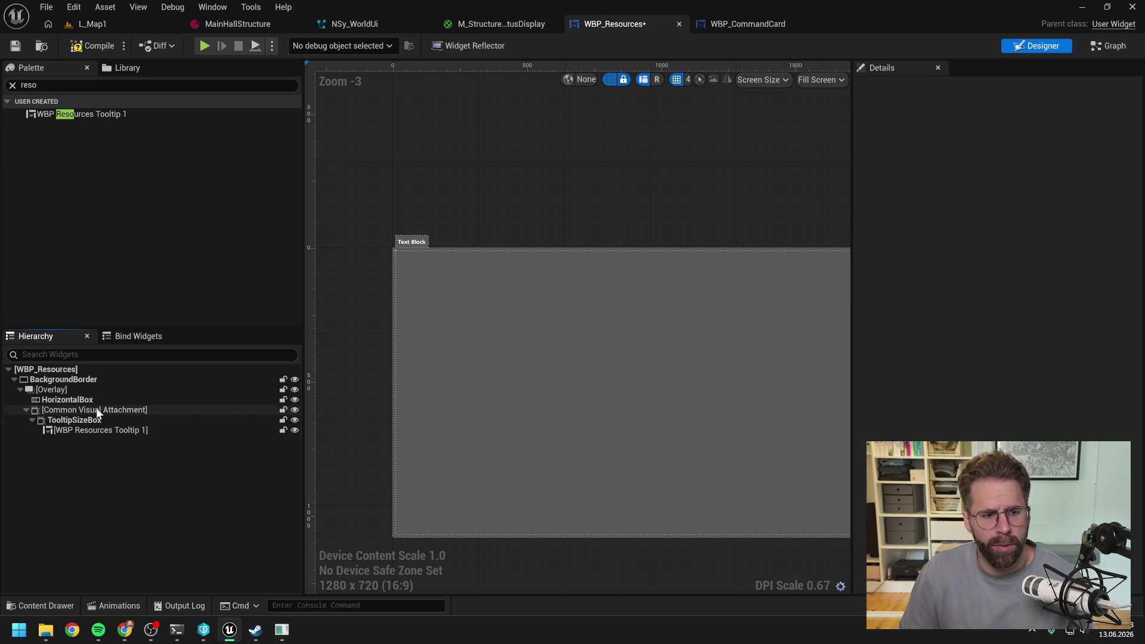
{"action": "left_click", "coordinate": [805, 24]}
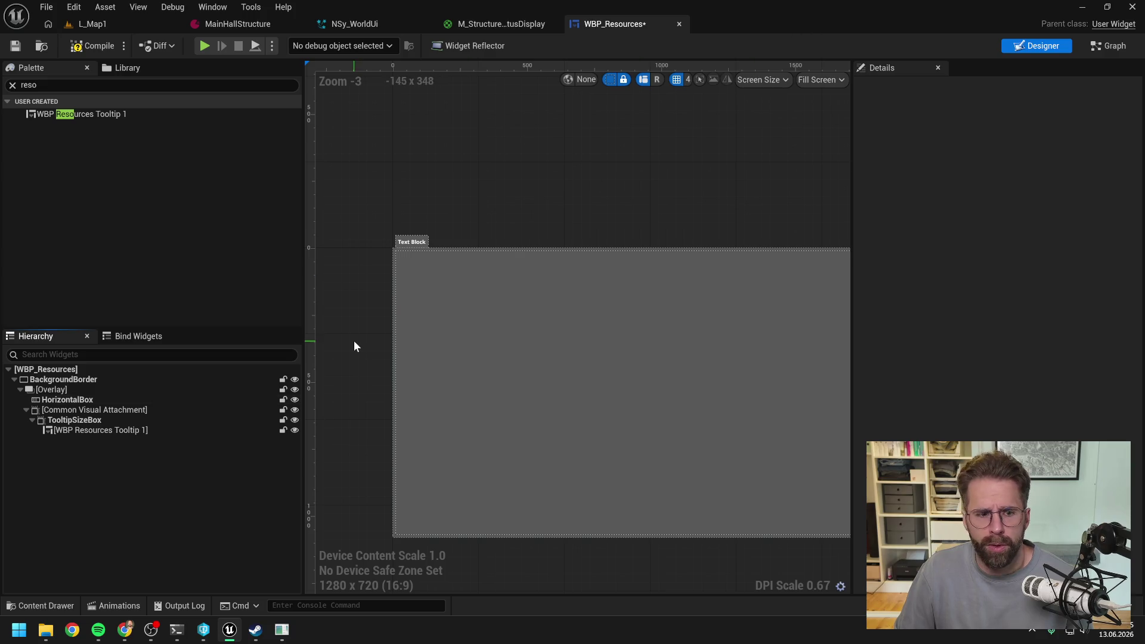
{"action": "left_click", "coordinate": [101, 399]}
{"action": "scroll", "coordinate": [527, 307], "scroll_direction": "down", "scroll_amount": 2}
{"action": "scroll", "coordinate": [531, 307], "scroll_direction": "up", "scroll_amount": 1}
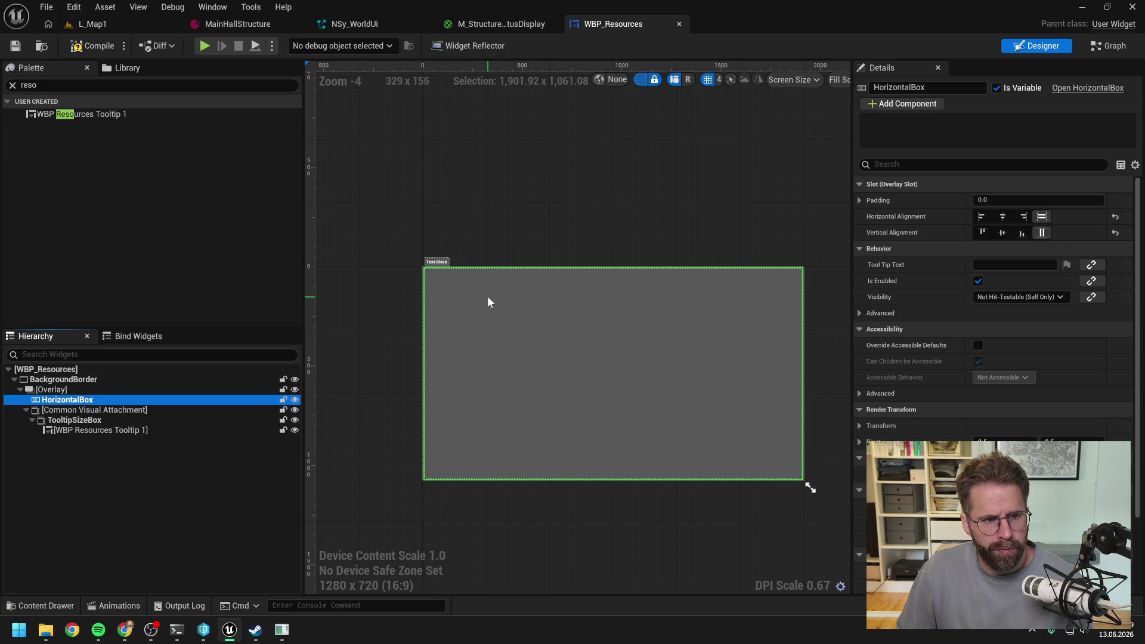
{"action": "left_click", "coordinate": [93, 46]}
Add two Vertical Boxes from the Palette inside HorizontalBox
{"action": "left_click", "coordinate": [29, 85]}
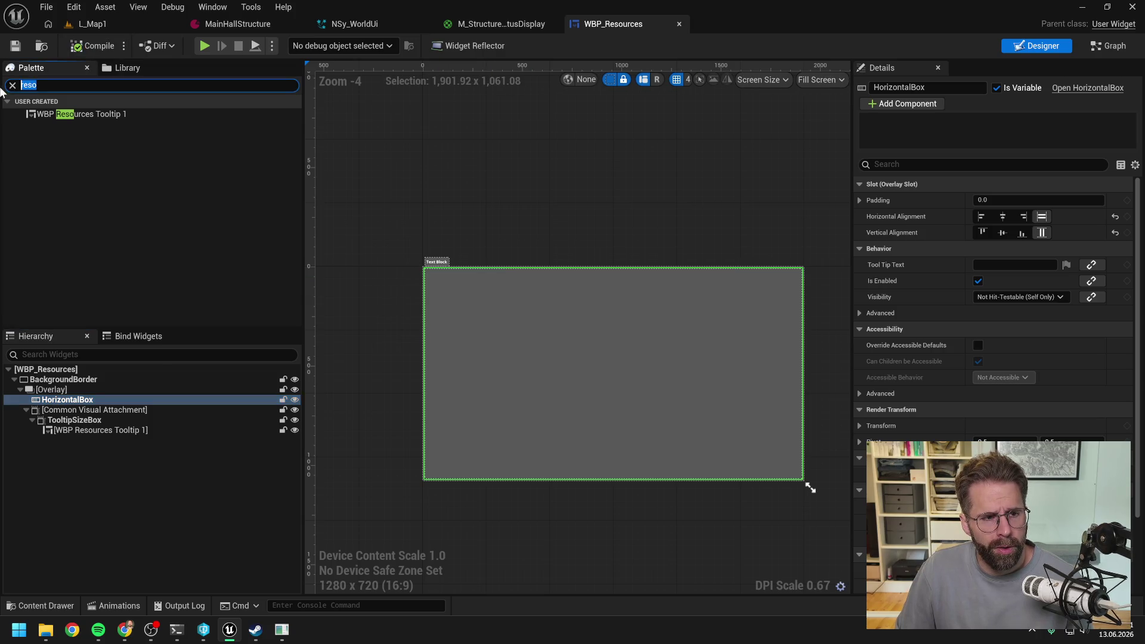
{"action": "type", "text": "verti"}
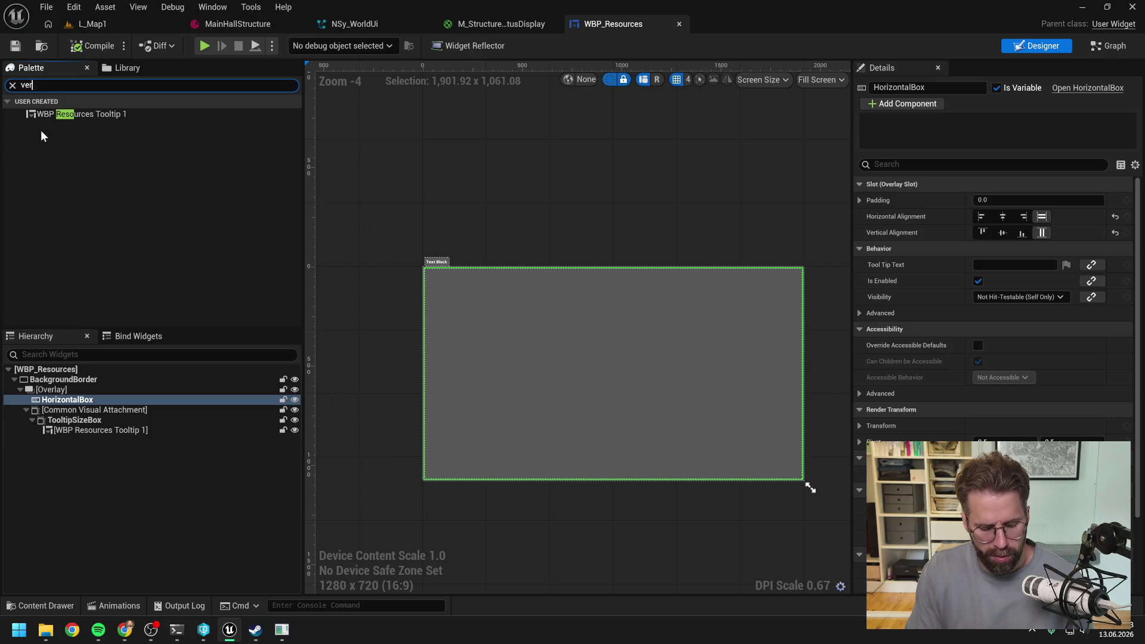
{"action": "left_click", "coordinate": [70, 115]}
{"action": "left_click_drag", "start_coordinate": [70, 116], "coordinate": [84, 400]}
{"action": "mouse_move", "coordinate": [53, 115]}
{"action": "left_mouse_down"}
{"action": "mouse_move", "coordinate": [75, 377]}
{"action": "mouse_move", "coordinate": [88, 404]}
{"action": "left_mouse_up"}
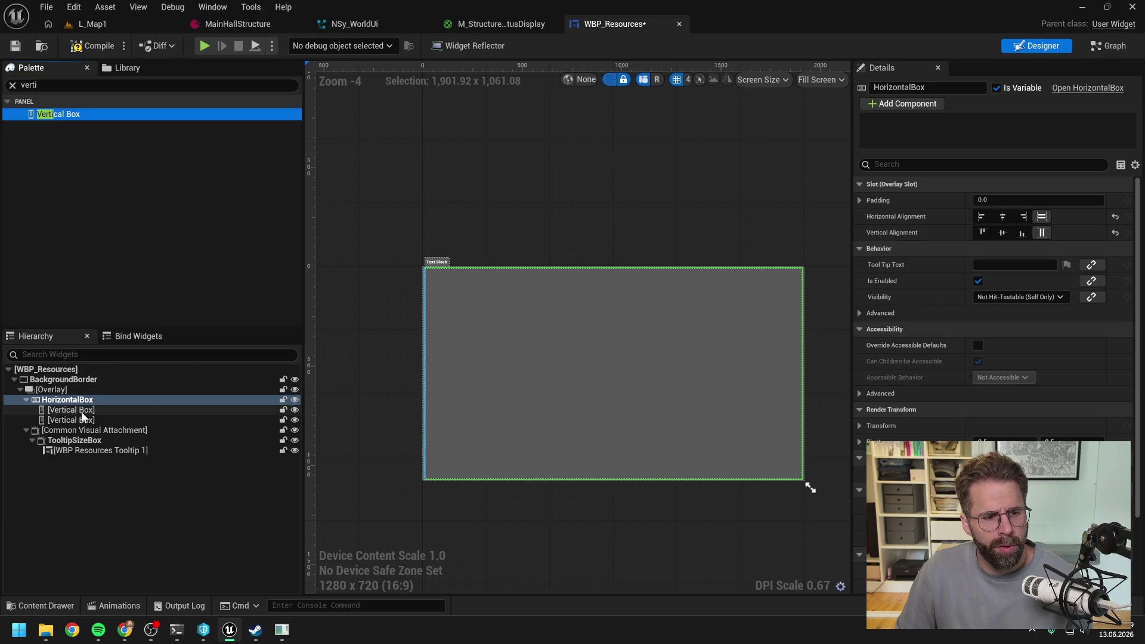
Rename the two vertical boxes UncappedResourcesBox and CappedResourcesBox
{"action": "left_click", "coordinate": [85, 409]}
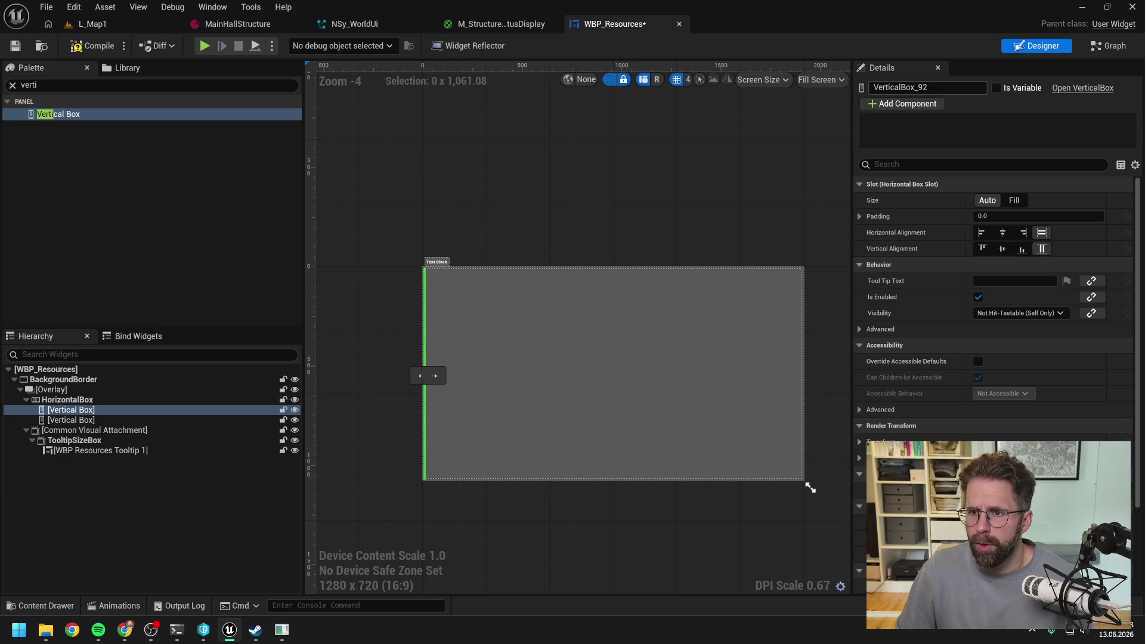
{"action": "key", "text": "F2"}
{"action": "type", "text": "CappedResources"}
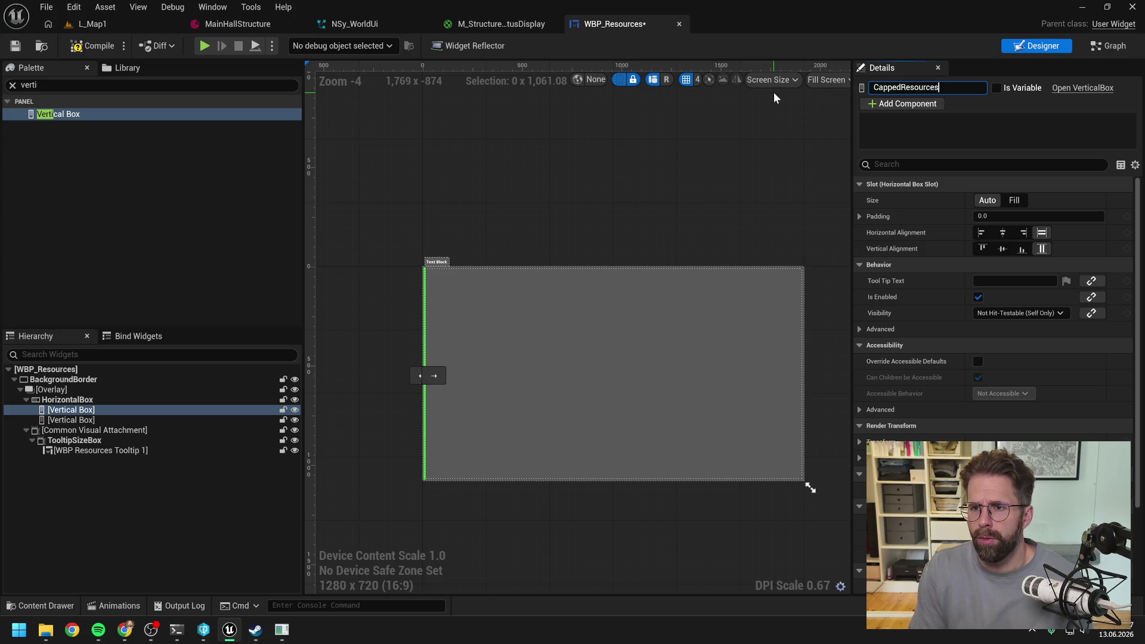
{"action": "key", "text": "BackSpace"}
{"action": "key", "text": "BackSpace"}
{"action": "key", "text": "BackSpace"}
{"action": "type", "text": "UncappedResourcesBox"}
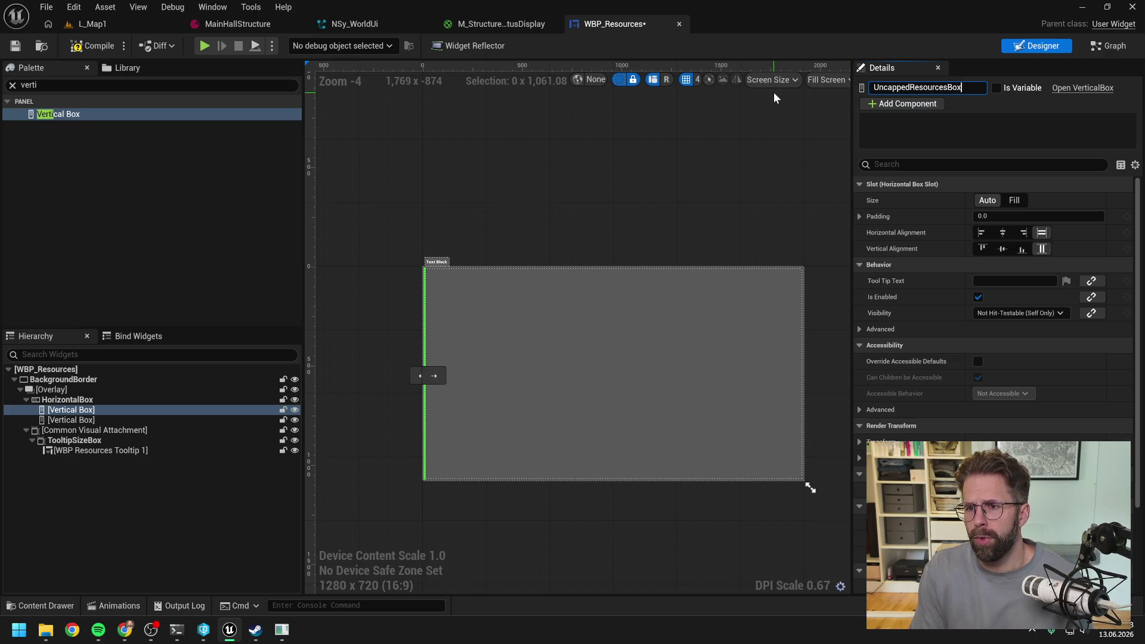
{"action": "key", "text": "Return"}
{"action": "double_click", "coordinate": [102, 420]}
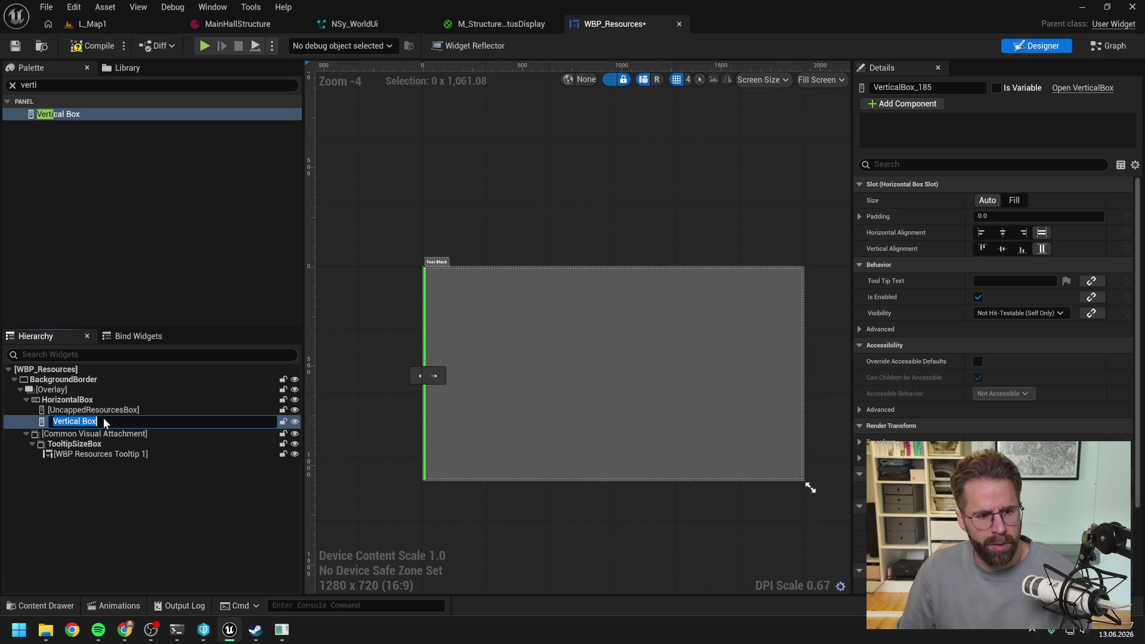
{"action": "type", "text": "CappedR"}
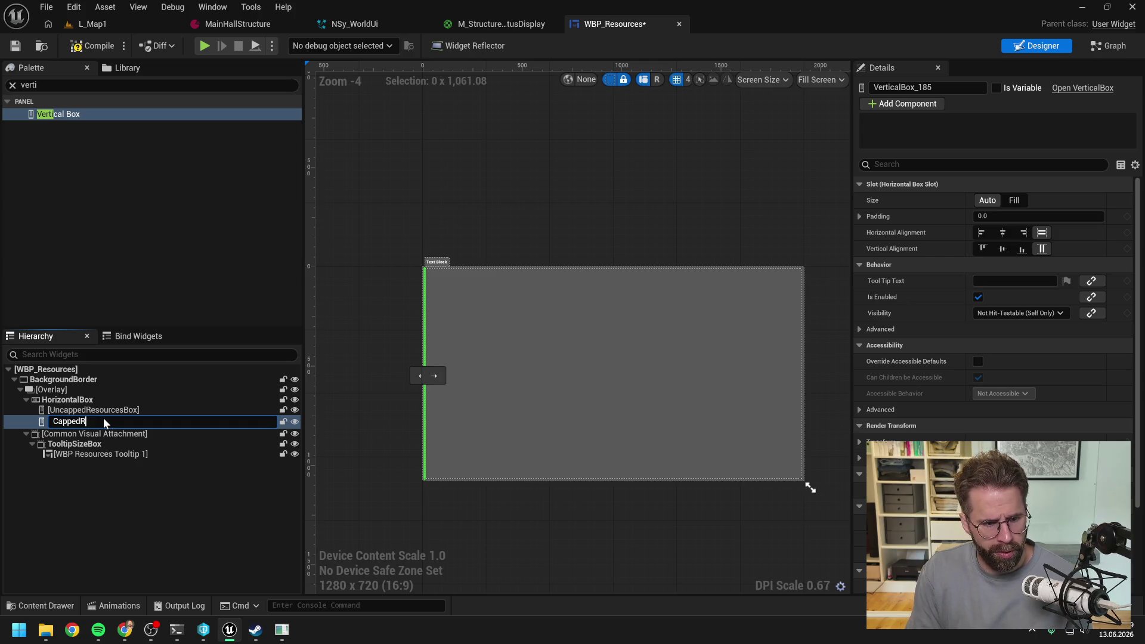
{"action": "type", "text": "esourcesBox"}
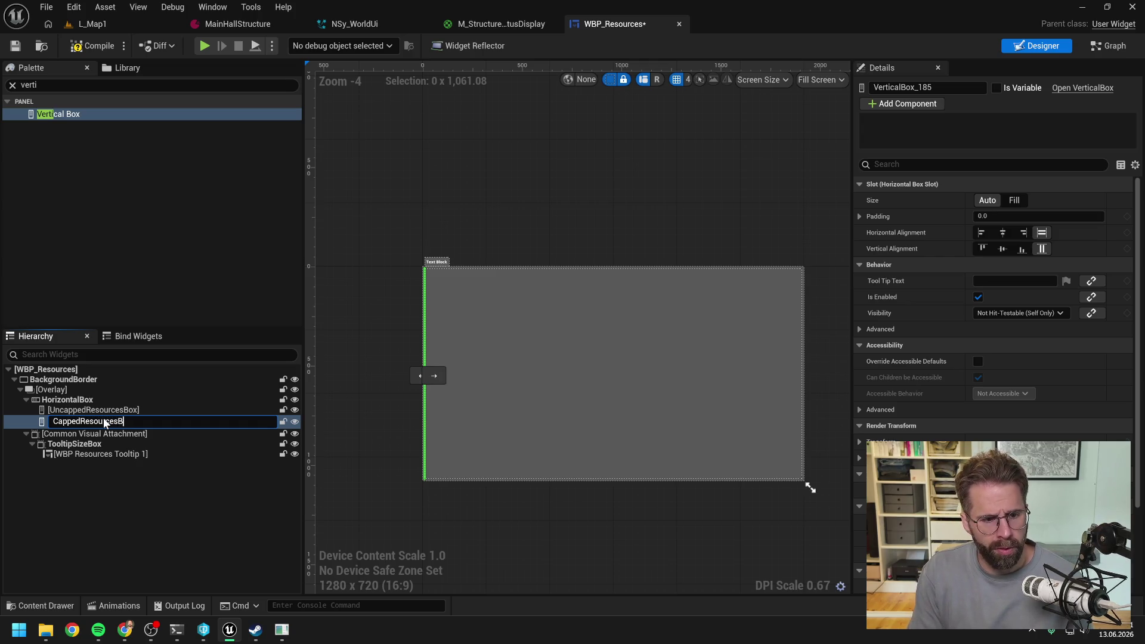
{"action": "key", "text": "Return"}
{"action": "left_click", "coordinate": [127, 452]}
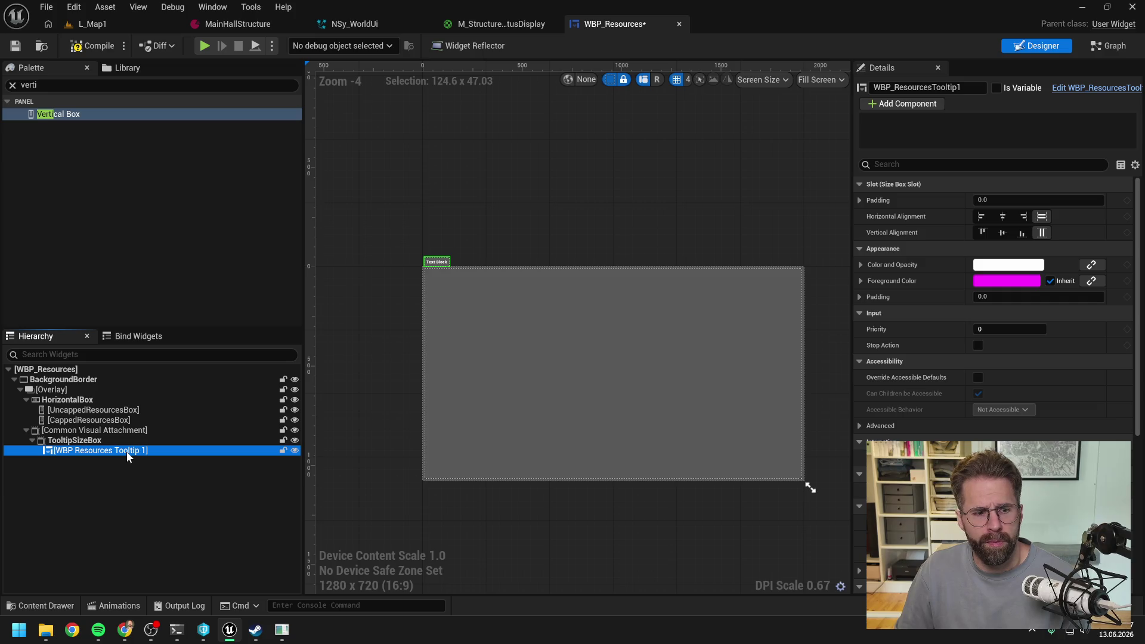
Find the tooltip widget via a 'resou' Content Drawer search, rename it WBP_ResourcesTooltip, and save
{"action": "mouse_move", "coordinate": [852, 197]}
{"action": "left_mouse_down"}
{"action": "mouse_move", "coordinate": [783, 197]}
{"action": "mouse_move", "coordinate": [830, 197]}
{"action": "left_mouse_up"}
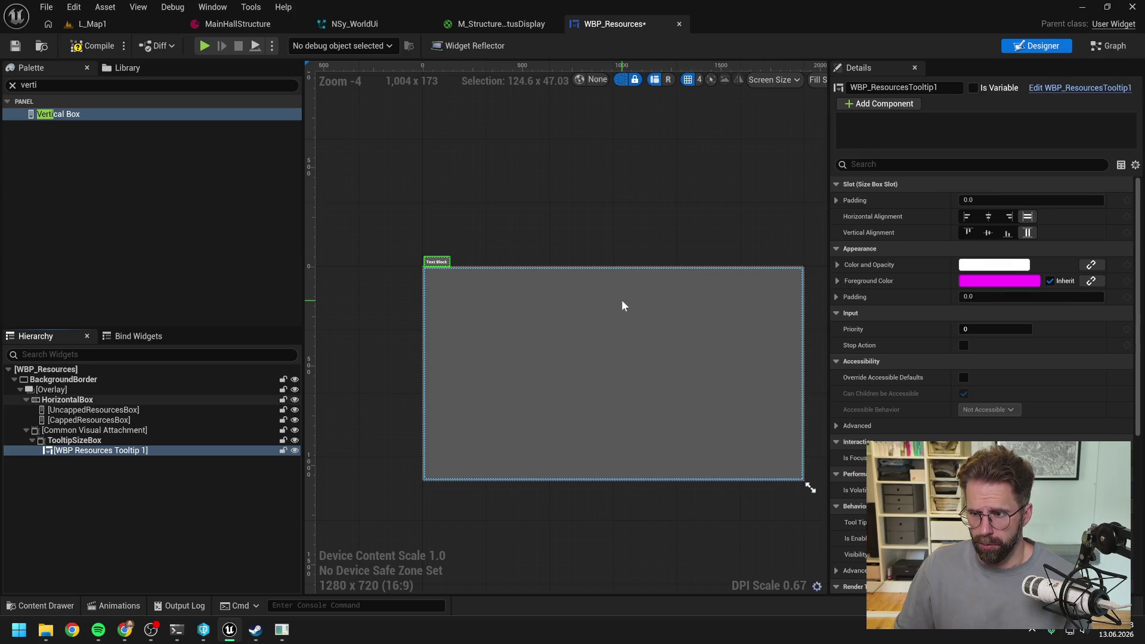
{"action": "key", "text": "ctrl+space"}
{"action": "key", "text": "ctrl+a"}
{"action": "key", "text": "BackSpace"}
{"action": "type", "text": "resou"}
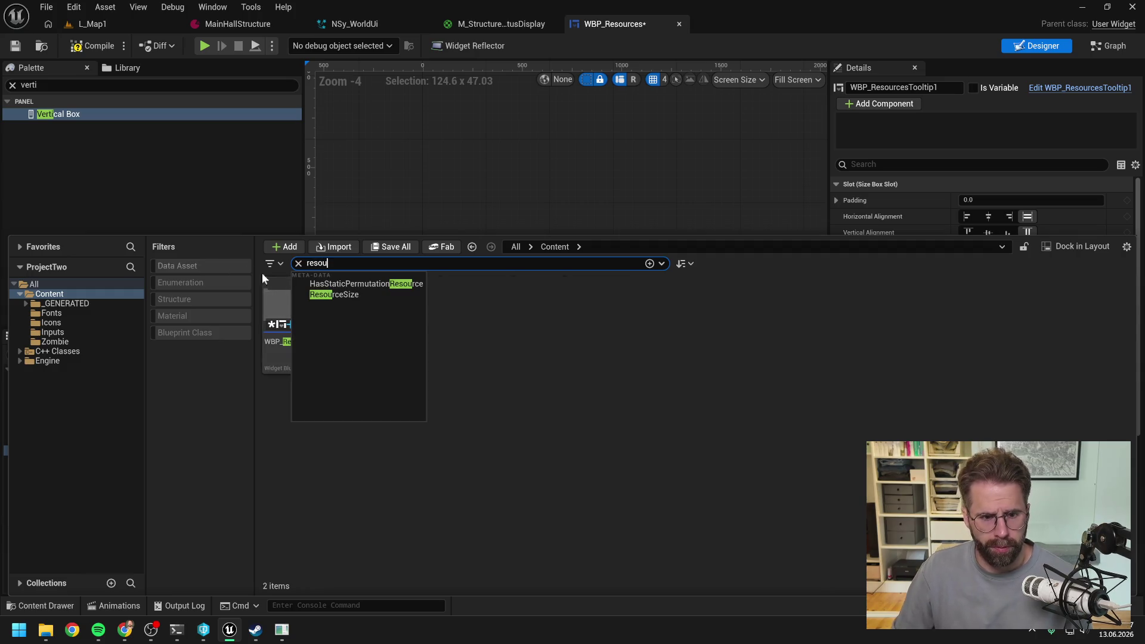
{"action": "key", "text": "Escape"}
{"action": "left_click", "coordinate": [360, 361]}
{"action": "key", "text": "F2"}
{"action": "key", "text": "Return"}
{"action": "key", "text": "ctrl+s"}
Close the Content Drawer and check WBP_ResourcesTooltip and both resource boxes in the Hierarchy
{"action": "left_click", "coordinate": [370, 445]}
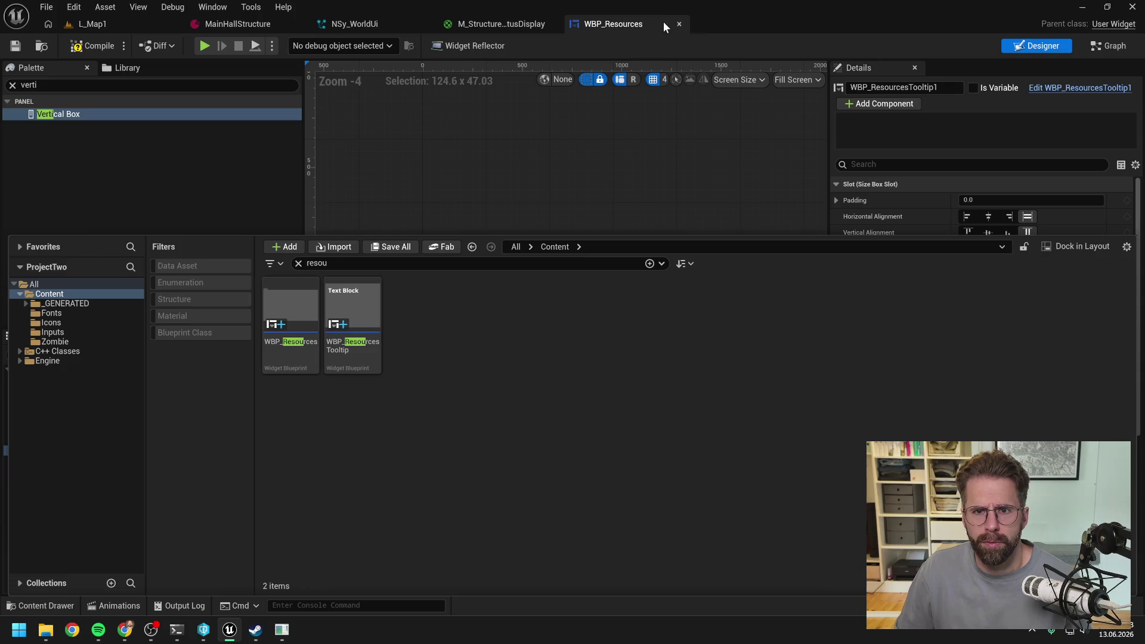
{"action": "left_click", "coordinate": [514, 134]}
{"action": "left_click", "coordinate": [152, 485]}
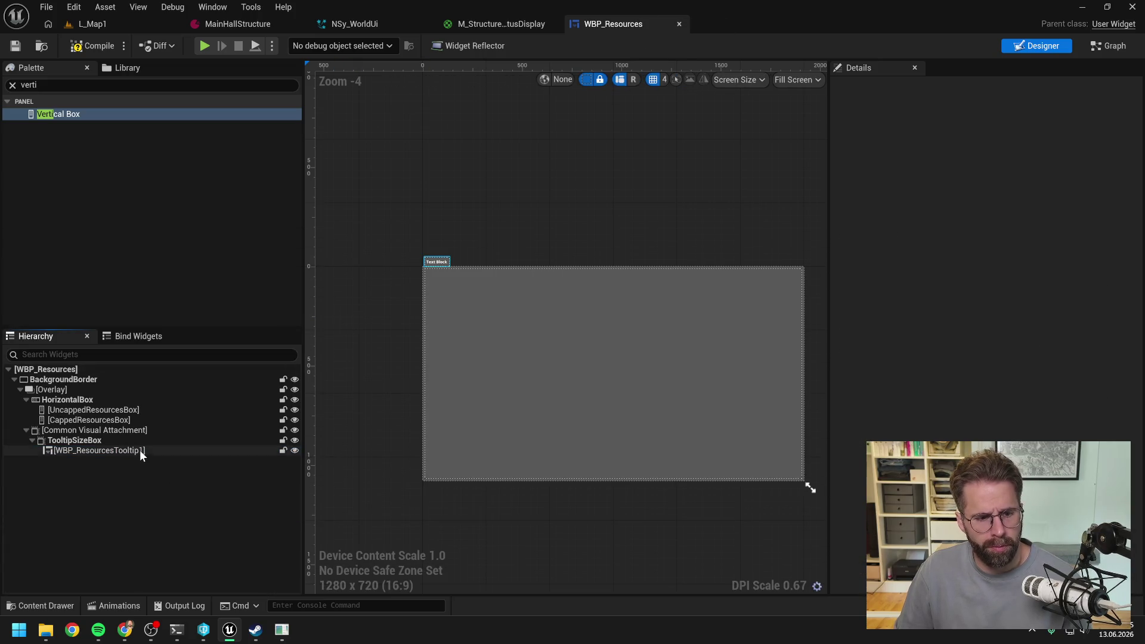
{"action": "left_click", "coordinate": [140, 449]}
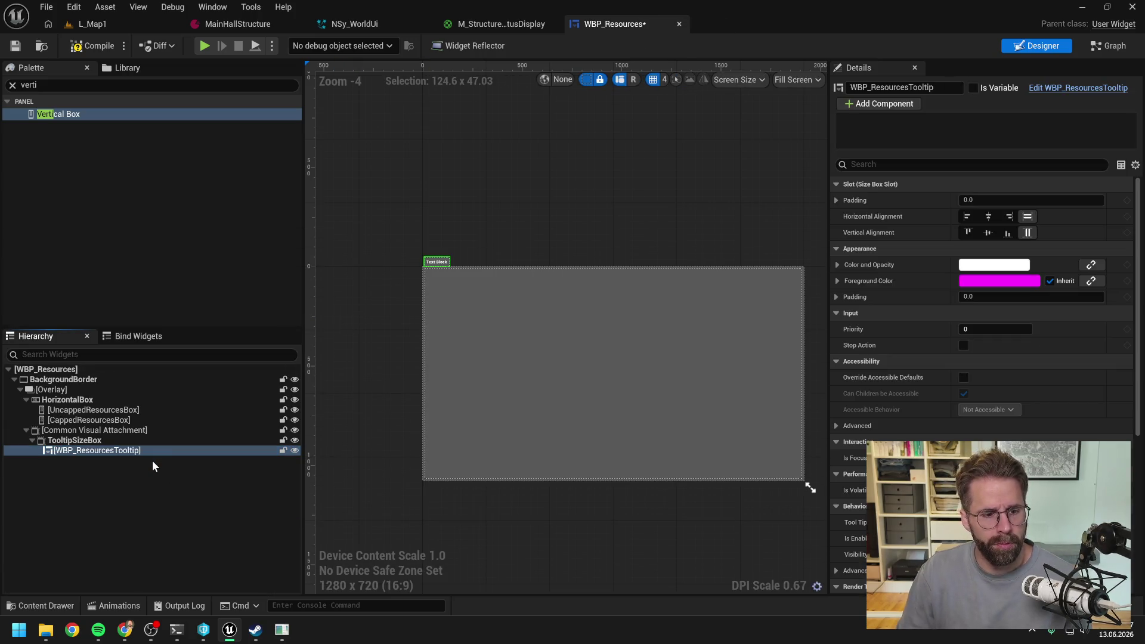
{"action": "left_click", "coordinate": [152, 465]}
{"action": "left_click", "coordinate": [126, 147]}
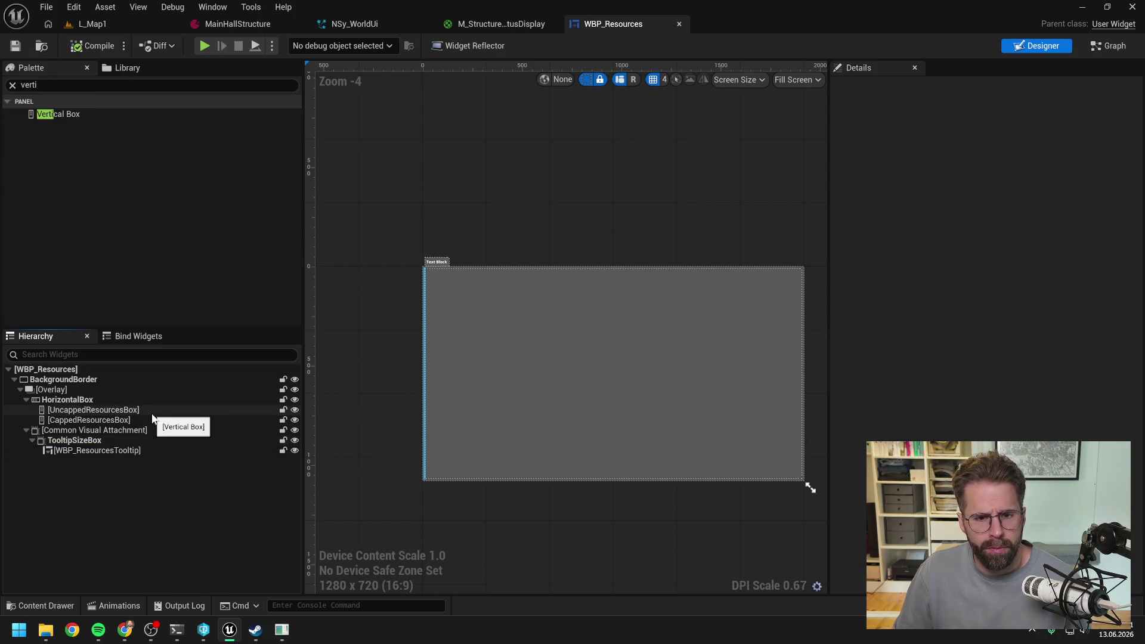
{"action": "left_click", "coordinate": [90, 420]}
{"action": "left_click", "coordinate": [98, 410]}
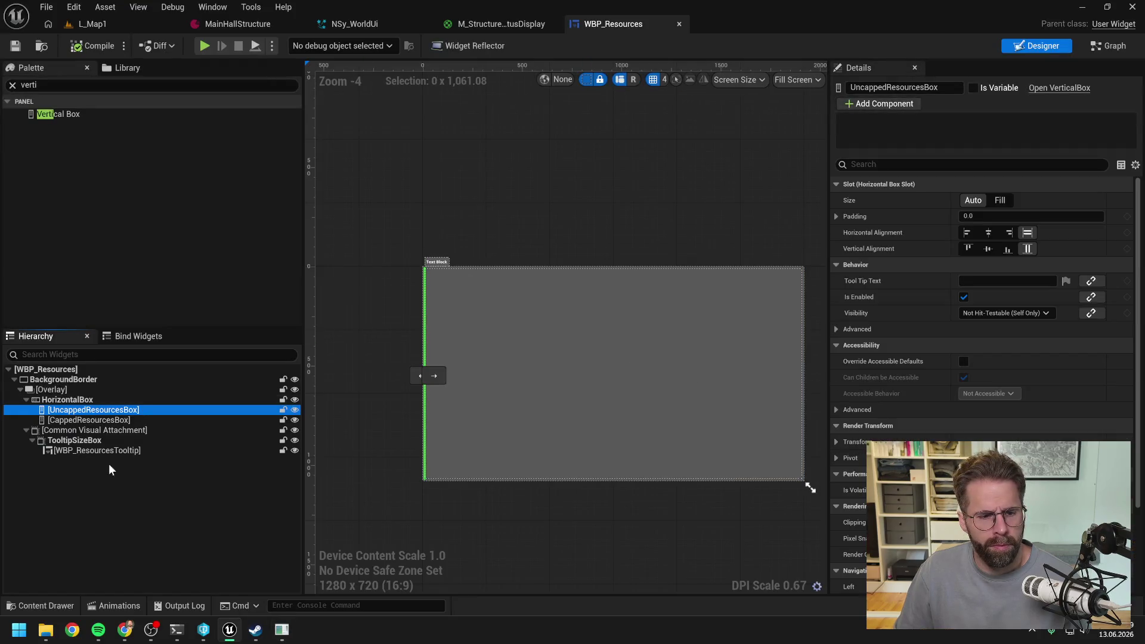
{"action": "left_click", "coordinate": [109, 463]}
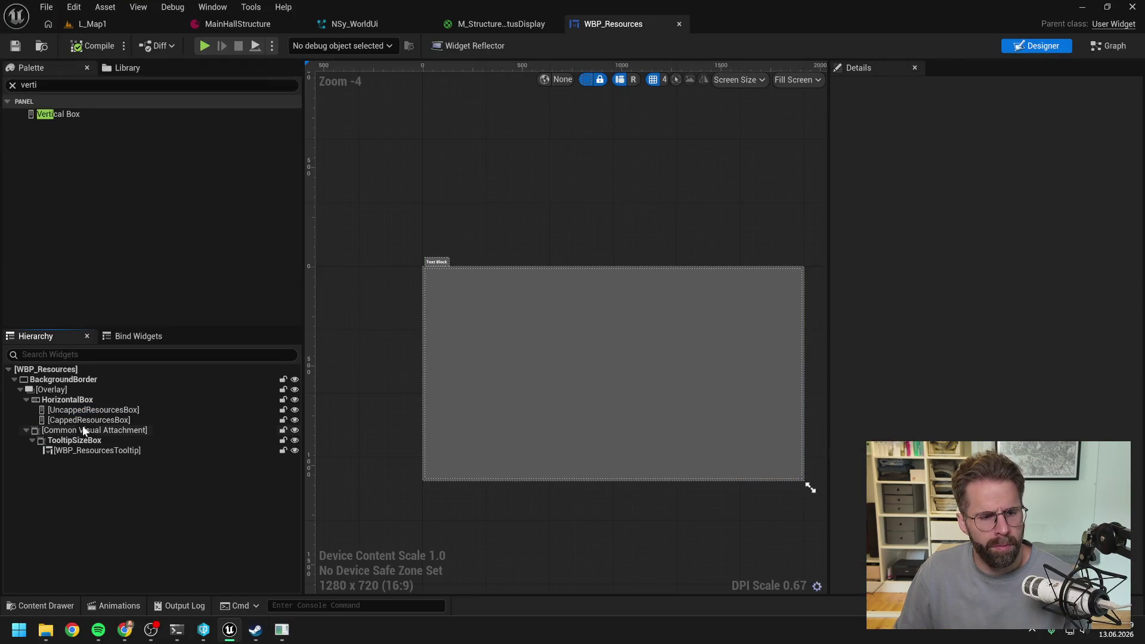
{"action": "left_click", "coordinate": [82, 419]}
{"action": "left_click", "coordinate": [84, 410]}
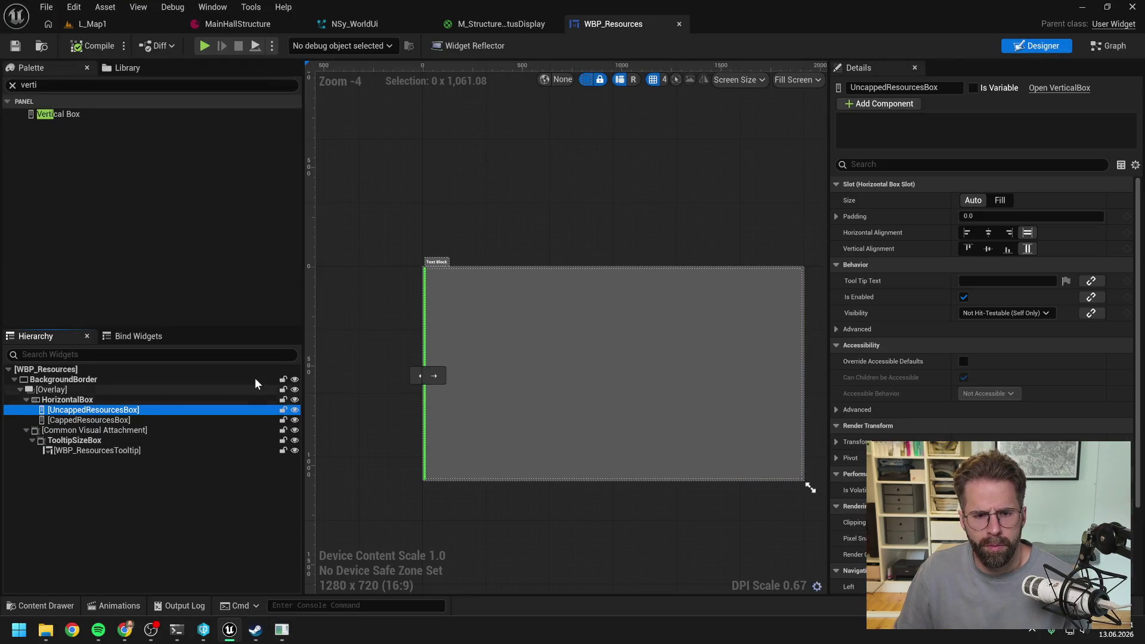
{"action": "scroll", "coordinate": [424, 277], "scroll_direction": "up", "scroll_amount": 2}
{"action": "scroll", "coordinate": [407, 291], "scroll_direction": "down", "scroll_amount": 2}
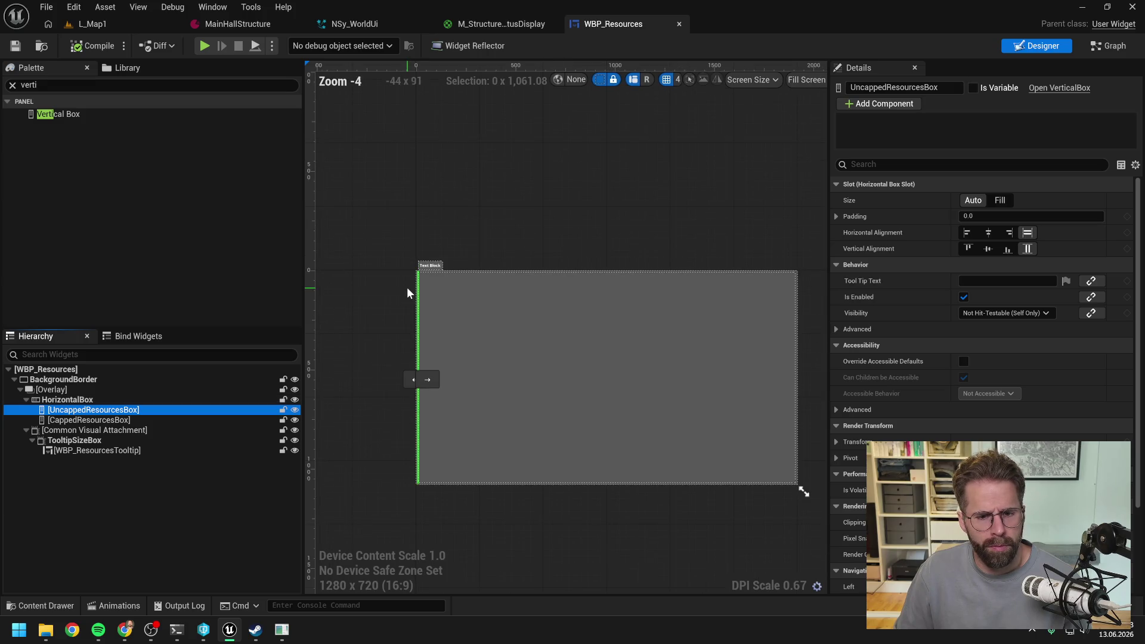
{"action": "left_click", "coordinate": [113, 420]}
{"action": "left_click", "coordinate": [124, 521]}
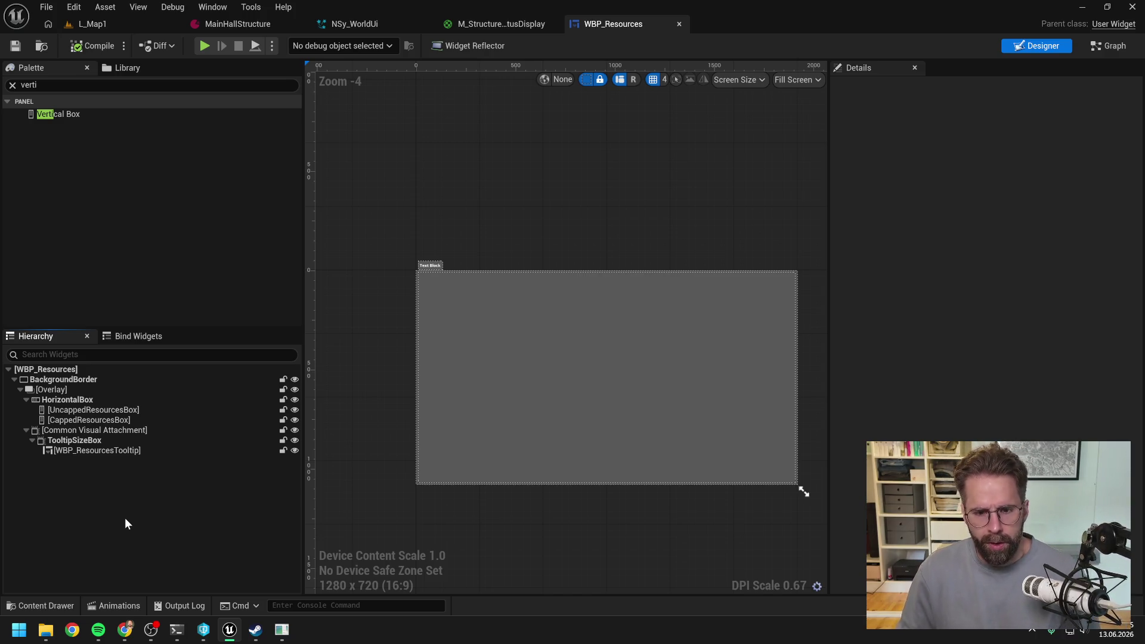
Inspect CappedResourcesBox and UncappedResourcesBox in the Hierarchy, then clear the selection
{"action": "left_click", "coordinate": [102, 423]}
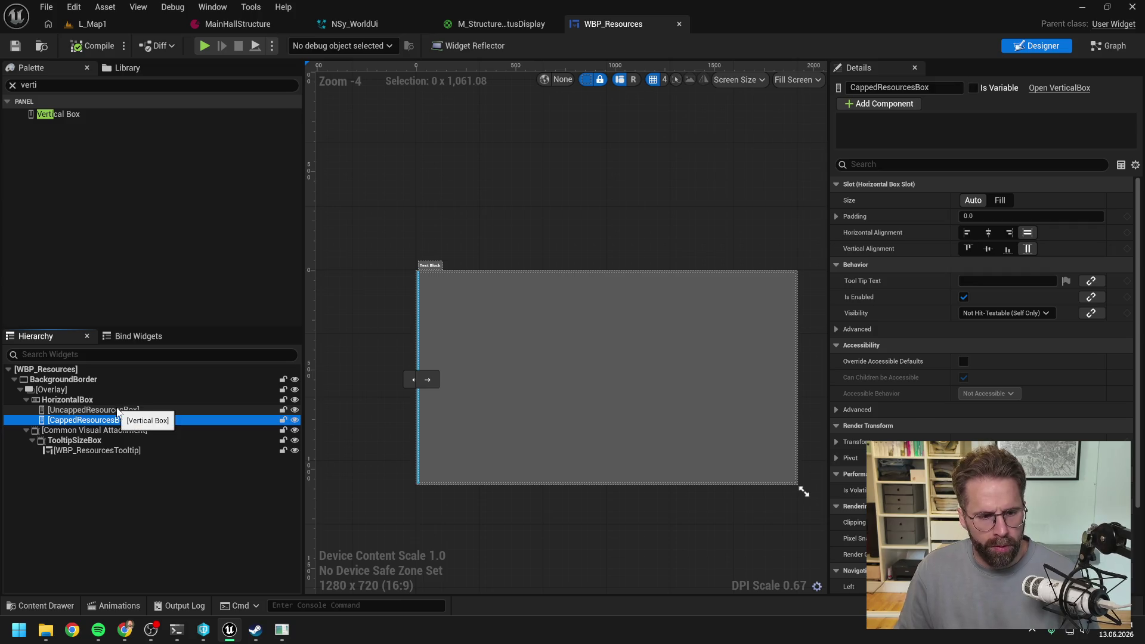
{"action": "left_click", "coordinate": [118, 411]}
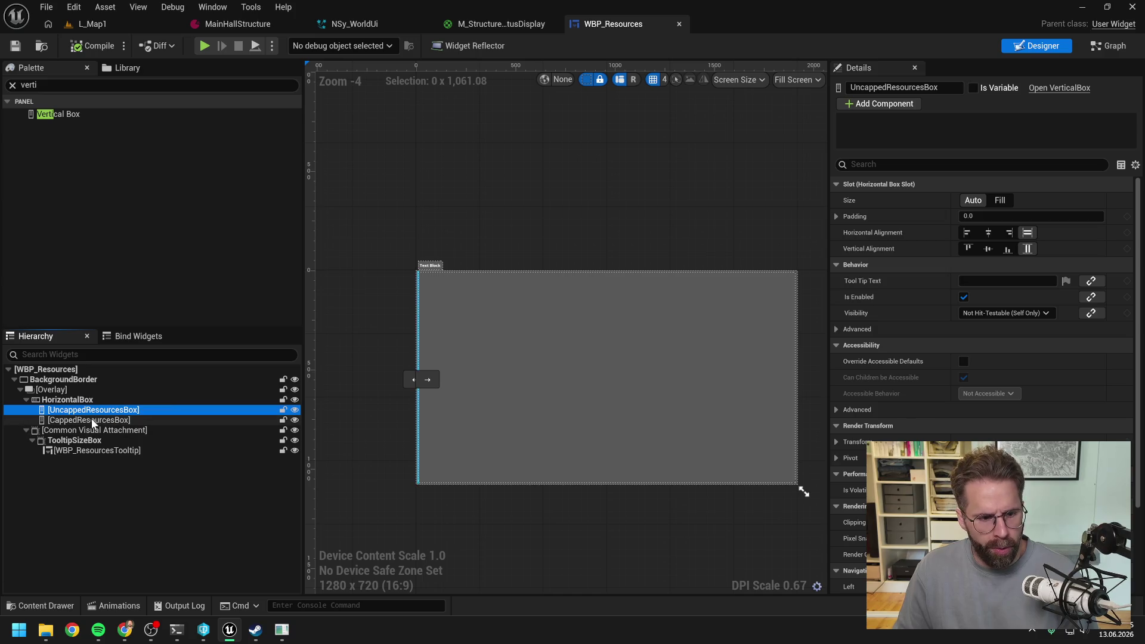
{"action": "left_click", "coordinate": [92, 420]}
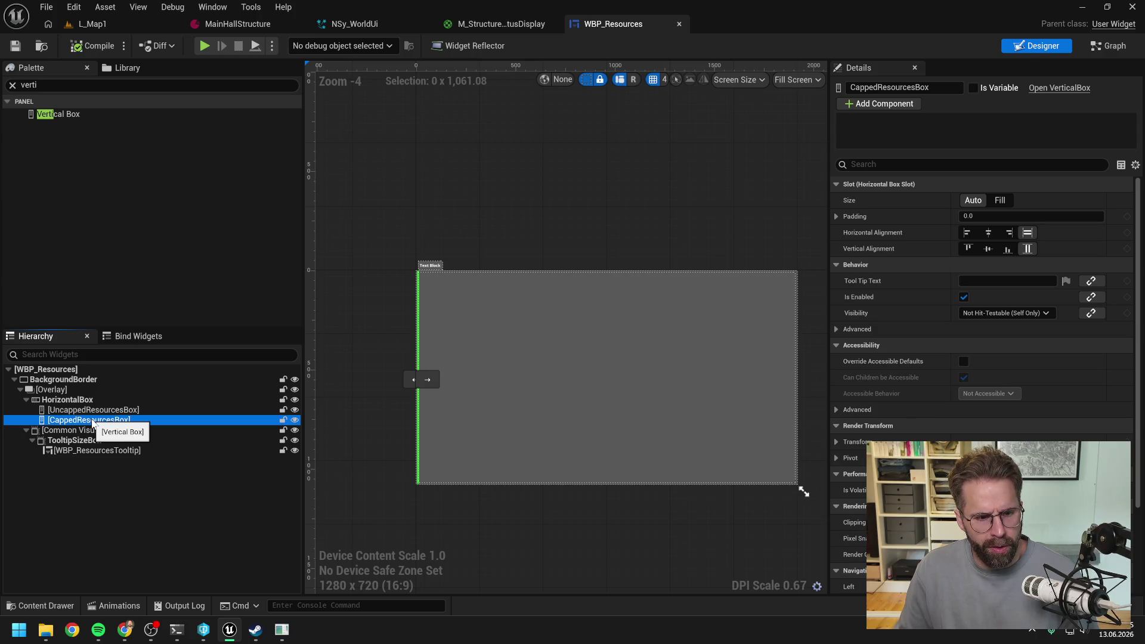
{"action": "left_click", "coordinate": [117, 515]}
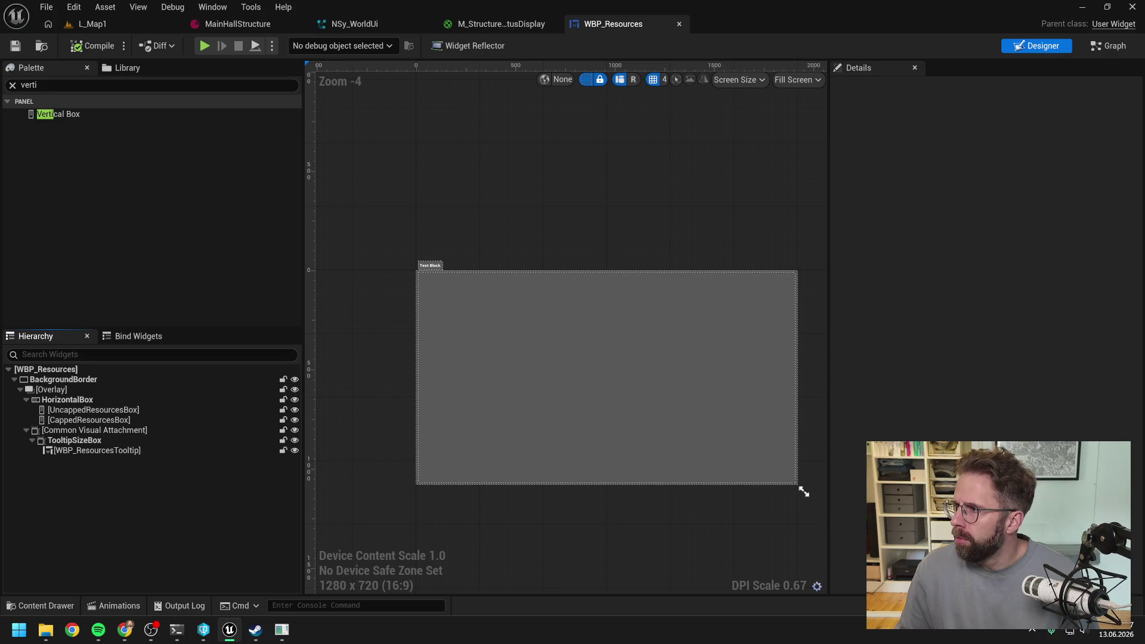
Bring the game-icons.net 'gold' search results window over the editor
{"action": "key", "text": "alt+Tab"}
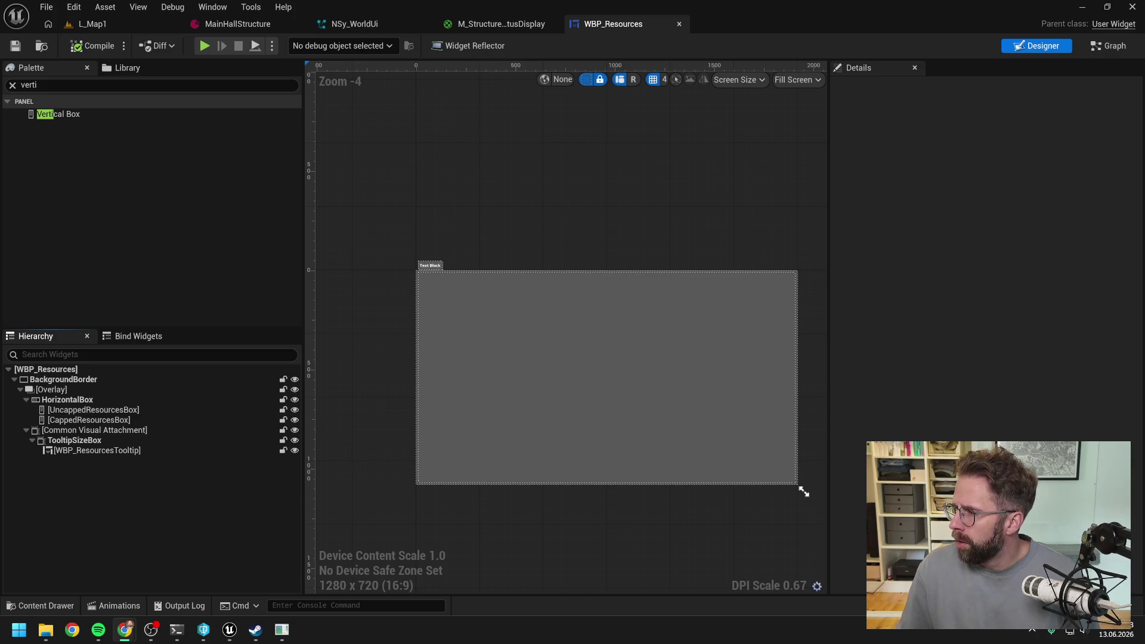
{"action": "key", "text": "alt+Tab"}
{"action": "mouse_move", "coordinate": [613, 12]}
{"action": "left_mouse_down"}
{"action": "mouse_move", "coordinate": [411, 39]}
{"action": "mouse_move", "coordinate": [613, 170]}
{"action": "mouse_move", "coordinate": [364, 106]}
{"action": "left_mouse_up"}
Center the browser window and change the icon search from 'gold' to 'coin'
{"action": "left_click_drag", "start_coordinate": [559, 102], "coordinate": [512, 67]}
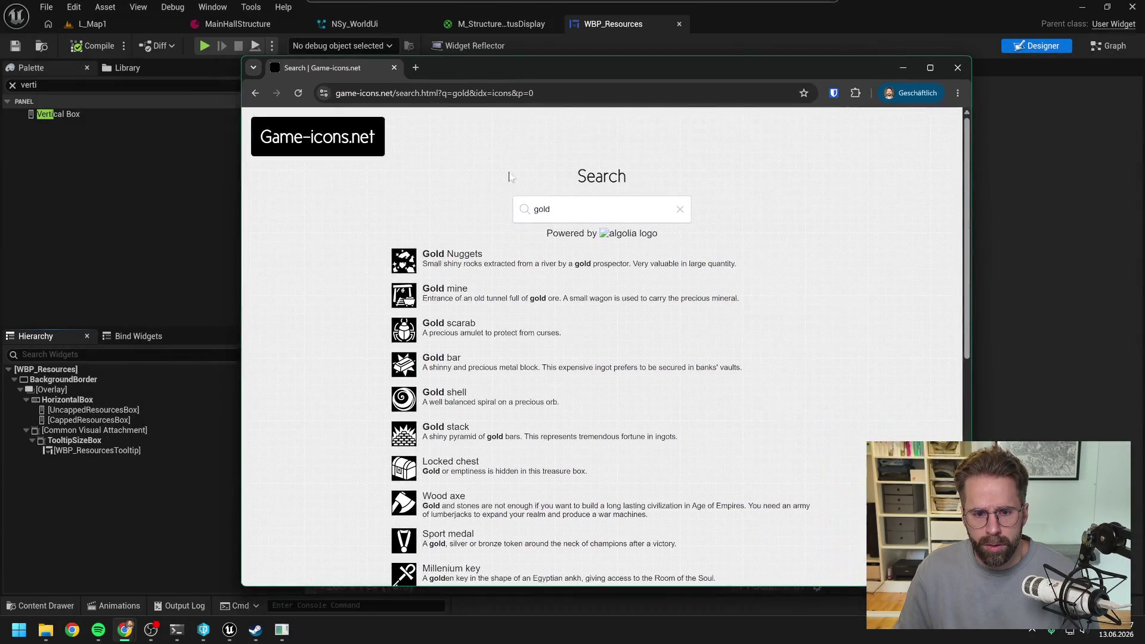
{"action": "scroll", "coordinate": [704, 264], "scroll_direction": "down", "scroll_amount": 5}
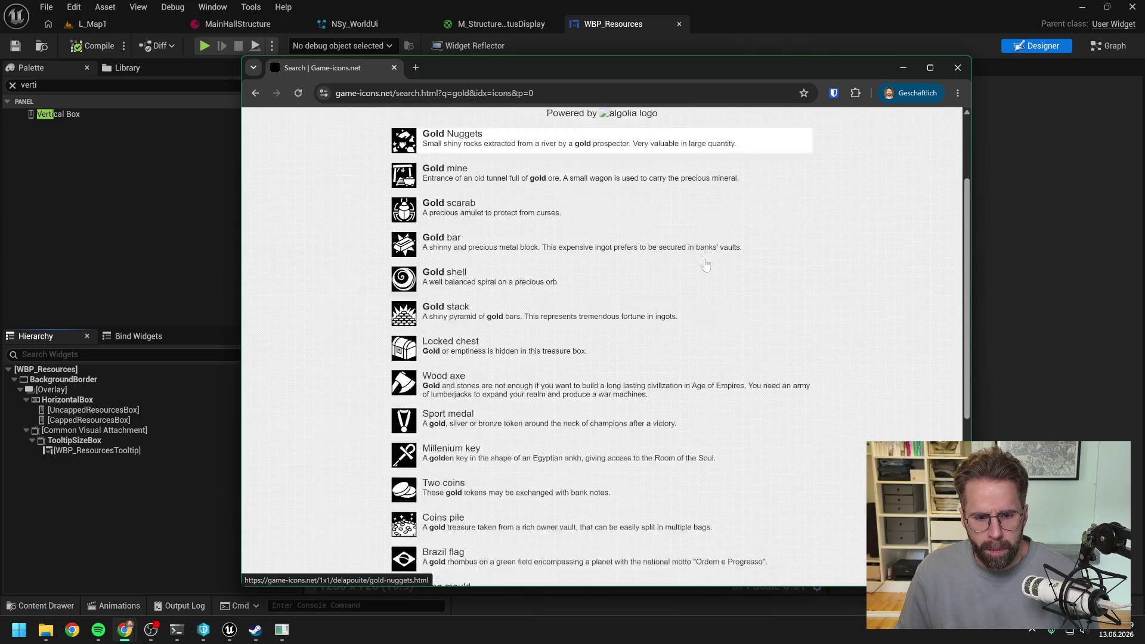
{"action": "scroll", "coordinate": [705, 264], "scroll_direction": "down", "scroll_amount": 3}
{"action": "scroll", "coordinate": [704, 264], "scroll_direction": "up", "scroll_amount": 8}
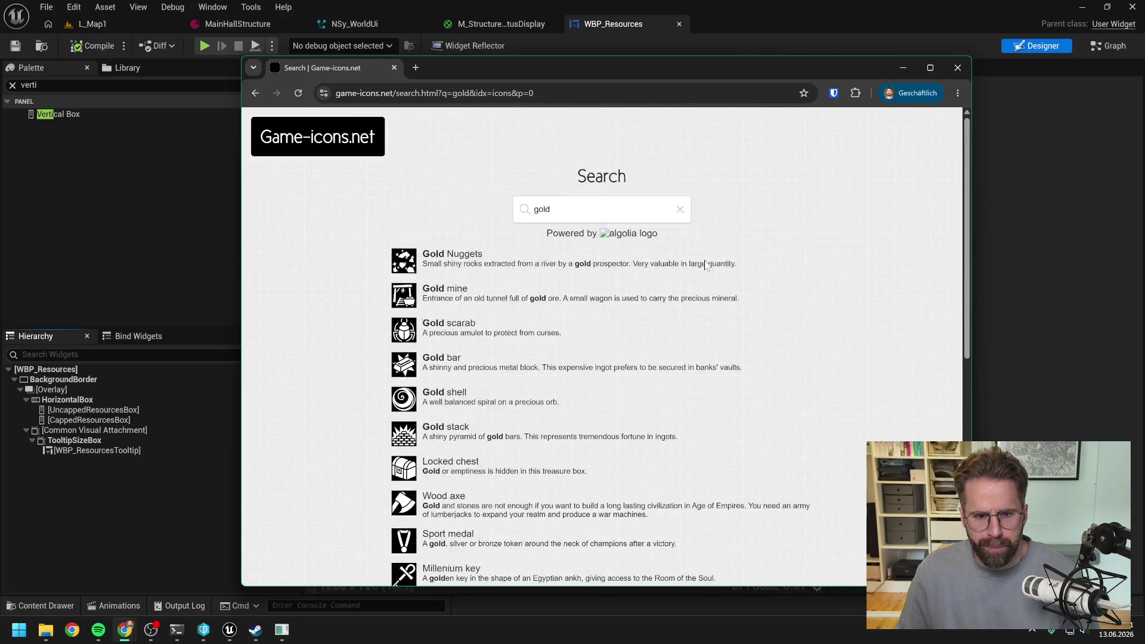
{"action": "left_click_drag", "start_coordinate": [550, 210], "coordinate": [418, 212]}
{"action": "type", "text": "coin"}
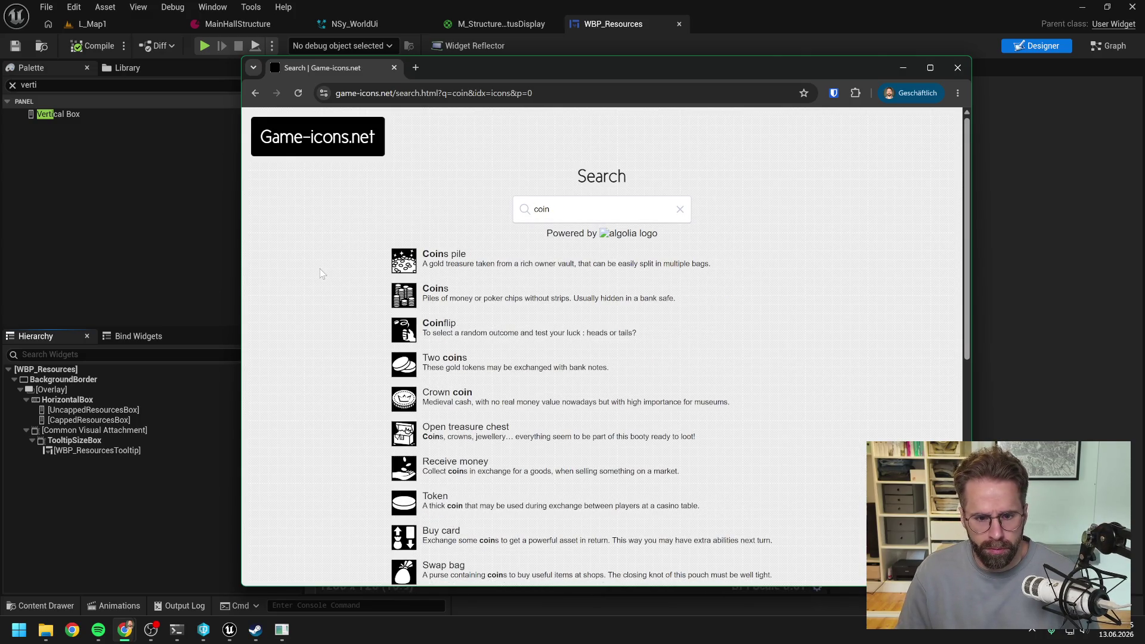
Open the Coins and Cash icon pages in new tabs
{"action": "scroll", "coordinate": [323, 272], "scroll_direction": "down", "scroll_amount": 1}
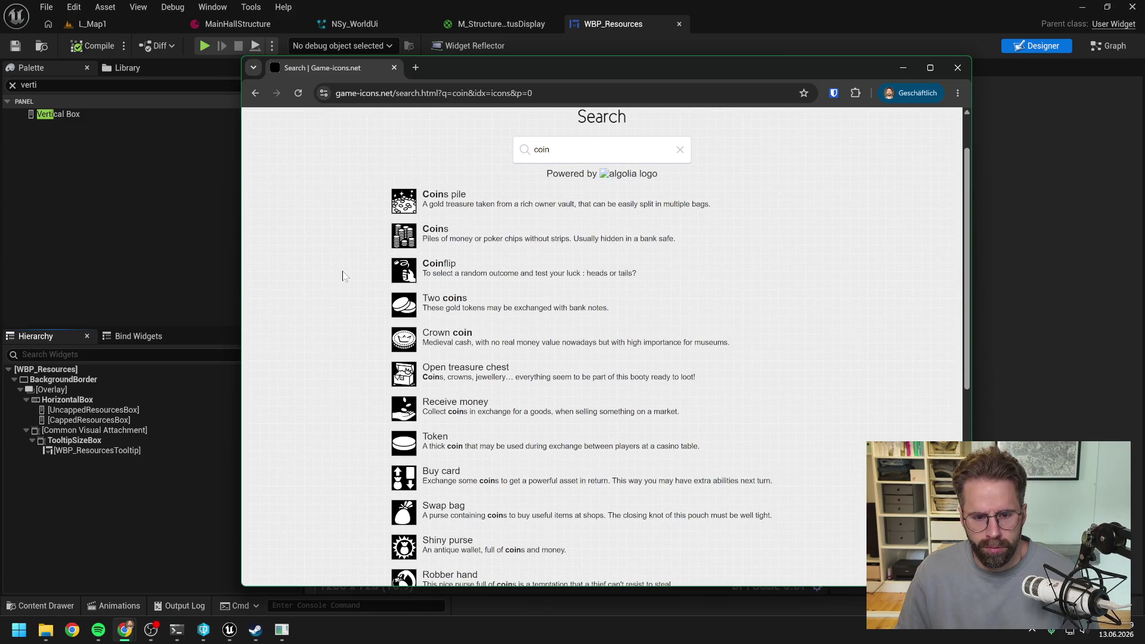
{"action": "middle_click", "coordinate": [431, 235]}
{"action": "scroll", "coordinate": [330, 238], "scroll_direction": "down", "scroll_amount": 5}
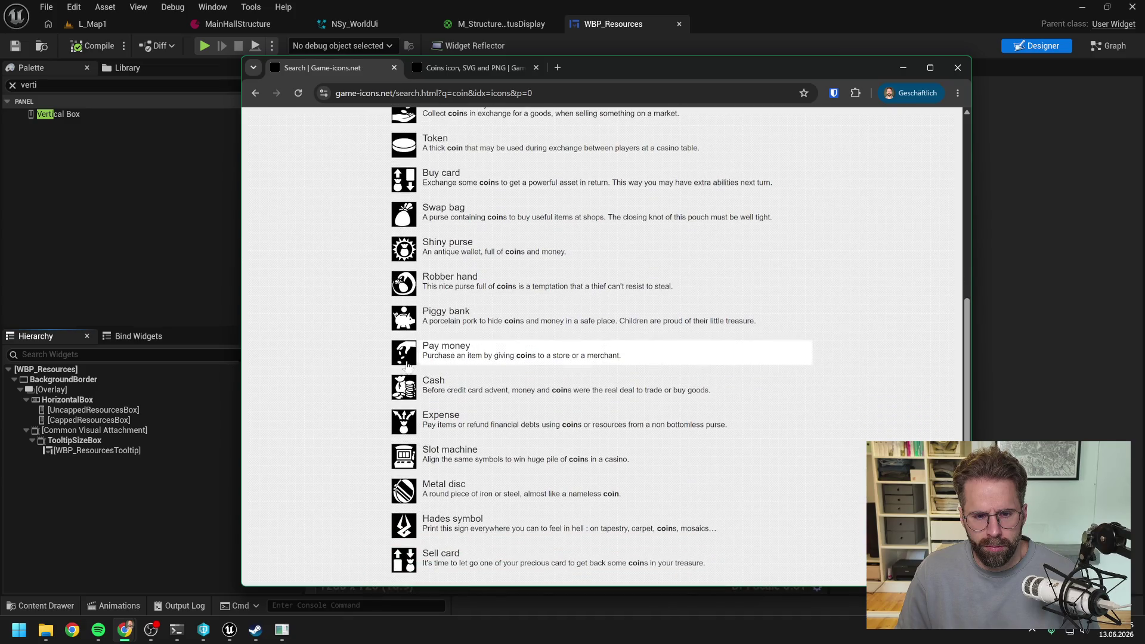
{"action": "middle_click", "coordinate": [428, 382]}
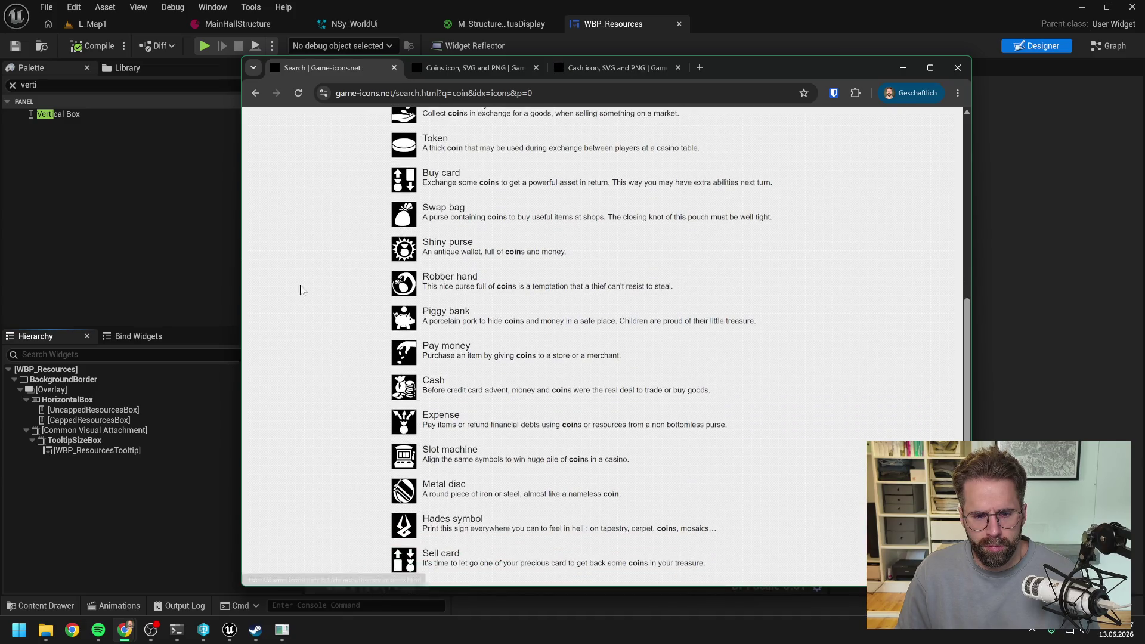
{"action": "scroll", "coordinate": [302, 278], "scroll_direction": "down", "scroll_amount": 2}
{"action": "scroll", "coordinate": [302, 279], "scroll_direction": "up", "scroll_amount": 10}
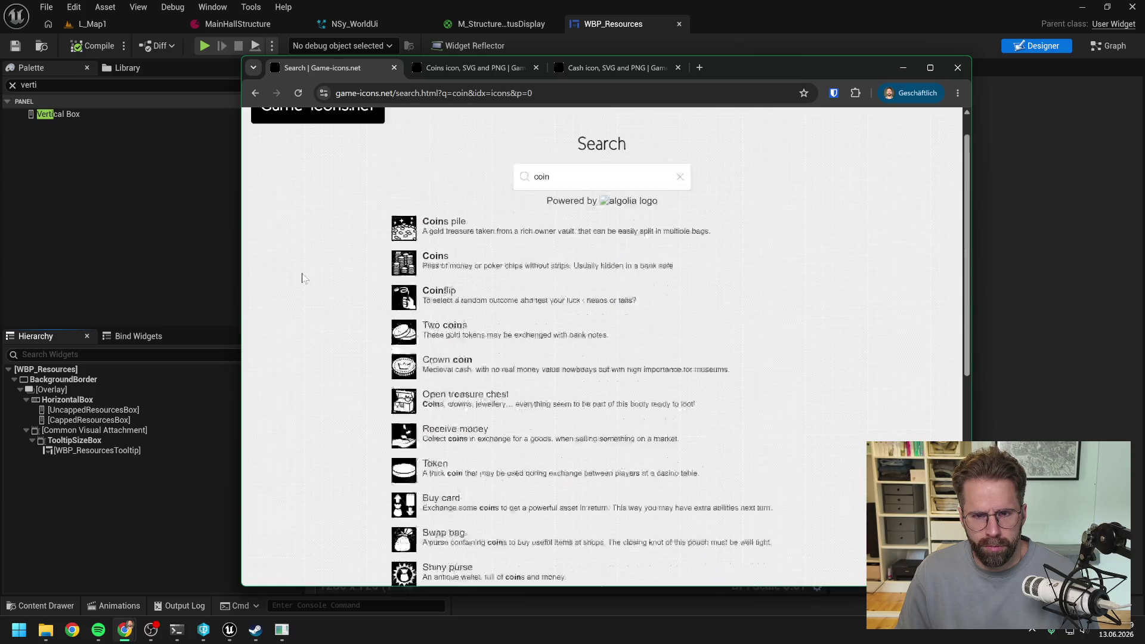
Compare the Coins and Cash pages and download the Coins icon as SVG
{"action": "left_click", "coordinate": [475, 67]}
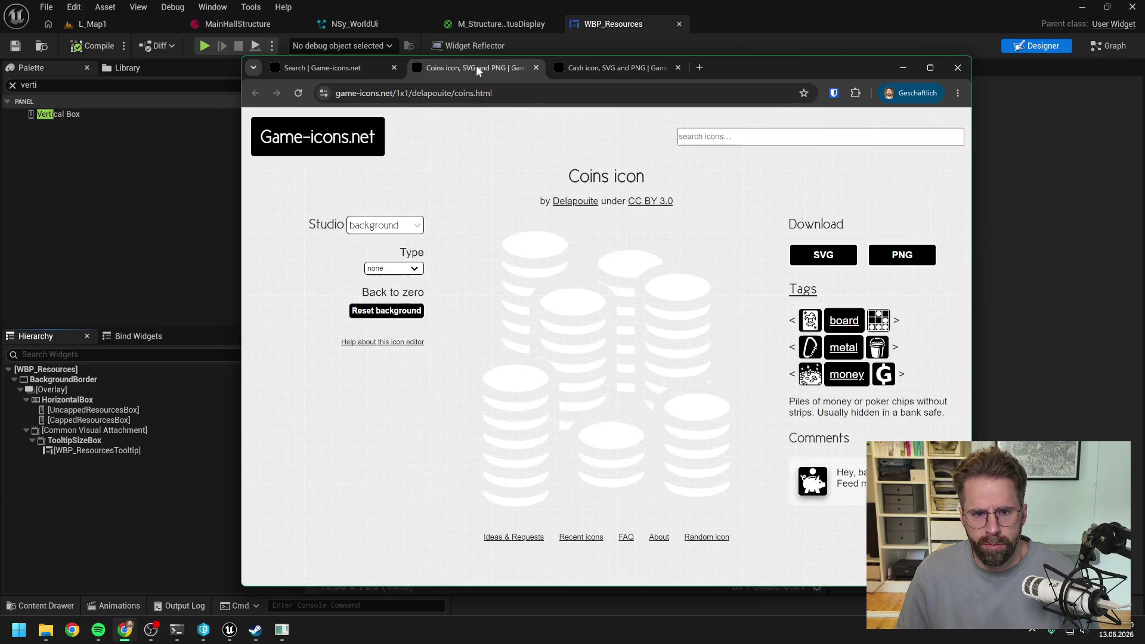
{"action": "left_click", "coordinate": [615, 65]}
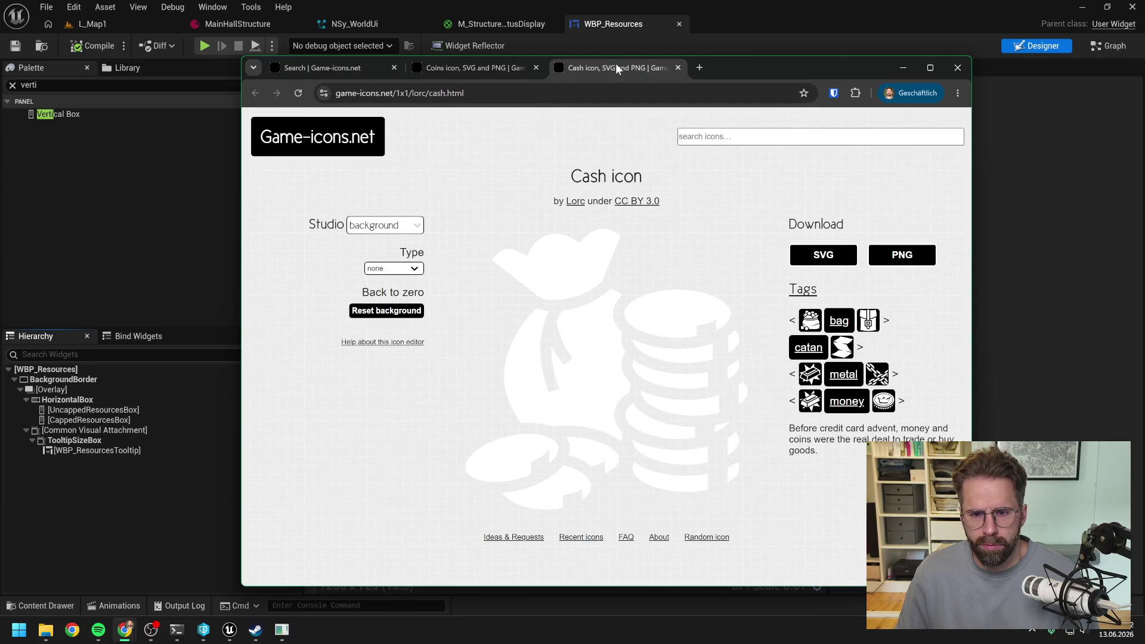
{"action": "left_click", "coordinate": [470, 69]}
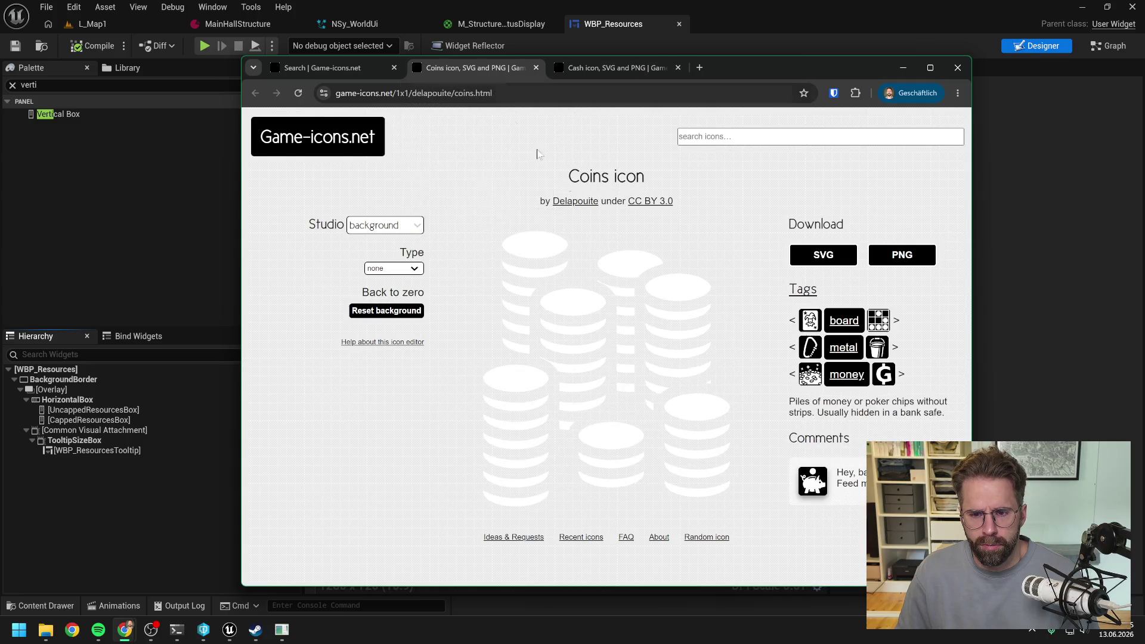
{"action": "left_click", "coordinate": [823, 255]}
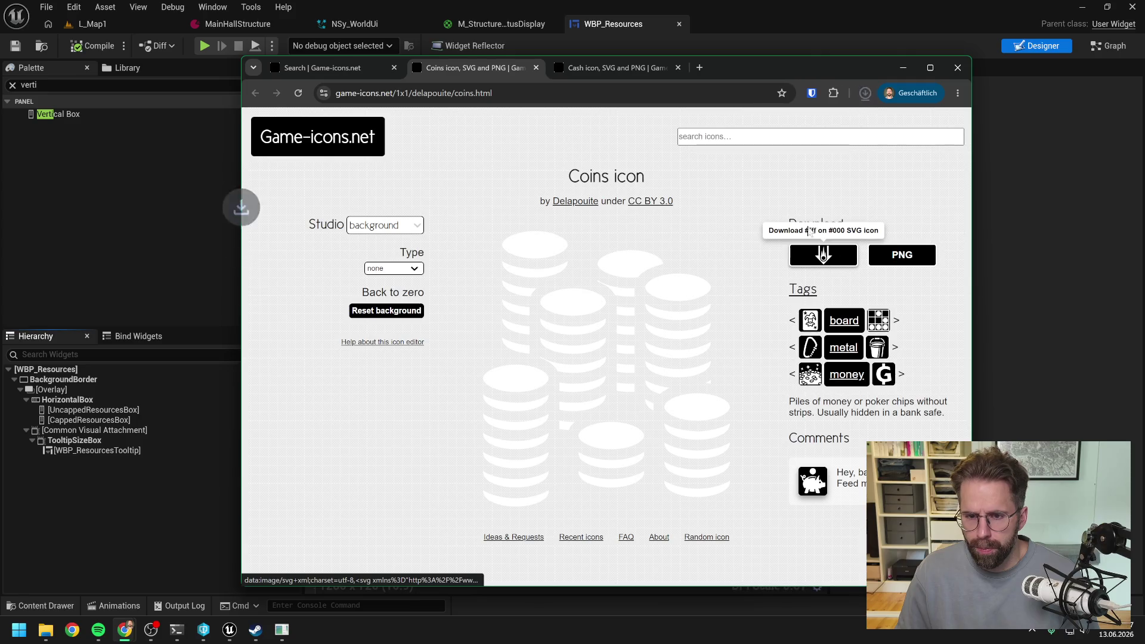
Open the downloaded coins.svg in GIMP, importing it at 256 × 256 pixels
{"action": "left_click", "coordinate": [831, 121]}
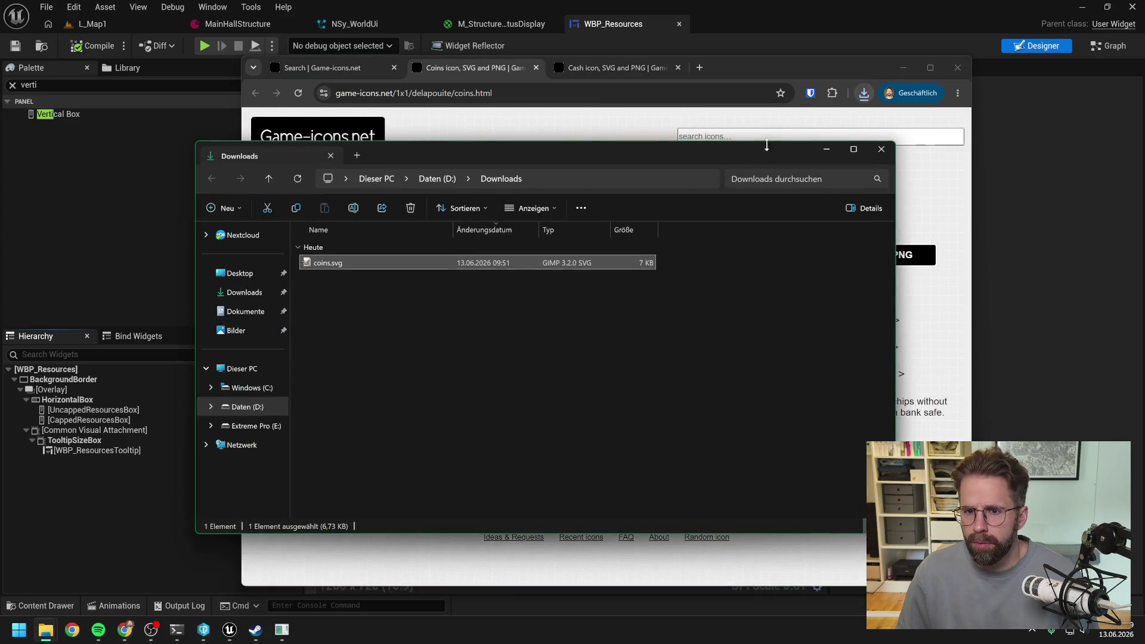
{"action": "left_click_drag", "start_coordinate": [769, 158], "coordinate": [1144, 149]}
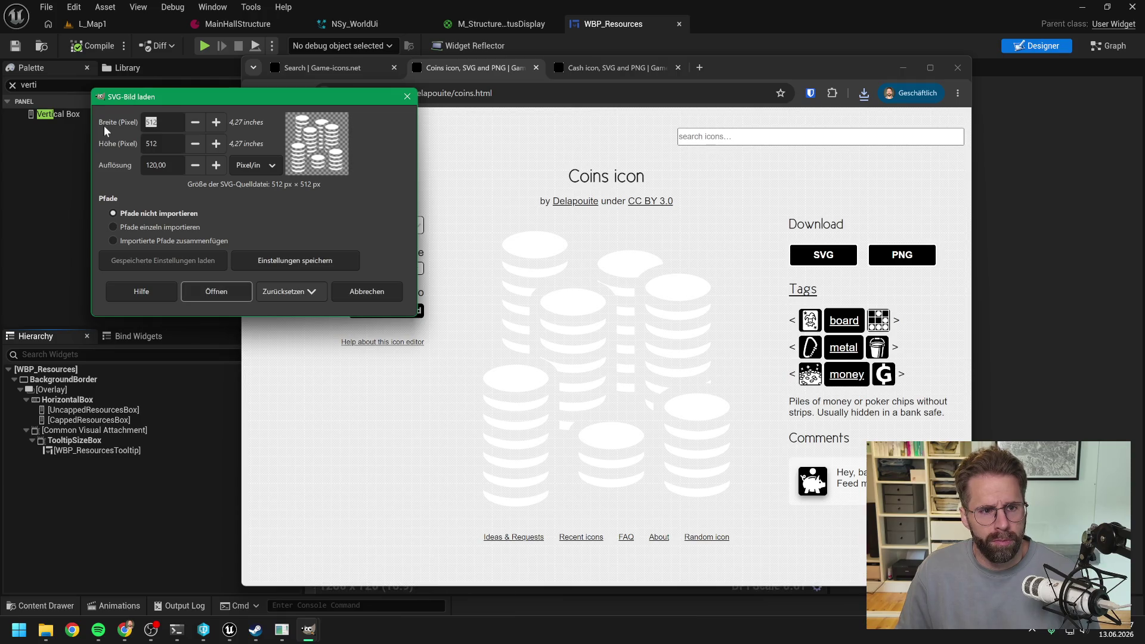
{"action": "key", "text": "BackSpace"}
{"action": "key", "text": "BackSpace"}
{"action": "key", "text": "BackSpace"}
{"action": "type", "text": "256"}
{"action": "key", "text": "Tab"}
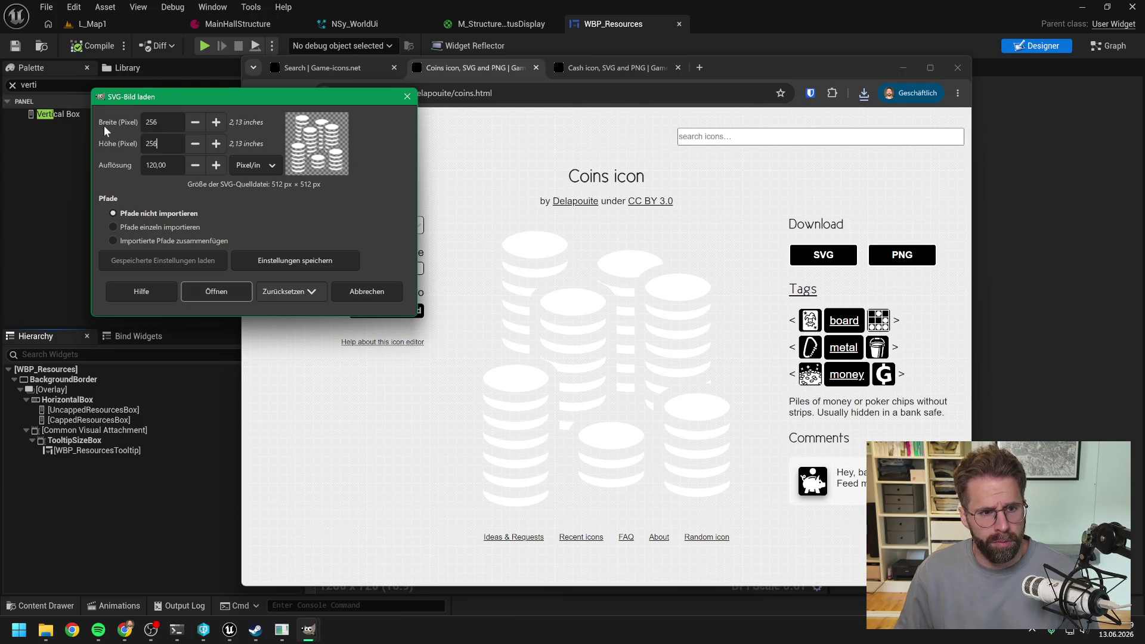
{"action": "left_click", "coordinate": [211, 292]}
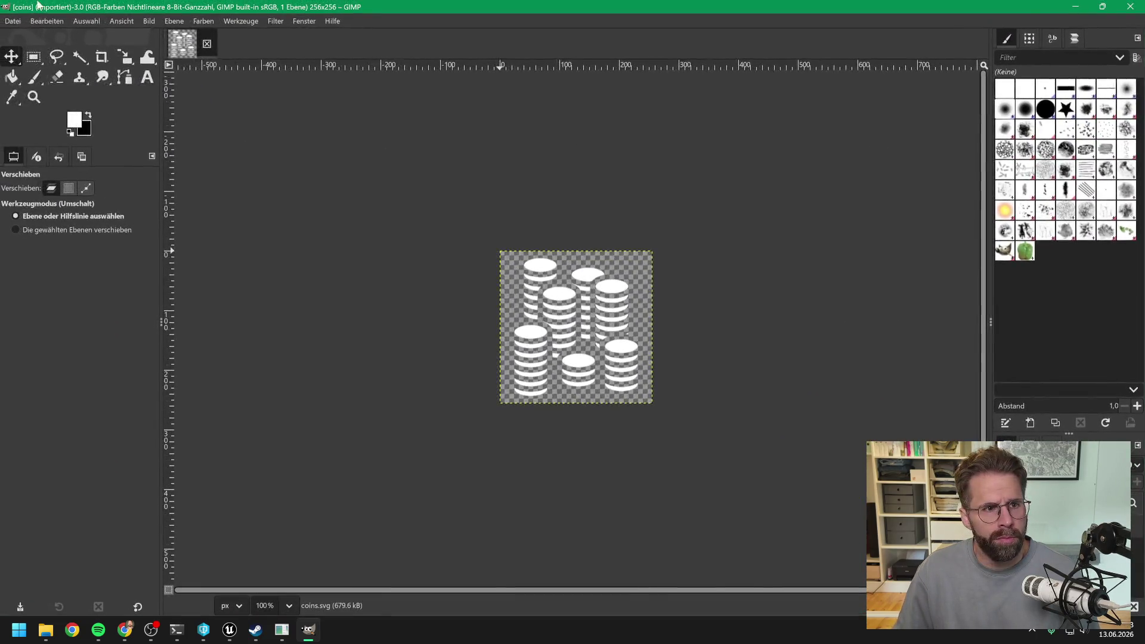
Export the image as coins.png with default PNG options, then close GIMP
{"action": "left_click", "coordinate": [13, 20]}
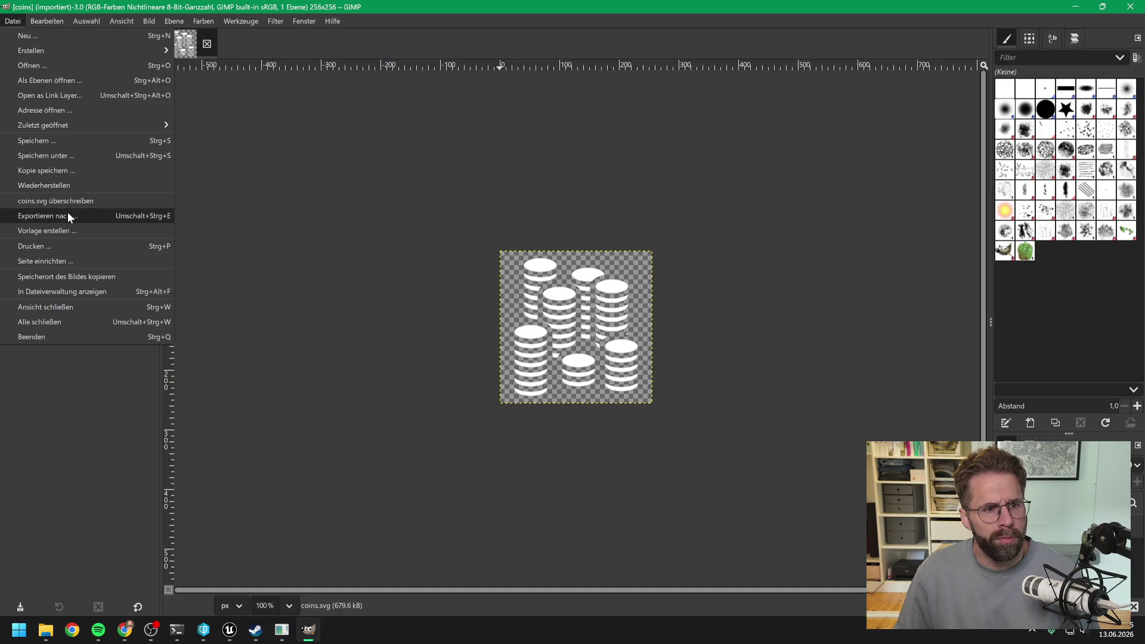
{"action": "left_click", "coordinate": [67, 213]}
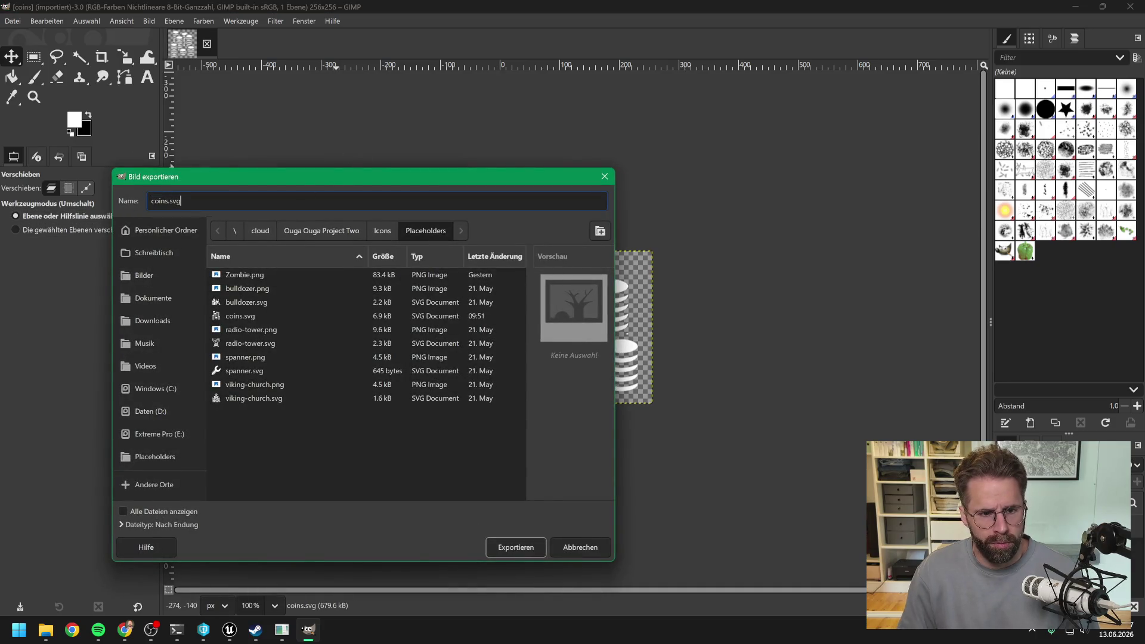
{"action": "key", "text": "BackSpace"}
{"action": "key", "text": "BackSpace"}
{"action": "key", "text": "BackSpace"}
{"action": "type", "text": "png"}
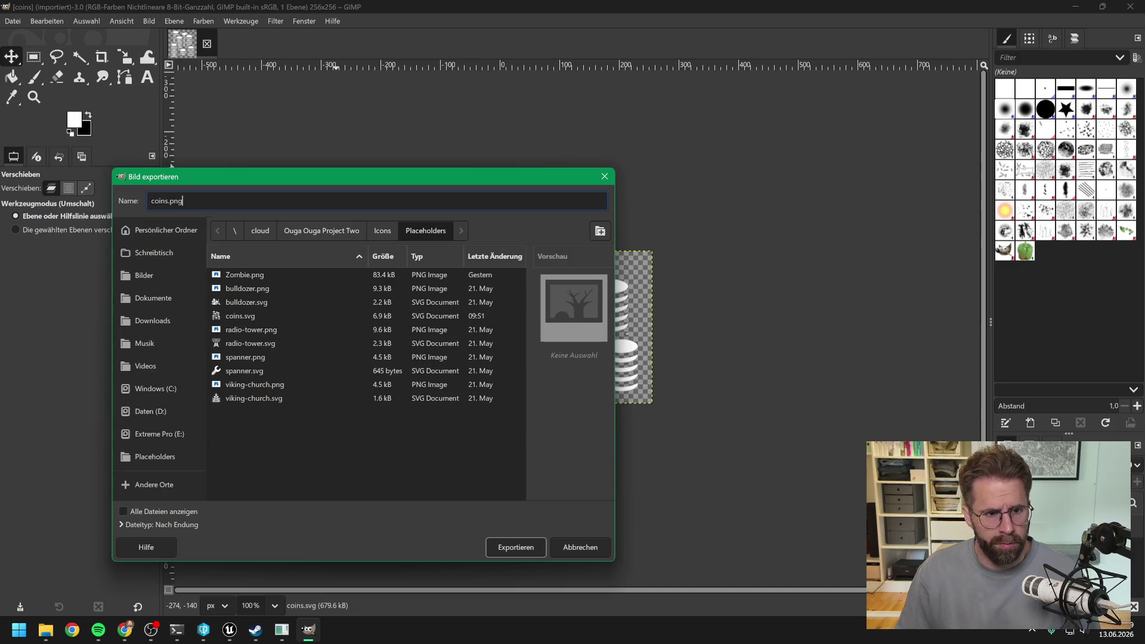
{"action": "left_click", "coordinate": [526, 543]}
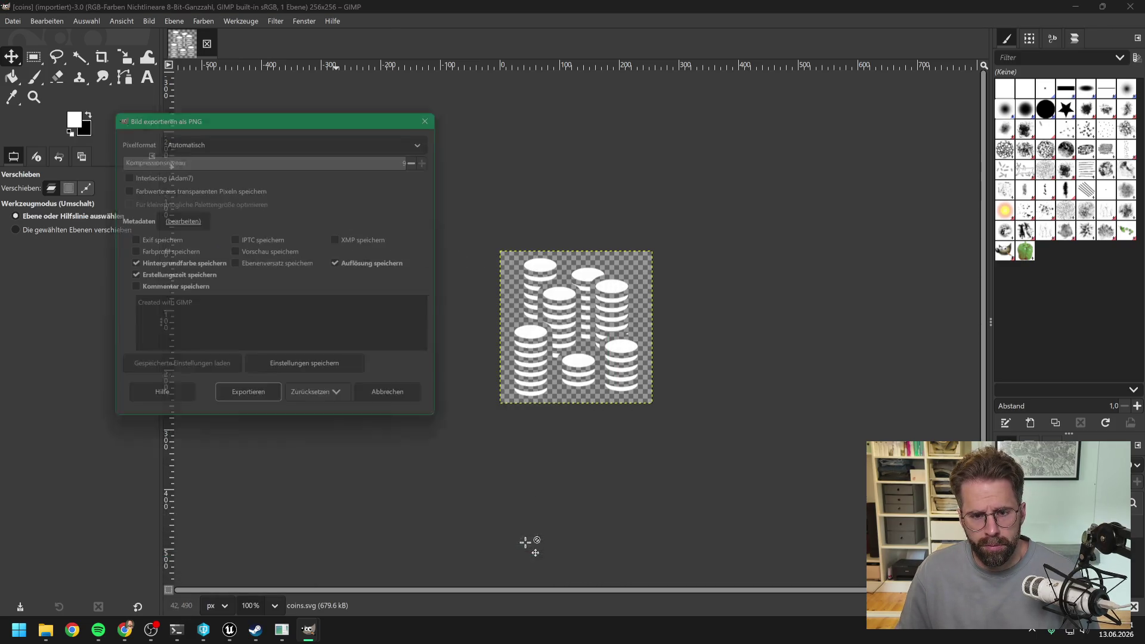
{"action": "left_click", "coordinate": [254, 401]}
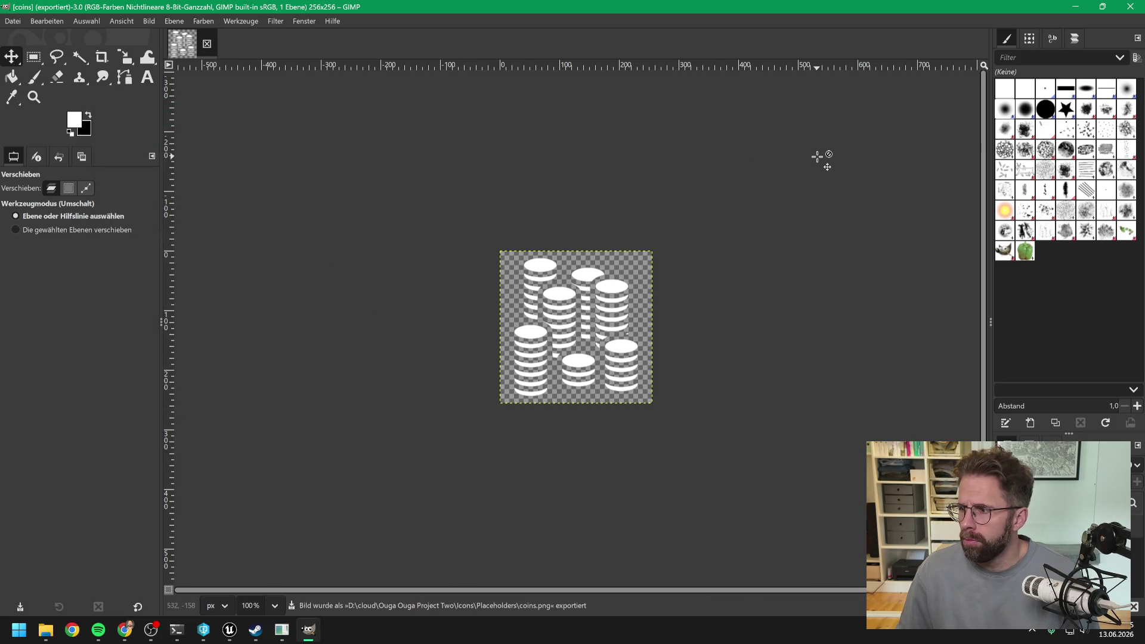
{"action": "left_click", "coordinate": [1130, 7]}
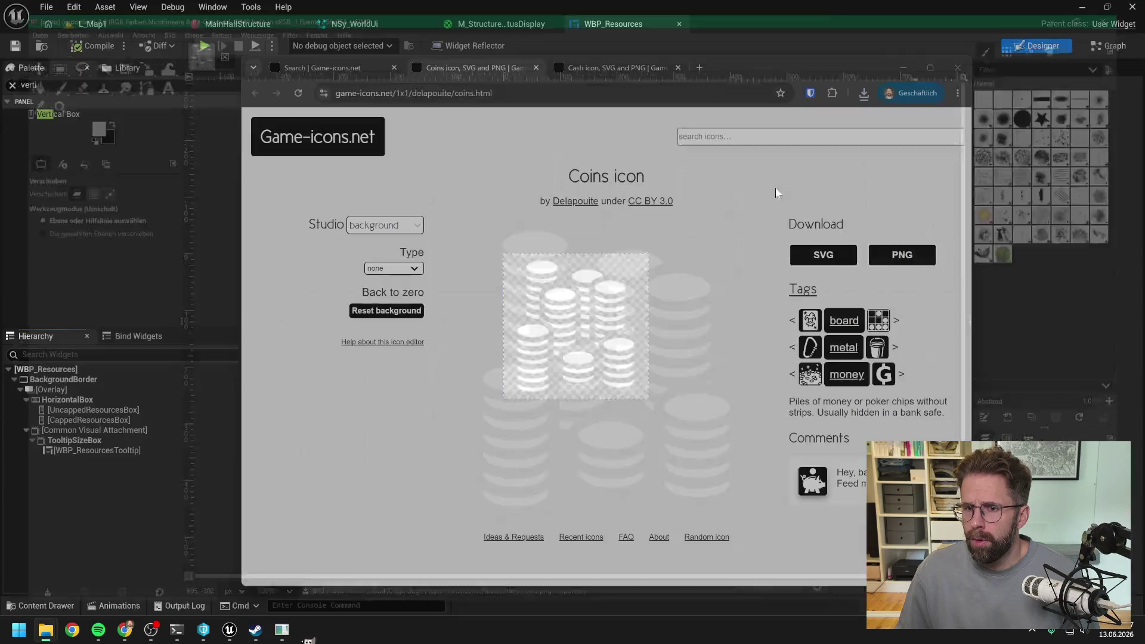
Try icon searches for villager, people and human, then show full results for 'person'
{"action": "left_click", "coordinate": [820, 137]}
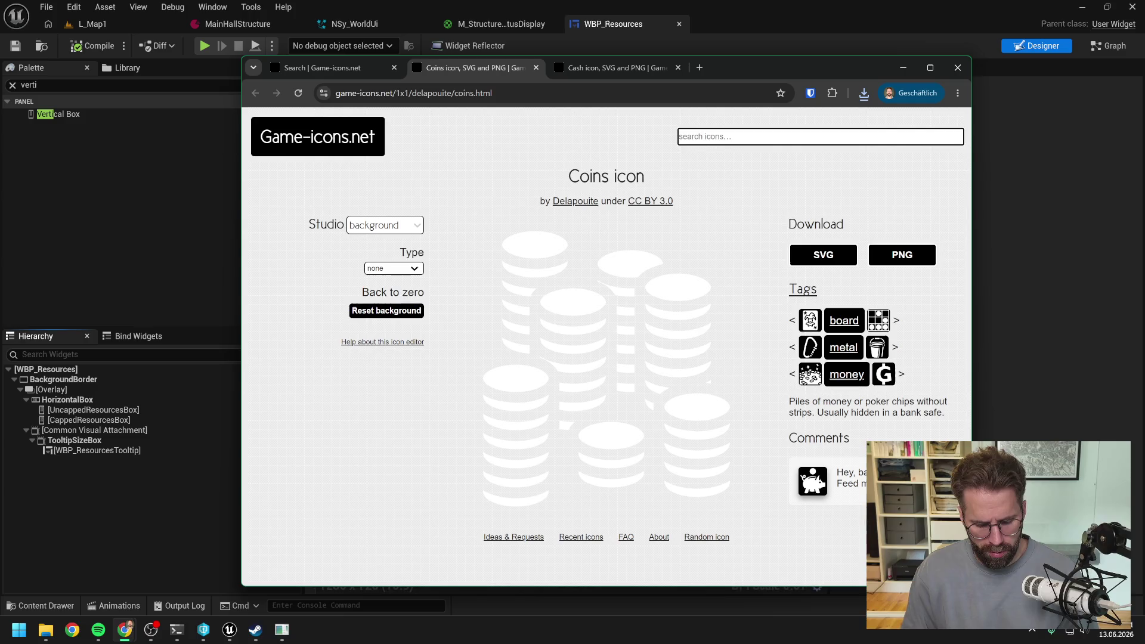
{"action": "type", "text": "villager"}
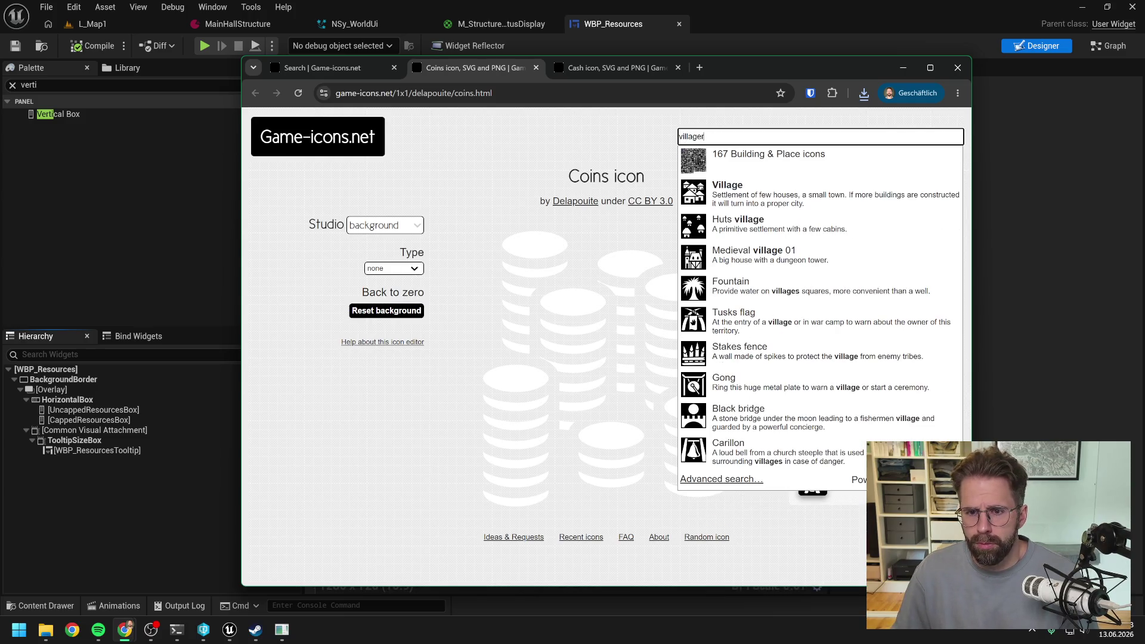
{"action": "key", "text": "ctrl+a"}
{"action": "key", "text": "BackSpace"}
{"action": "type", "text": "people"}
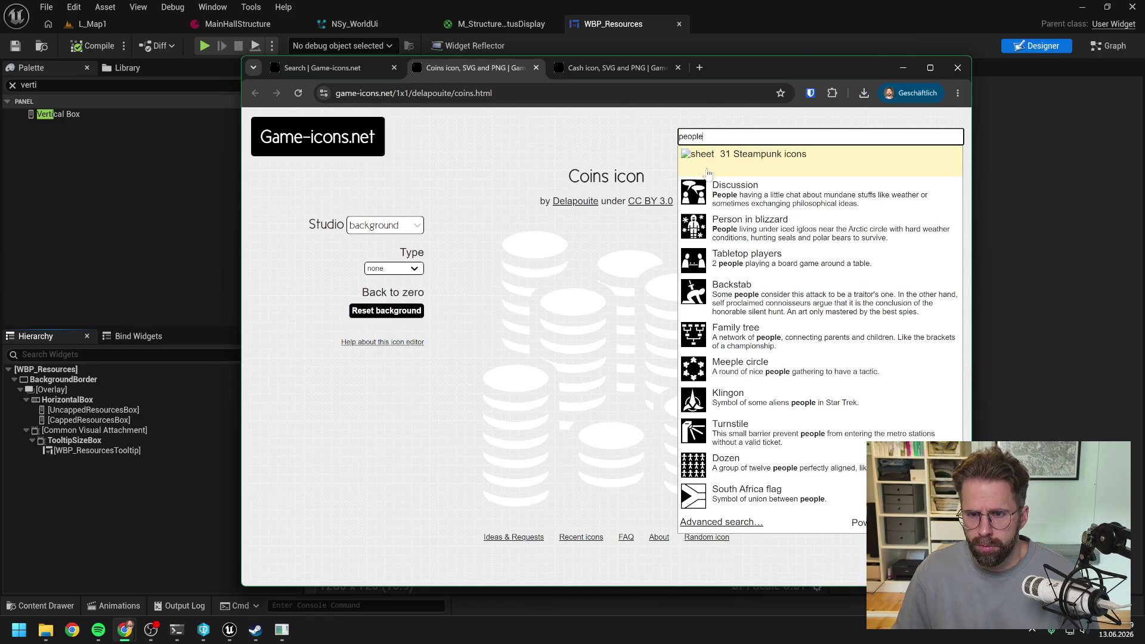
{"action": "key", "text": "ctrl+a"}
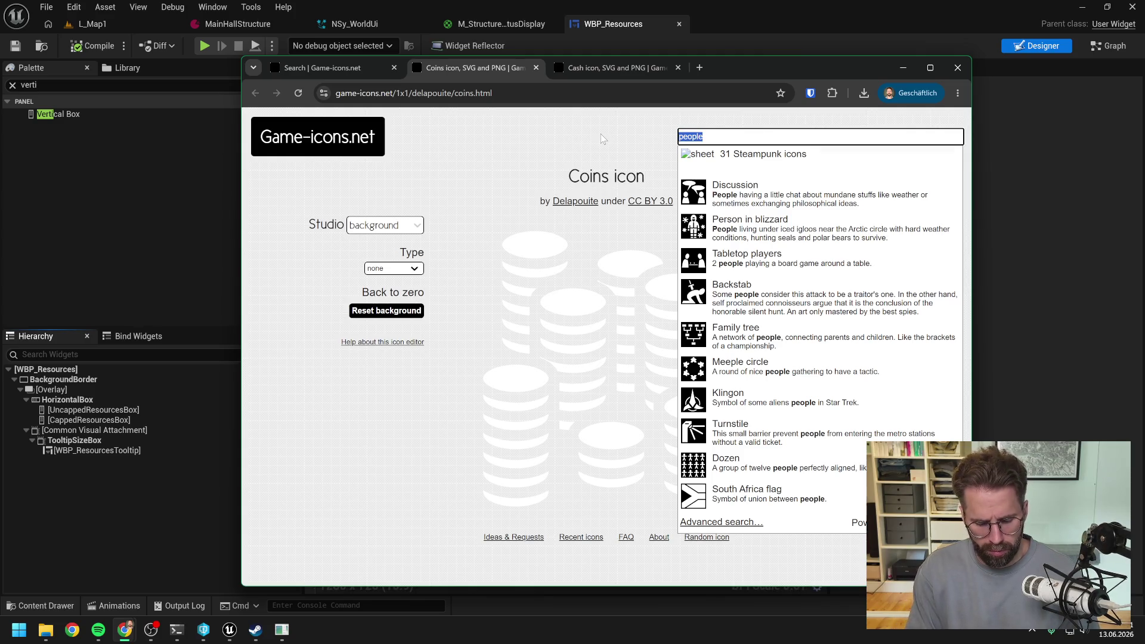
{"action": "type", "text": "human"}
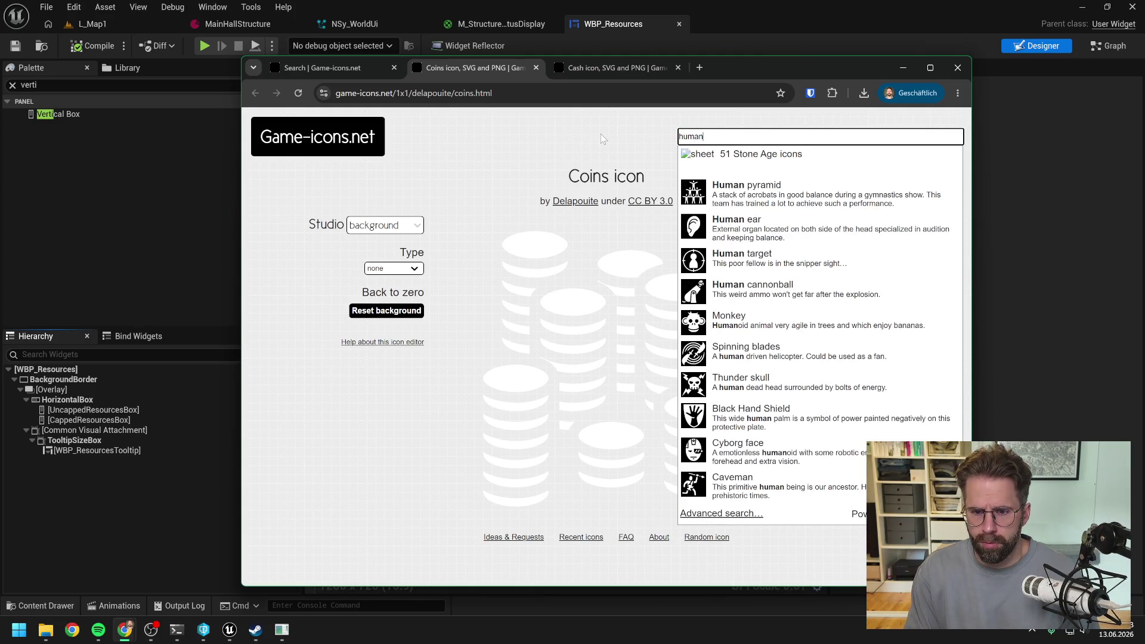
{"action": "key", "text": "ctrl+a"}
{"action": "type", "text": "person"}
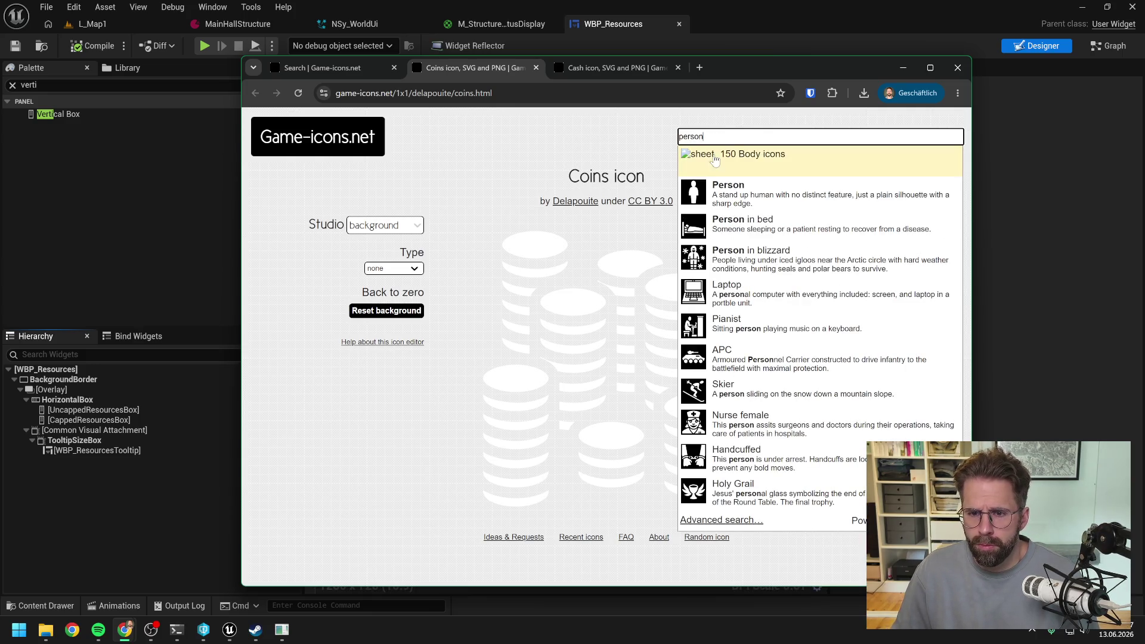
{"action": "left_click", "coordinate": [731, 522]}
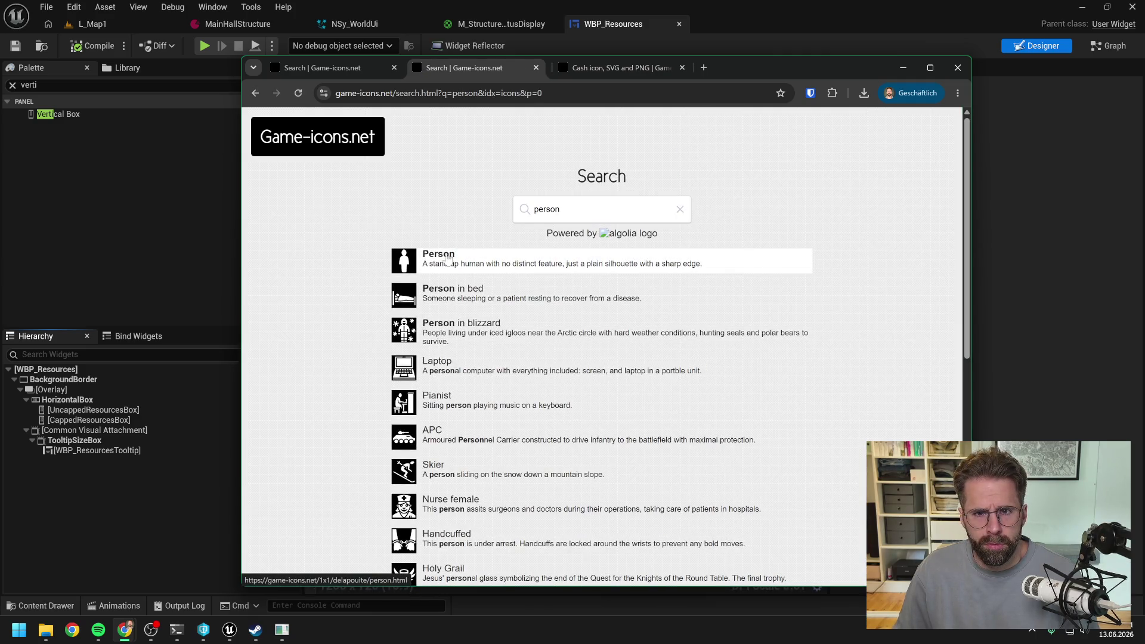
Open the Person, Character and Farmer icons in background tabs and close the Cash tab
{"action": "middle_click", "coordinate": [444, 257]}
{"action": "left_click", "coordinate": [820, 68]}
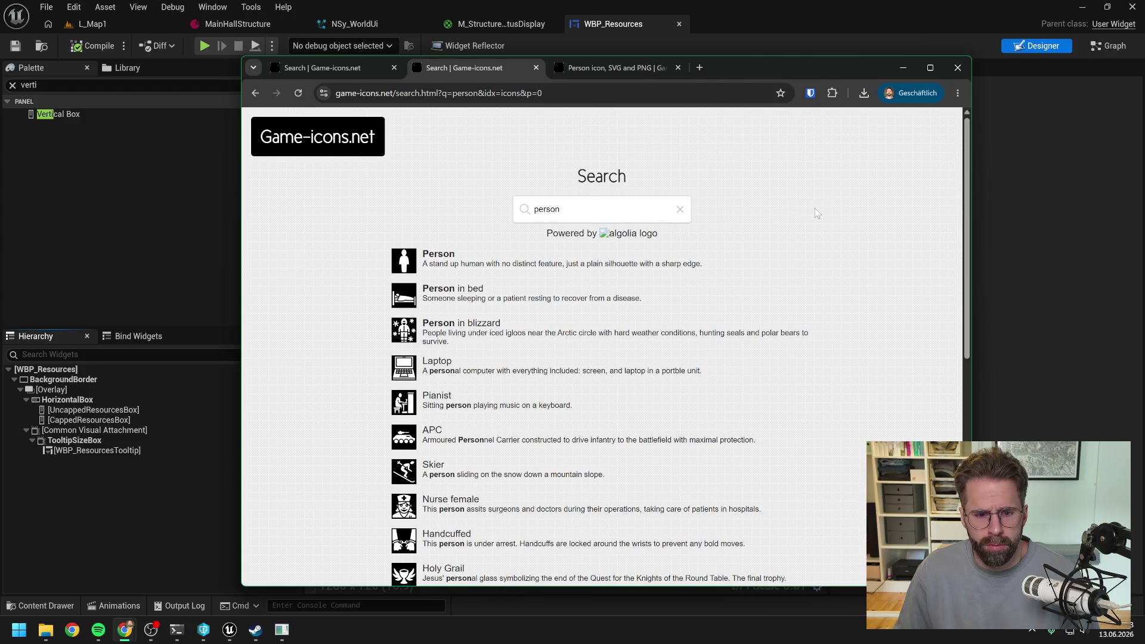
{"action": "scroll", "coordinate": [814, 209], "scroll_direction": "down", "scroll_amount": 3}
{"action": "scroll", "coordinate": [814, 214], "scroll_direction": "down", "scroll_amount": 2}
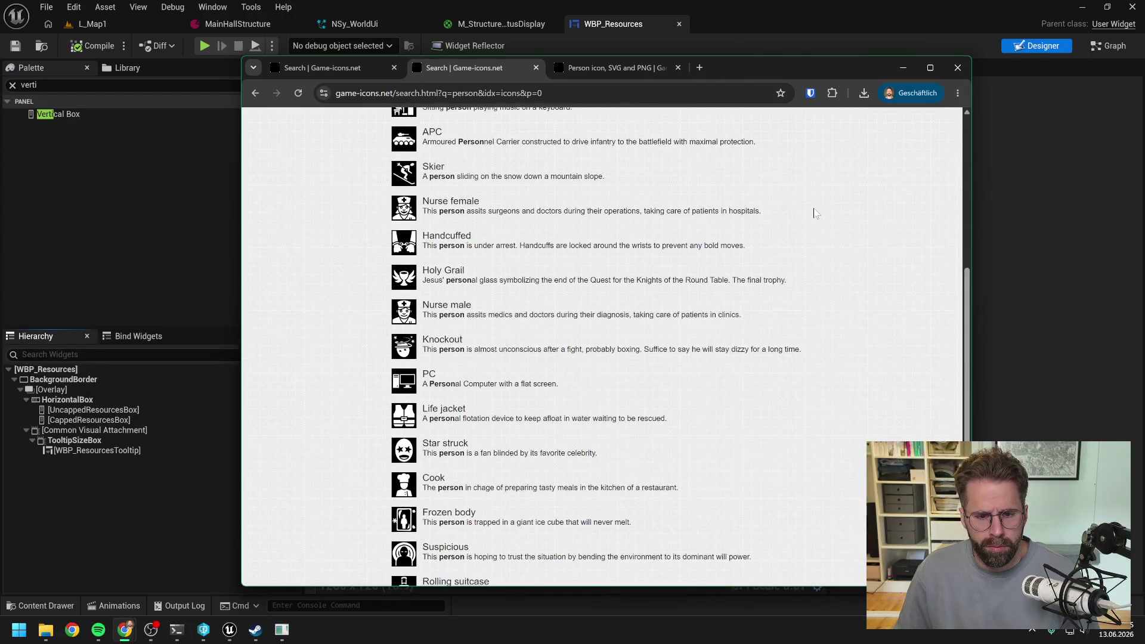
{"action": "scroll", "coordinate": [815, 214], "scroll_direction": "down", "scroll_amount": 2}
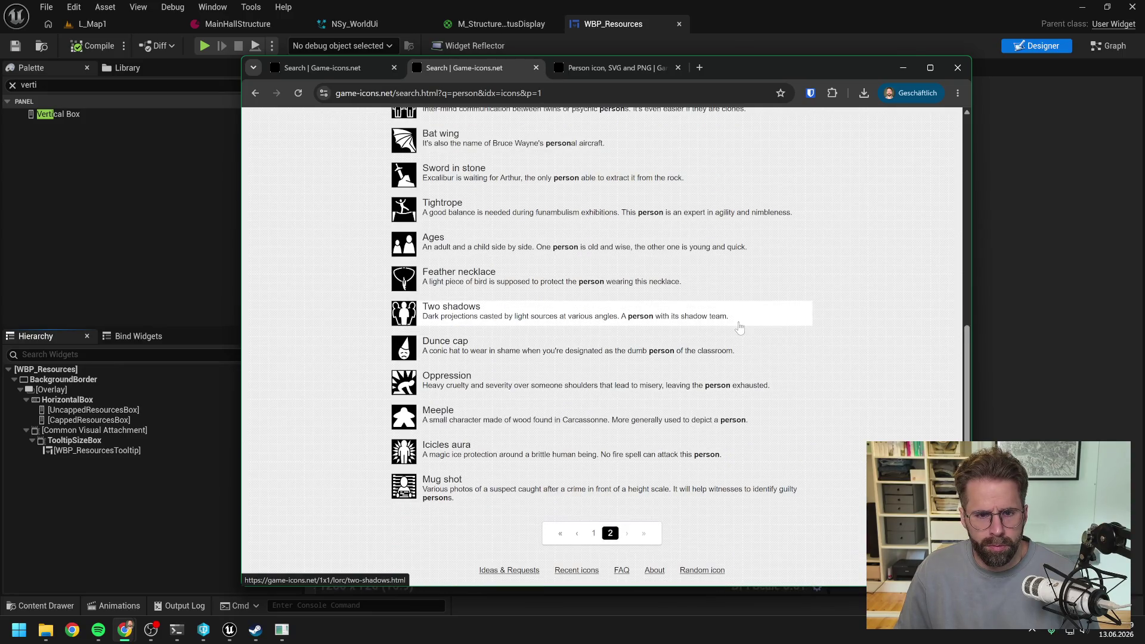
{"action": "scroll", "coordinate": [755, 320], "scroll_direction": "up", "scroll_amount": 3}
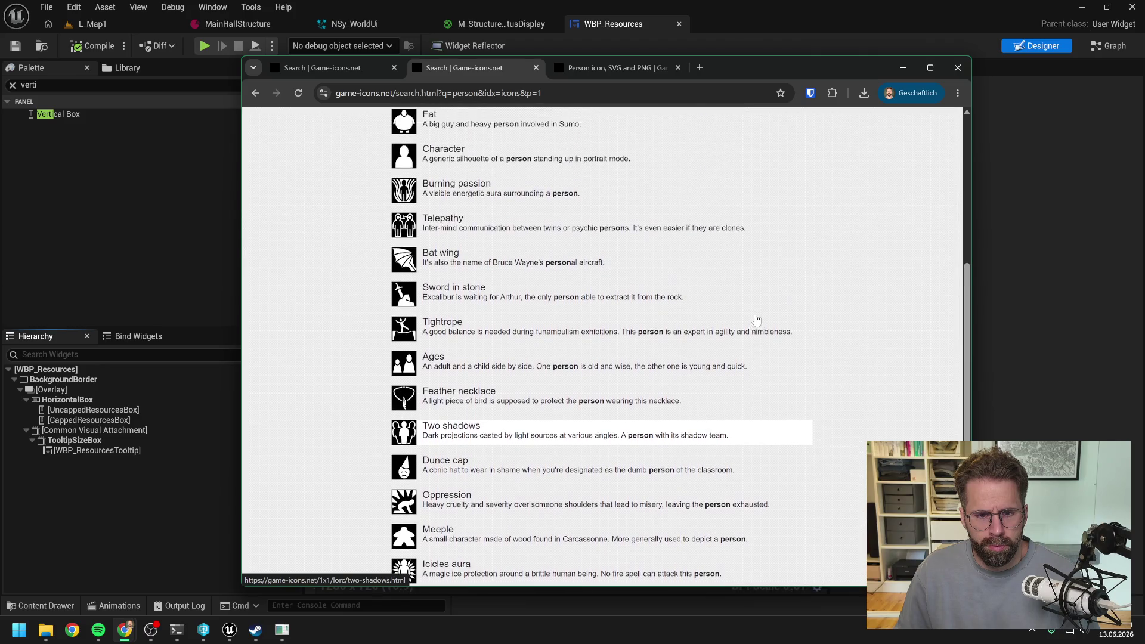
{"action": "scroll", "coordinate": [755, 313], "scroll_direction": "up", "scroll_amount": 4}
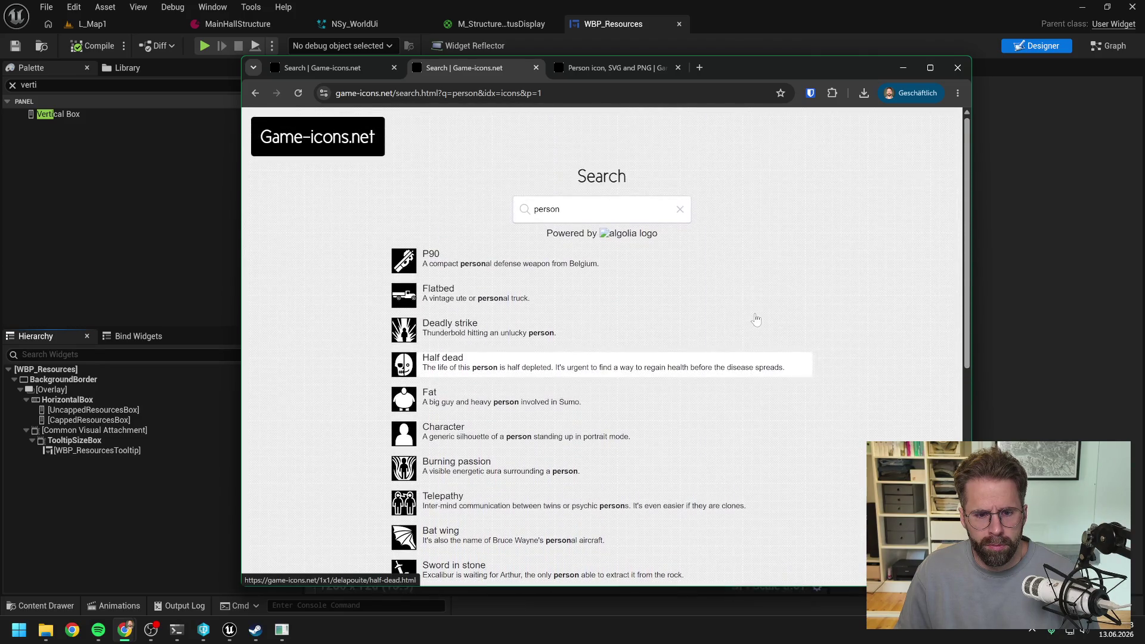
{"action": "middle_click", "coordinate": [443, 427]}
{"action": "key", "text": "ctrl+a"}
{"action": "type", "text": "worker"}
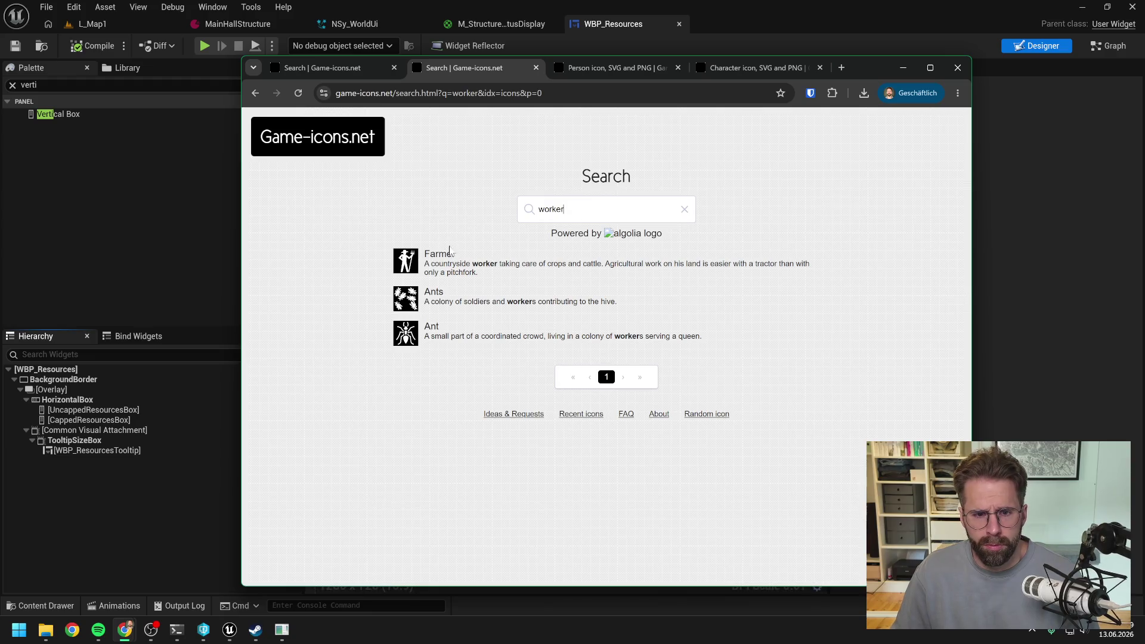
{"action": "middle_click", "coordinate": [450, 259]}
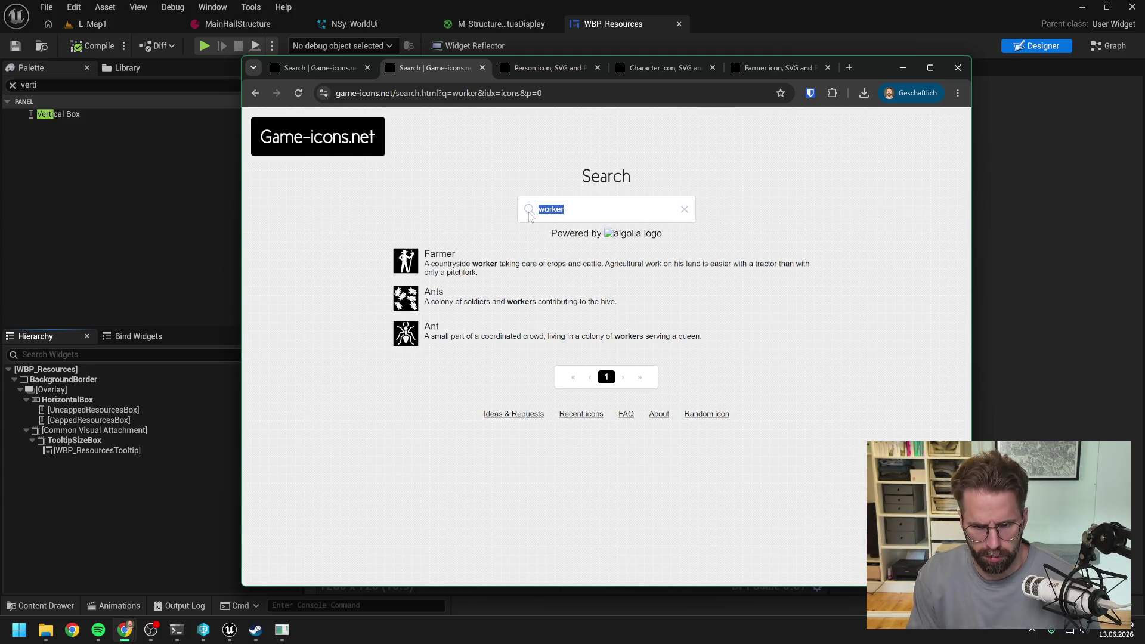
Search 'craft', then 'human', and show page 2 of the human results
{"action": "key", "text": "BackSpace"}
{"action": "type", "text": "craft"}
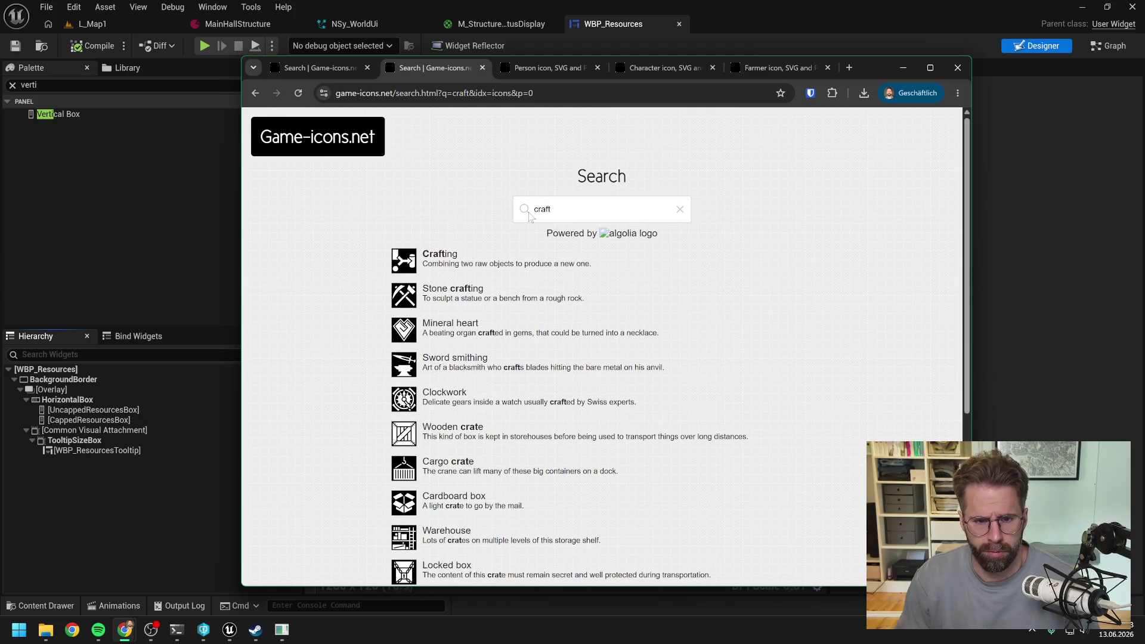
{"action": "scroll", "coordinate": [617, 429], "scroll_direction": "down", "scroll_amount": 5}
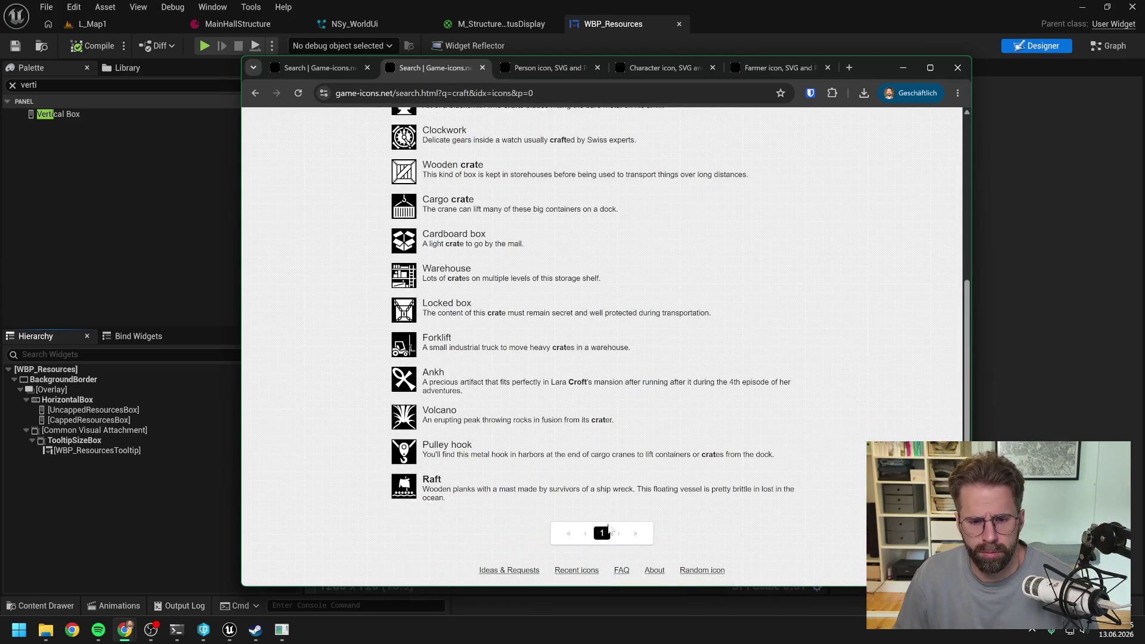
{"action": "scroll", "coordinate": [661, 399], "scroll_direction": "up", "scroll_amount": 5}
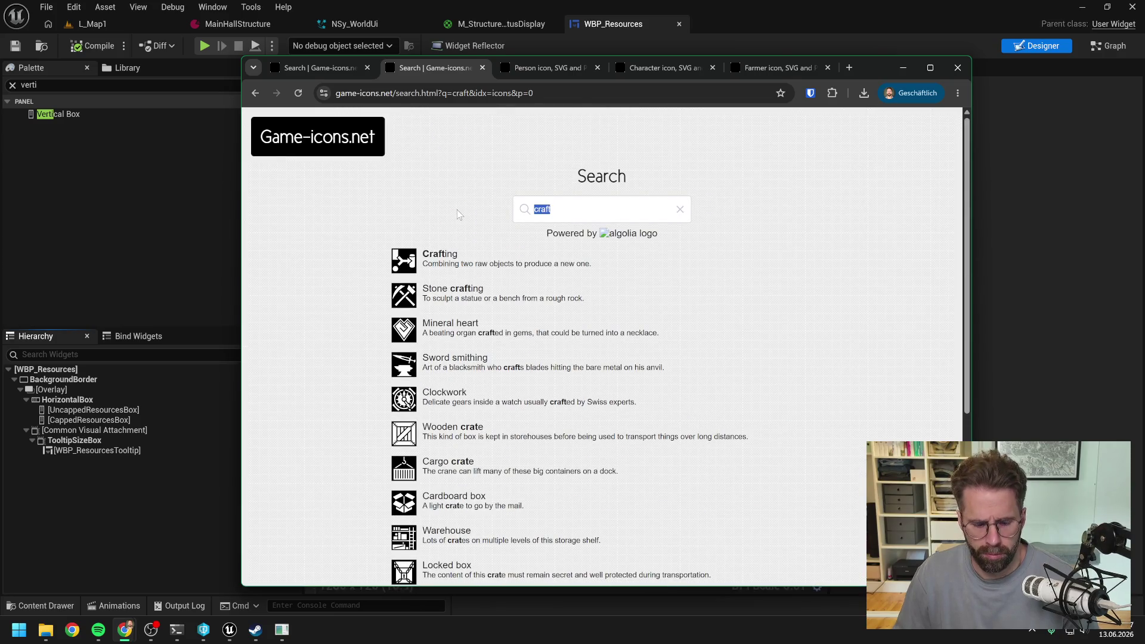
{"action": "type", "text": "human"}
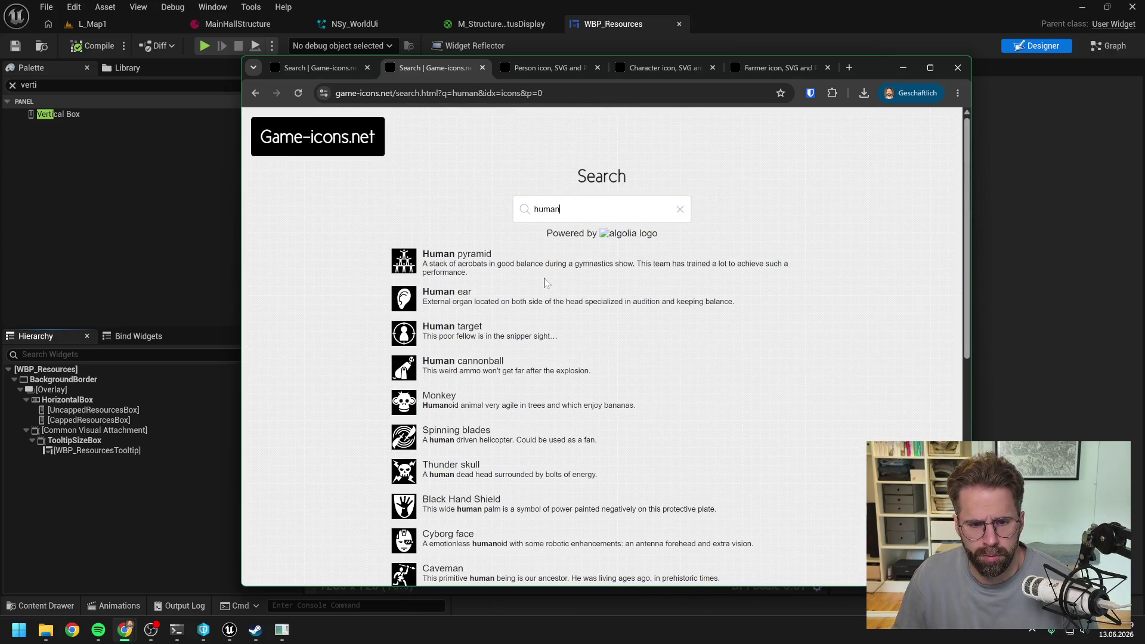
{"action": "scroll", "coordinate": [549, 281], "scroll_direction": "down", "scroll_amount": 3}
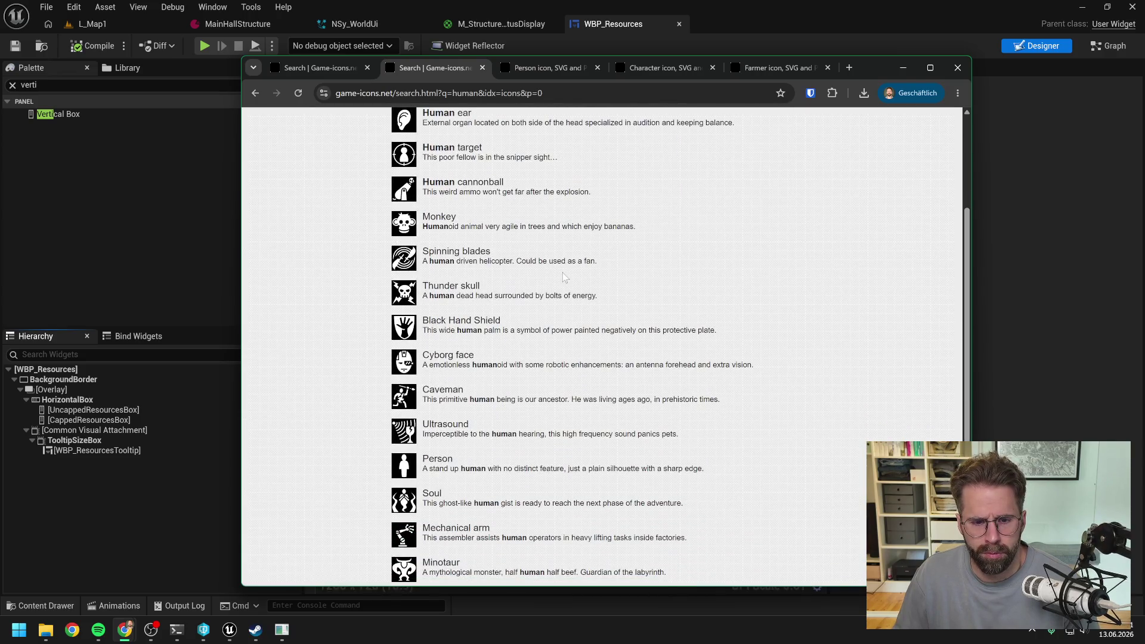
{"action": "scroll", "coordinate": [563, 273], "scroll_direction": "down", "scroll_amount": 2}
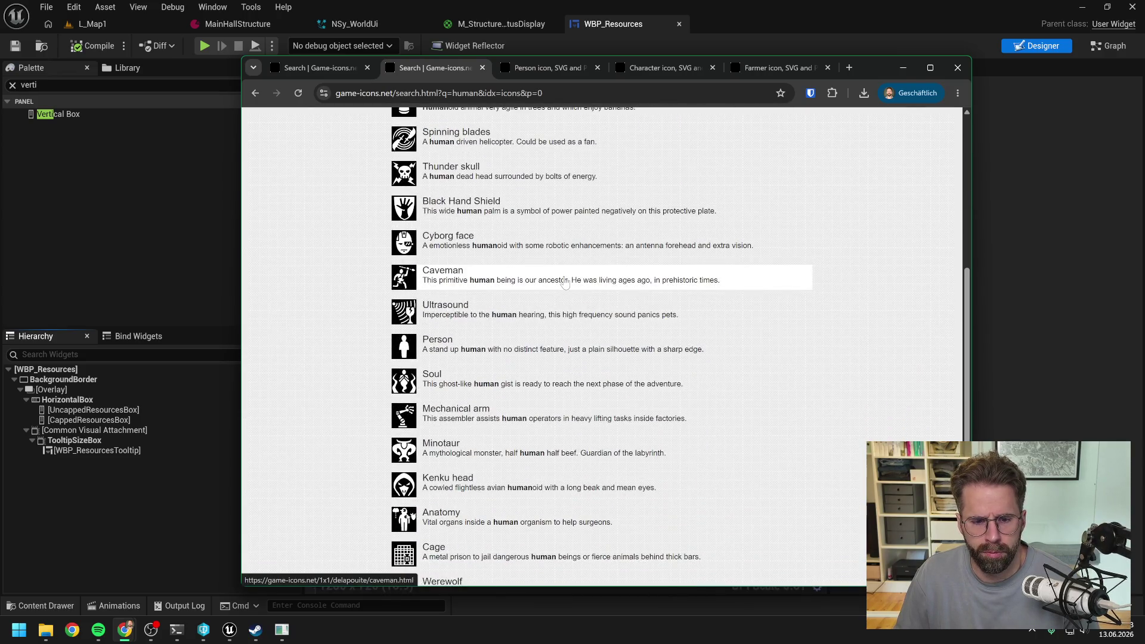
{"action": "scroll", "coordinate": [565, 283], "scroll_direction": "down", "scroll_amount": 2}
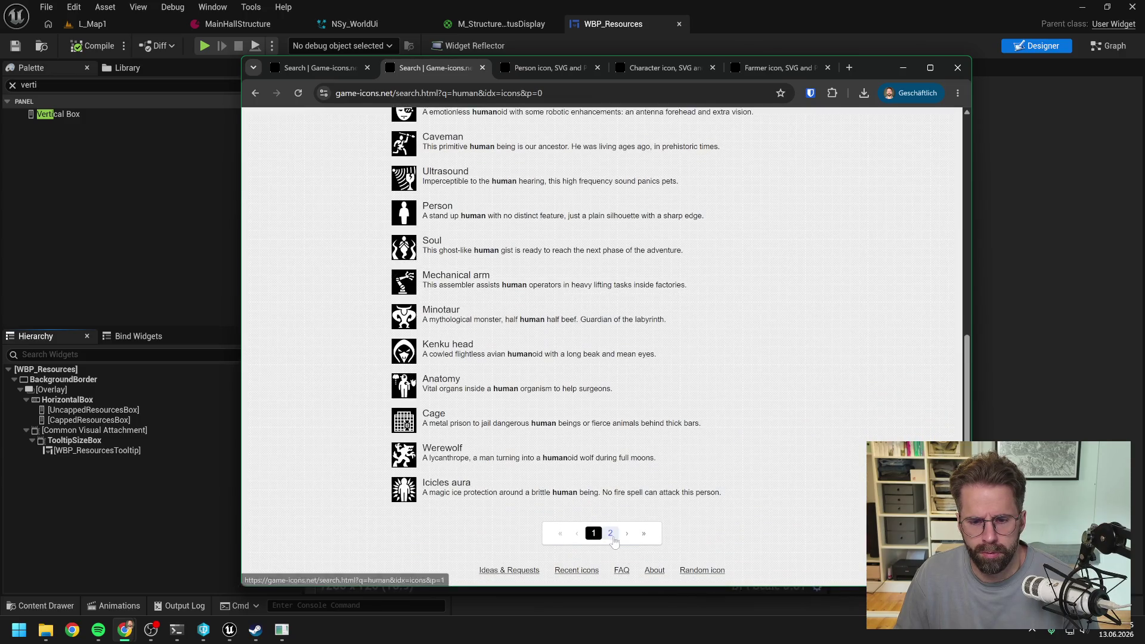
{"action": "left_click", "coordinate": [610, 533]}
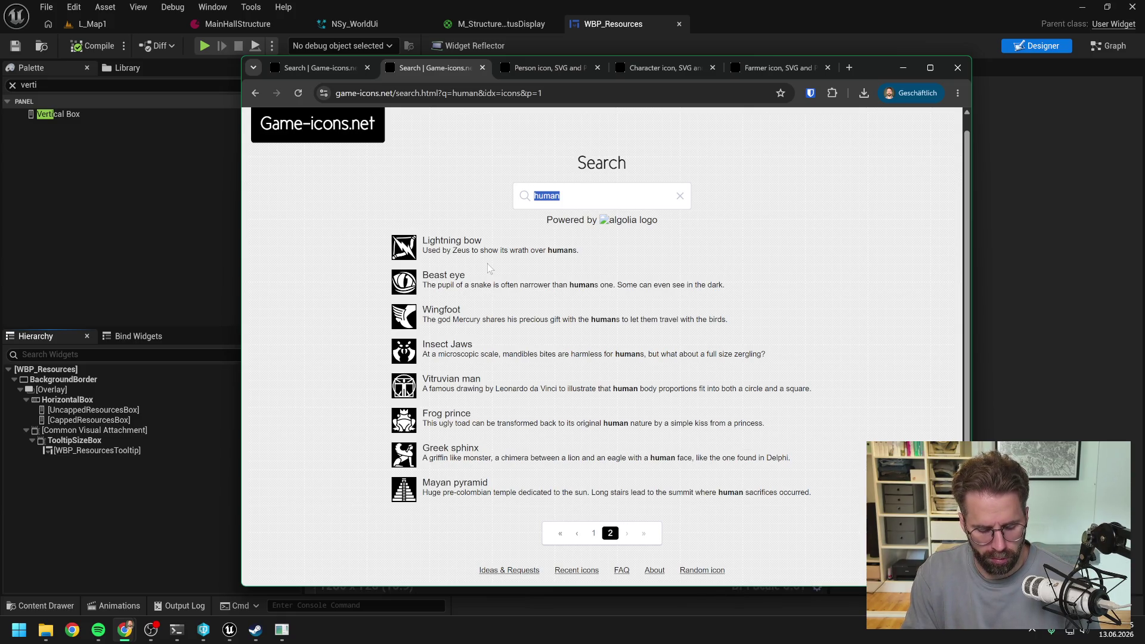
Search 'man' and browse its results through pages 2 and 3
{"action": "type", "text": "man"}
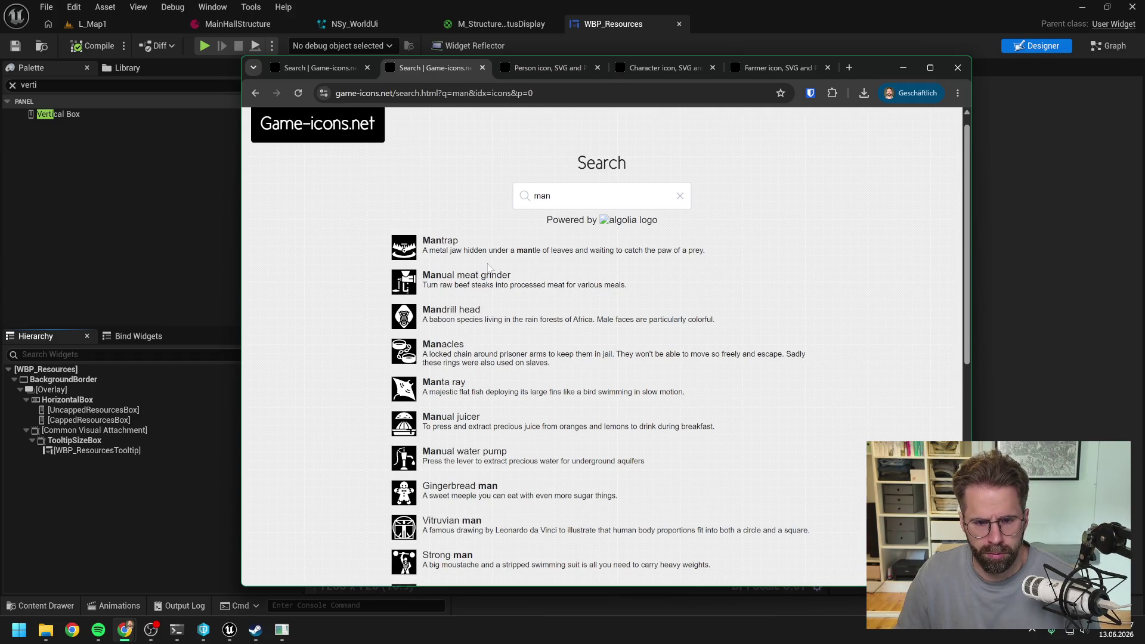
{"action": "scroll", "coordinate": [492, 267], "scroll_direction": "down", "scroll_amount": 3}
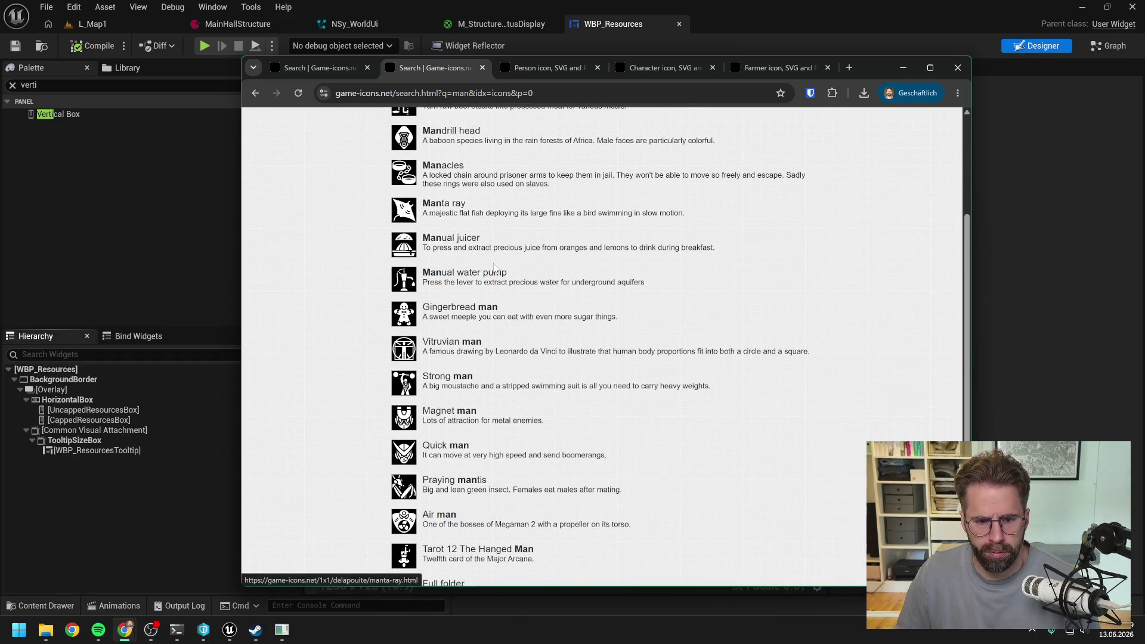
{"action": "scroll", "coordinate": [492, 267], "scroll_direction": "down", "scroll_amount": 1}
{"action": "scroll", "coordinate": [545, 291], "scroll_direction": "down", "scroll_amount": 2}
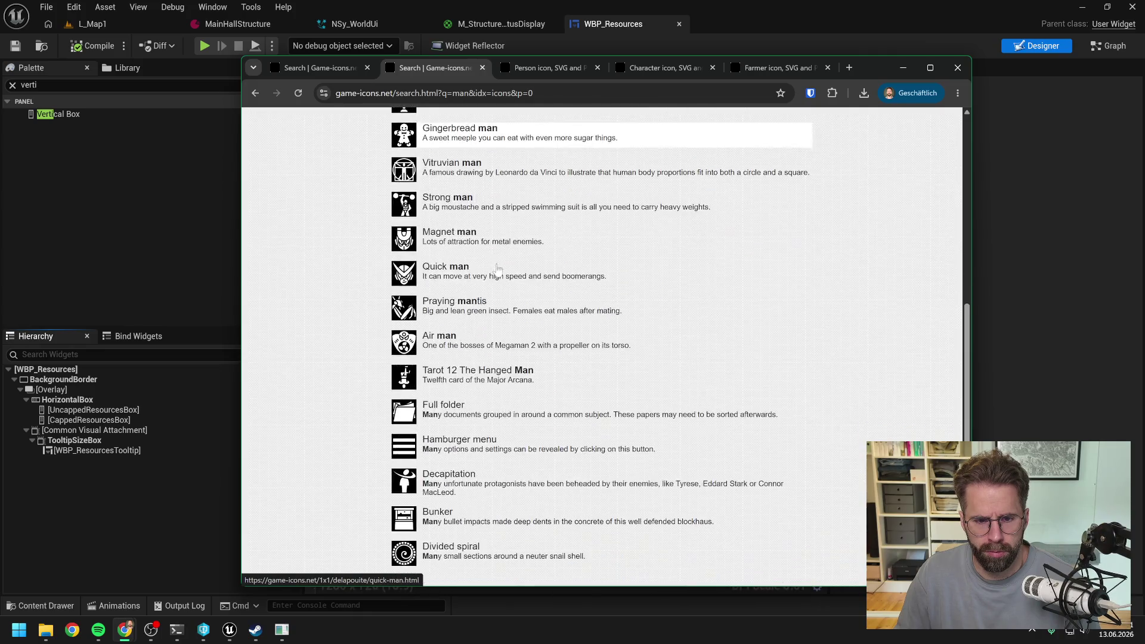
{"action": "scroll", "coordinate": [545, 291], "scroll_direction": "down", "scroll_amount": 2}
{"action": "left_click", "coordinate": [585, 536]}
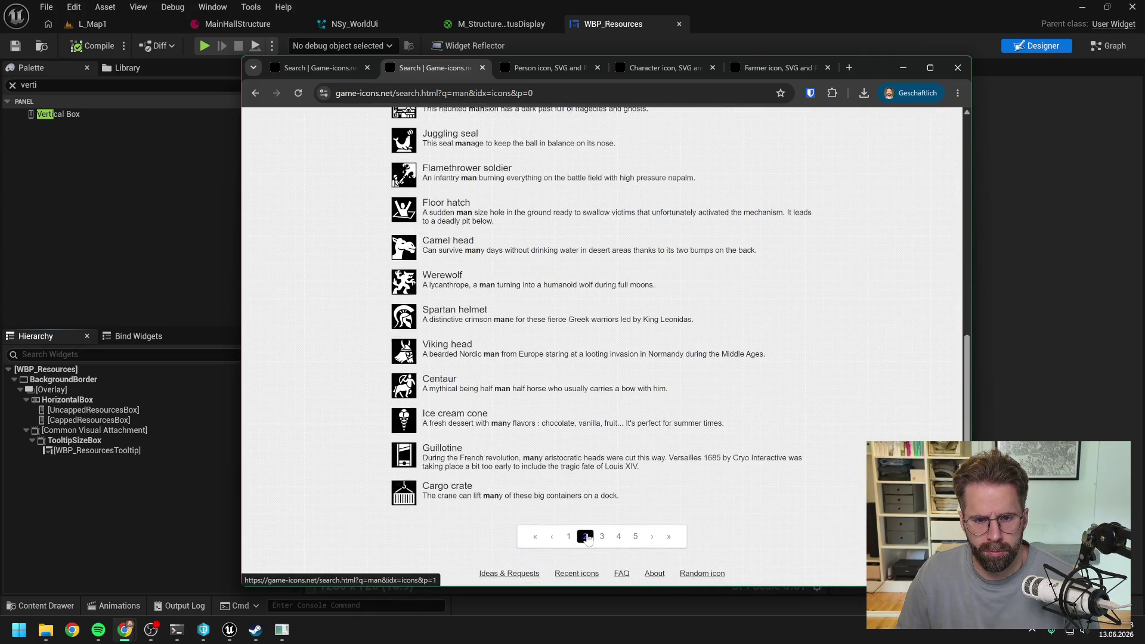
{"action": "scroll", "coordinate": [623, 405], "scroll_direction": "up", "scroll_amount": 7}
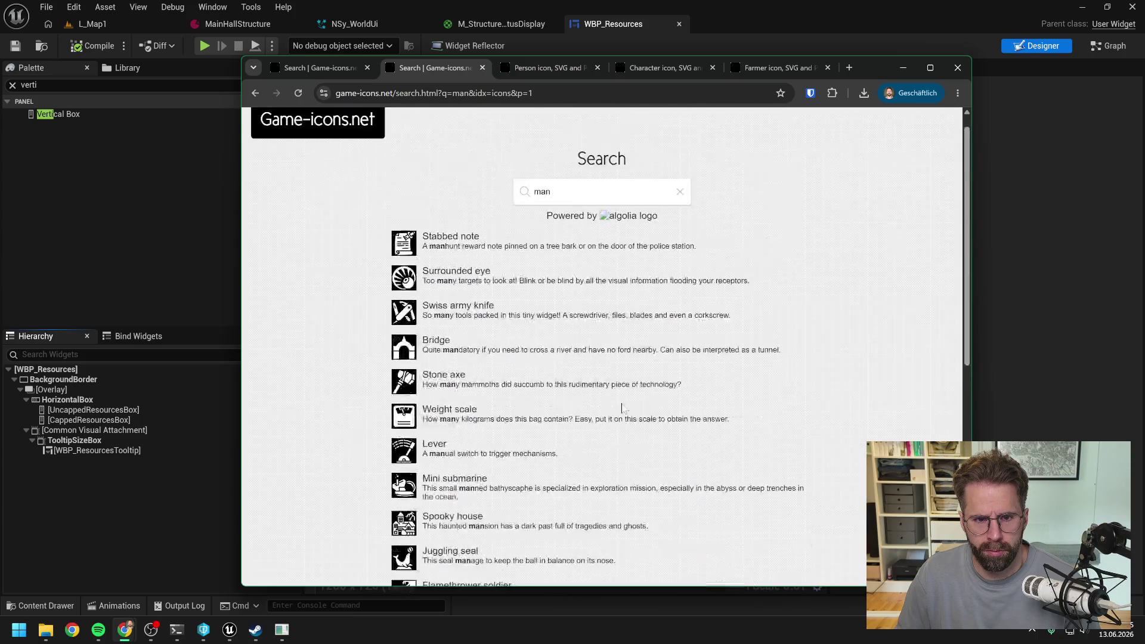
{"action": "scroll", "coordinate": [626, 404], "scroll_direction": "down", "scroll_amount": 7}
{"action": "left_click", "coordinate": [602, 532]}
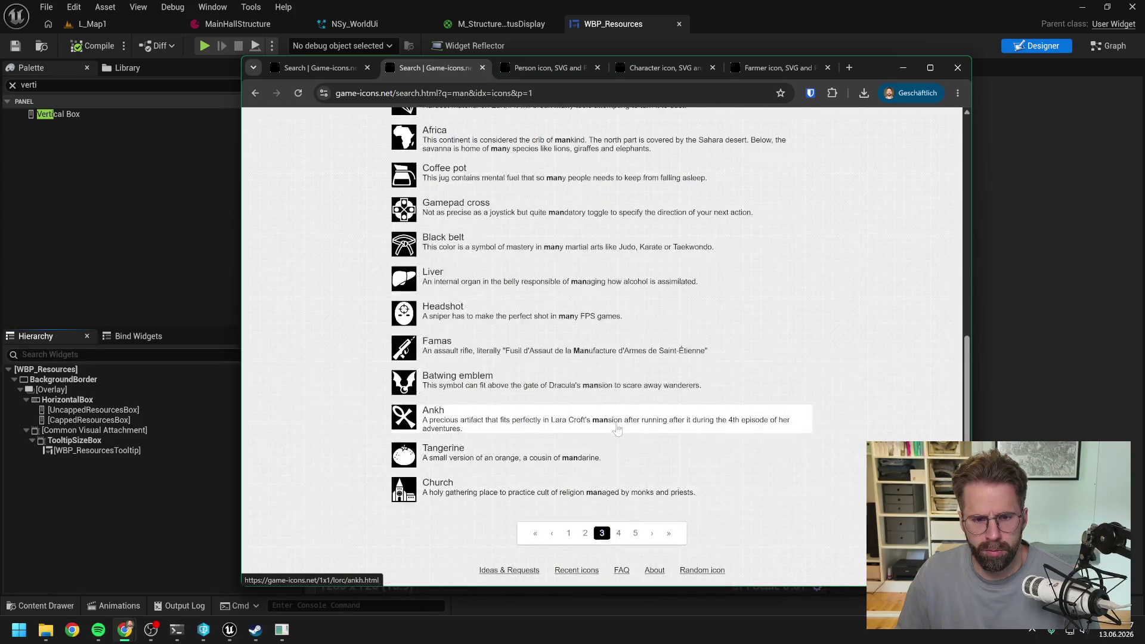
{"action": "scroll", "coordinate": [643, 403], "scroll_direction": "up", "scroll_amount": 7}
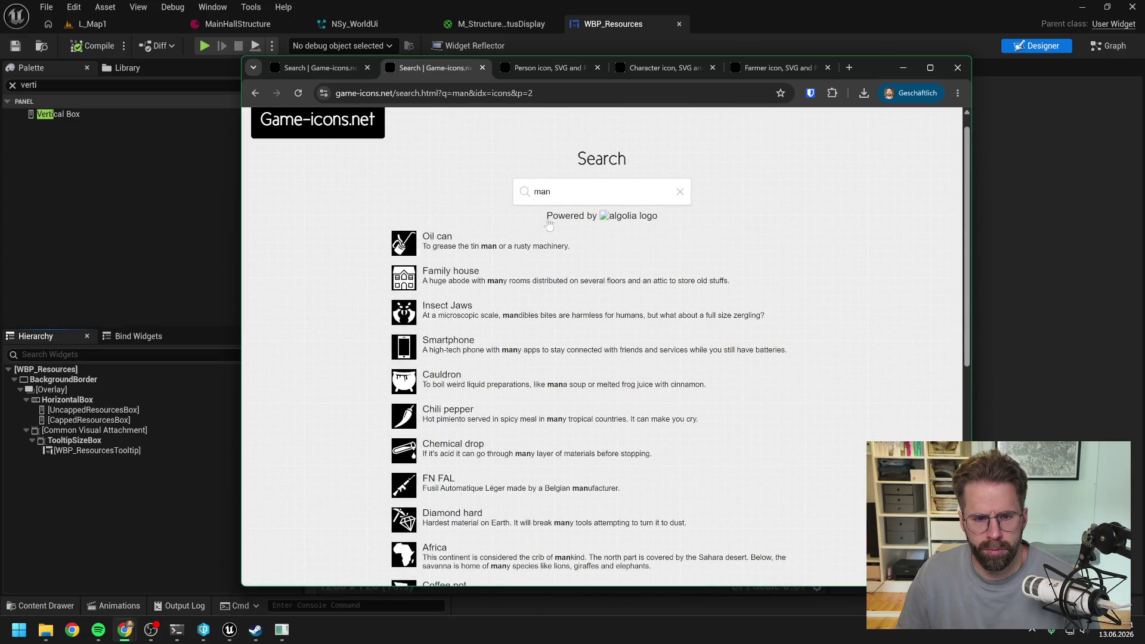
Try the searches dweller, citizen and resident, then clear the search box
{"action": "type", "text": "dweller"}
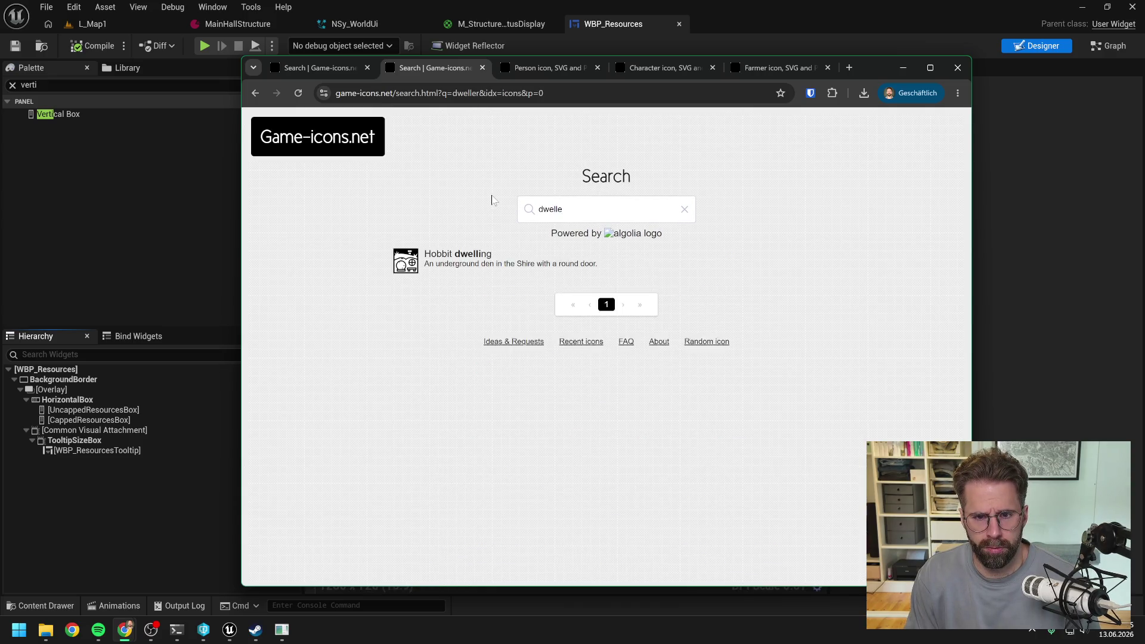
{"action": "key", "text": "BackSpace"}
{"action": "key", "text": "BackSpace"}
{"action": "key", "text": "BackSpace"}
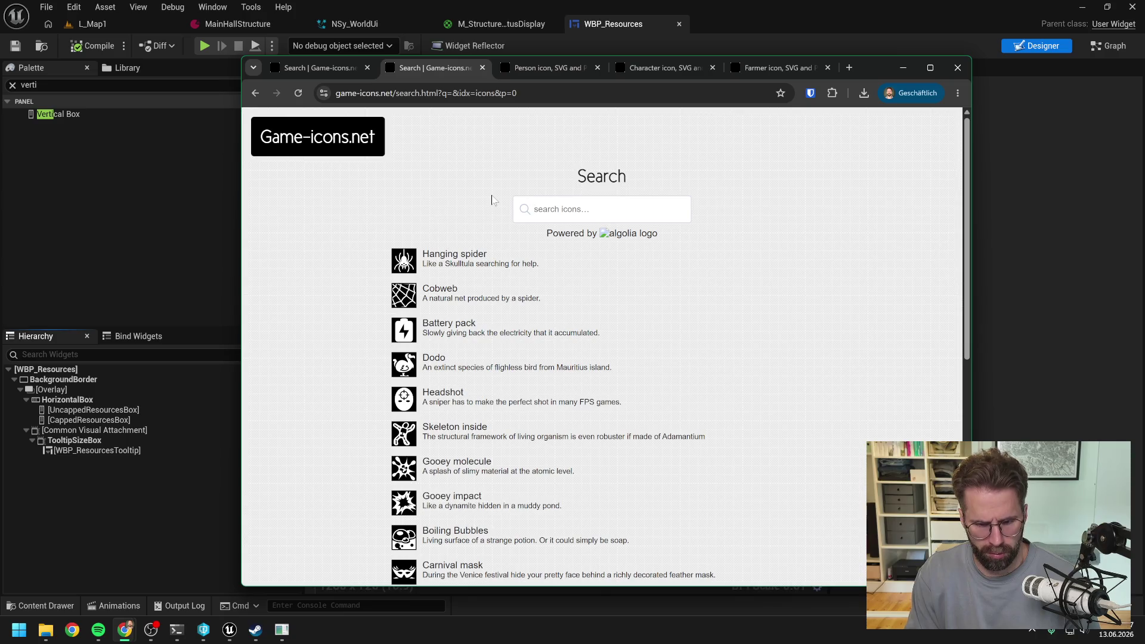
{"action": "type", "text": "citizen"}
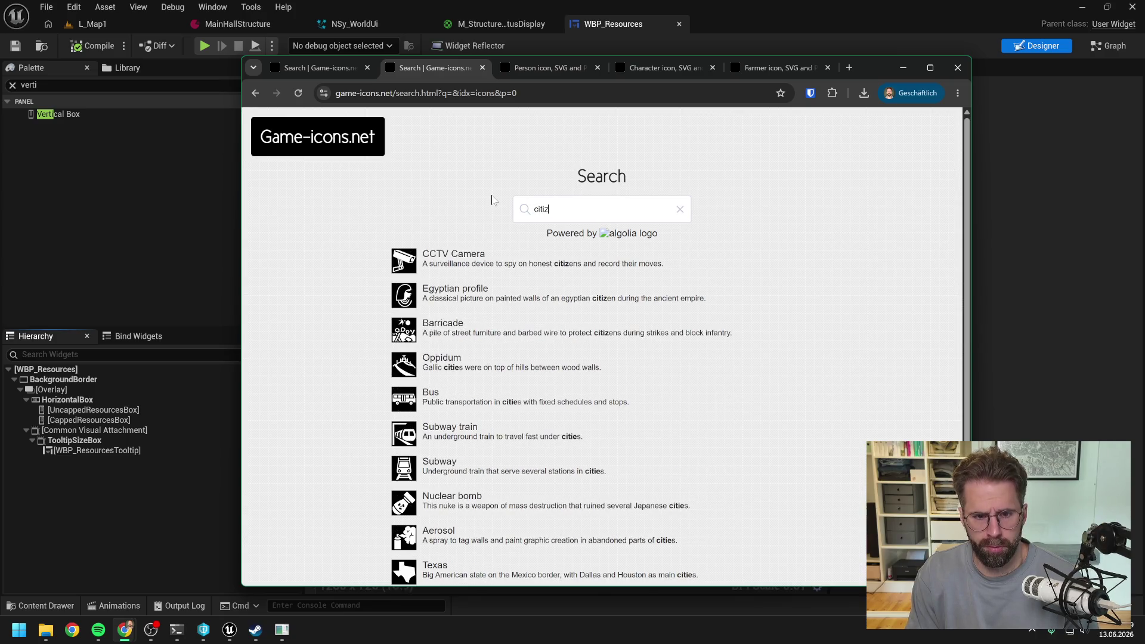
{"action": "key", "text": "BackSpace"}
{"action": "key", "text": "BackSpace"}
{"action": "key", "text": "BackSpace"}
{"action": "type", "text": "resident"}
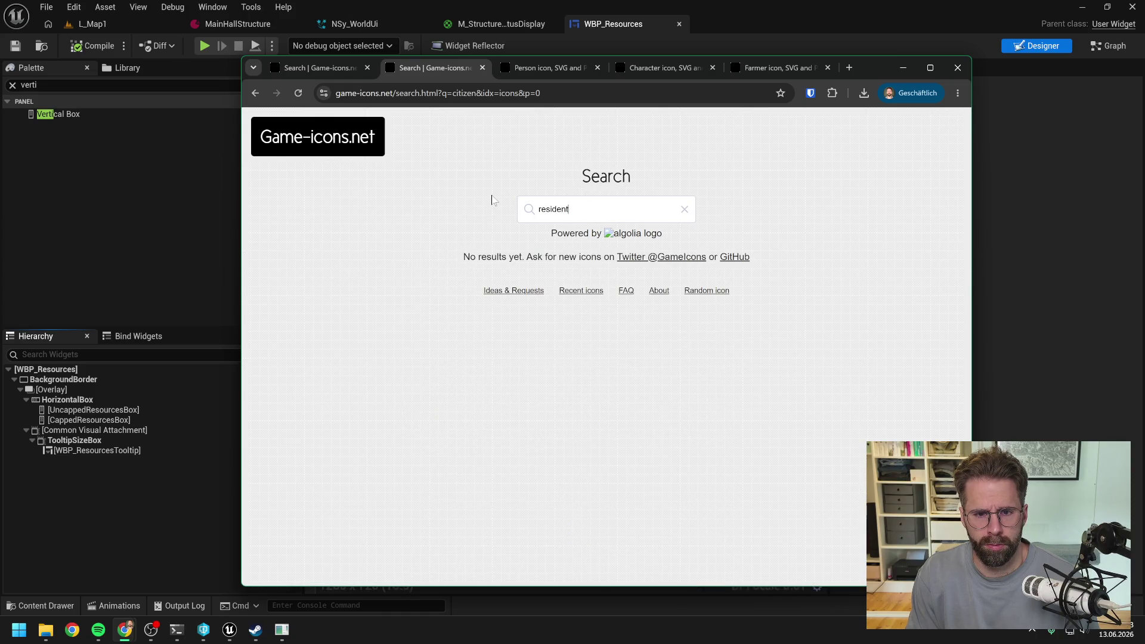
{"action": "key", "text": "BackSpace"}
{"action": "key", "text": "BackSpace"}
{"action": "key", "text": "BackSpace"}
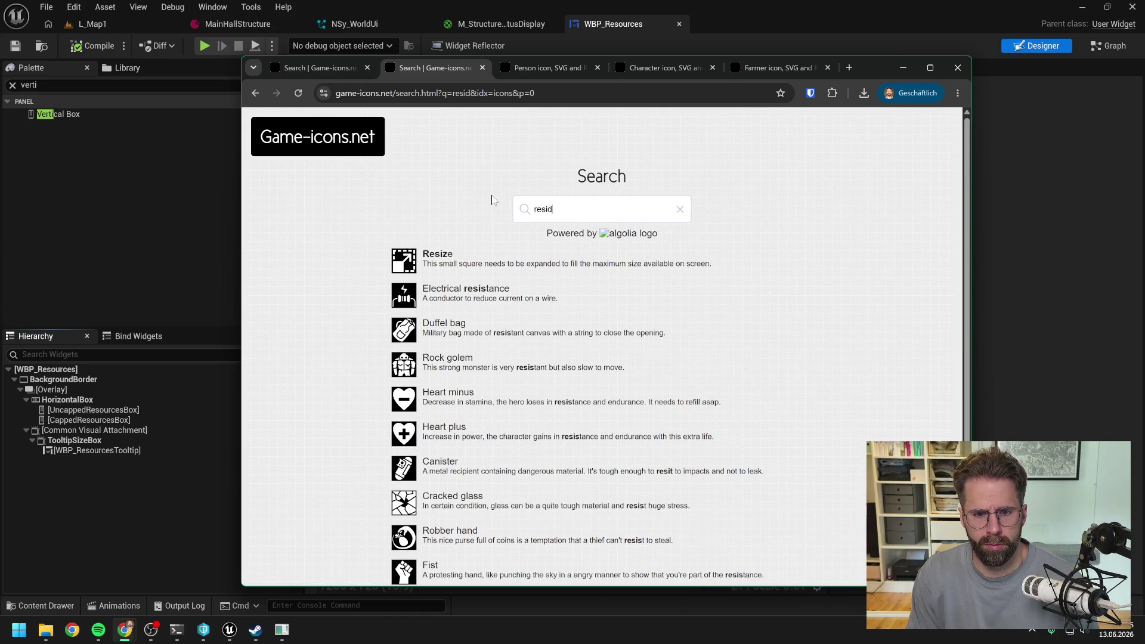
{"action": "key", "text": "BackSpace"}
{"action": "key", "text": "BackSpace"}
{"action": "key", "text": "BackSpace"}
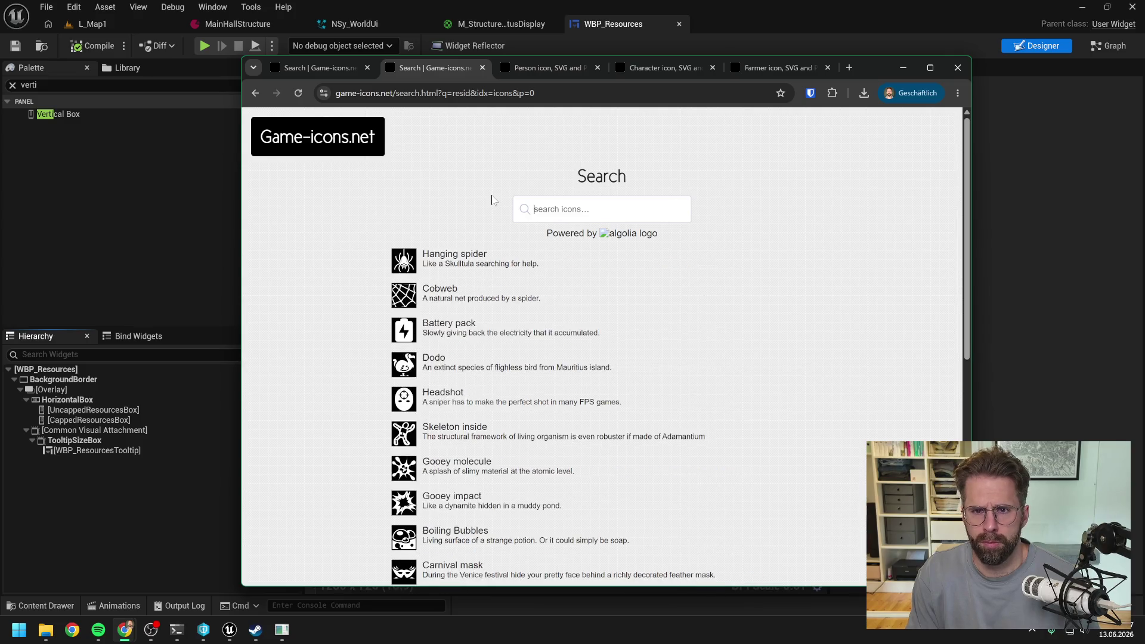
Download the Person icon as SVG, then the Farmer icon as SVG
{"action": "left_click", "coordinate": [554, 64]}
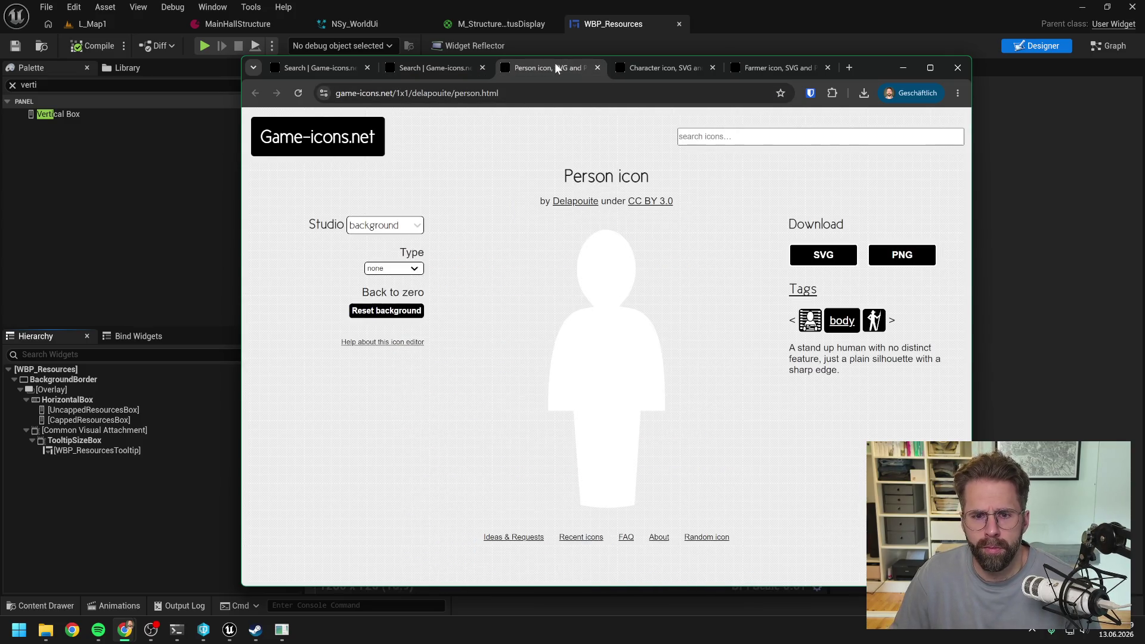
{"action": "left_click", "coordinate": [670, 67]}
{"action": "left_click", "coordinate": [760, 67]}
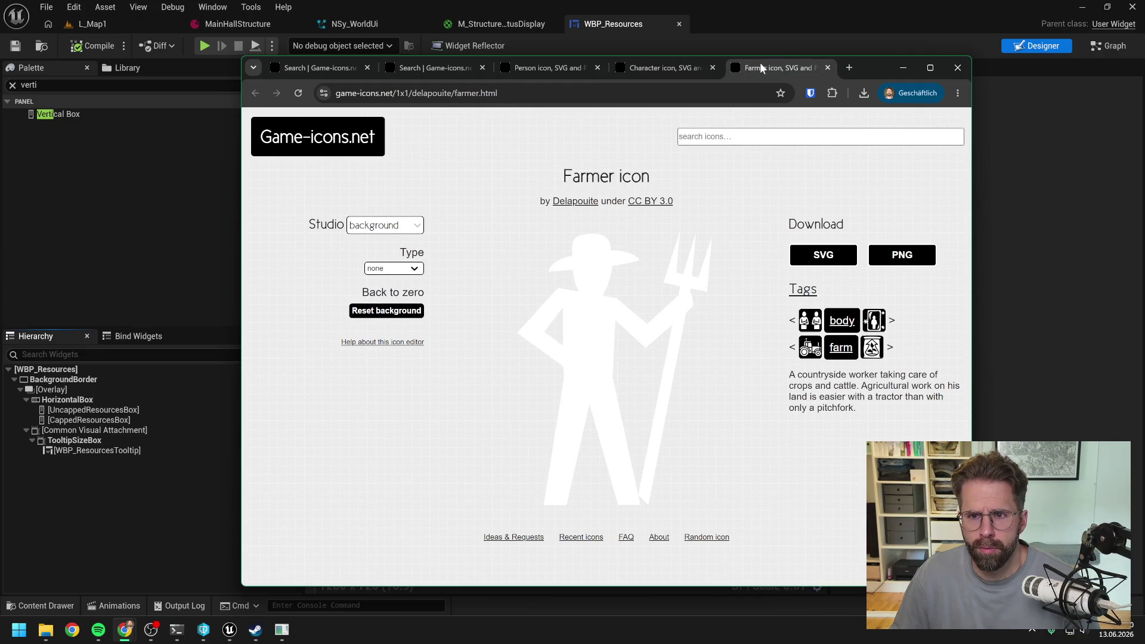
{"action": "left_click", "coordinate": [509, 67]}
{"action": "left_click", "coordinate": [831, 263]}
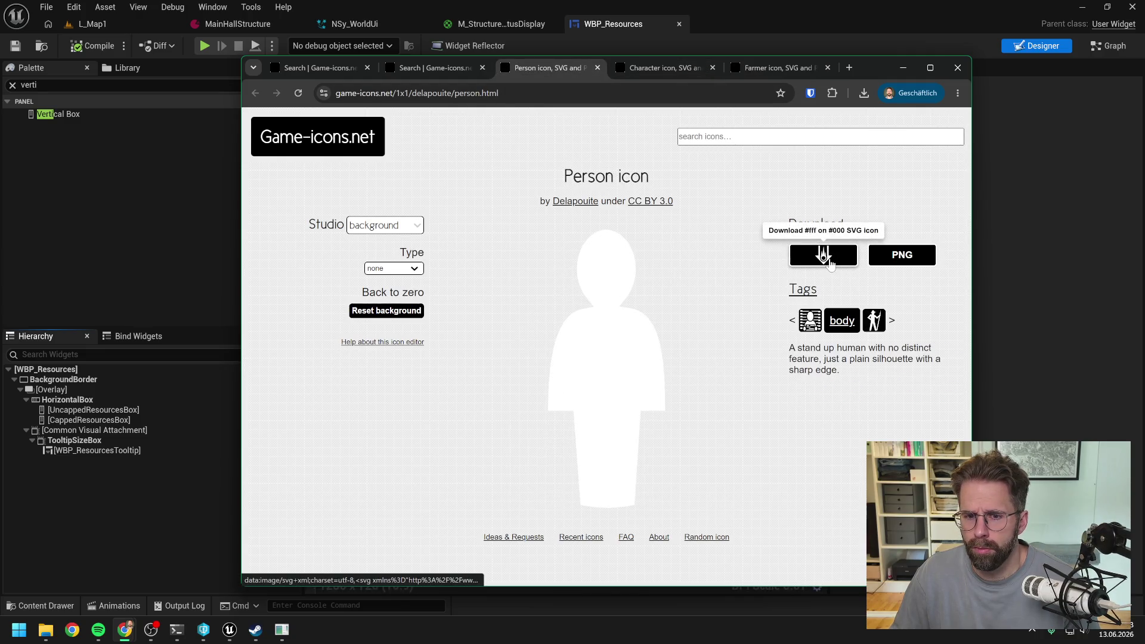
{"action": "left_click", "coordinate": [767, 68]}
{"action": "left_click", "coordinate": [822, 253]}
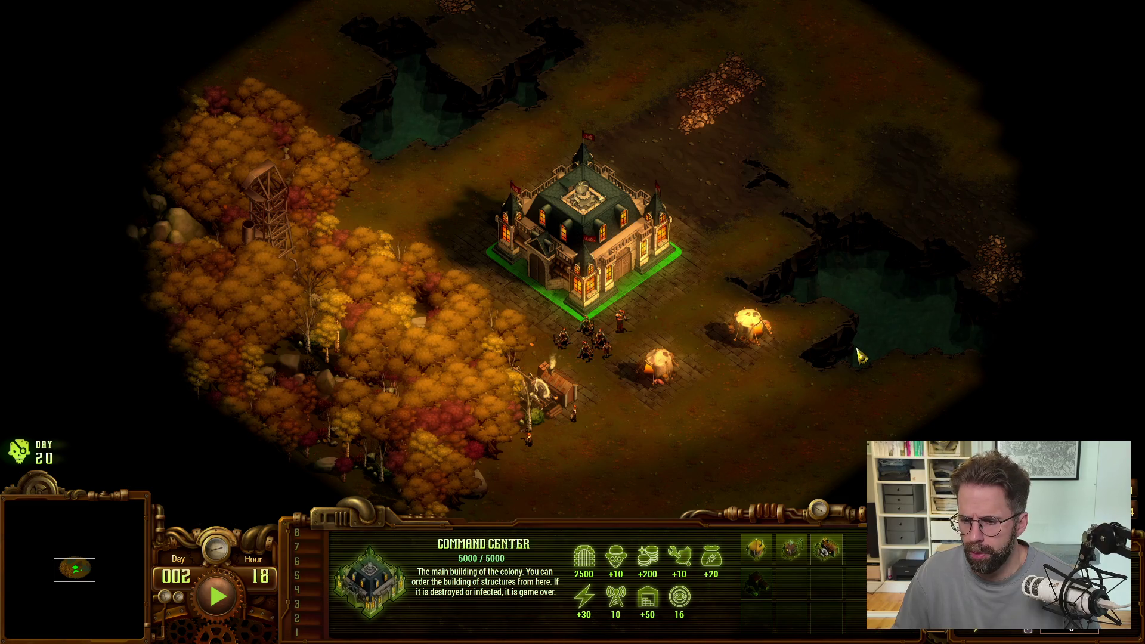
Switch from They Are Billions back to the browser and click the icon search field
{"action": "key", "text": "alt+Tab"}
{"action": "left_click", "coordinate": [750, 138]}
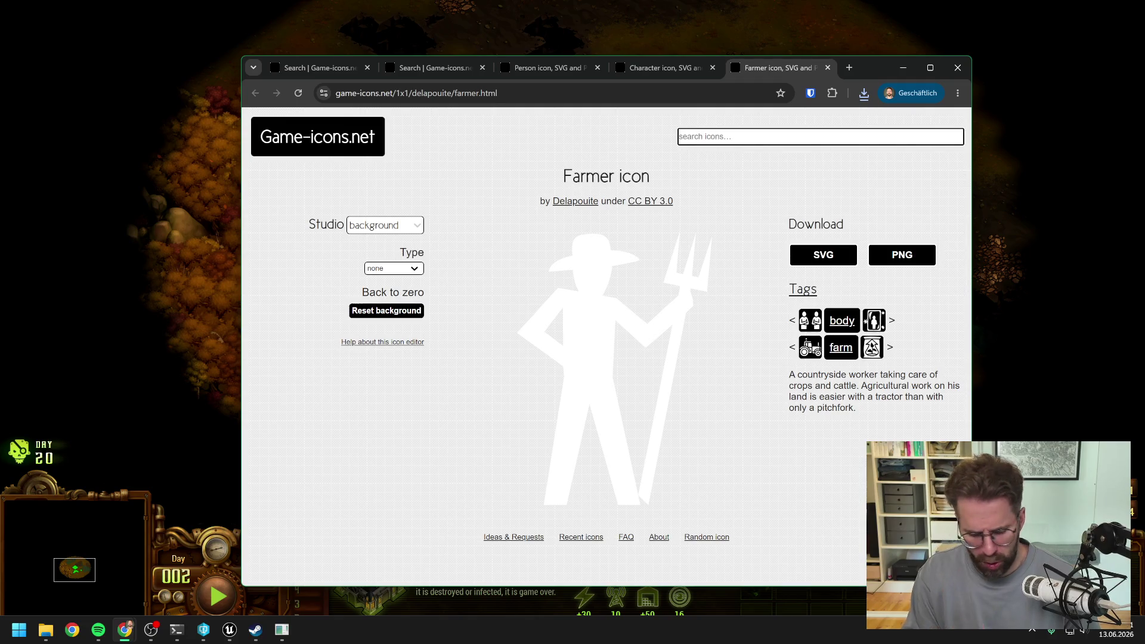
Search icons for 'food' and close all other browser tabs
{"action": "type", "text": "food"}
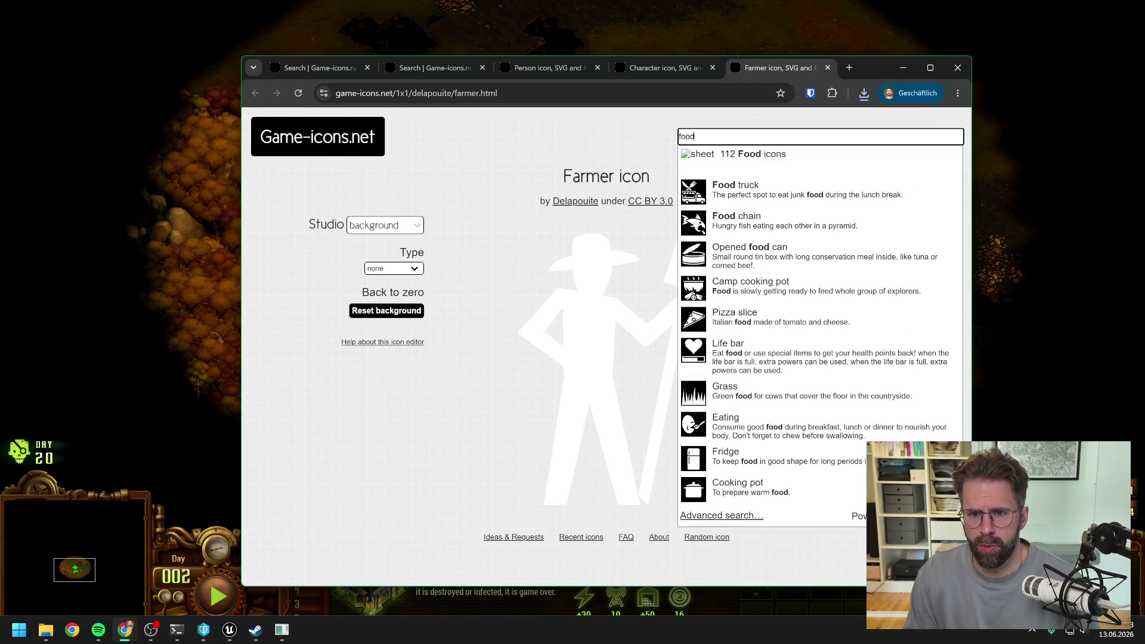
{"action": "key", "text": "Return"}
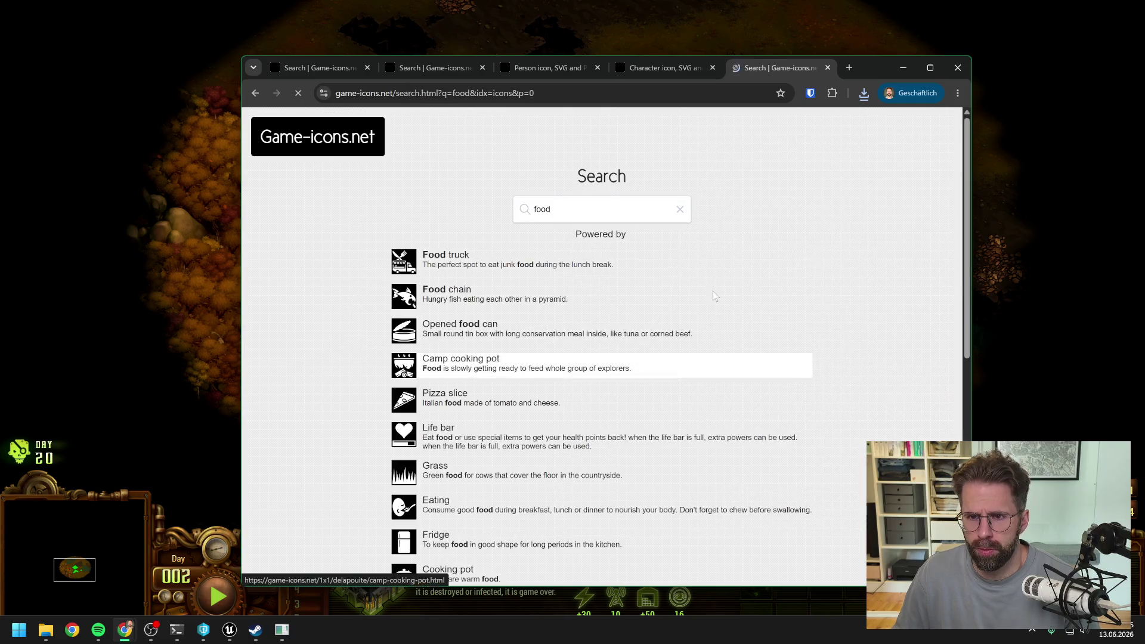
{"action": "right_click", "coordinate": [780, 64]}
{"action": "left_click", "coordinate": [828, 292]}
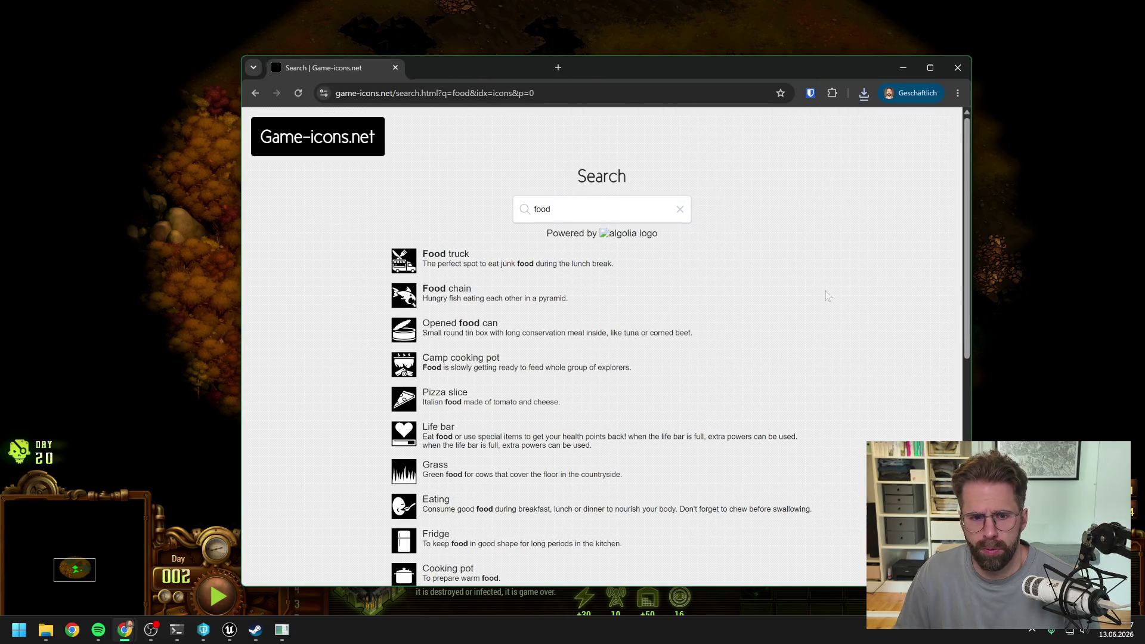
{"action": "left_click_drag", "start_coordinate": [608, 69], "coordinate": [589, 37]}
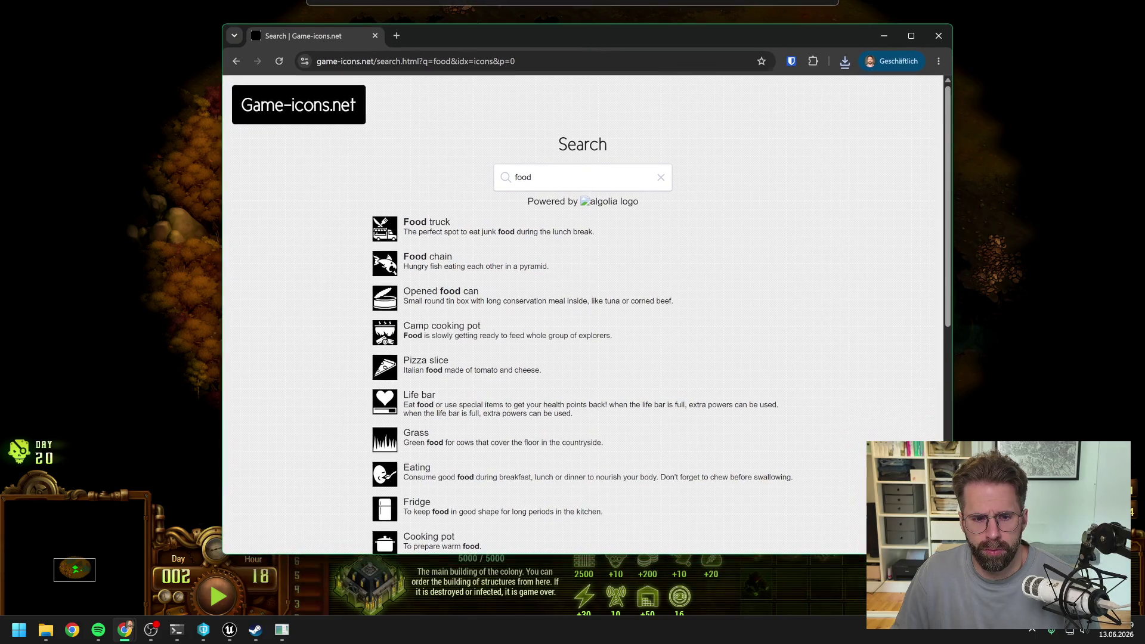
Page through the food results to page 3
{"action": "scroll", "coordinate": [654, 236], "scroll_direction": "down", "scroll_amount": 6}
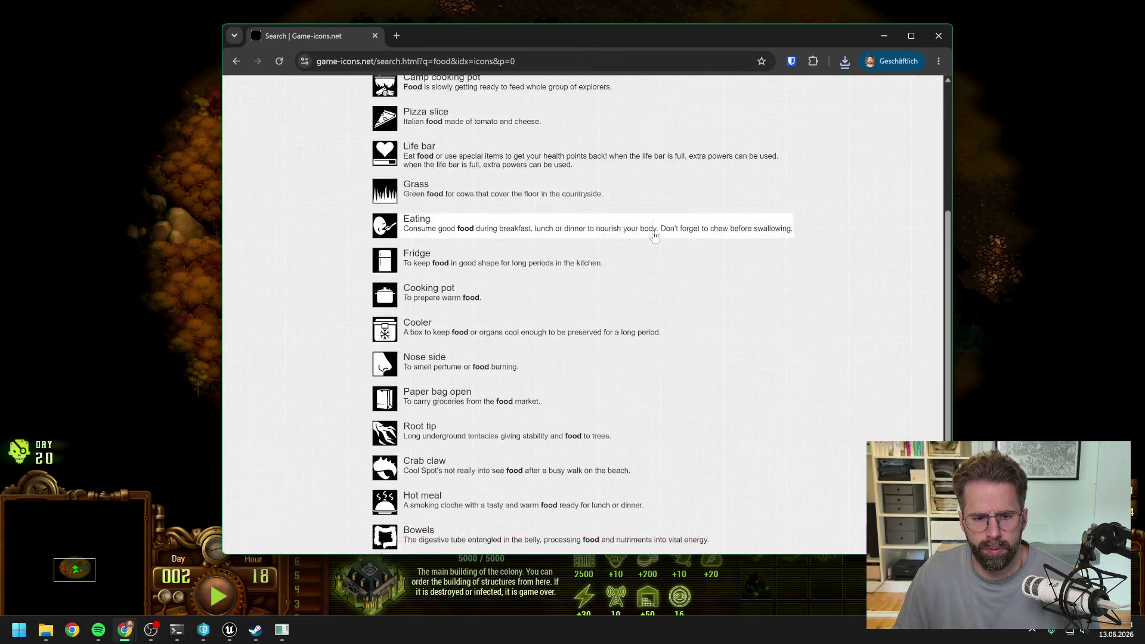
{"action": "scroll", "coordinate": [654, 236], "scroll_direction": "down", "scroll_amount": 2}
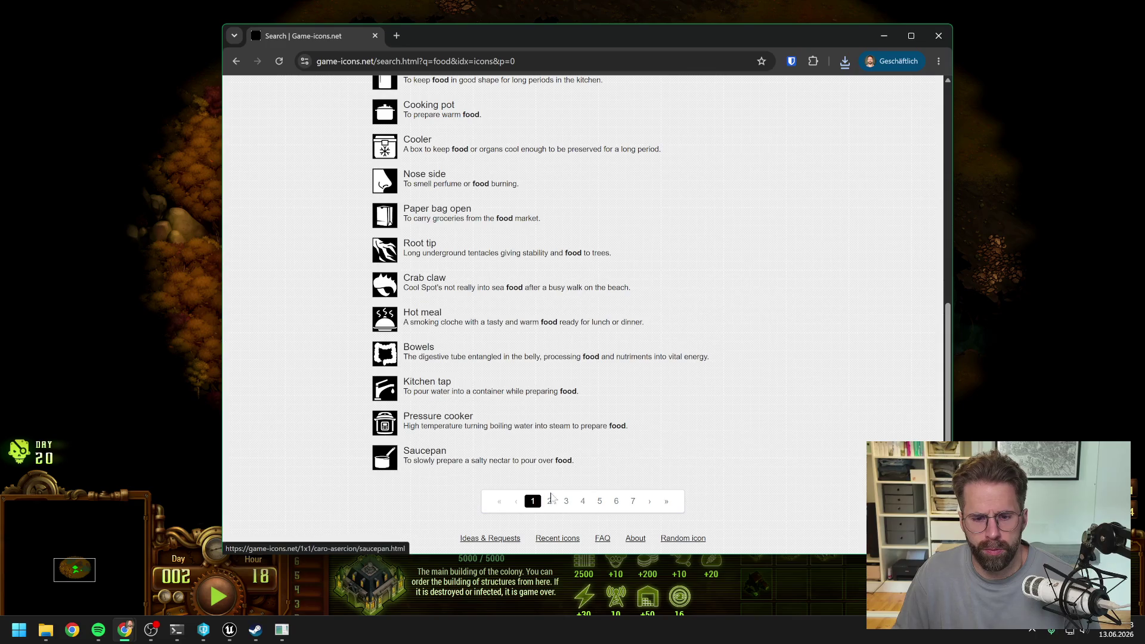
{"action": "middle_click", "coordinate": [549, 504]}
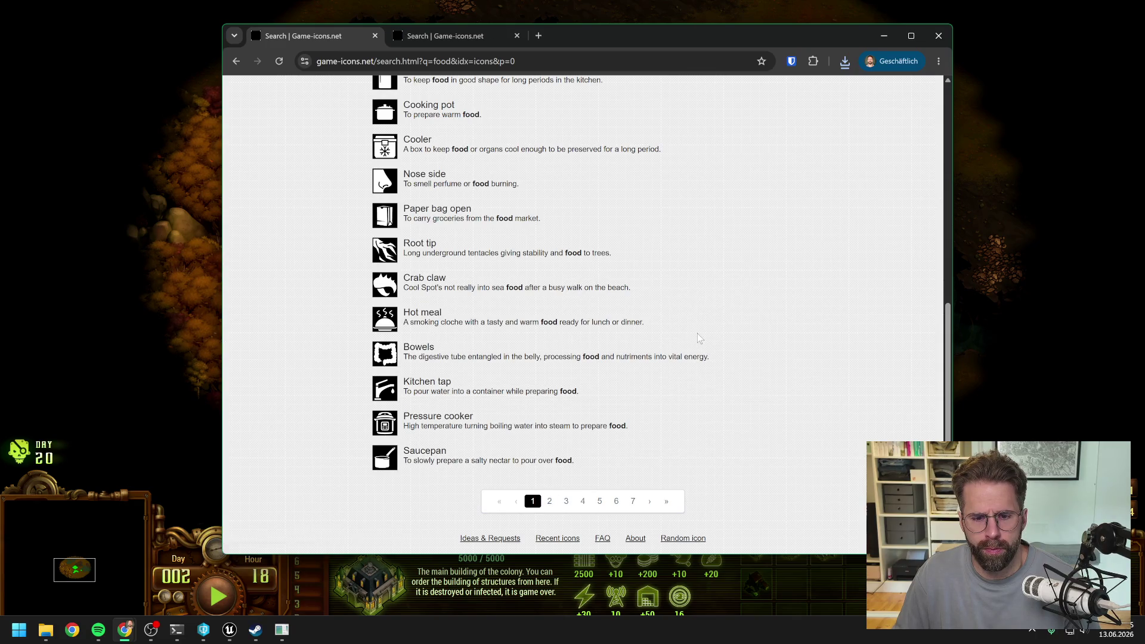
{"action": "left_click", "coordinate": [516, 35]}
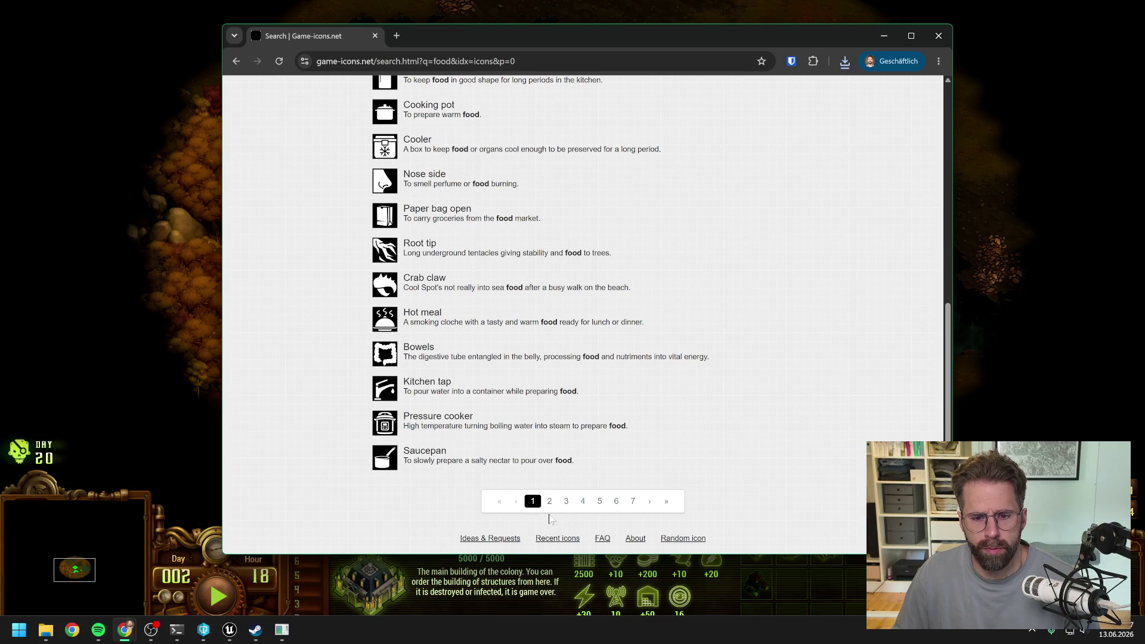
{"action": "left_click", "coordinate": [549, 501]}
{"action": "scroll", "coordinate": [705, 335], "scroll_direction": "up", "scroll_amount": 5}
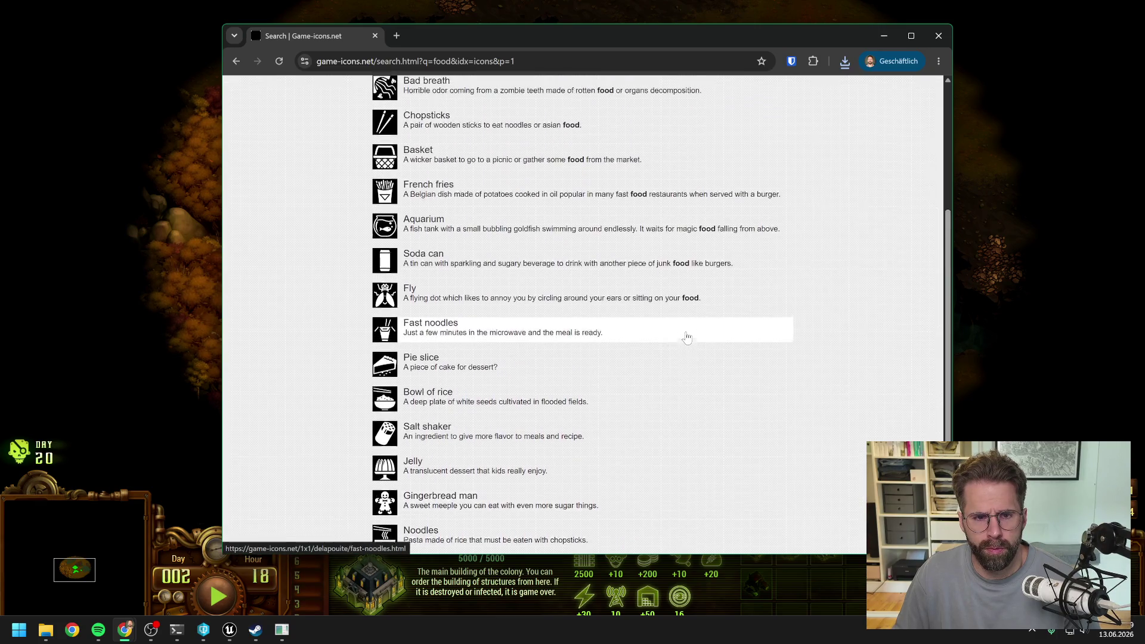
{"action": "scroll", "coordinate": [704, 334], "scroll_direction": "up", "scroll_amount": 2}
{"action": "scroll", "coordinate": [700, 334], "scroll_direction": "down", "scroll_amount": 2}
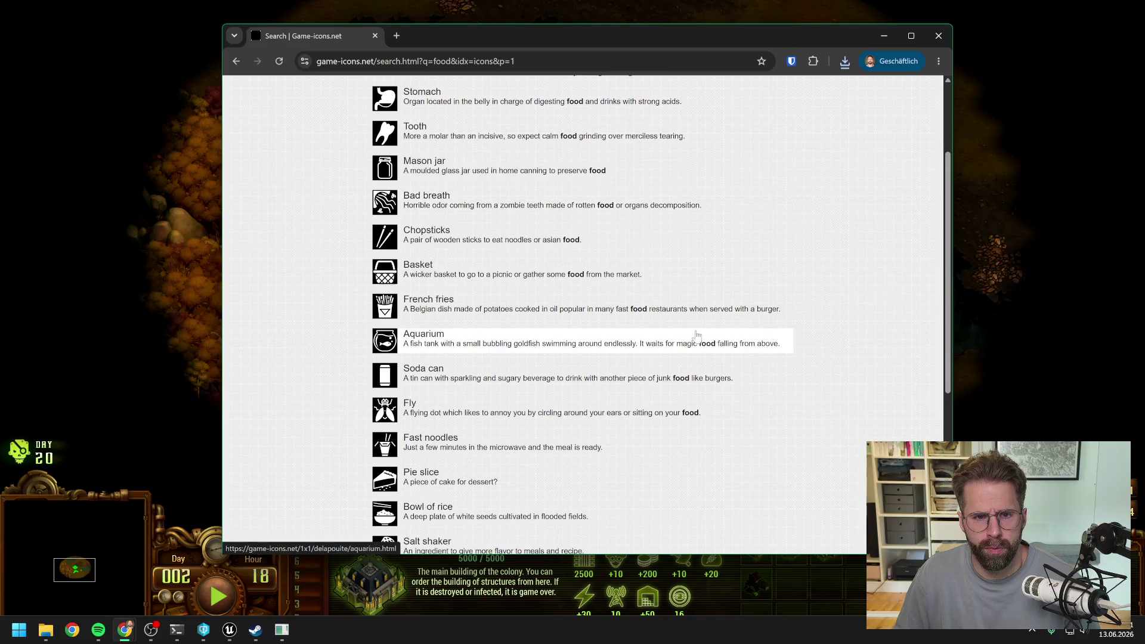
{"action": "scroll", "coordinate": [696, 336], "scroll_direction": "down", "scroll_amount": 3}
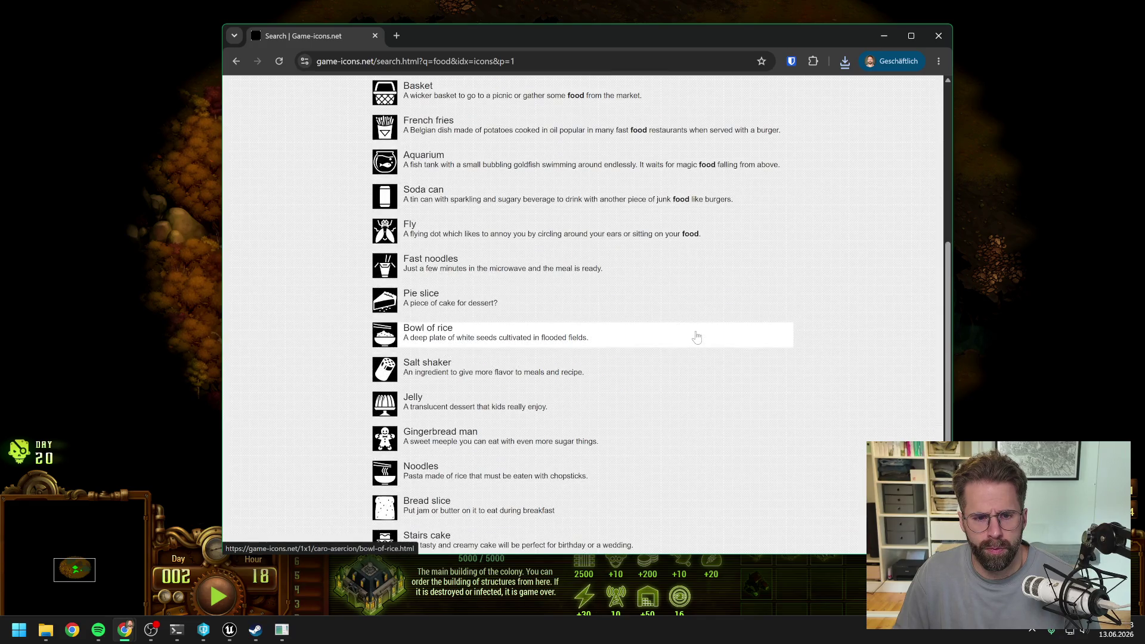
{"action": "scroll", "coordinate": [696, 337], "scroll_direction": "down", "scroll_amount": 2}
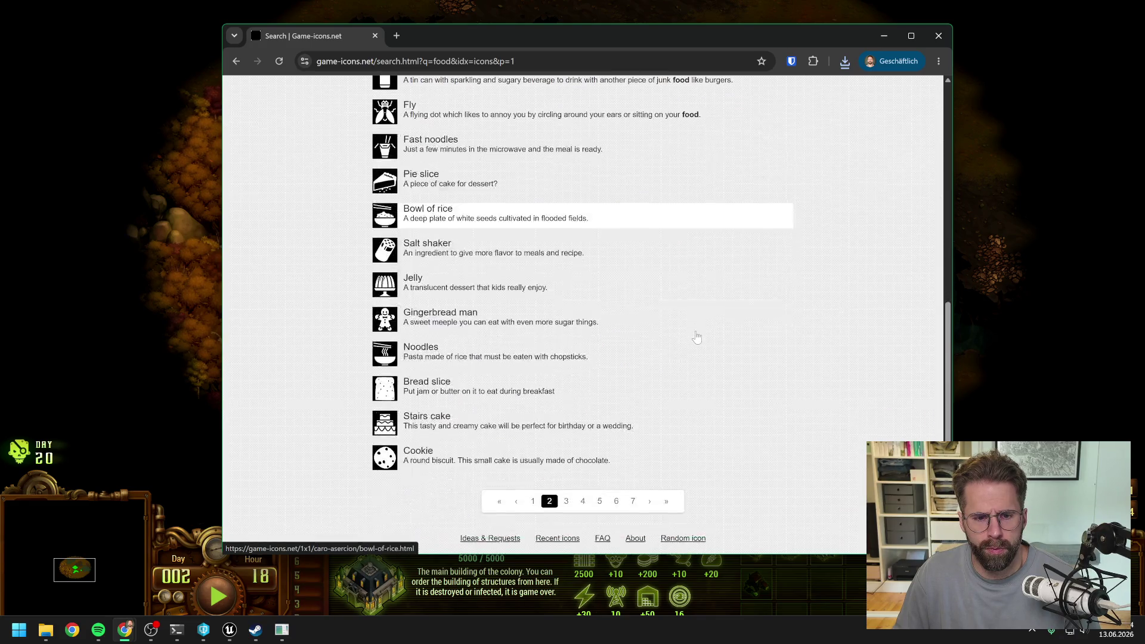
{"action": "left_click", "coordinate": [565, 506]}
Open Sliced bread in a background tab and continue to food pages 4 and 5
{"action": "scroll", "coordinate": [672, 385], "scroll_direction": "up", "scroll_amount": 3}
{"action": "scroll", "coordinate": [672, 384], "scroll_direction": "up", "scroll_amount": 3}
{"action": "scroll", "coordinate": [671, 385], "scroll_direction": "down", "scroll_amount": 6}
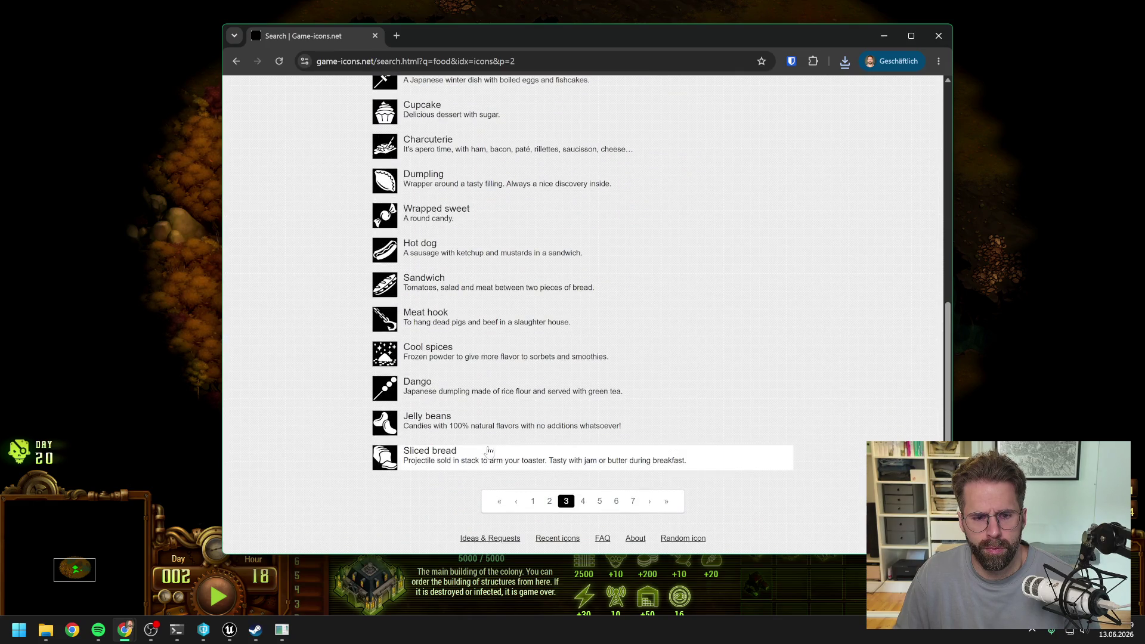
{"action": "middle_click", "coordinate": [435, 454]}
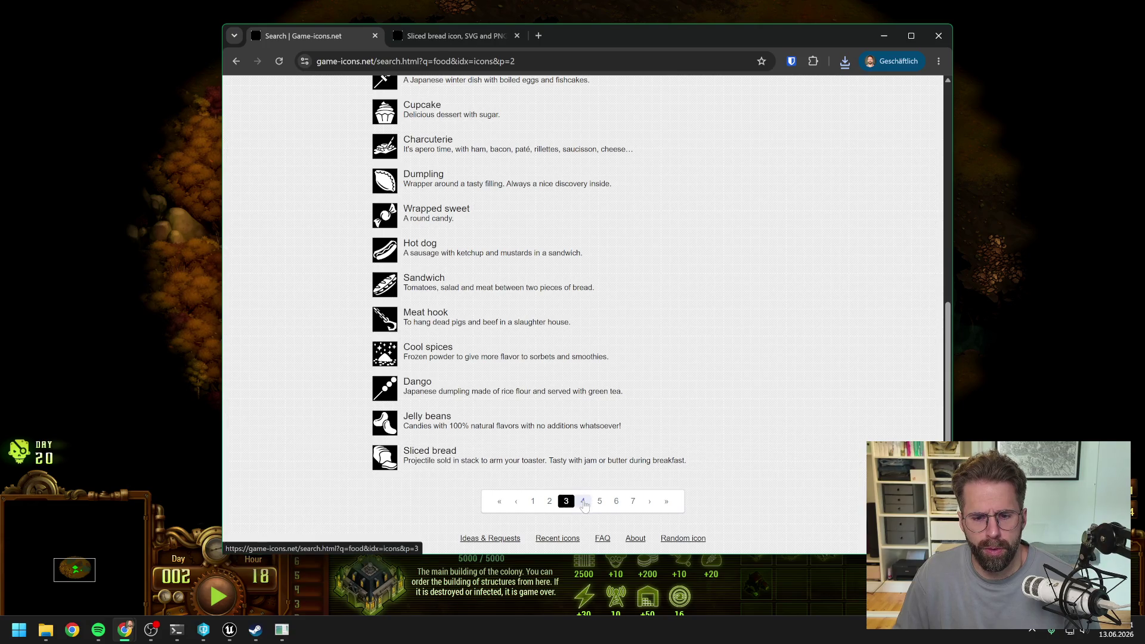
{"action": "left_click", "coordinate": [582, 500]}
{"action": "scroll", "coordinate": [799, 349], "scroll_direction": "up", "scroll_amount": 2}
{"action": "scroll", "coordinate": [800, 352], "scroll_direction": "up", "scroll_amount": 5}
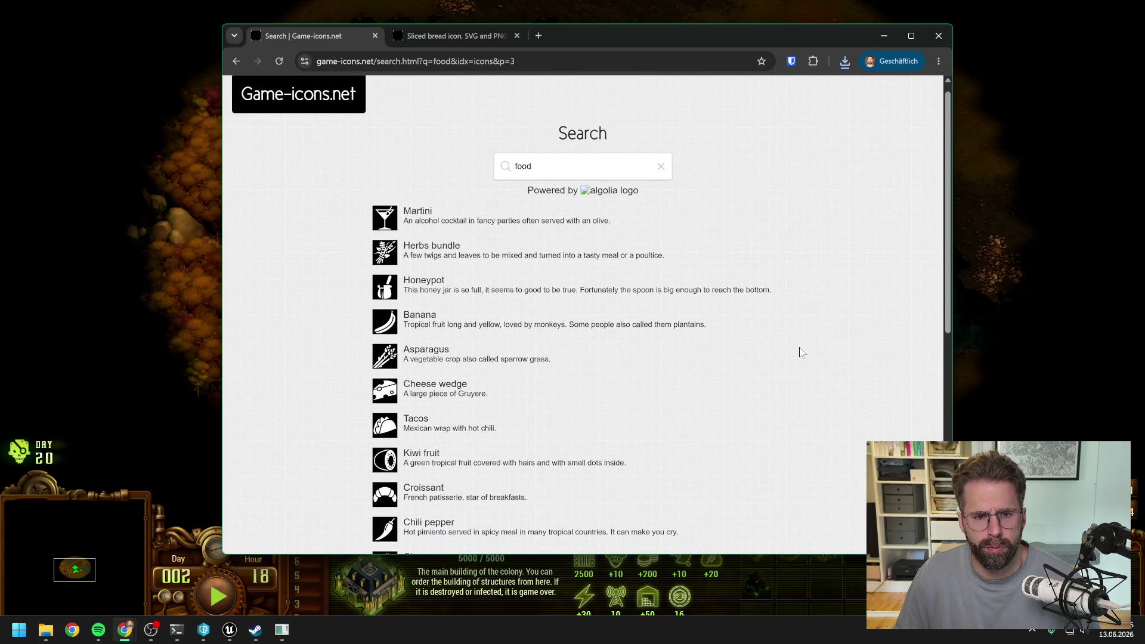
{"action": "scroll", "coordinate": [796, 352], "scroll_direction": "down", "scroll_amount": 7}
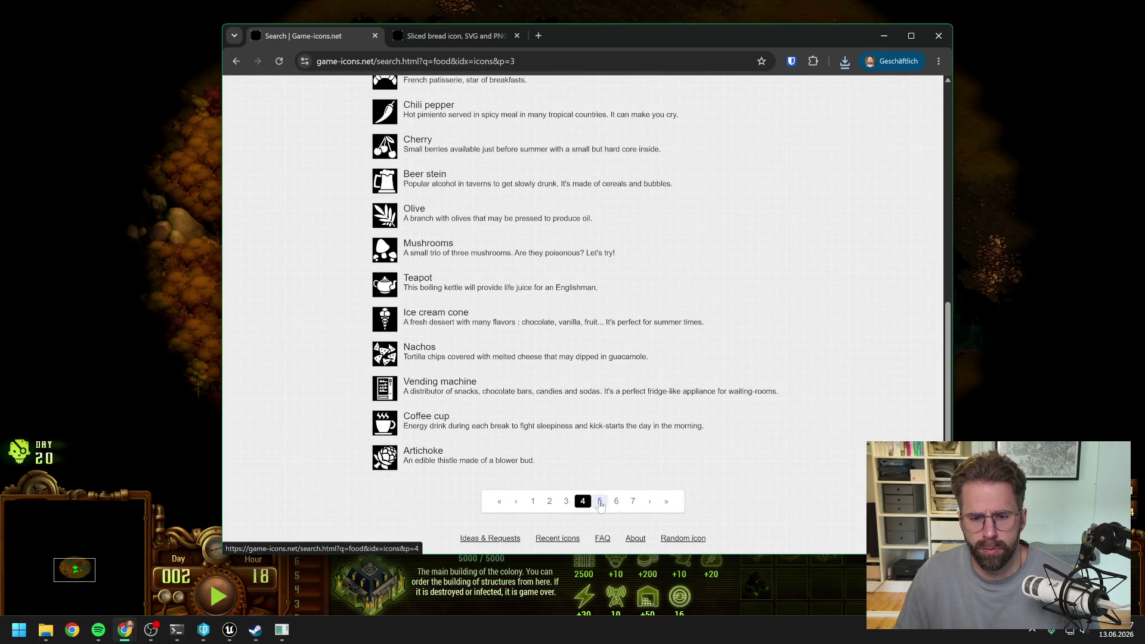
{"action": "left_click", "coordinate": [598, 504]}
Open the Meal icon in a background tab and advance the food results to page 7
{"action": "scroll", "coordinate": [775, 376], "scroll_direction": "up", "scroll_amount": 3}
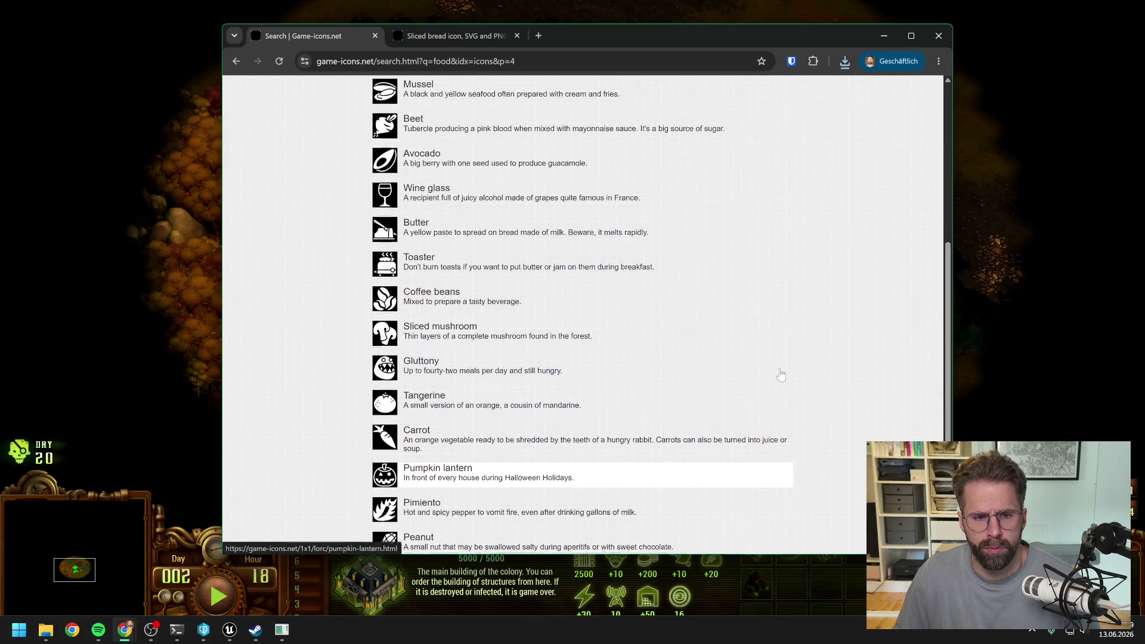
{"action": "scroll", "coordinate": [781, 374], "scroll_direction": "up", "scroll_amount": 3}
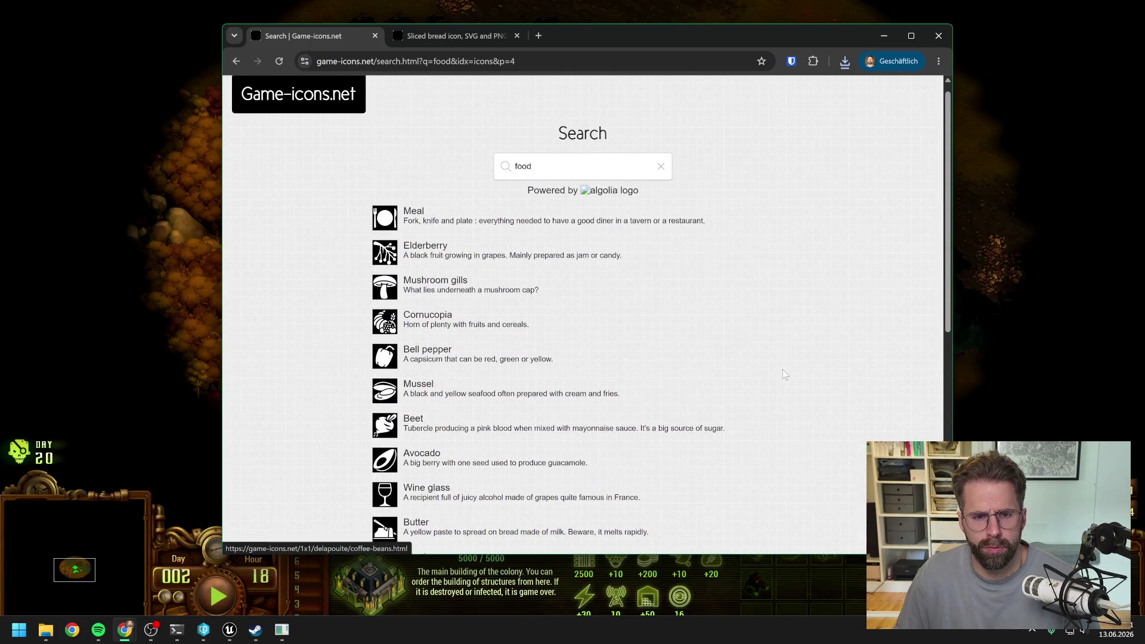
{"action": "scroll", "coordinate": [783, 372], "scroll_direction": "down", "scroll_amount": 5}
{"action": "scroll", "coordinate": [784, 374], "scroll_direction": "down", "scroll_amount": 2}
{"action": "scroll", "coordinate": [639, 417], "scroll_direction": "up", "scroll_amount": 8}
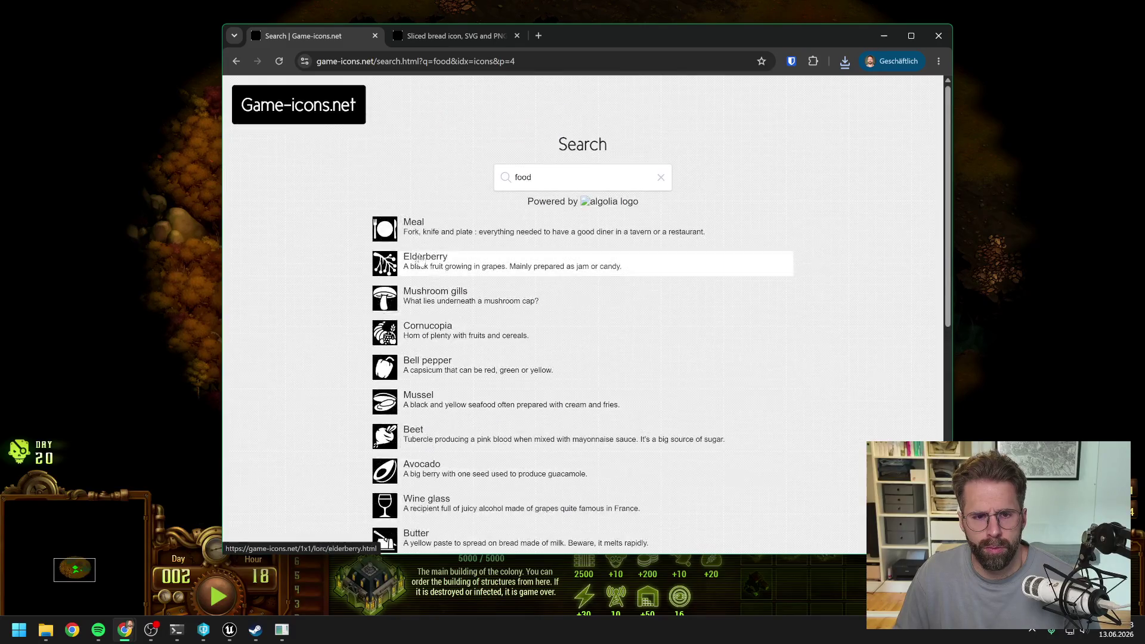
{"action": "middle_click", "coordinate": [413, 225]}
{"action": "scroll", "coordinate": [715, 334], "scroll_direction": "down", "scroll_amount": 7}
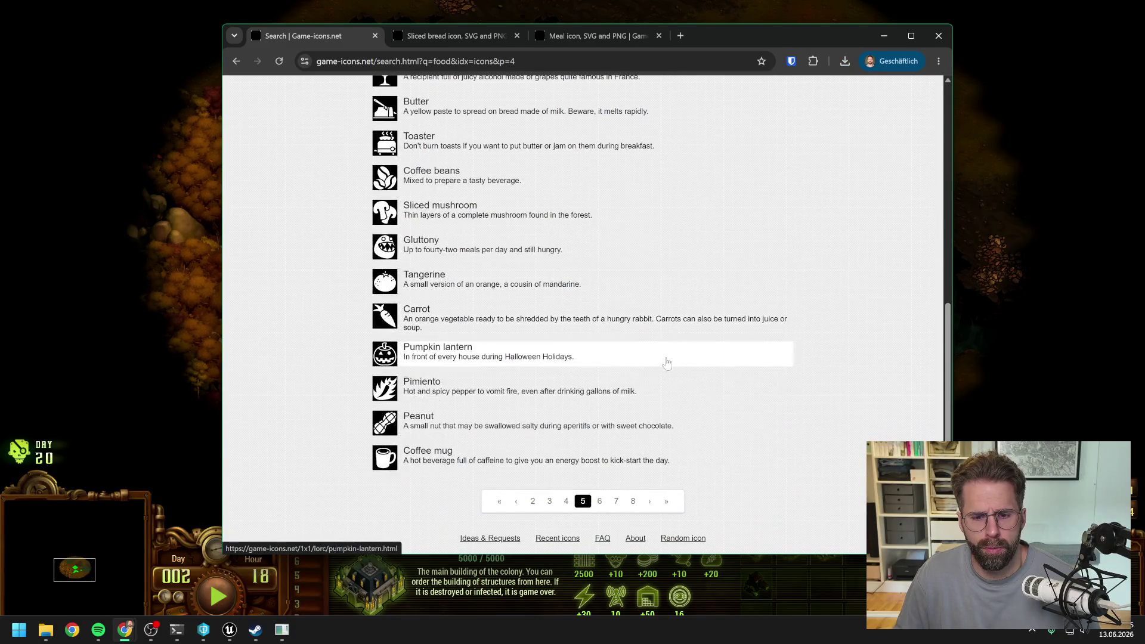
{"action": "left_click", "coordinate": [600, 501]}
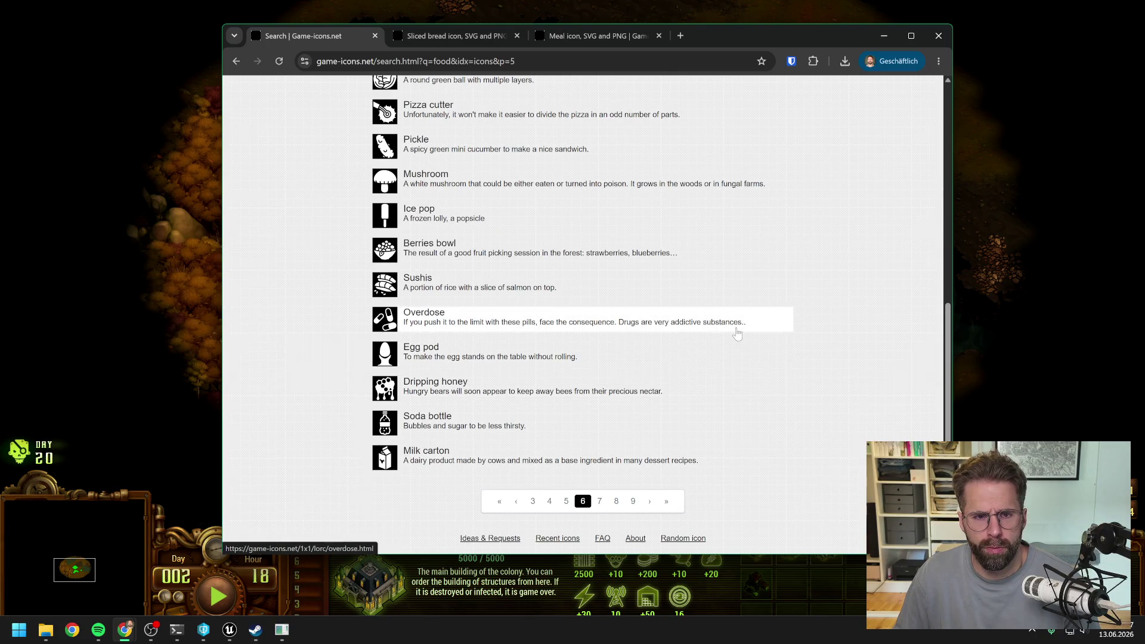
{"action": "scroll", "coordinate": [737, 332], "scroll_direction": "up", "scroll_amount": 7}
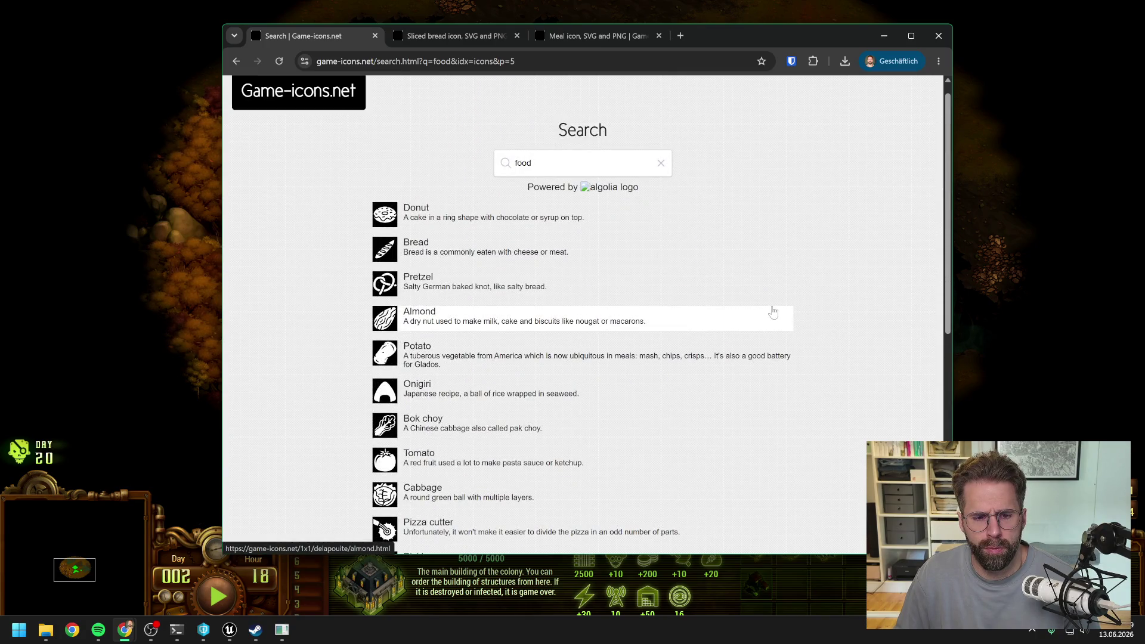
{"action": "scroll", "coordinate": [773, 311], "scroll_direction": "down", "scroll_amount": 7}
{"action": "left_click", "coordinate": [599, 501]}
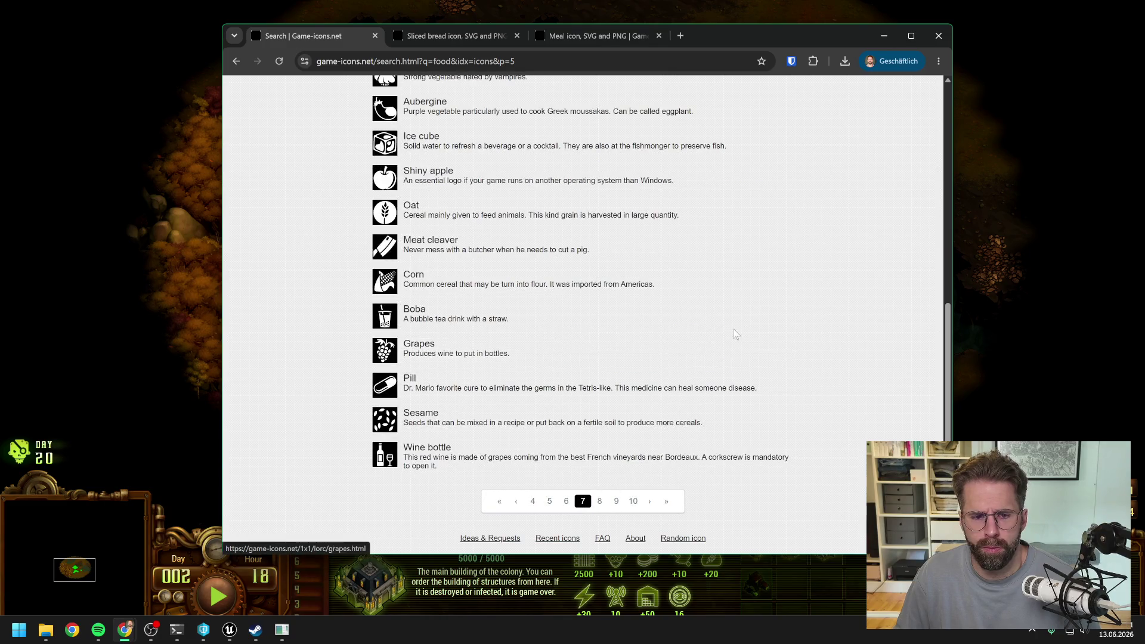
Check the Meal and Sliced bread pages, close Meal, and return to the food search
{"action": "scroll", "coordinate": [795, 296], "scroll_direction": "up", "scroll_amount": 7}
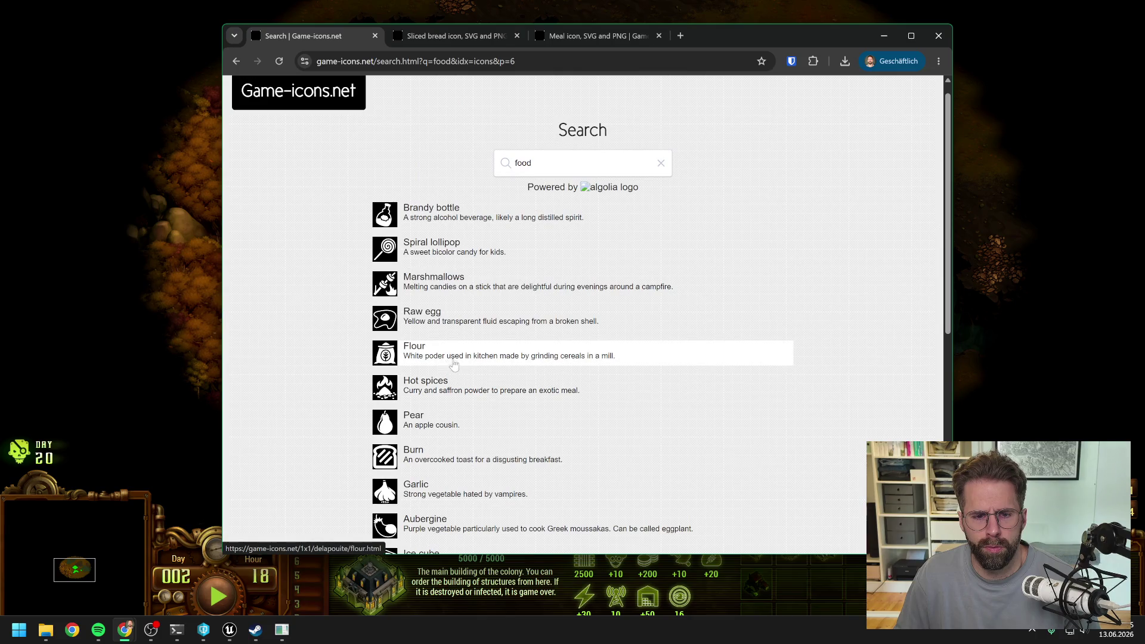
{"action": "left_click", "coordinate": [593, 37]}
{"action": "left_click", "coordinate": [447, 36]}
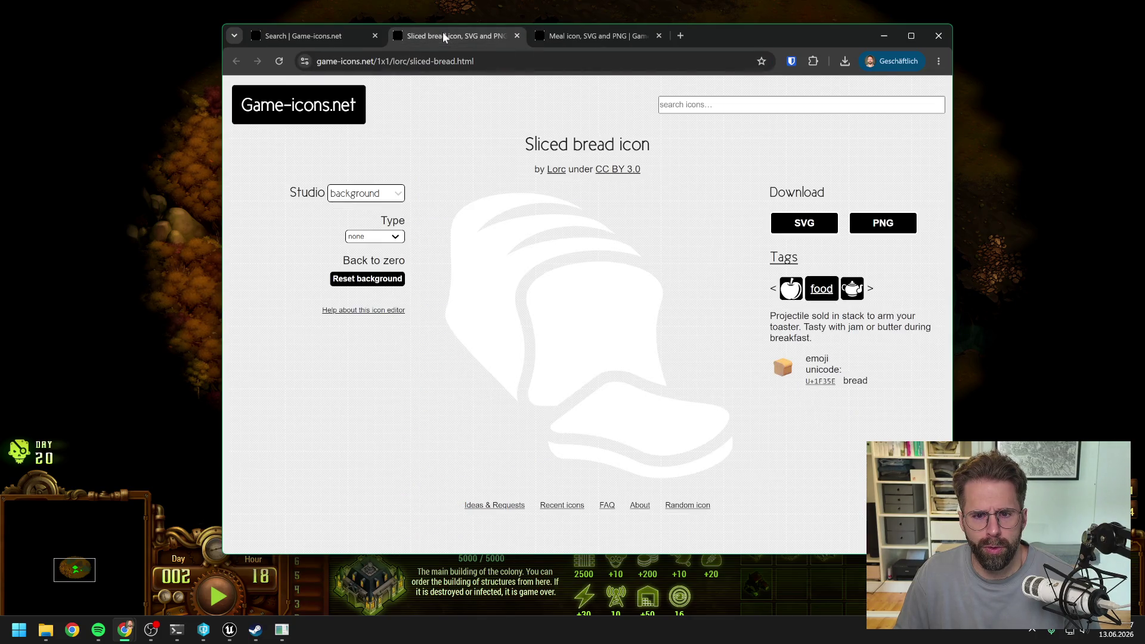
{"action": "left_click", "coordinate": [658, 36]}
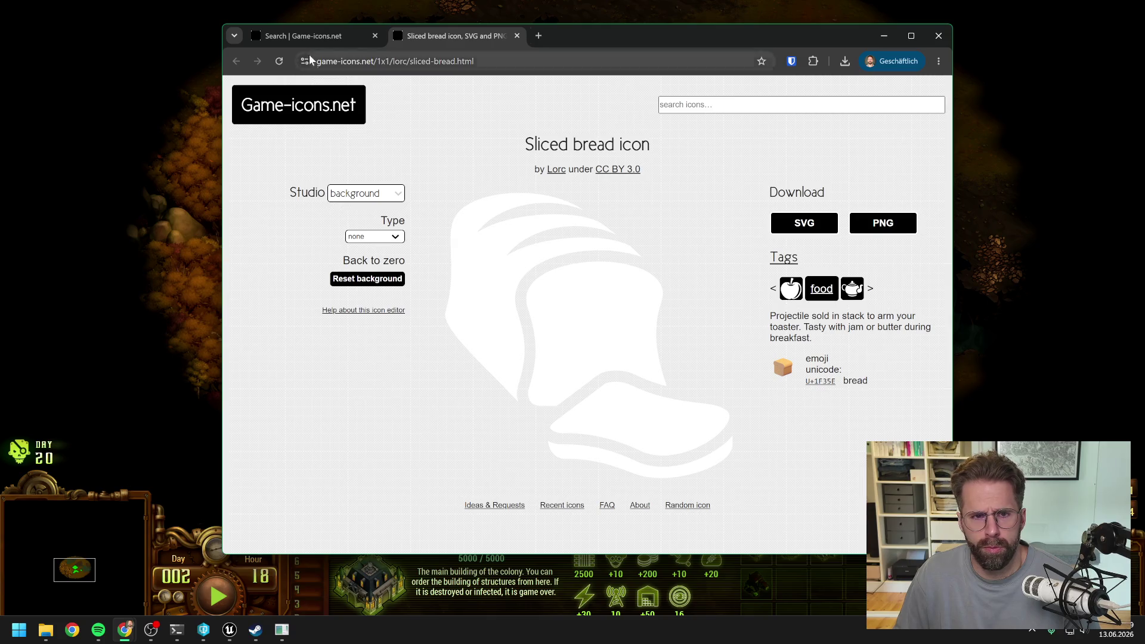
{"action": "left_click", "coordinate": [298, 36]}
{"action": "left_click_drag", "start_coordinate": [535, 163], "coordinate": [478, 164]}
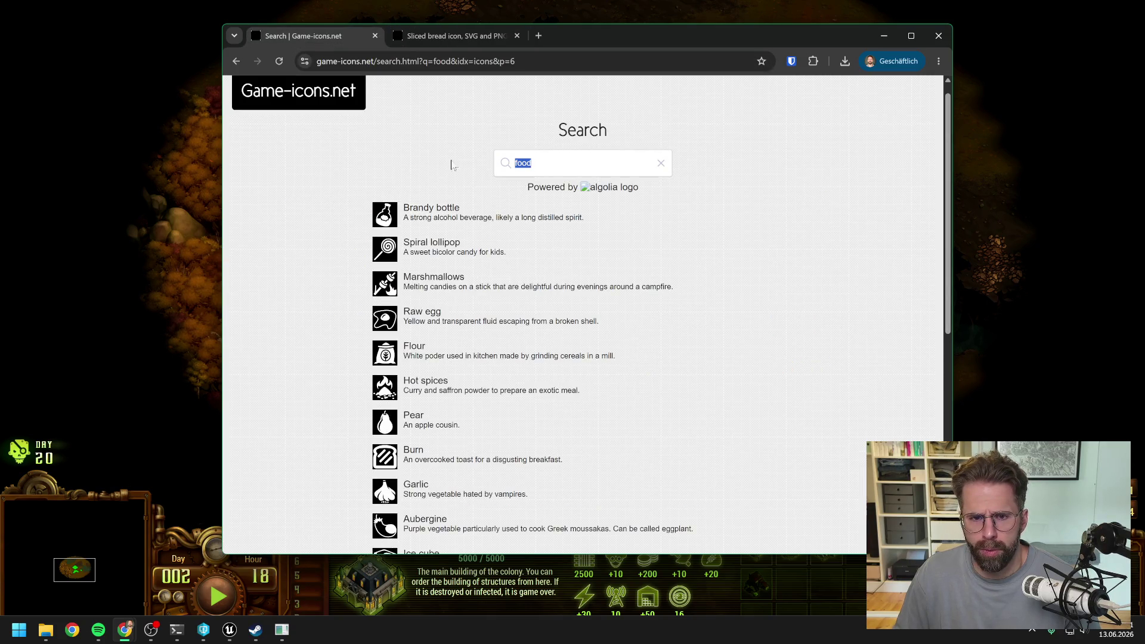
Search 'electri' and page through its results to page 4
{"action": "type", "text": "e"}
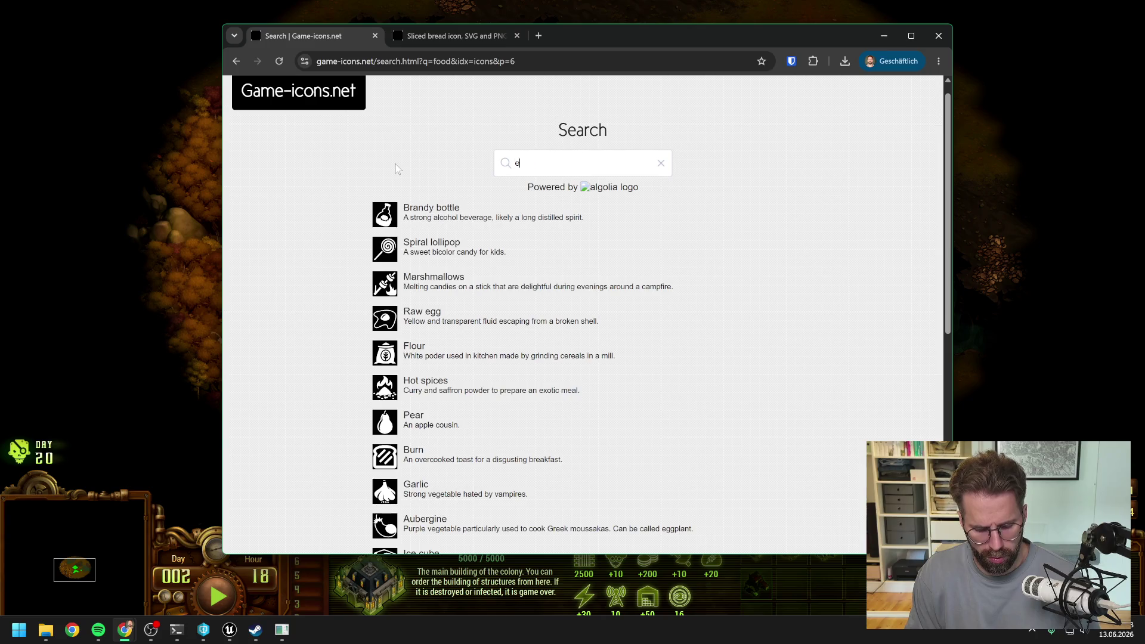
{"action": "type", "text": "lectri"}
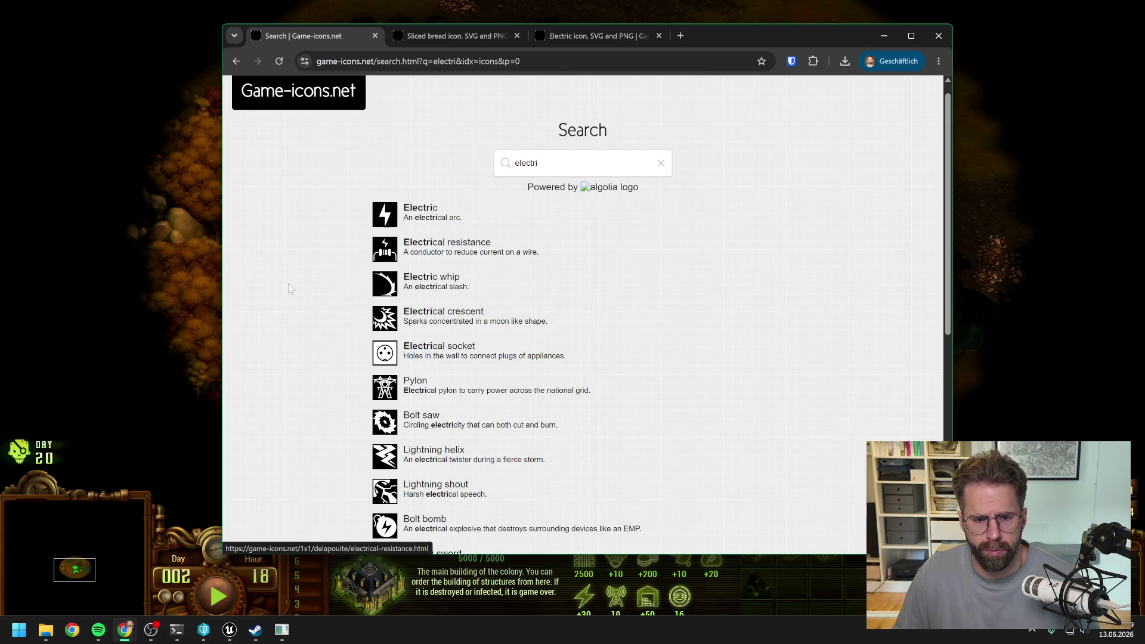
{"action": "scroll", "coordinate": [302, 260], "scroll_direction": "down", "scroll_amount": 2}
{"action": "scroll", "coordinate": [302, 261], "scroll_direction": "down", "scroll_amount": 3}
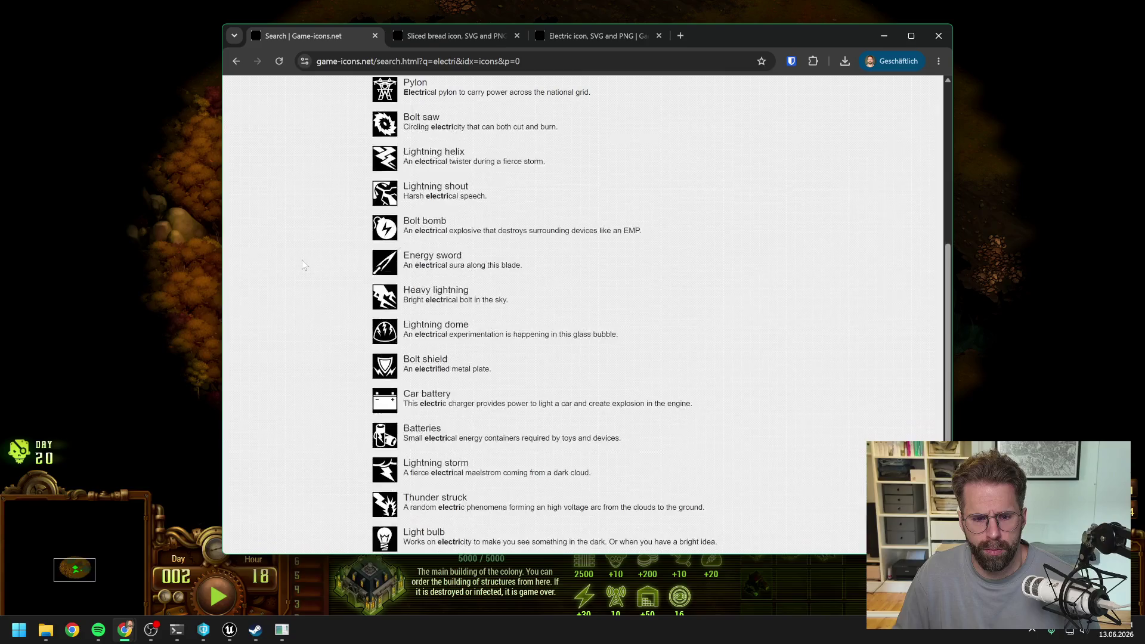
{"action": "scroll", "coordinate": [301, 261], "scroll_direction": "down", "scroll_amount": 2}
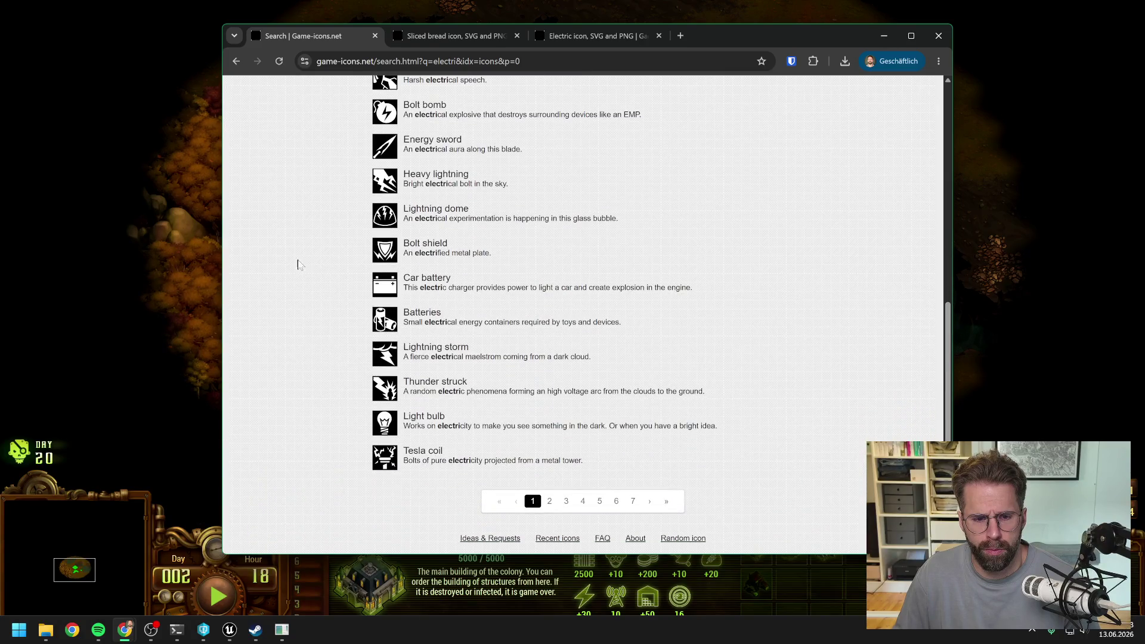
{"action": "left_click", "coordinate": [549, 501]}
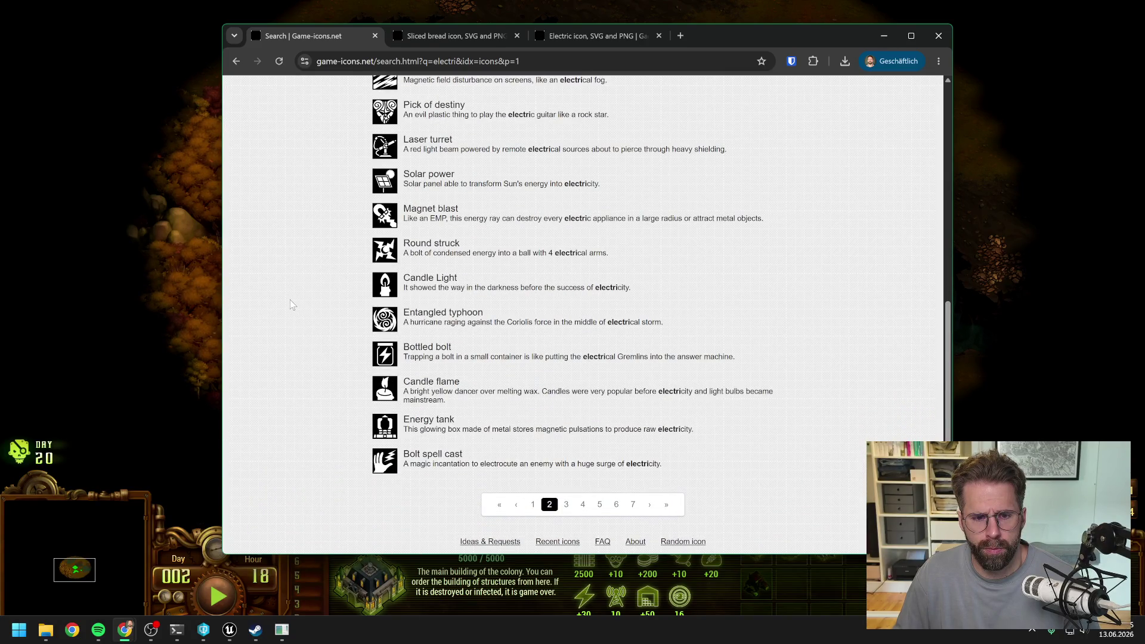
{"action": "scroll", "coordinate": [290, 301], "scroll_direction": "up", "scroll_amount": 5}
{"action": "scroll", "coordinate": [289, 302], "scroll_direction": "up", "scroll_amount": 1}
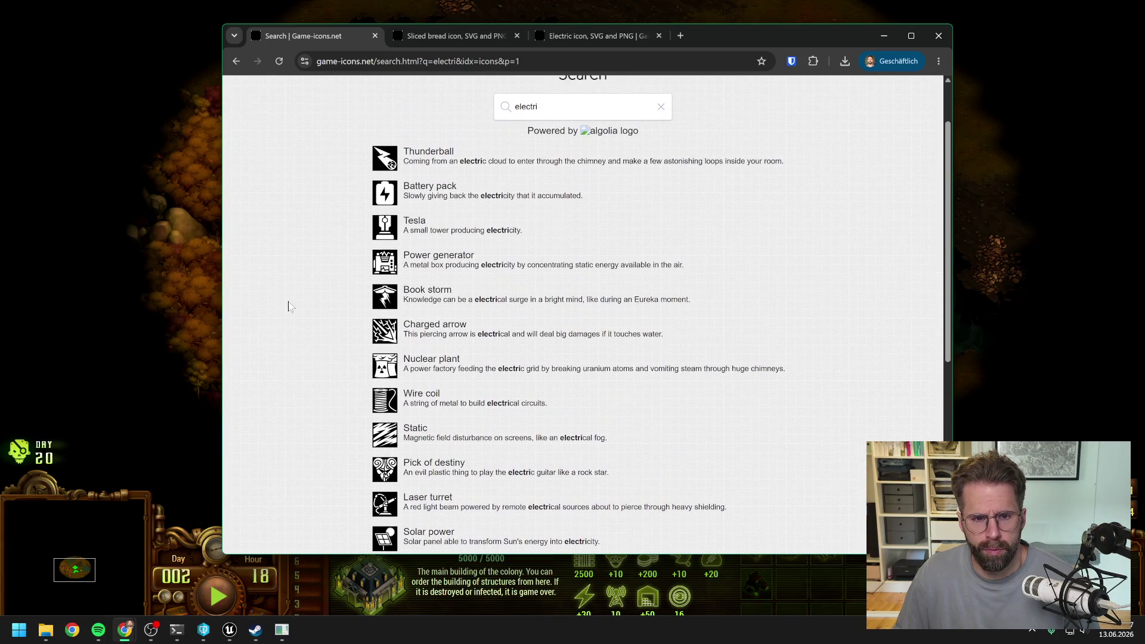
{"action": "scroll", "coordinate": [289, 301], "scroll_direction": "down", "scroll_amount": 6}
{"action": "left_click", "coordinate": [550, 501]}
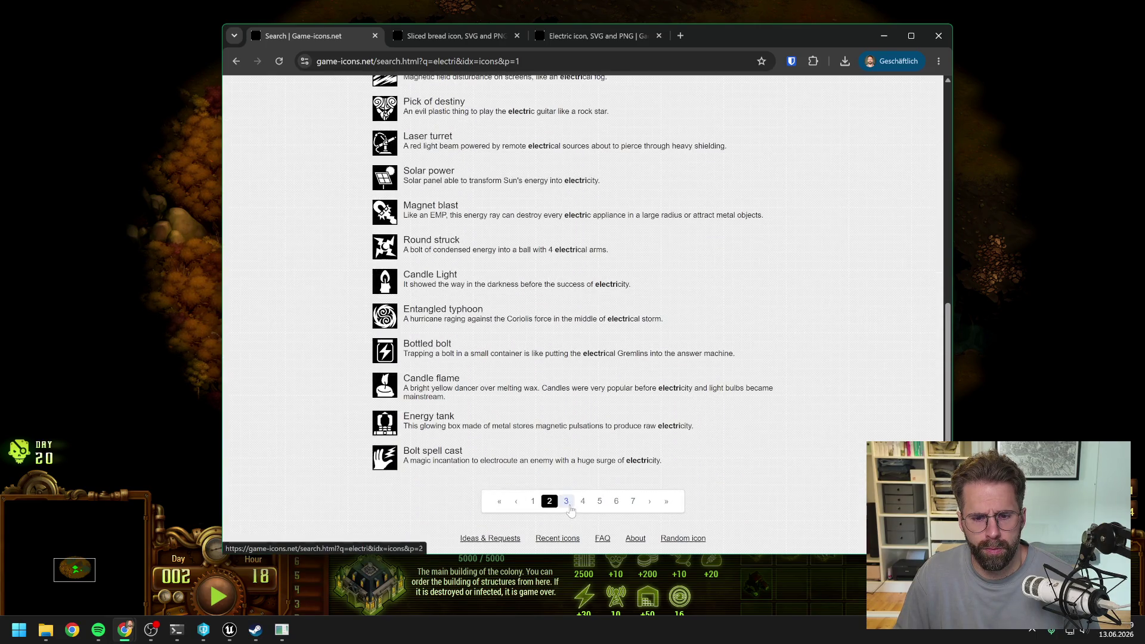
{"action": "scroll", "coordinate": [288, 288], "scroll_direction": "up", "scroll_amount": 3}
{"action": "scroll", "coordinate": [288, 288], "scroll_direction": "up", "scroll_amount": 4}
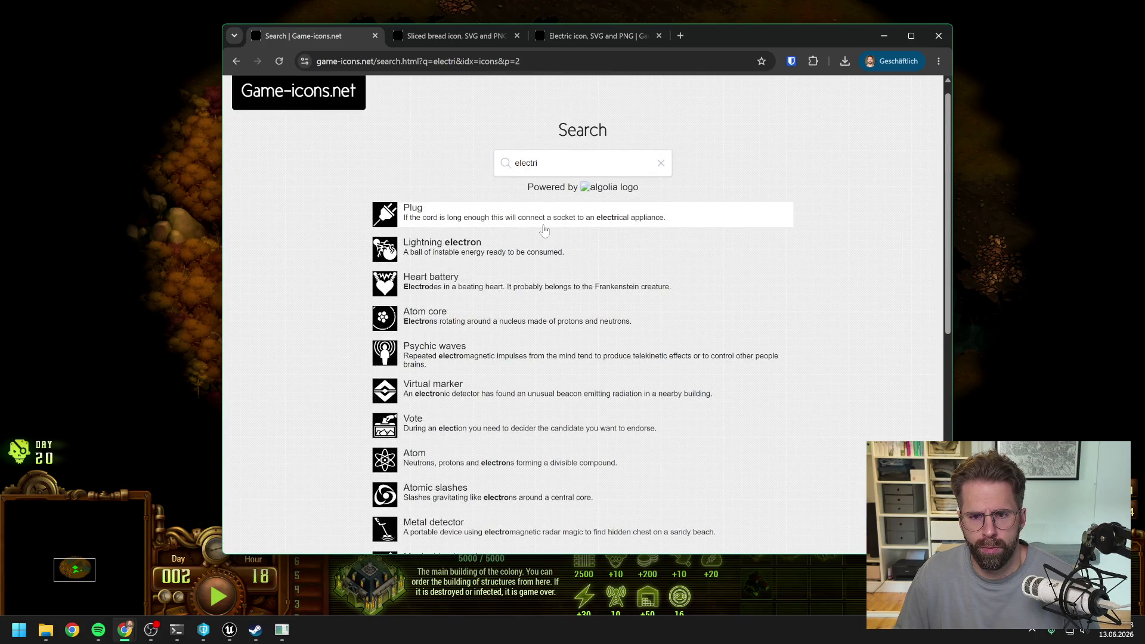
{"action": "scroll", "coordinate": [544, 230], "scroll_direction": "down", "scroll_amount": 8}
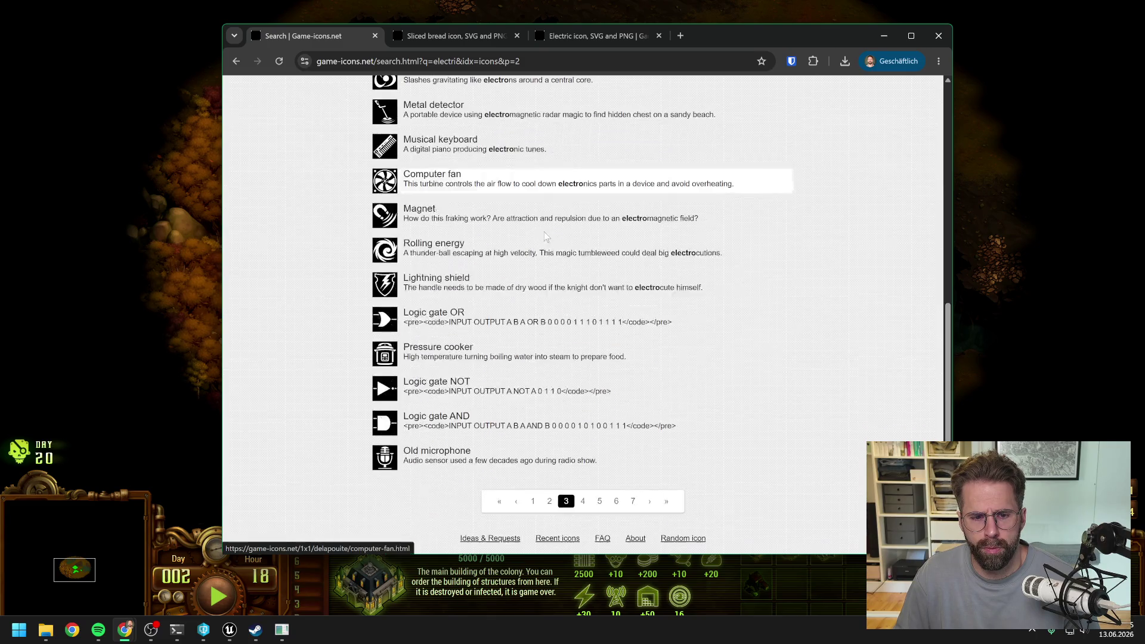
{"action": "left_click", "coordinate": [583, 500]}
{"action": "scroll", "coordinate": [703, 320], "scroll_direction": "up", "scroll_amount": 7}
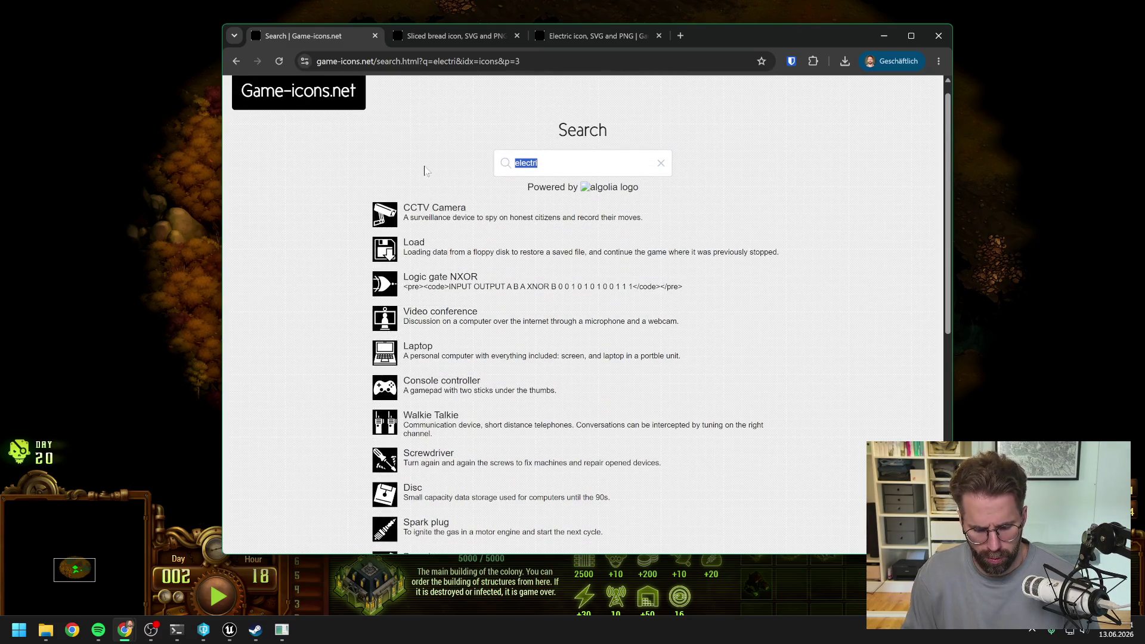
Search 'wood' and 'stone', opening the Stone block icon in a background tab
{"action": "type", "text": "wood"}
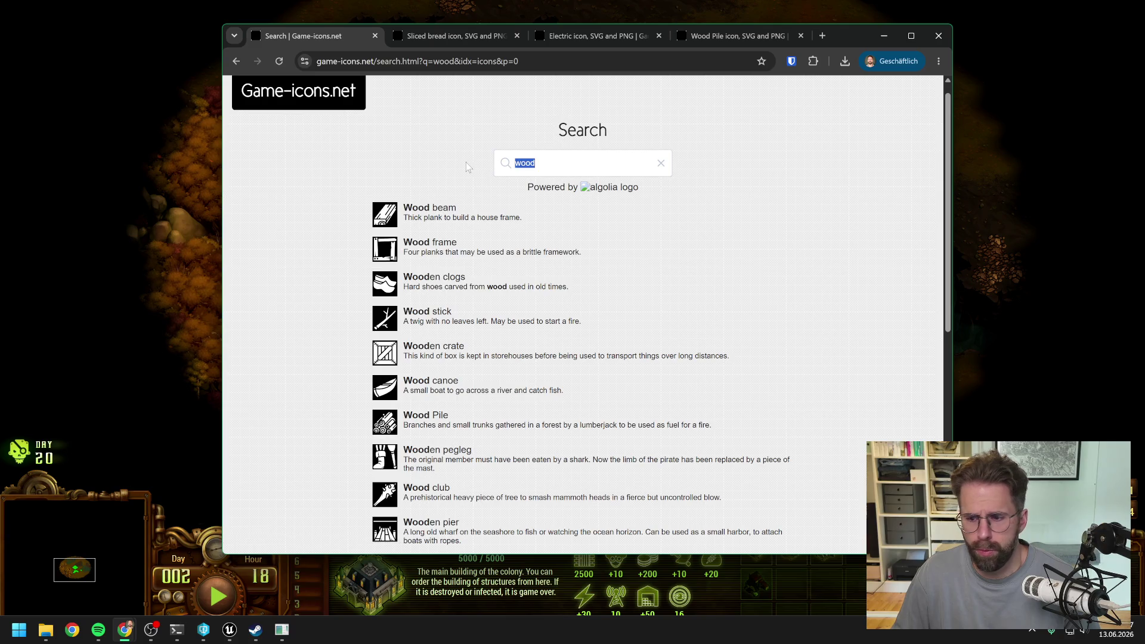
{"action": "type", "text": "stone"}
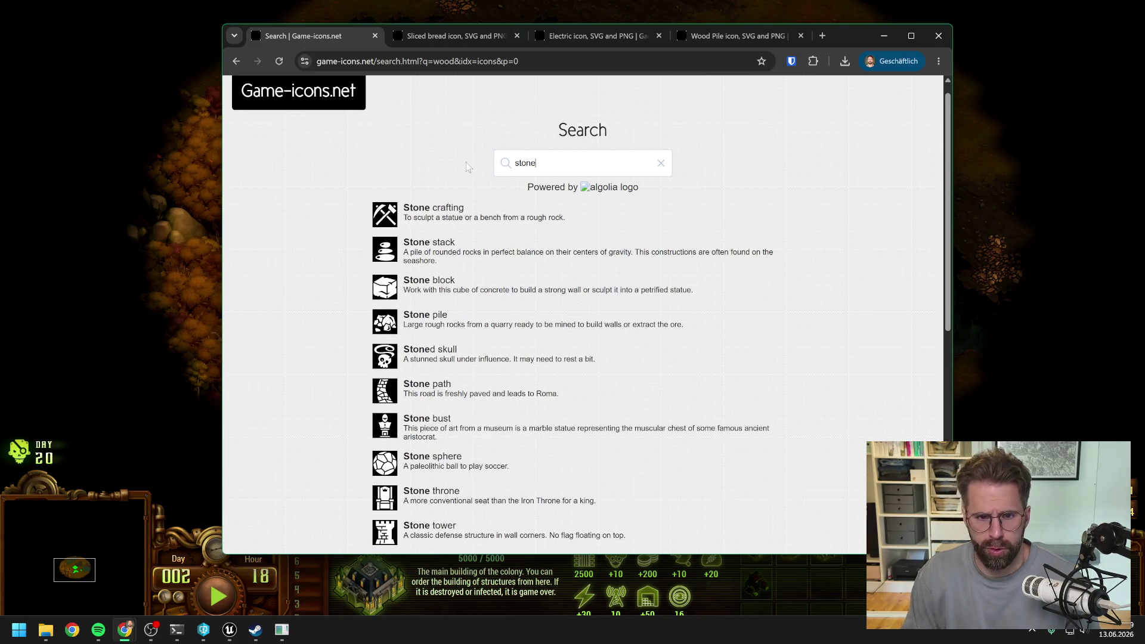
{"action": "middle_click", "coordinate": [437, 286]}
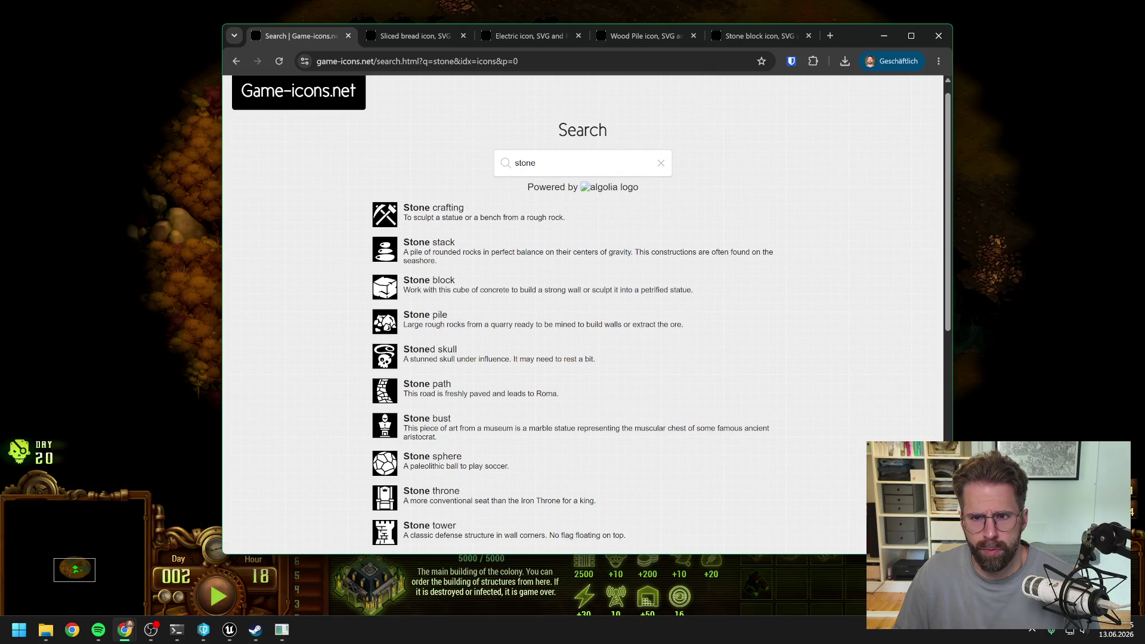
Search 'iron' and page through its results to page 3
{"action": "type", "text": "iron"}
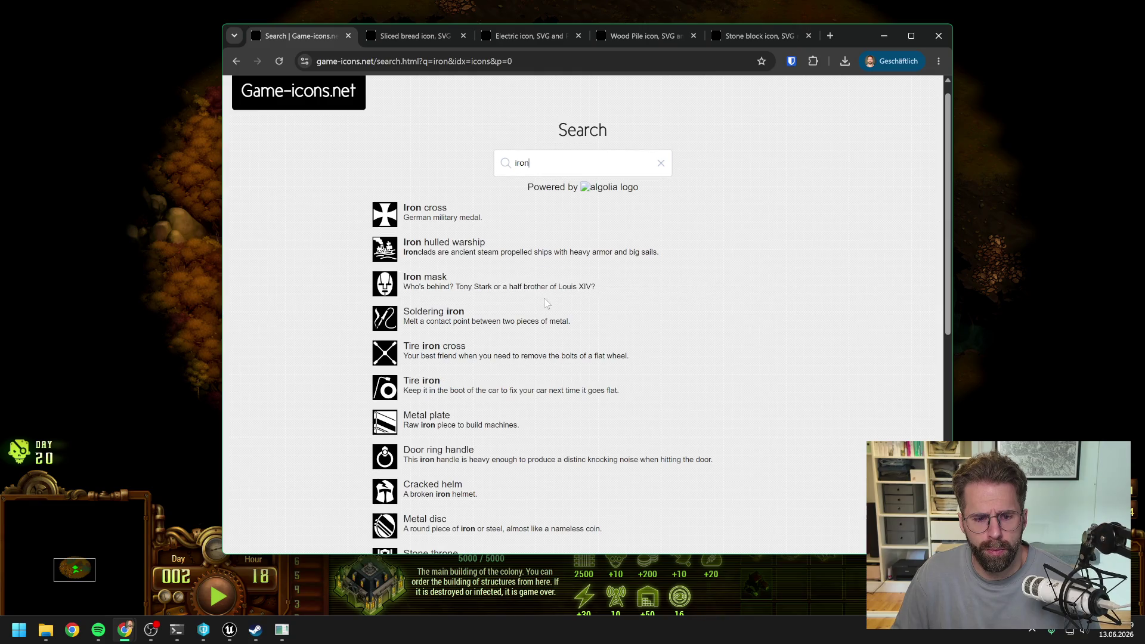
{"action": "scroll", "coordinate": [567, 292], "scroll_direction": "down", "scroll_amount": 6}
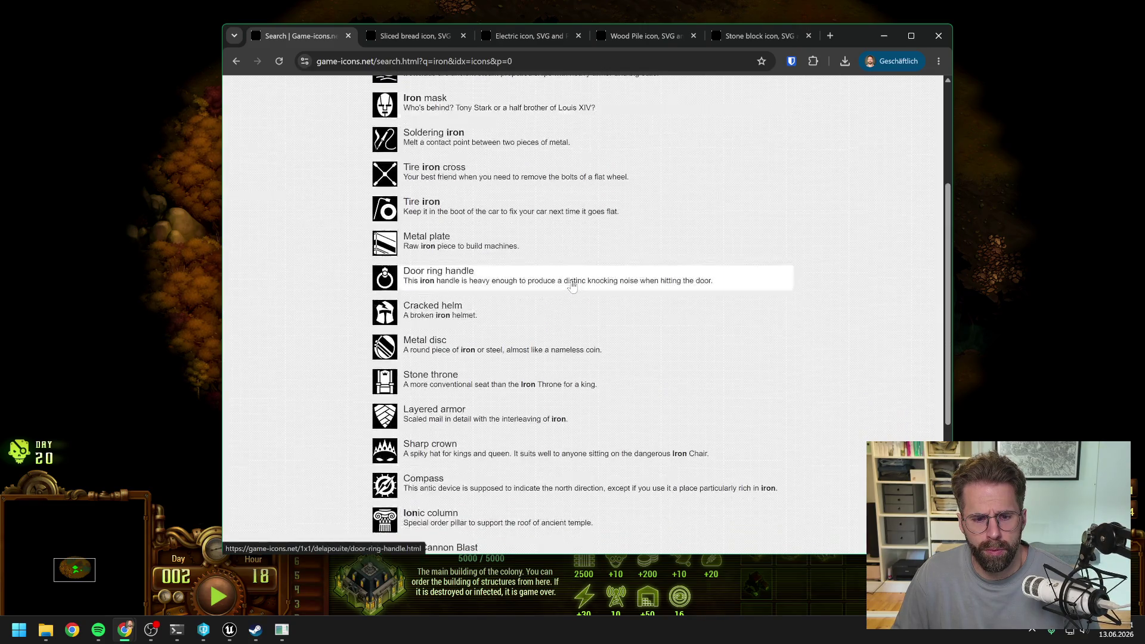
{"action": "scroll", "coordinate": [572, 285], "scroll_direction": "up", "scroll_amount": 2}
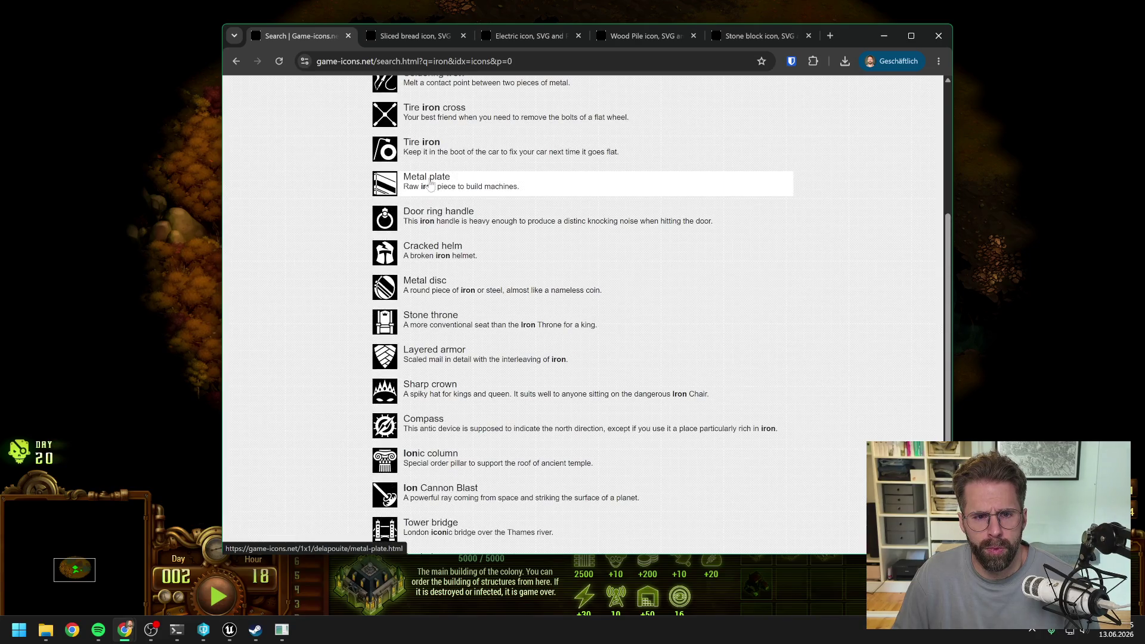
{"action": "scroll", "coordinate": [614, 260], "scroll_direction": "down", "scroll_amount": 3}
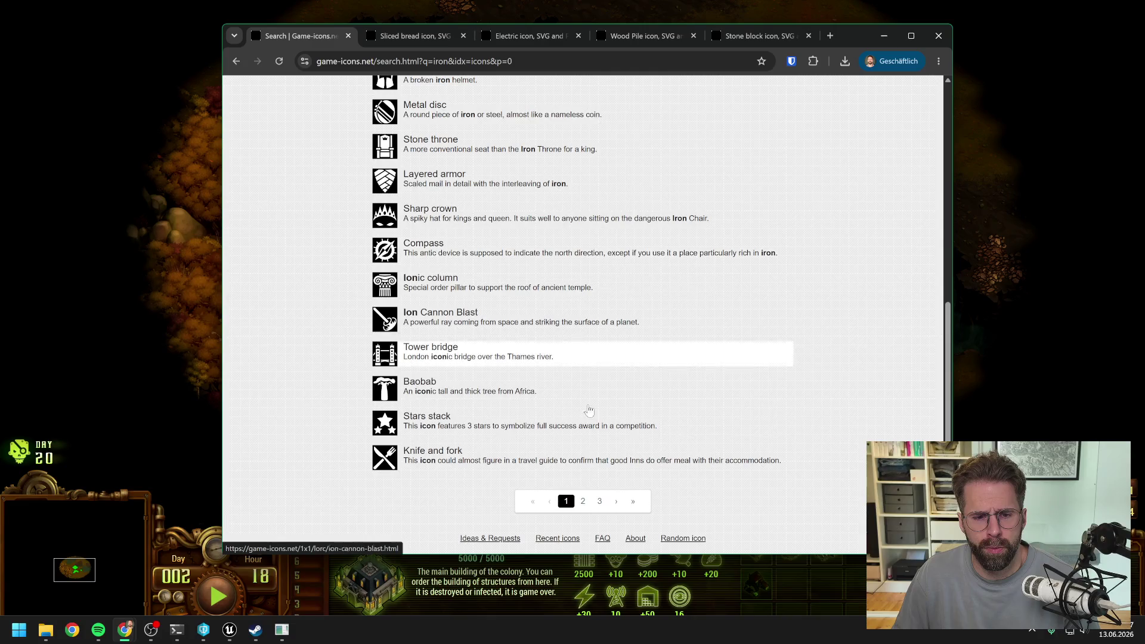
{"action": "left_click", "coordinate": [583, 501]}
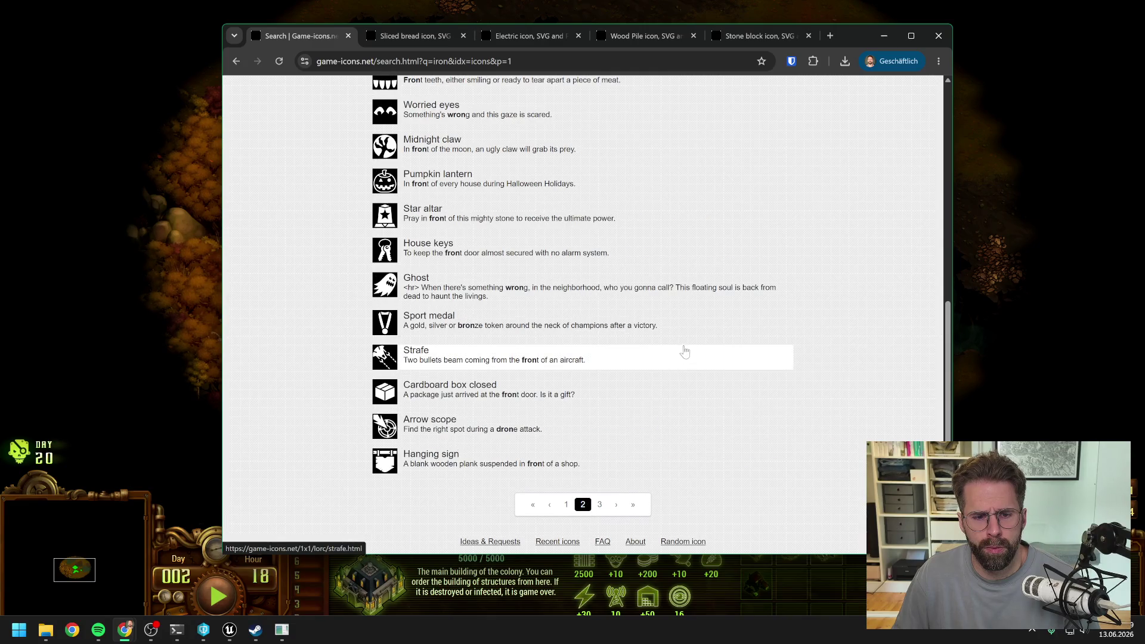
{"action": "scroll", "coordinate": [685, 353], "scroll_direction": "up", "scroll_amount": 4}
{"action": "scroll", "coordinate": [690, 354], "scroll_direction": "up", "scroll_amount": 2}
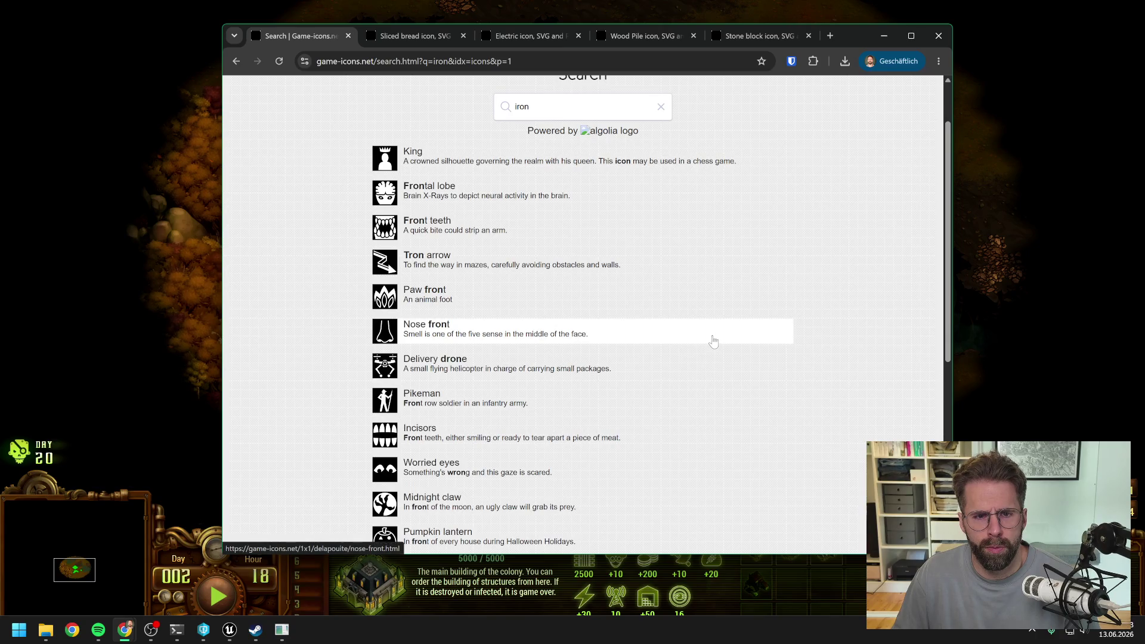
{"action": "scroll", "coordinate": [711, 339], "scroll_direction": "down", "scroll_amount": 6}
{"action": "left_click", "coordinate": [599, 501]}
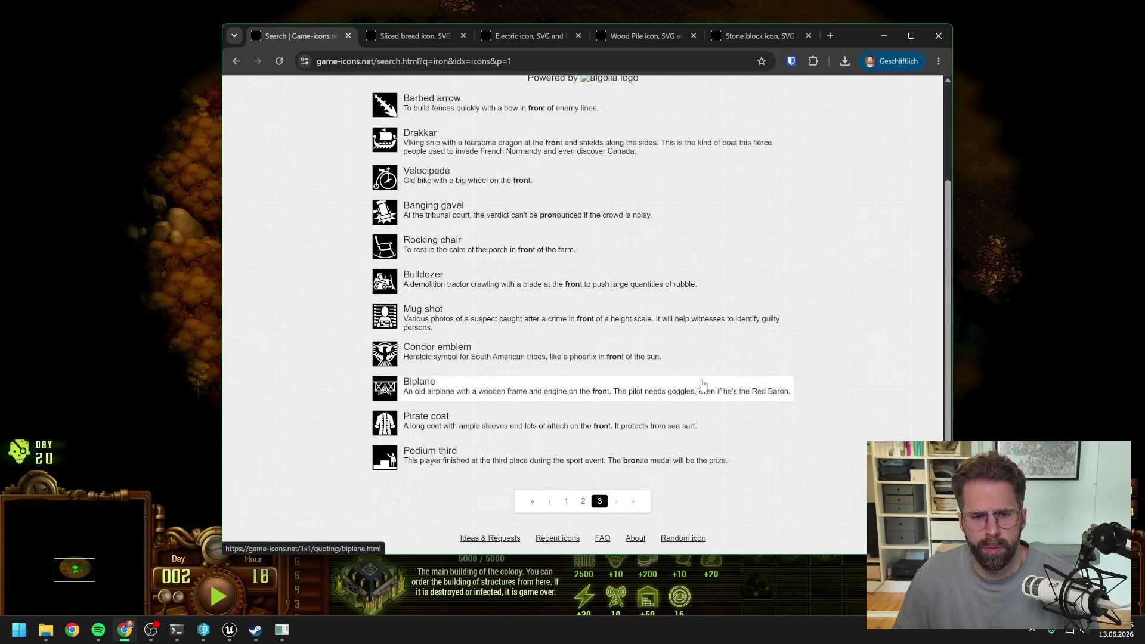
{"action": "scroll", "coordinate": [814, 309], "scroll_direction": "up", "scroll_amount": 2}
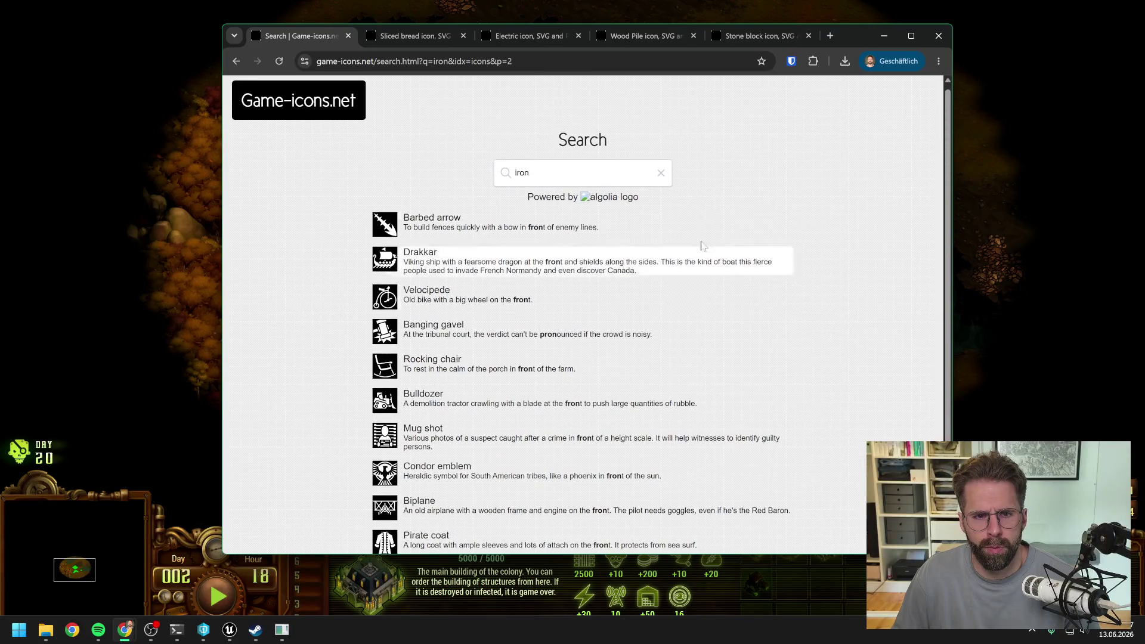
Search 'metal', open Metal bar in a new tab, and view results page 2
{"action": "type", "text": "metal"}
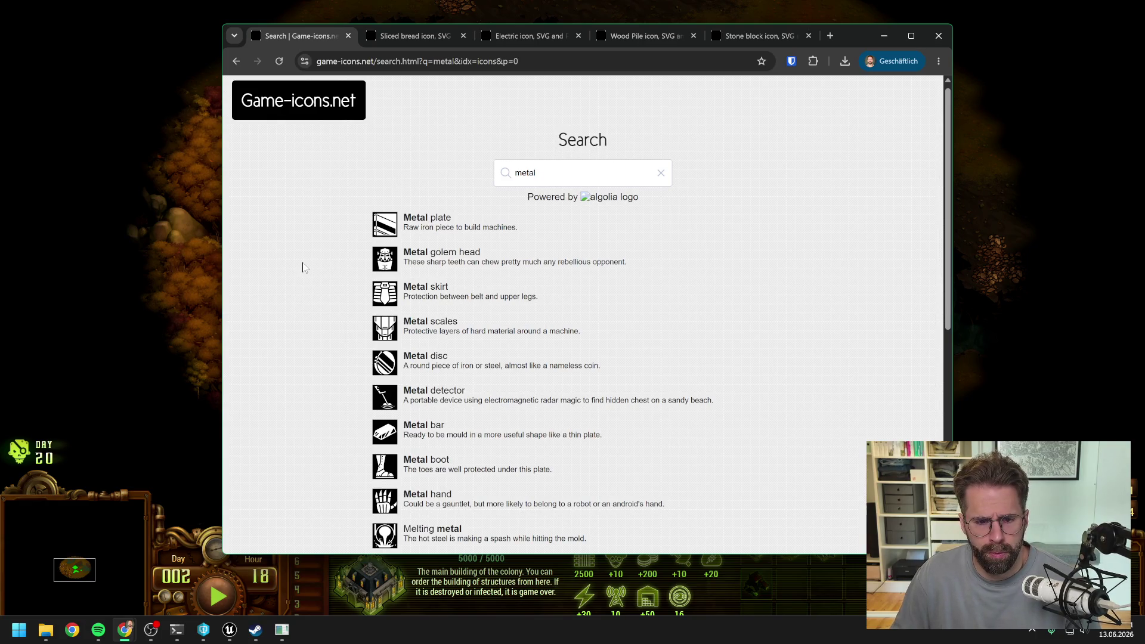
{"action": "scroll", "coordinate": [302, 267], "scroll_direction": "down", "scroll_amount": 1}
{"action": "middle_click", "coordinate": [426, 370]}
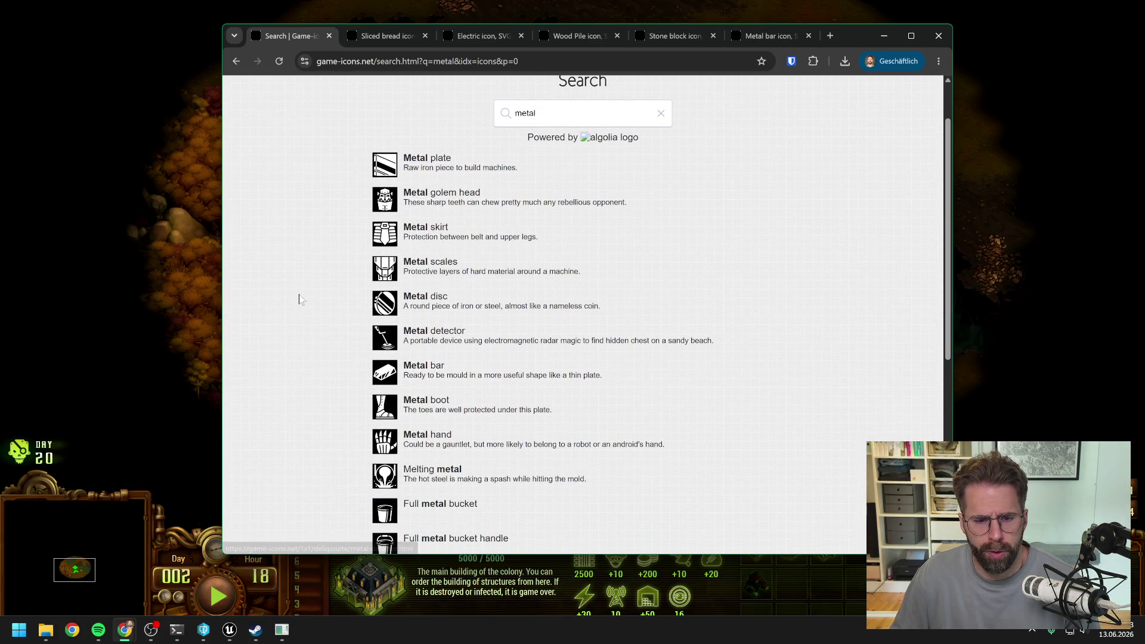
{"action": "scroll", "coordinate": [301, 296], "scroll_direction": "down", "scroll_amount": 5}
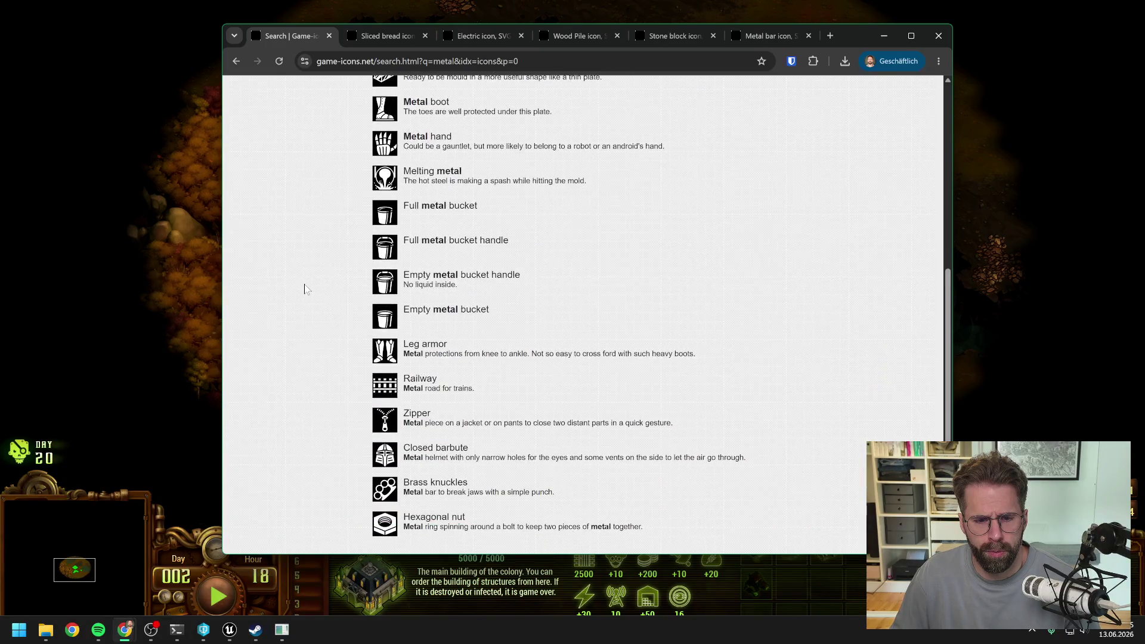
{"action": "scroll", "coordinate": [304, 289], "scroll_direction": "down", "scroll_amount": 1}
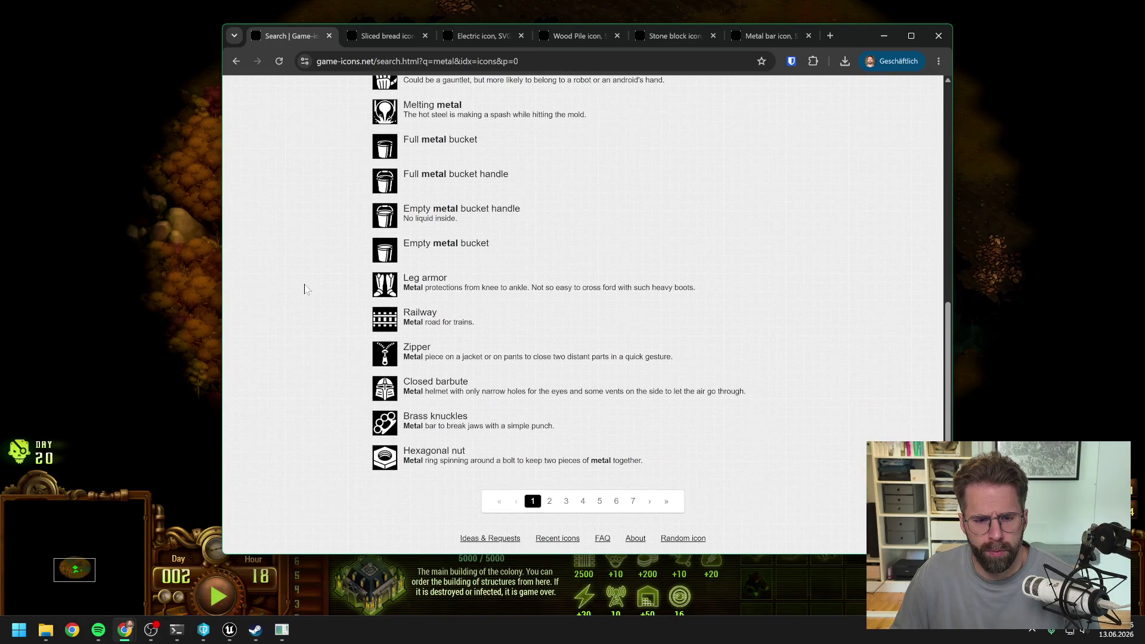
{"action": "left_click", "coordinate": [552, 502]}
{"action": "scroll", "coordinate": [739, 384], "scroll_direction": "up", "scroll_amount": 7}
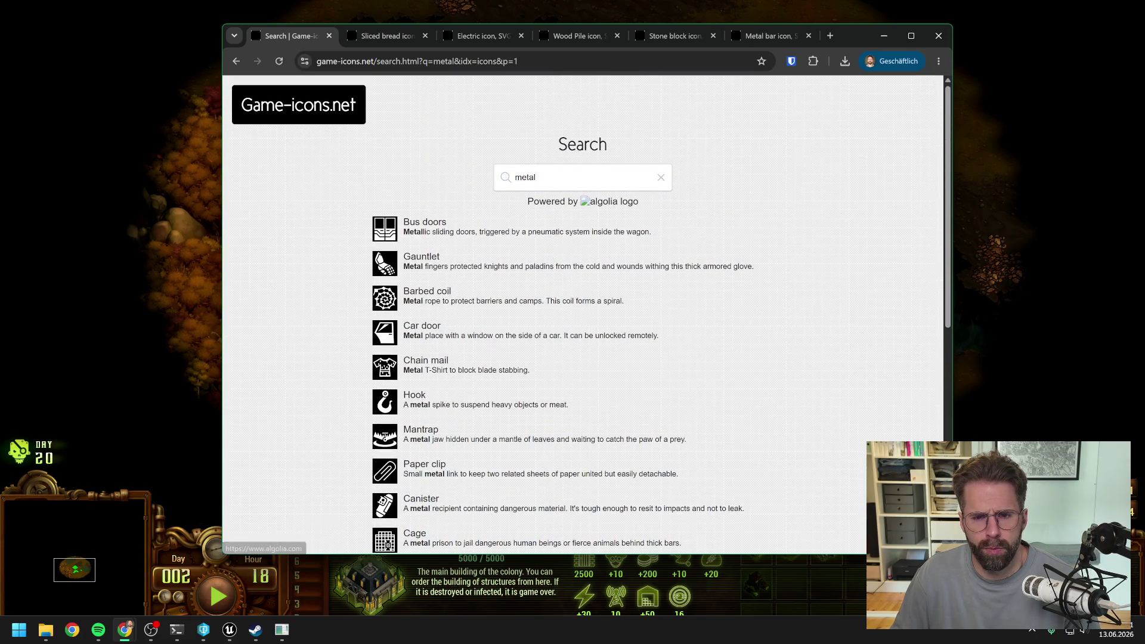
Search 'oil', open Oil drum in a new tab, then show the Sliced bread tab
{"action": "double_click", "coordinate": [504, 177]}
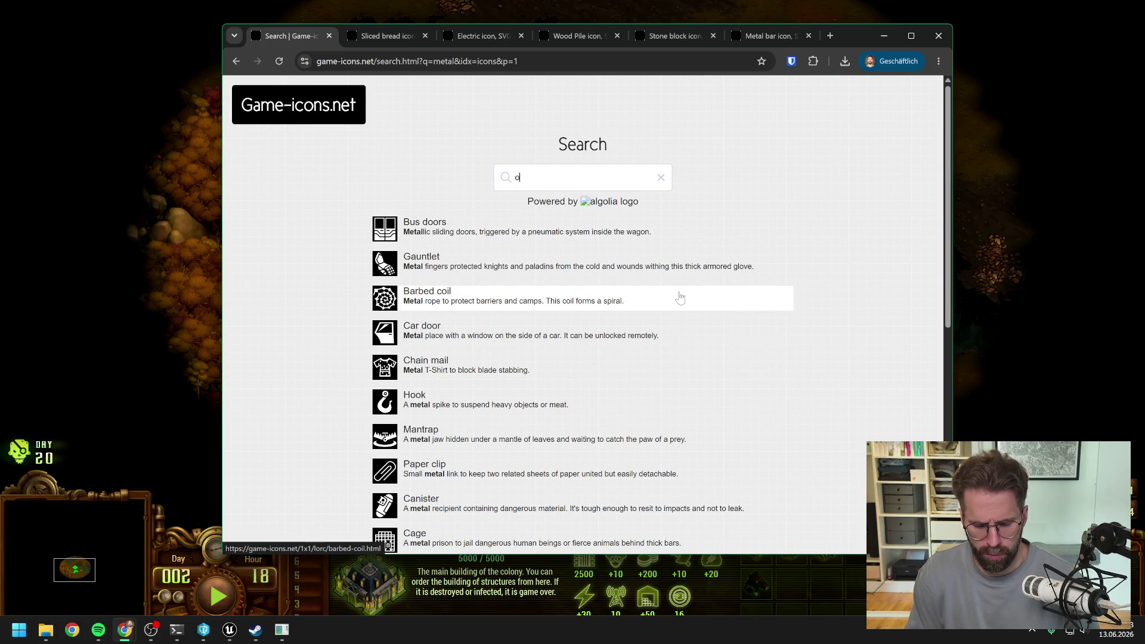
{"action": "type", "text": "oil"}
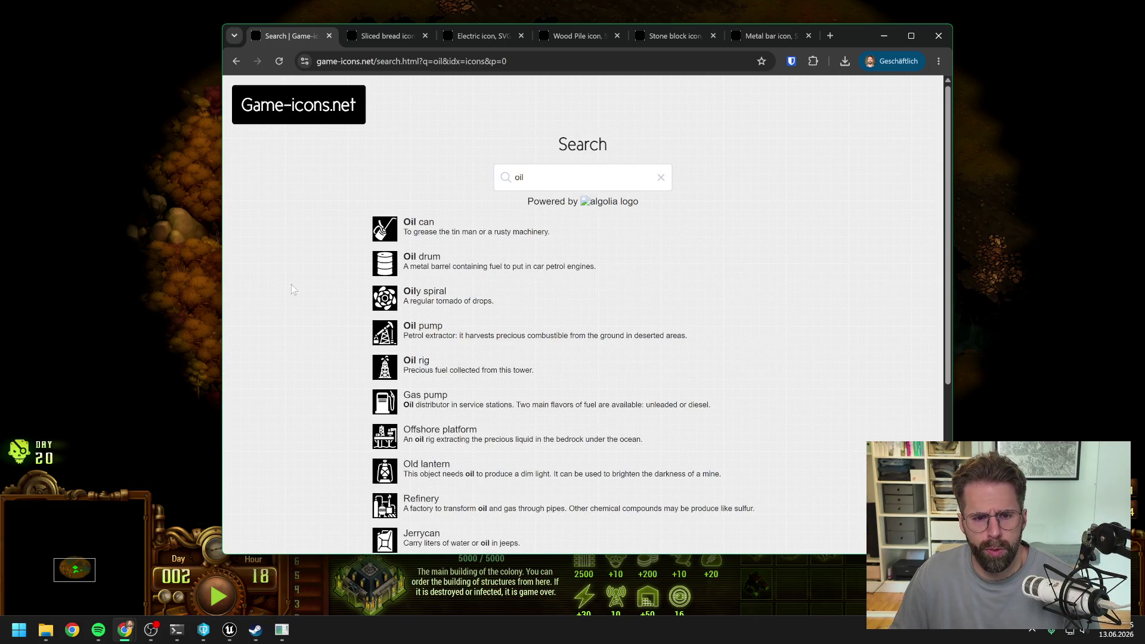
{"action": "middle_click", "coordinate": [434, 259]}
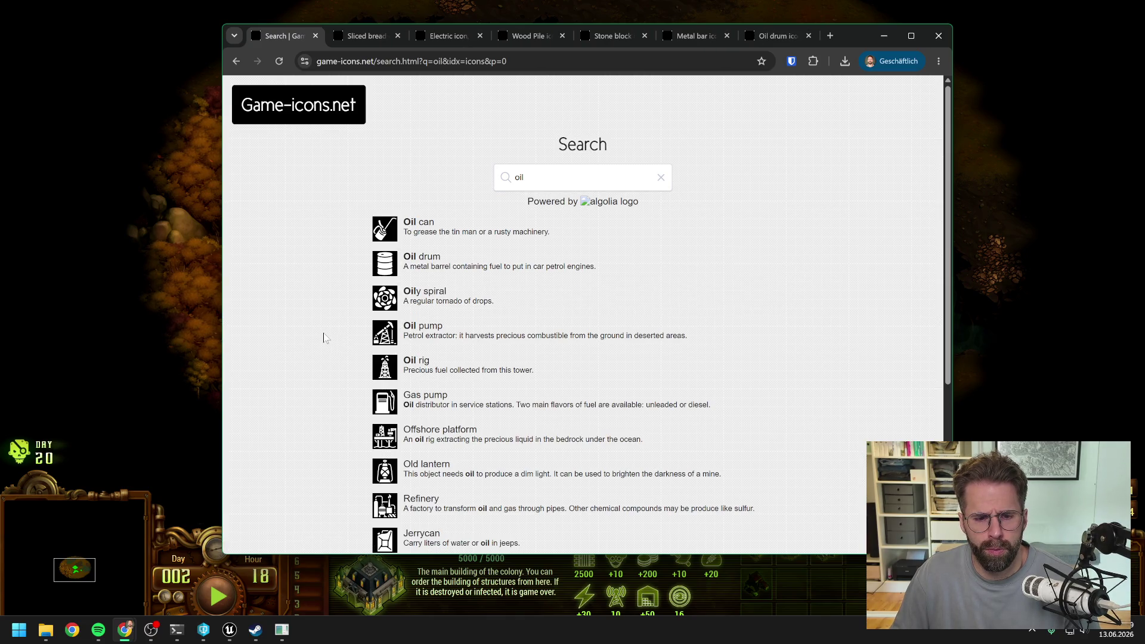
{"action": "scroll", "coordinate": [344, 311], "scroll_direction": "down", "scroll_amount": 2}
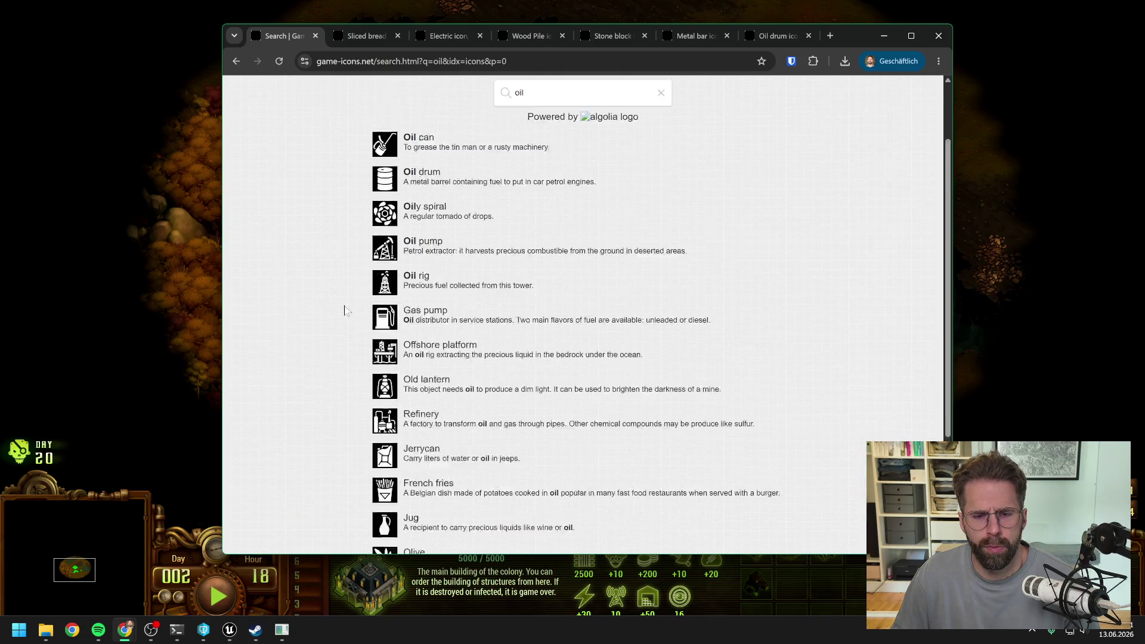
{"action": "scroll", "coordinate": [344, 311], "scroll_direction": "up", "scroll_amount": 2}
{"action": "left_click", "coordinate": [352, 38]}
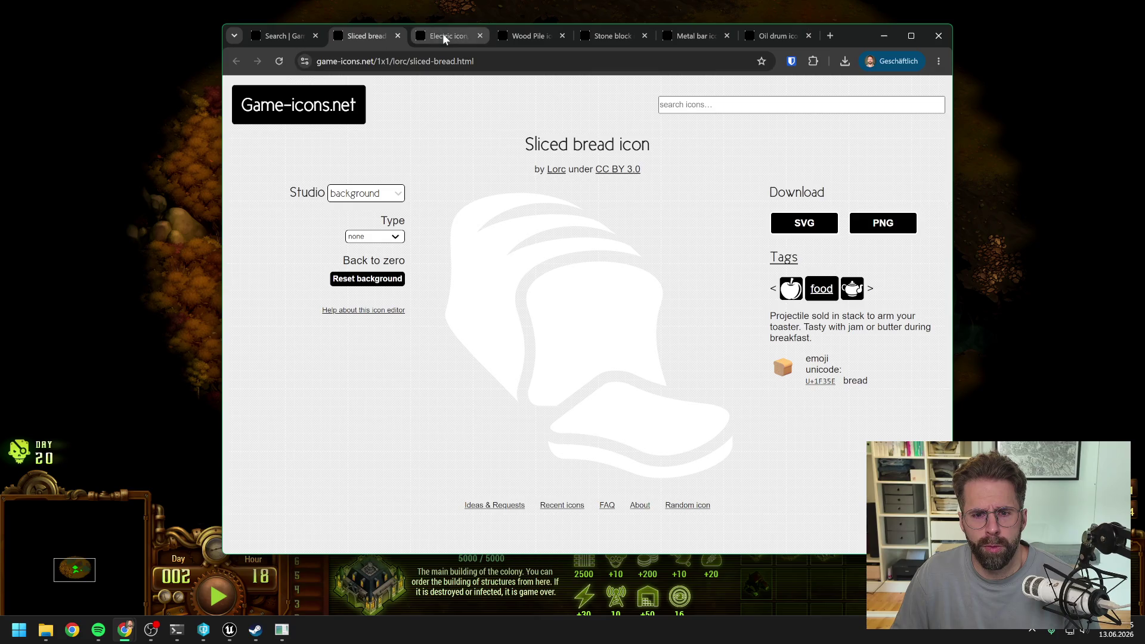
Download the Sliced bread, Electric, Wood Pile, Stone block, Metal bar and Oil drum icons as SVG
{"action": "left_click", "coordinate": [804, 222]}
{"action": "left_click", "coordinate": [447, 36]}
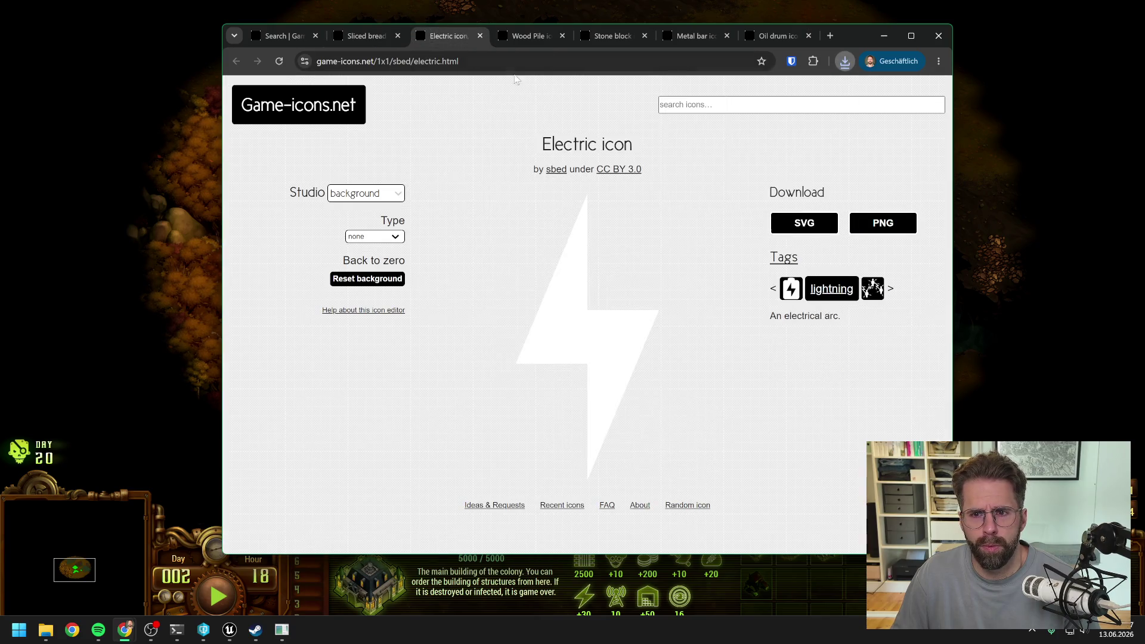
{"action": "left_click", "coordinate": [805, 223]}
{"action": "left_click", "coordinate": [513, 34]}
{"action": "left_click", "coordinate": [789, 219]}
{"action": "left_click", "coordinate": [613, 36]}
{"action": "left_click", "coordinate": [803, 222]}
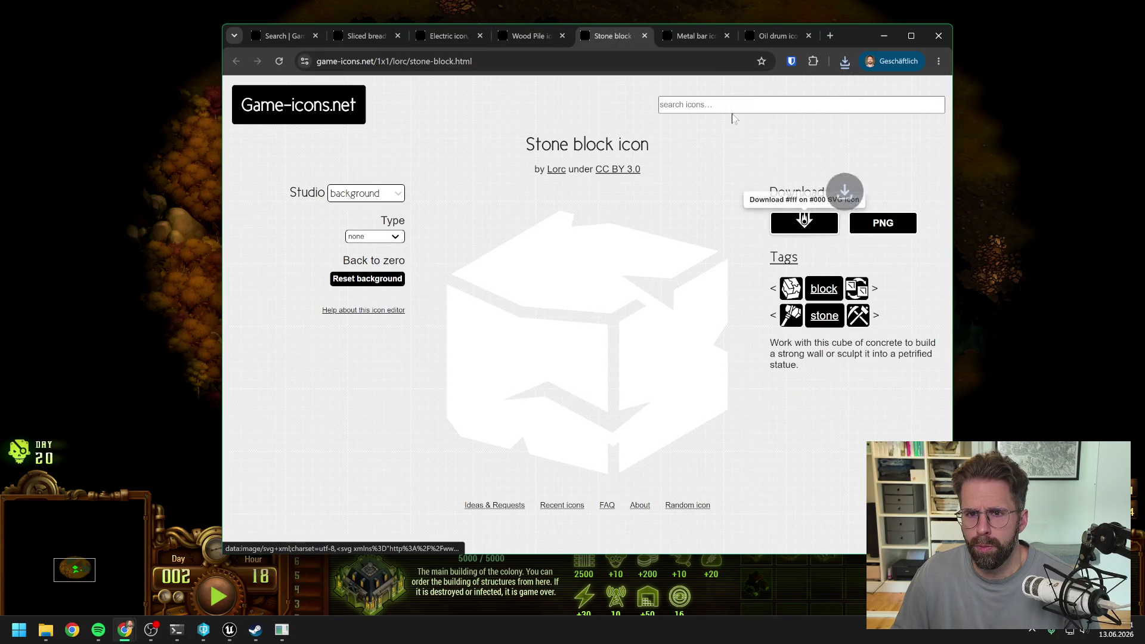
{"action": "left_click", "coordinate": [694, 36]}
{"action": "left_click", "coordinate": [802, 221]}
{"action": "left_click", "coordinate": [778, 36]}
{"action": "left_click", "coordinate": [786, 221]}
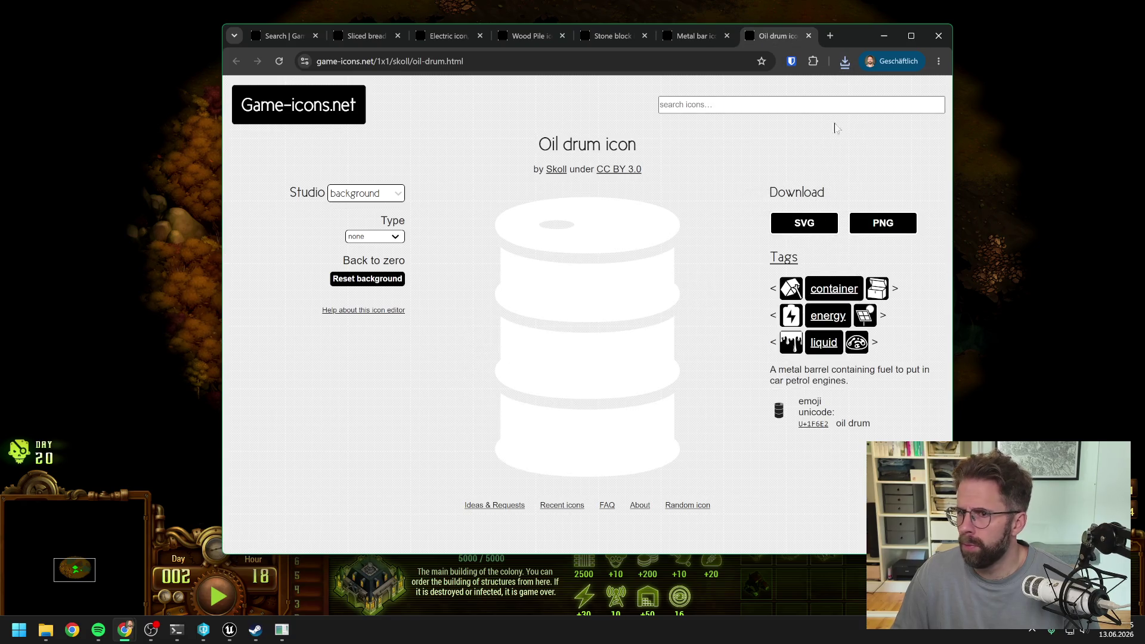
Show the downloaded SVG icons in their folder and close the browser
{"action": "left_click", "coordinate": [843, 62]}
{"action": "left_click", "coordinate": [833, 113]}
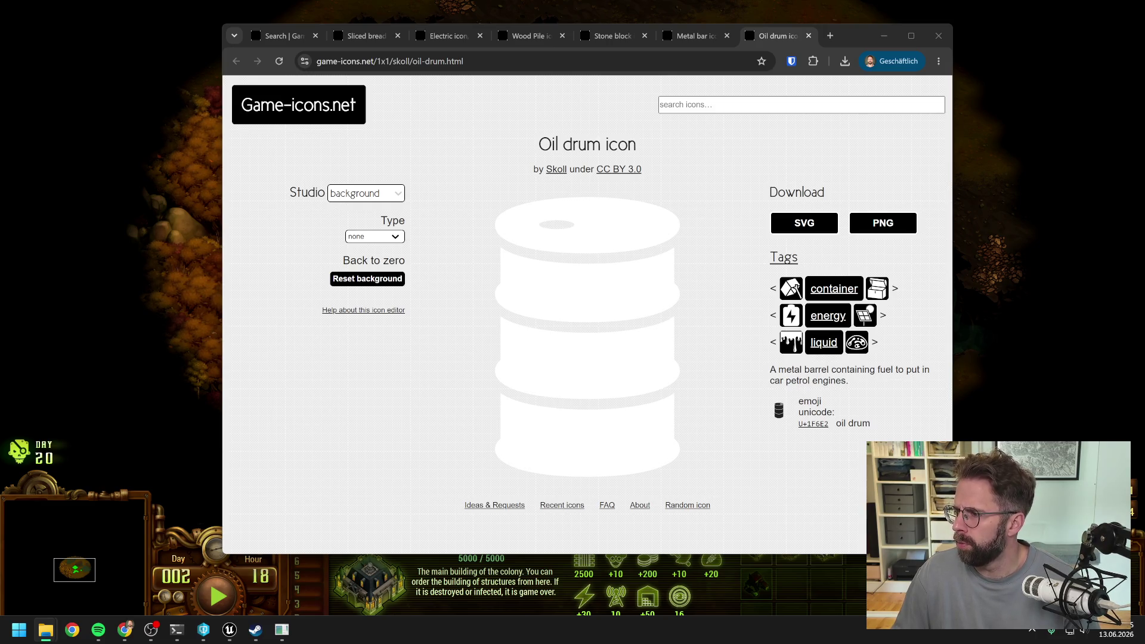
{"action": "left_click", "coordinate": [943, 43]}
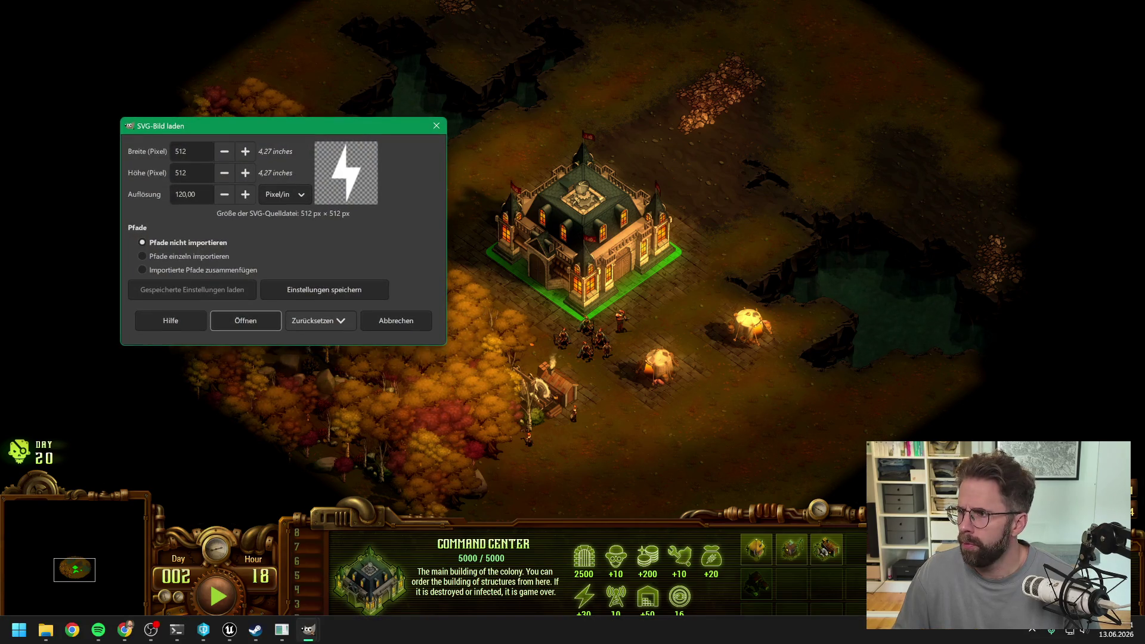
Import electric.svg into GIMP at 256×256 pixels
{"action": "type", "text": "256"}
{"action": "key", "text": "Tab"}
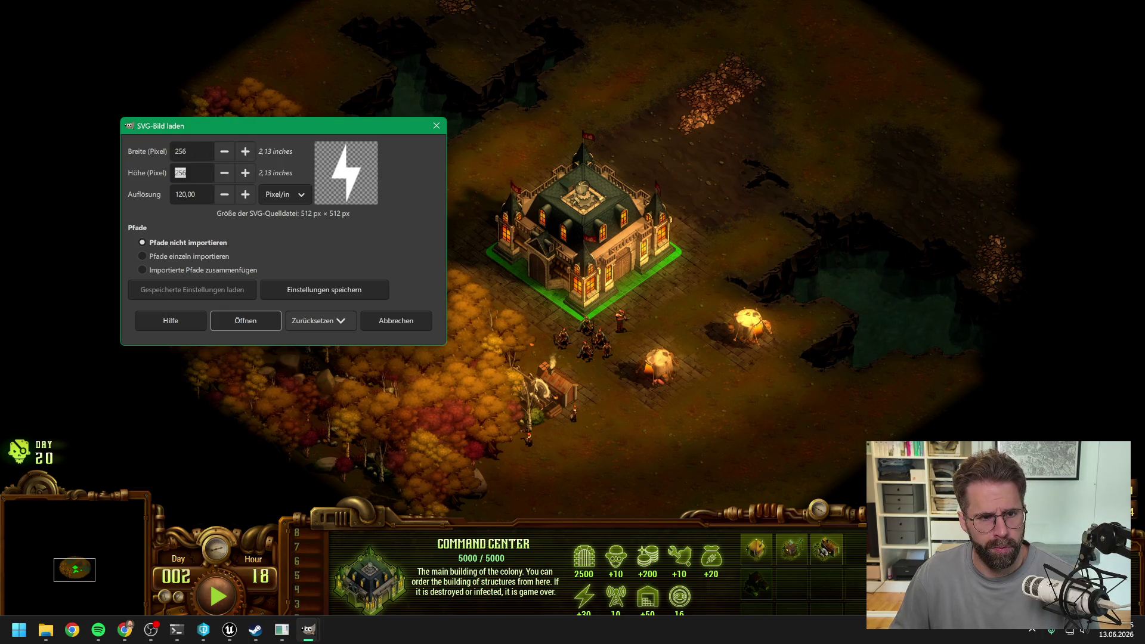
{"action": "type", "text": "56"}
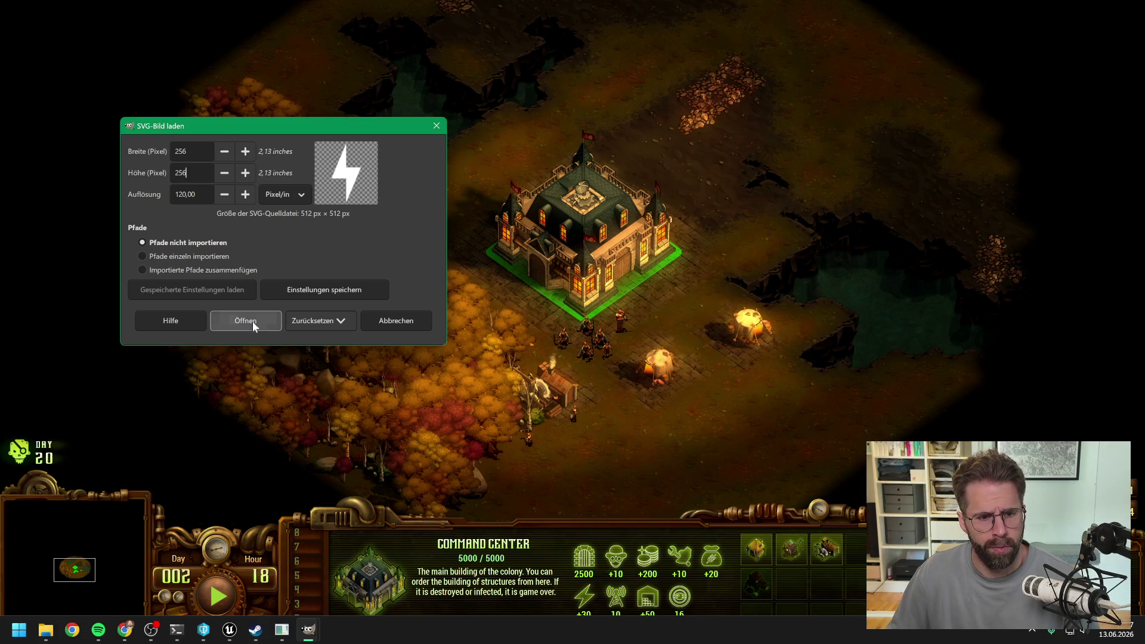
{"action": "left_click", "coordinate": [252, 320]}
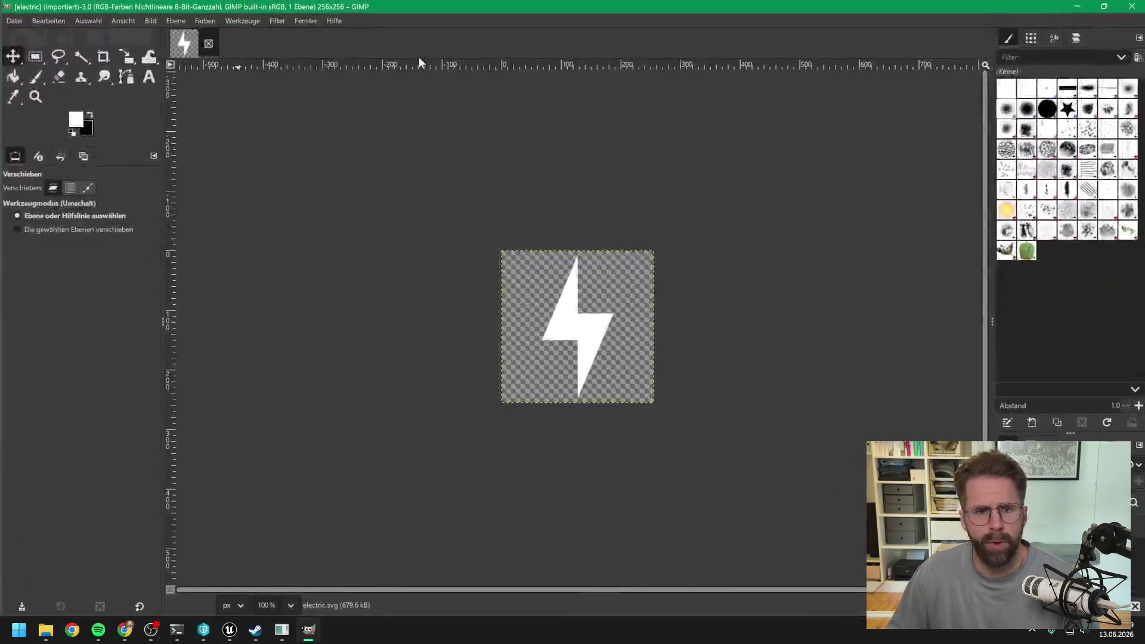
Export the lightning bolt as electric.png into Placeholders, then open the farmer SVG
{"action": "left_click", "coordinate": [12, 21]}
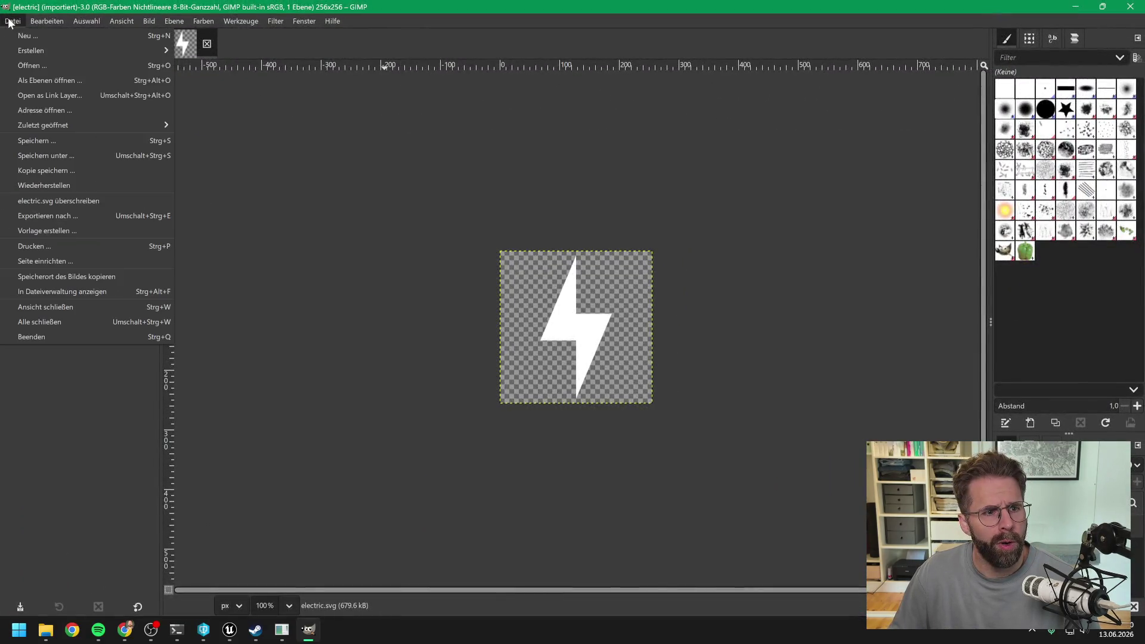
{"action": "left_click", "coordinate": [64, 213]}
{"action": "key", "text": "End"}
{"action": "key", "text": "BackSpace"}
{"action": "key", "text": "BackSpace"}
{"action": "key", "text": "BackSpace"}
{"action": "type", "text": "png"}
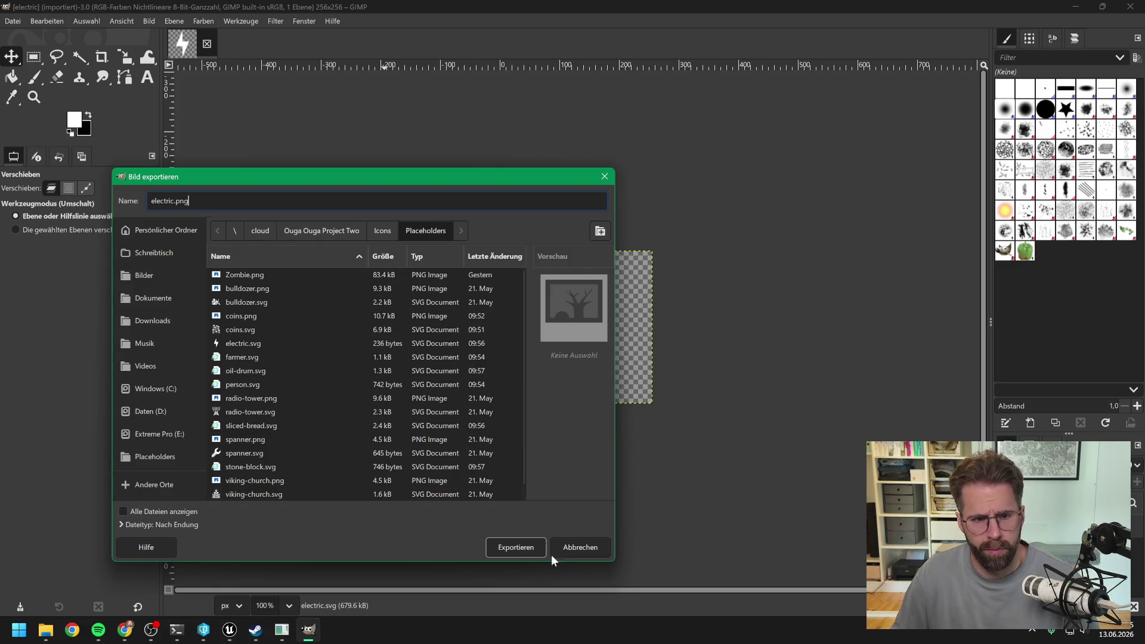
{"action": "left_click", "coordinate": [527, 549]}
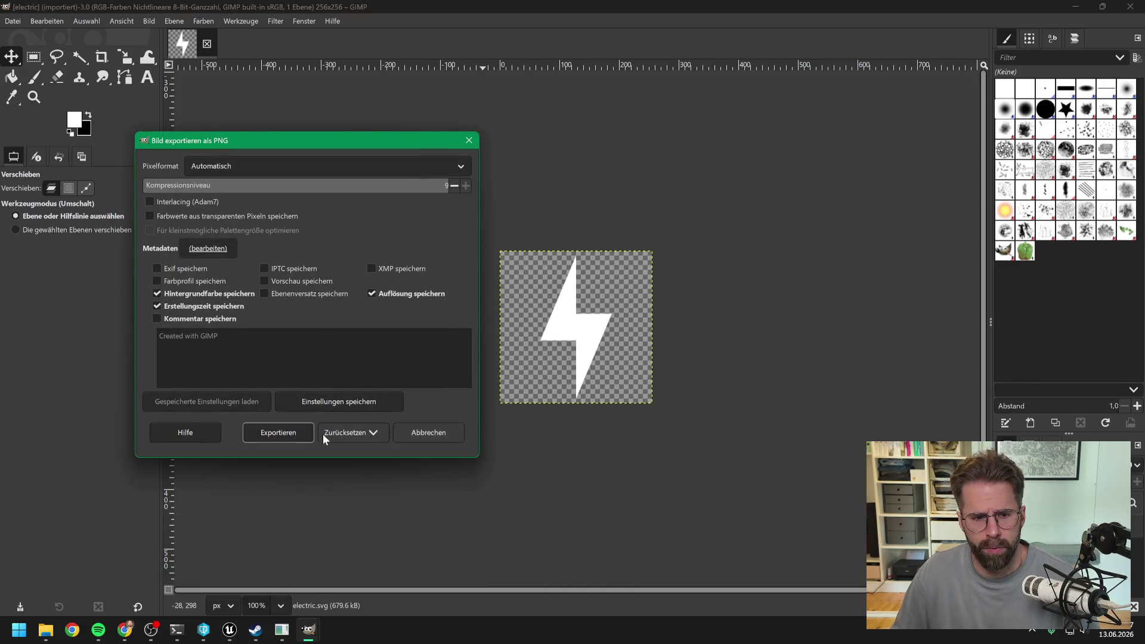
{"action": "left_click", "coordinate": [295, 432]}
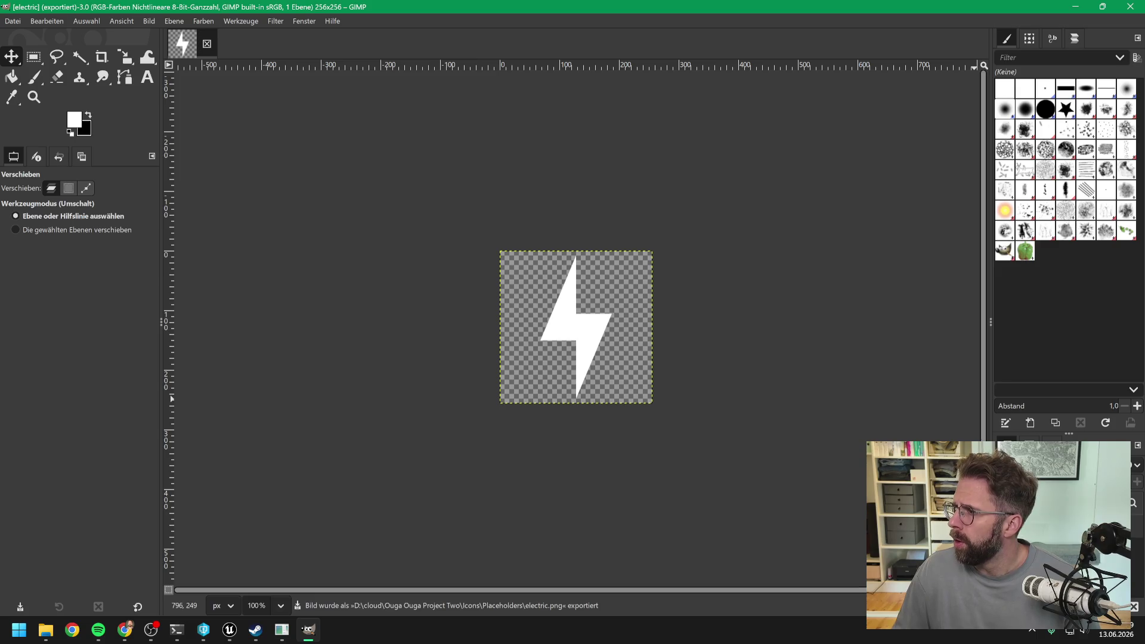
{"action": "key", "text": "super+e"}
{"action": "key", "text": "Return"}
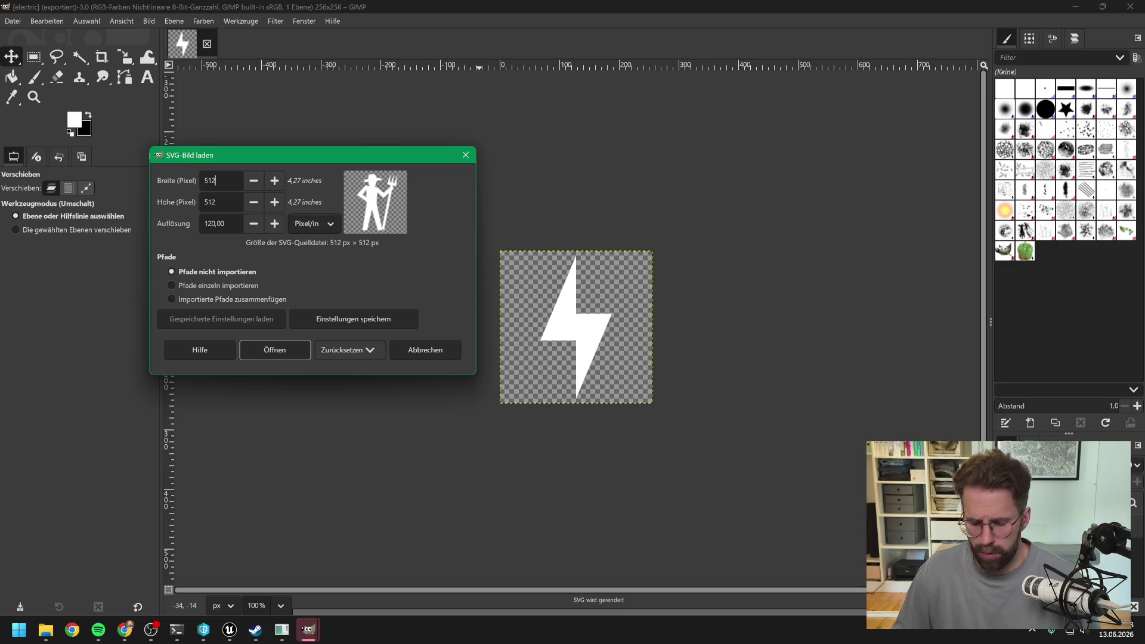
Import the farmer icon at width 256 and export it as farmer.png
{"action": "key", "text": "BackSpace"}
{"action": "key", "text": "BackSpace"}
{"action": "key", "text": "BackSpace"}
{"action": "type", "text": "256"}
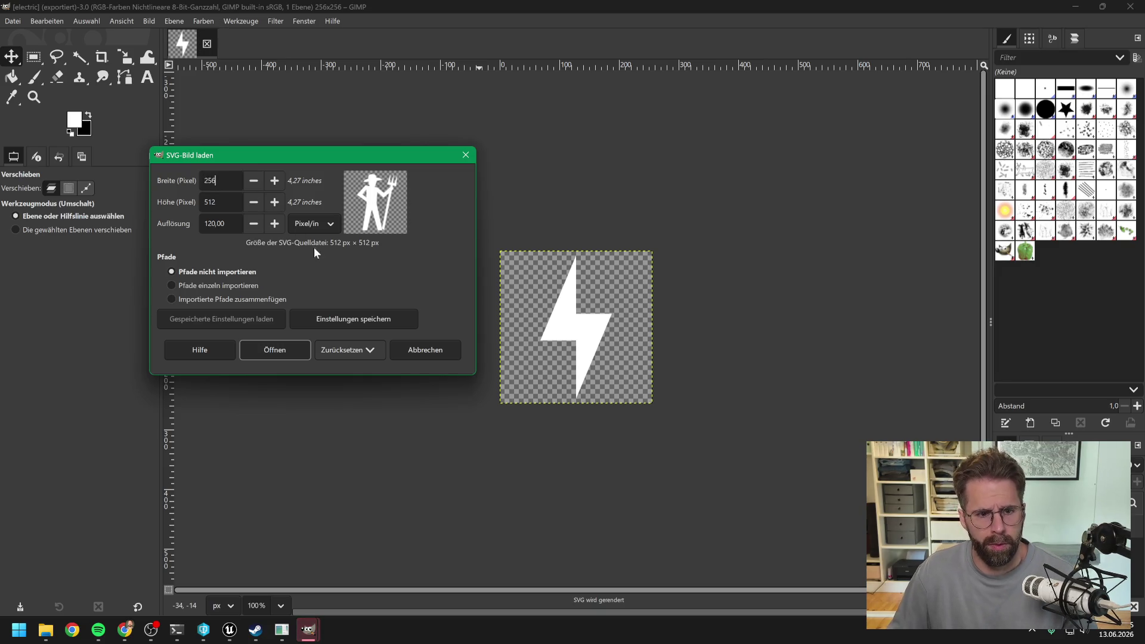
{"action": "left_click", "coordinate": [275, 349]}
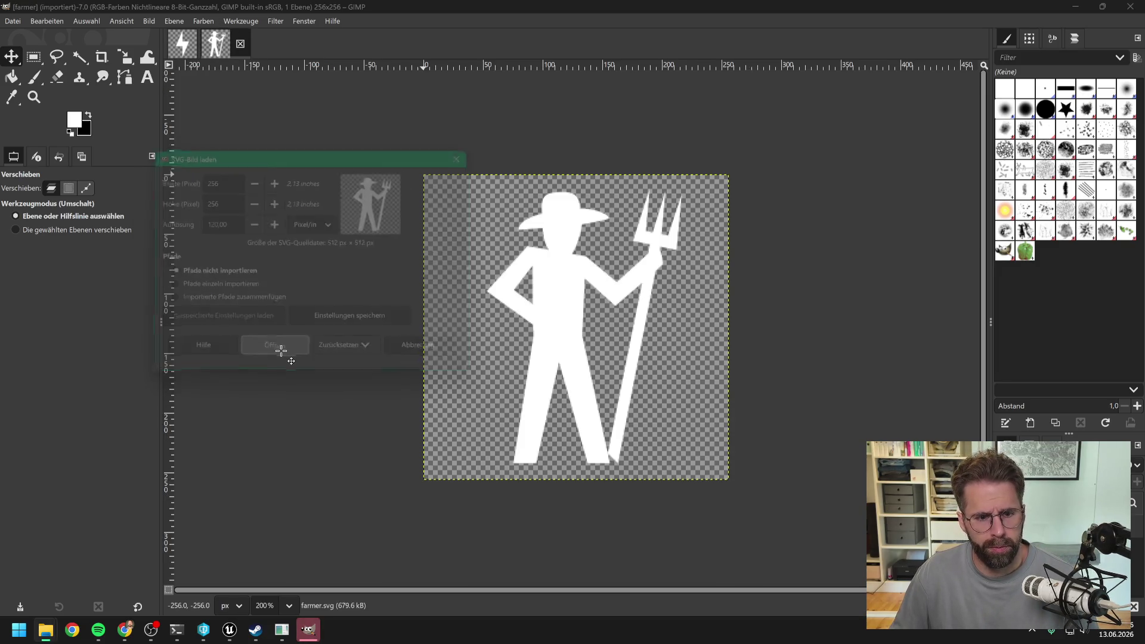
{"action": "left_click", "coordinate": [13, 21]}
{"action": "left_click", "coordinate": [60, 216]}
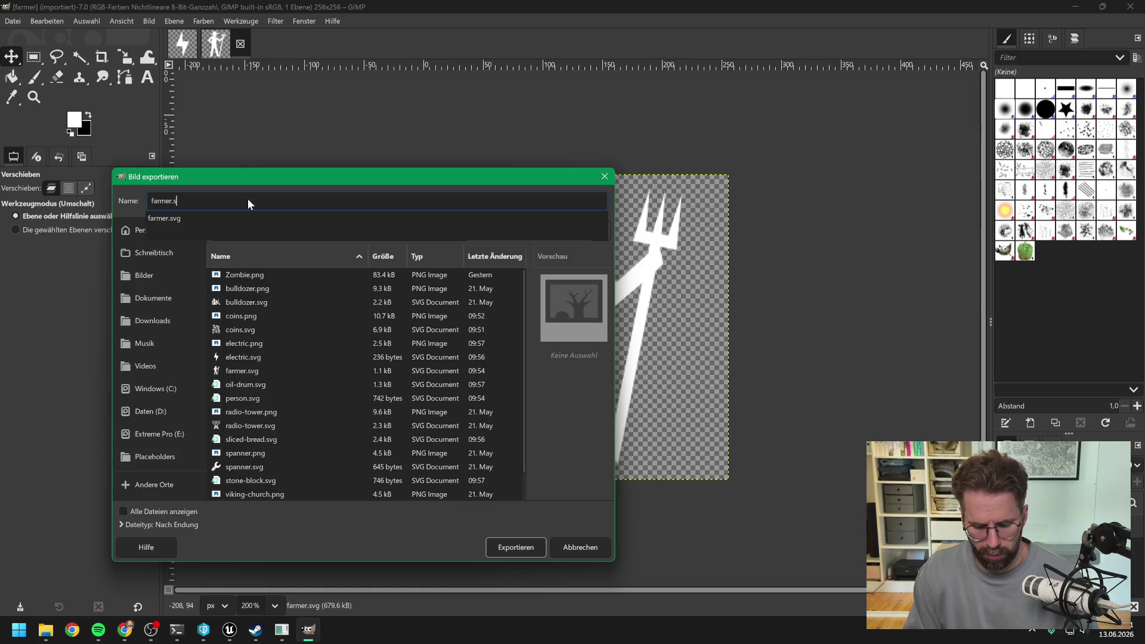
{"action": "key", "text": "BackSpace"}
{"action": "type", "text": "png"}
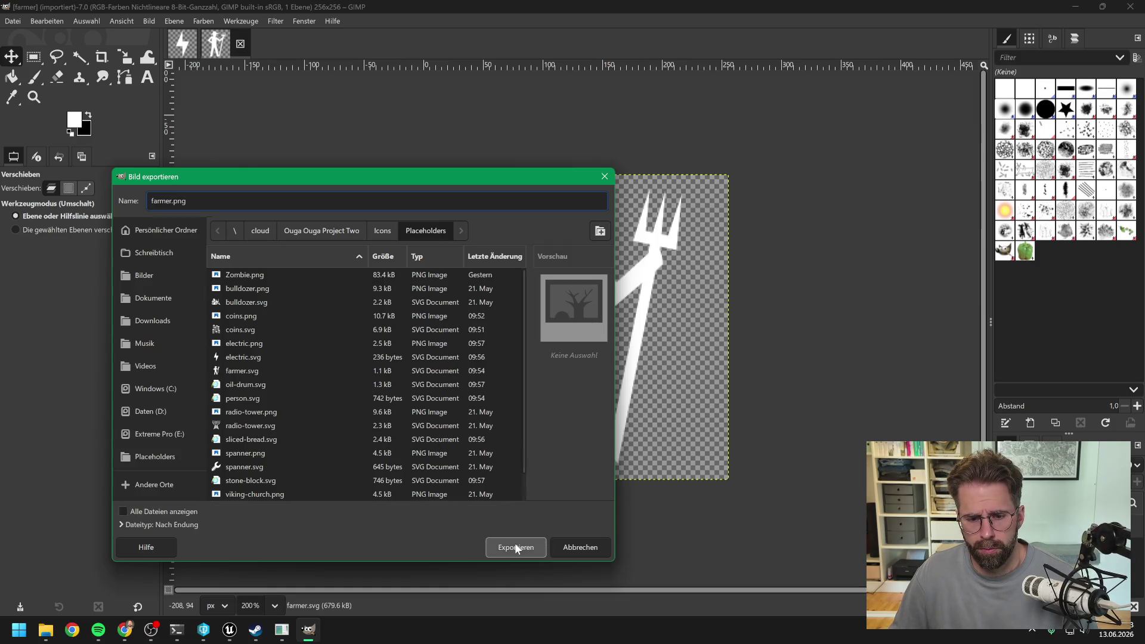
{"action": "left_click", "coordinate": [516, 547]}
{"action": "left_click", "coordinate": [170, 313]}
Open oil-drum.svg at 256×256, importing paths individually
{"action": "key", "text": "alt+Tab"}
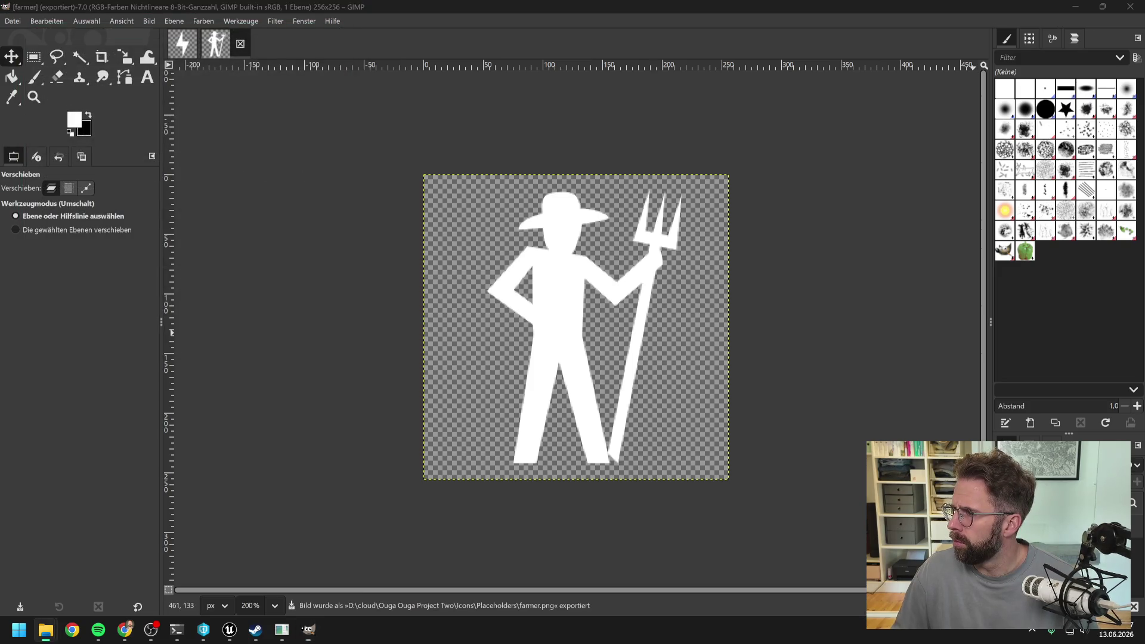
{"action": "key", "text": "Return"}
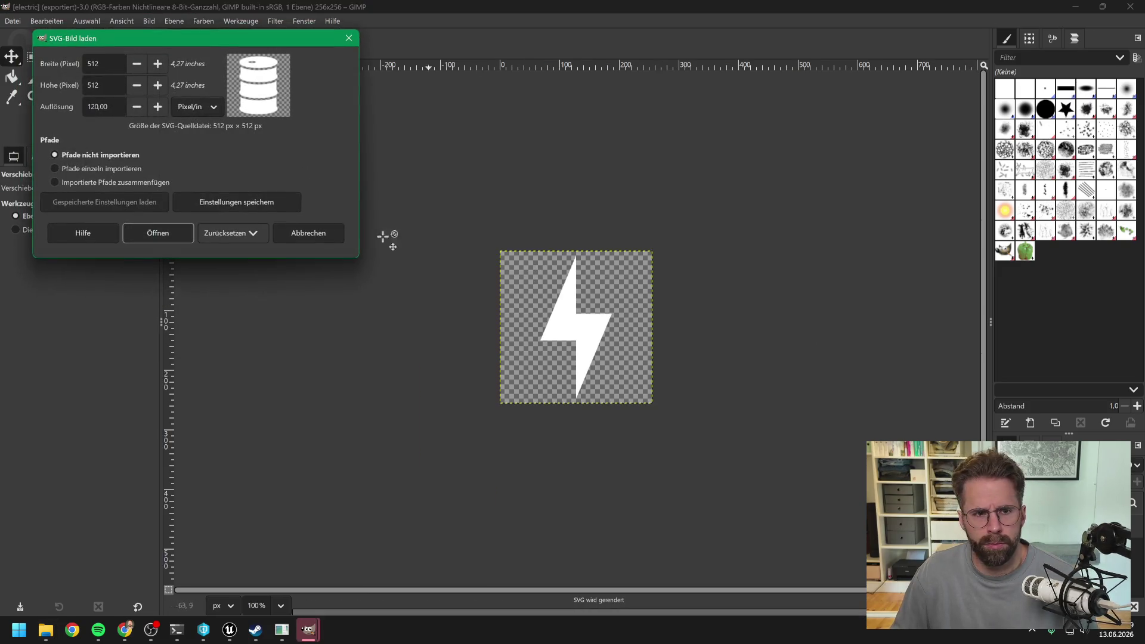
{"action": "key", "text": "BackSpace"}
{"action": "key", "text": "BackSpace"}
{"action": "key", "text": "BackSpace"}
{"action": "type", "text": "2"}
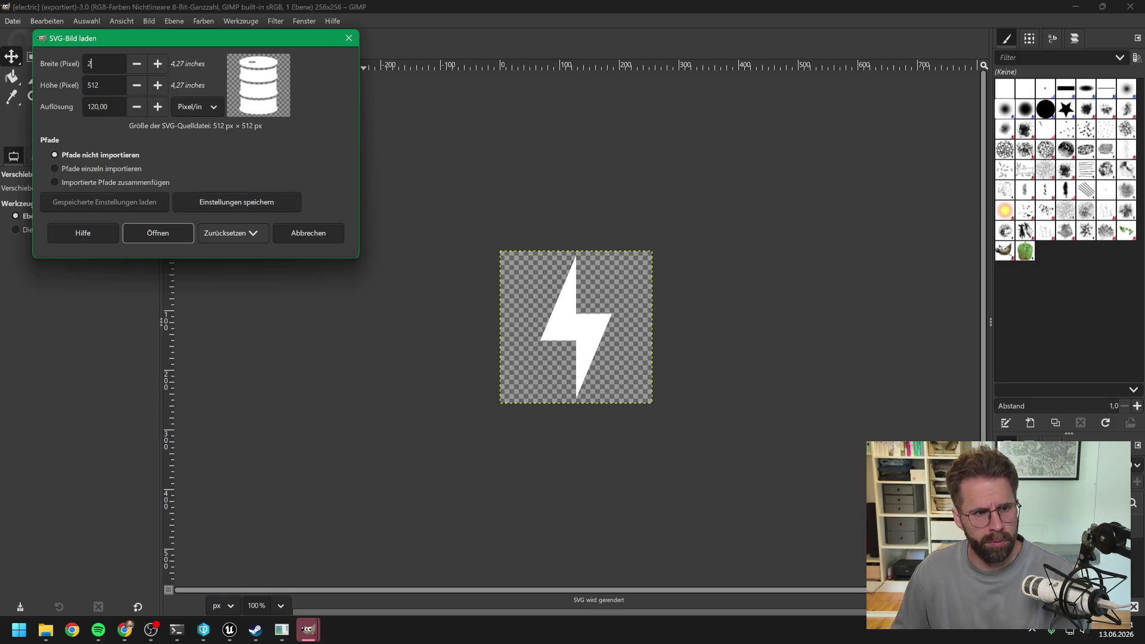
{"action": "left_click", "coordinate": [183, 167]}
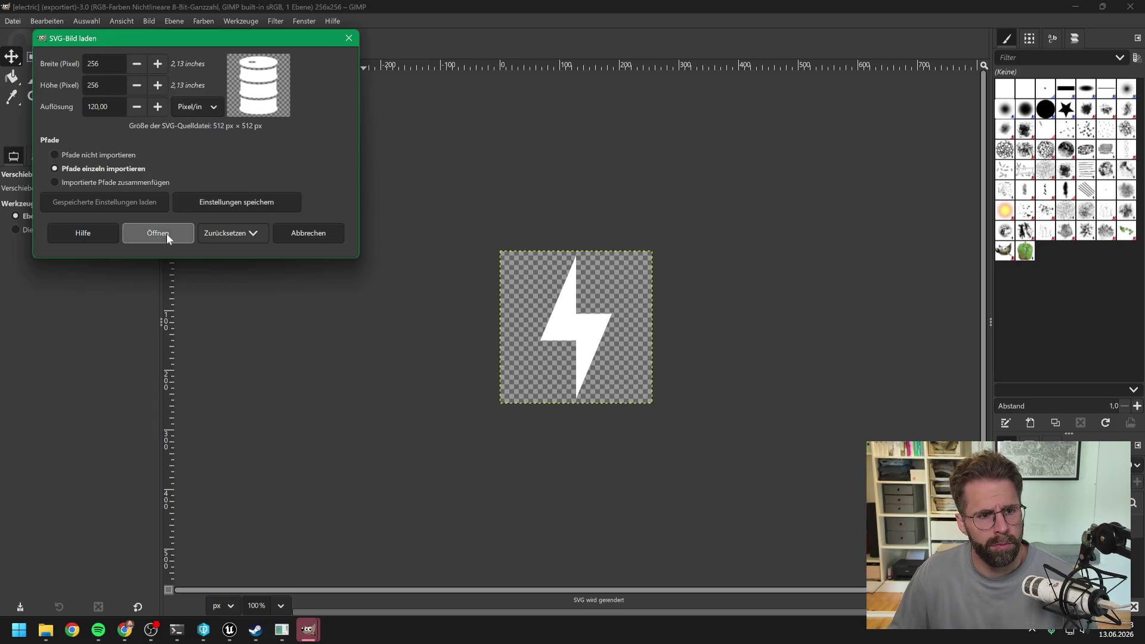
{"action": "left_click", "coordinate": [166, 233]}
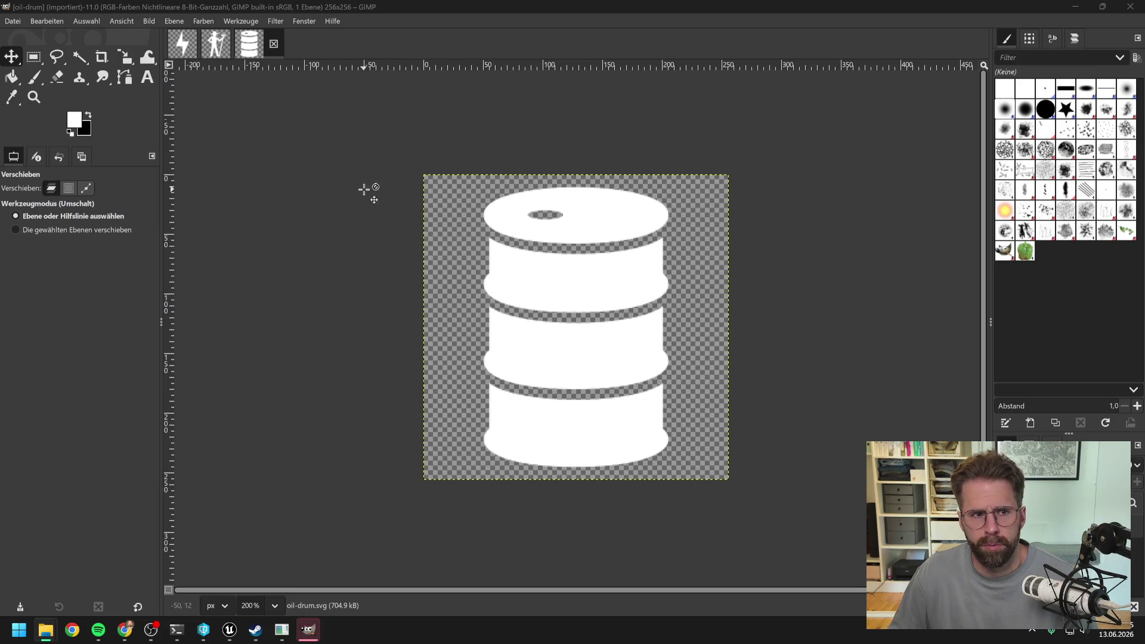
Export the oil drum as oil-drum.png with default PNG settings
{"action": "left_click", "coordinate": [13, 20]}
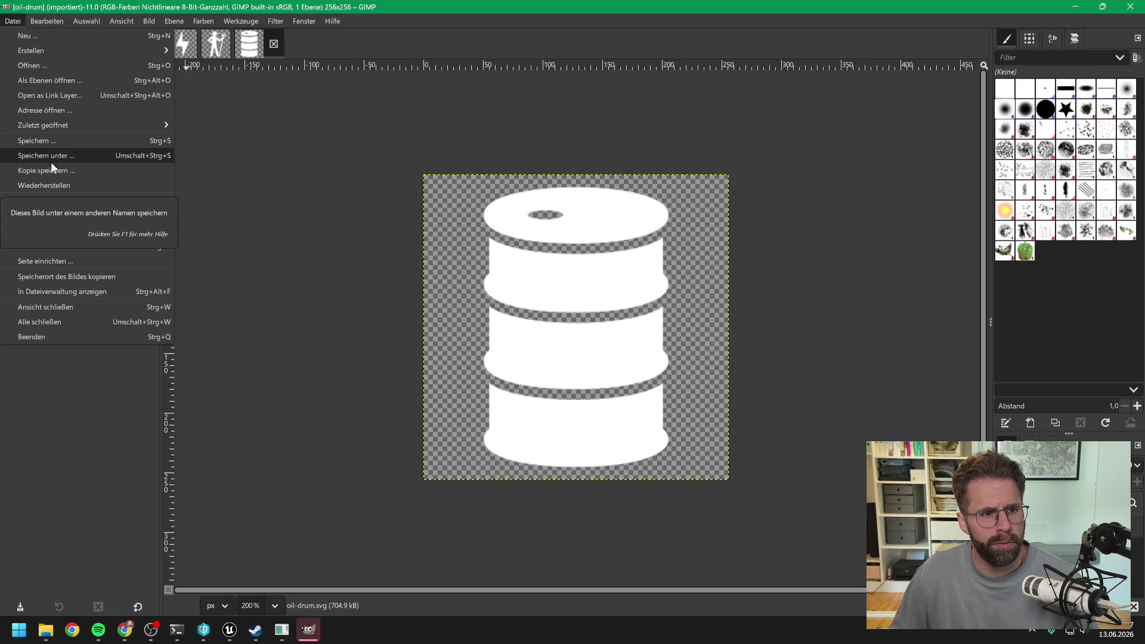
{"action": "left_click", "coordinate": [67, 215]}
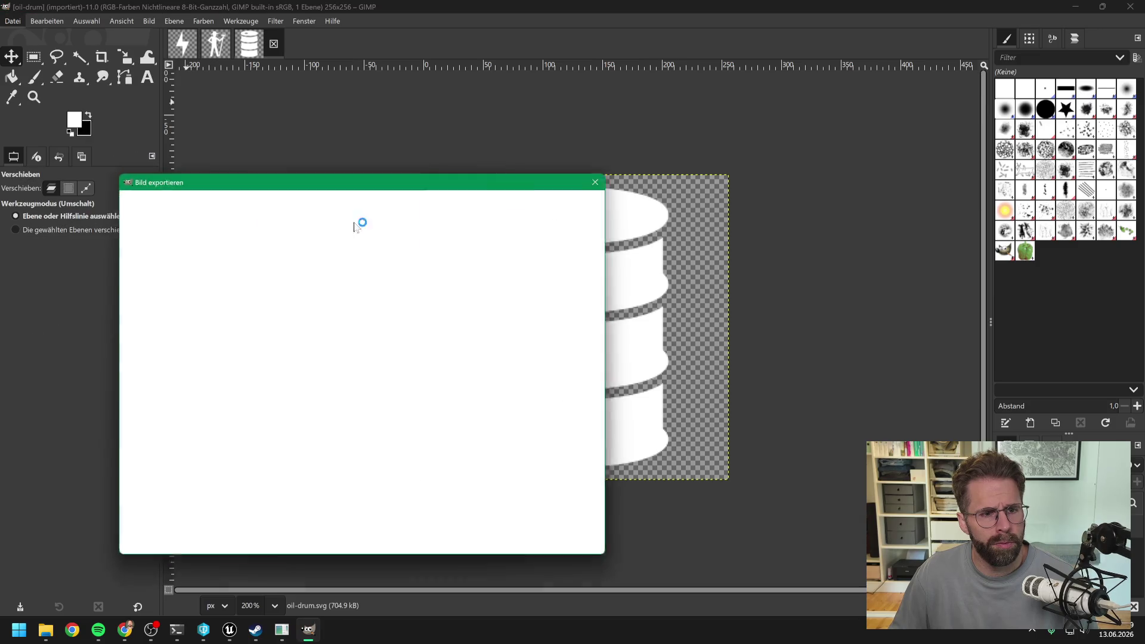
{"action": "key", "text": "BackSpace"}
{"action": "key", "text": "BackSpace"}
{"action": "key", "text": "BackSpace"}
{"action": "type", "text": "png"}
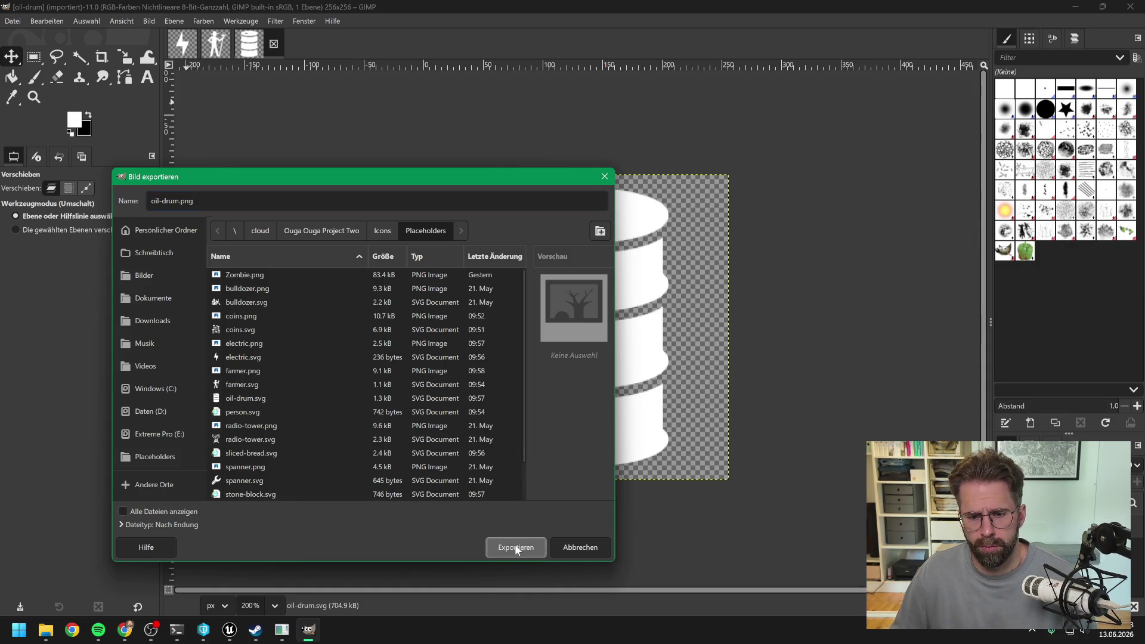
{"action": "left_click", "coordinate": [517, 546]}
{"action": "left_click", "coordinate": [190, 345]}
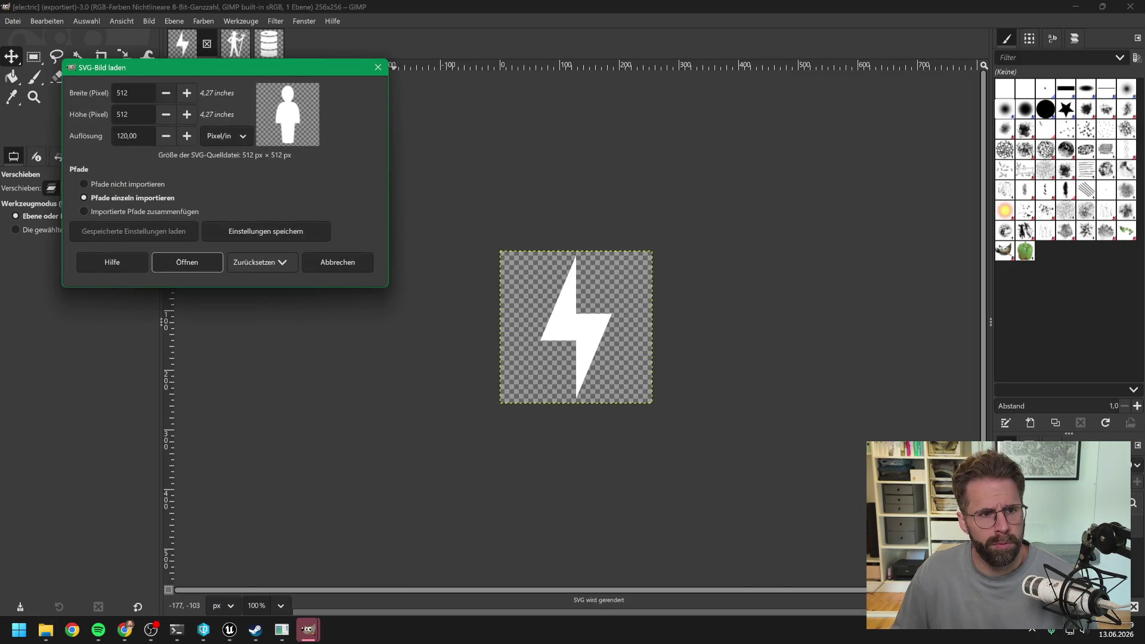
Import the person icon at 256 pixels and export it as person.png
{"action": "key", "text": "BackSpace"}
{"action": "type", "text": "256"}
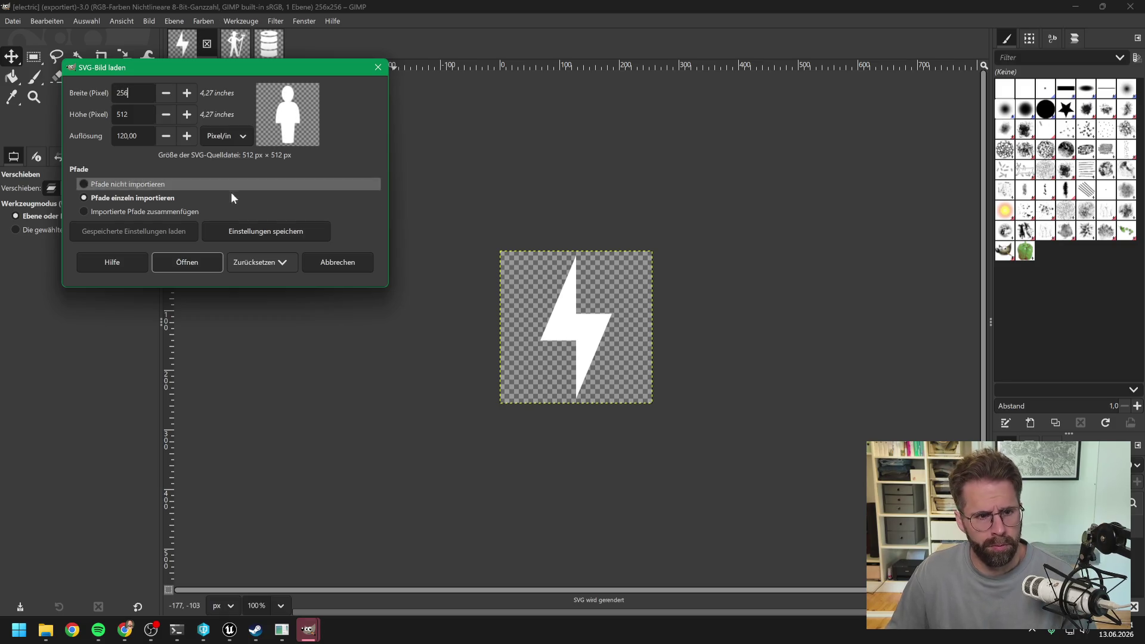
{"action": "left_click", "coordinate": [210, 263]}
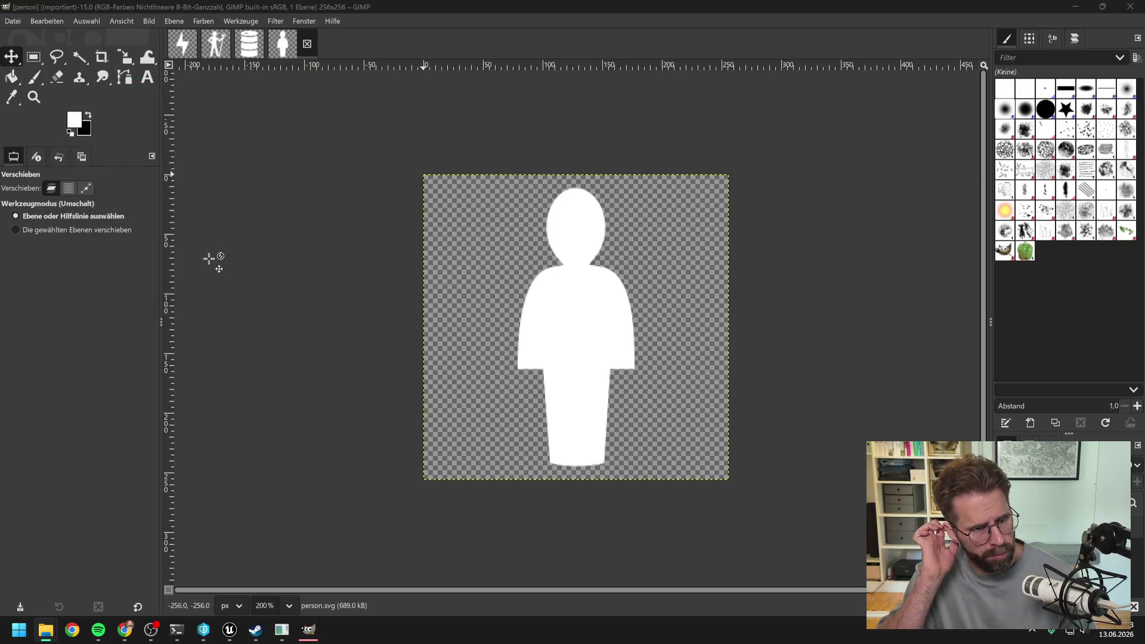
{"action": "left_click", "coordinate": [12, 21]}
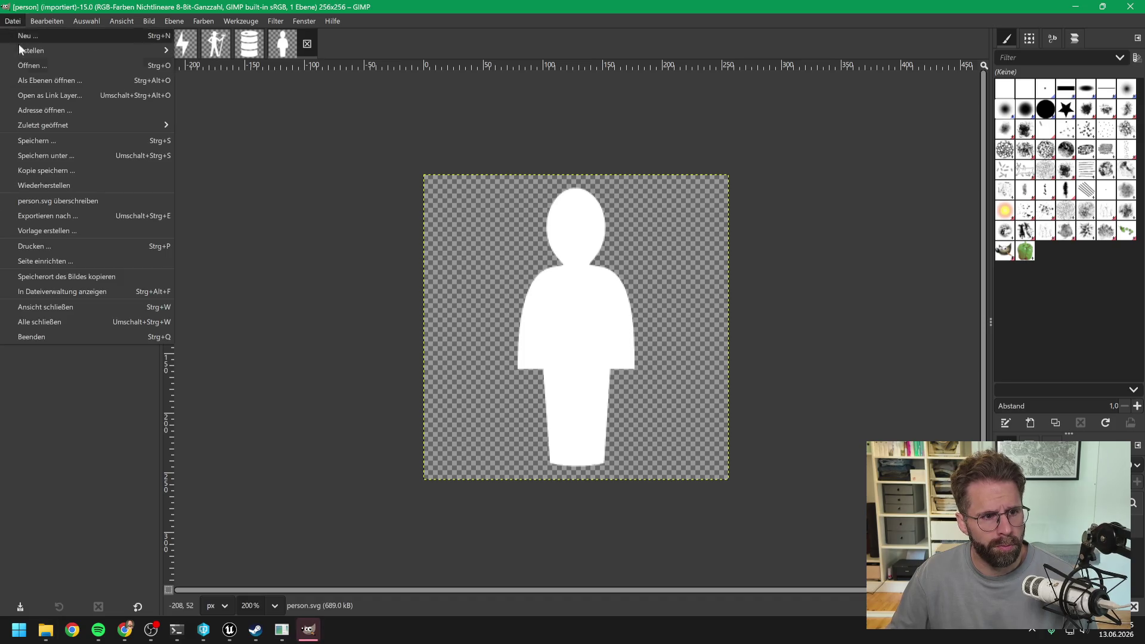
{"action": "left_click", "coordinate": [64, 216]}
{"action": "left_click", "coordinate": [217, 201]}
{"action": "key", "text": "BackSpace"}
{"action": "key", "text": "BackSpace"}
{"action": "key", "text": "BackSpace"}
{"action": "type", "text": "png"}
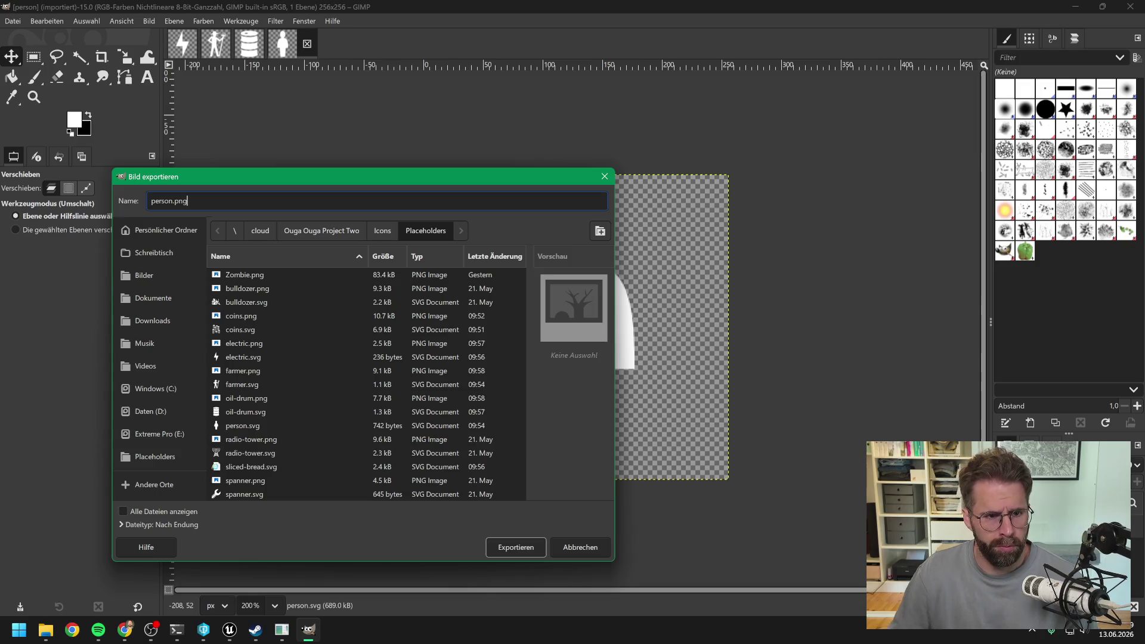
{"action": "left_click", "coordinate": [506, 546]}
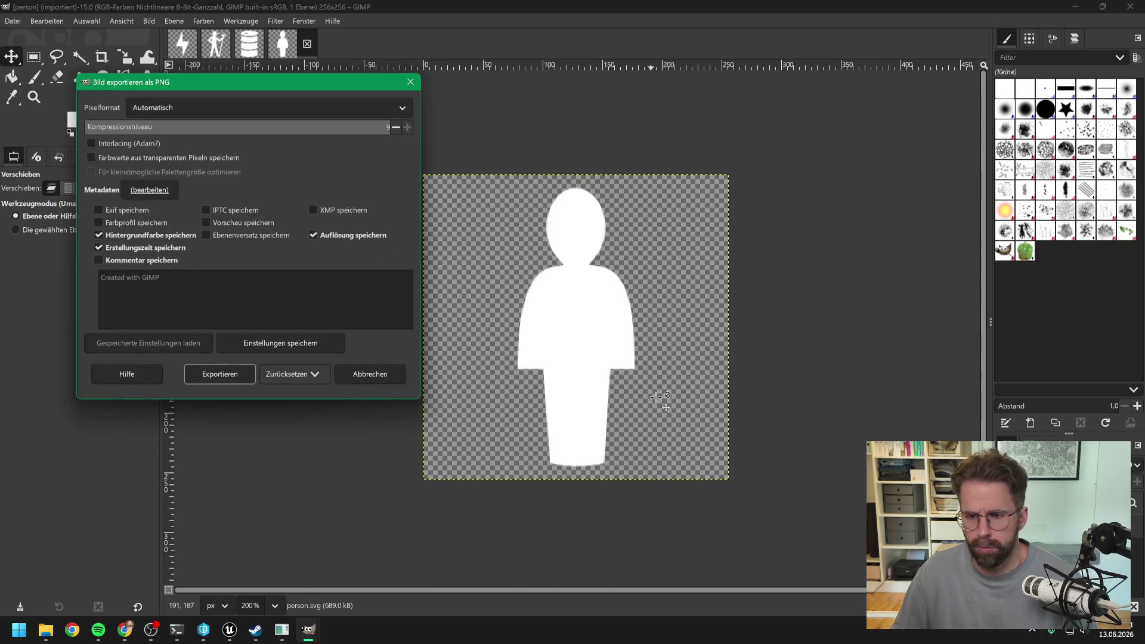
{"action": "left_click", "coordinate": [203, 375]}
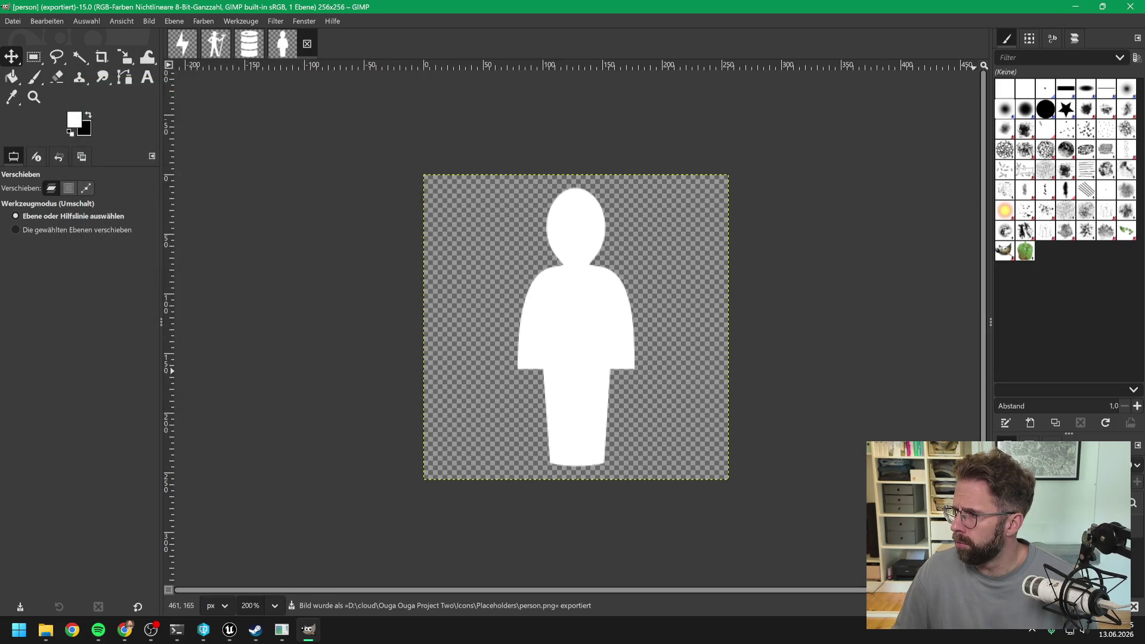
Import sliced bread at 256 pixels, export sliced-bread.png, then open the stone-block SVG
{"action": "key", "text": "alt+Tab"}
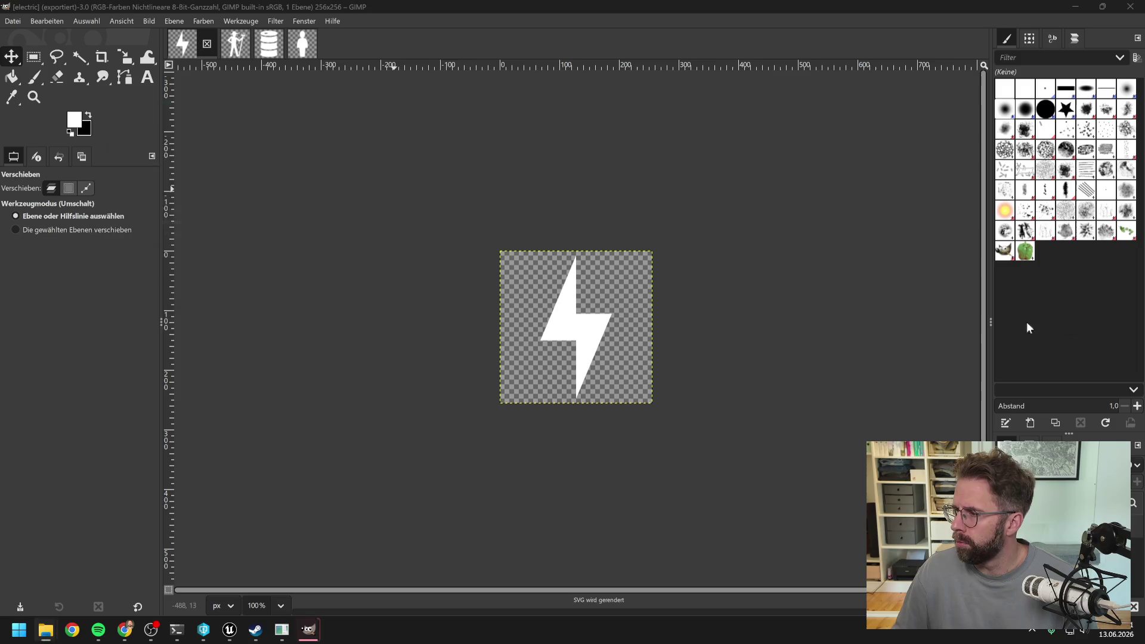
{"action": "key", "text": "BackSpace"}
{"action": "key", "text": "BackSpace"}
{"action": "key", "text": "BackSpace"}
{"action": "type", "text": "256"}
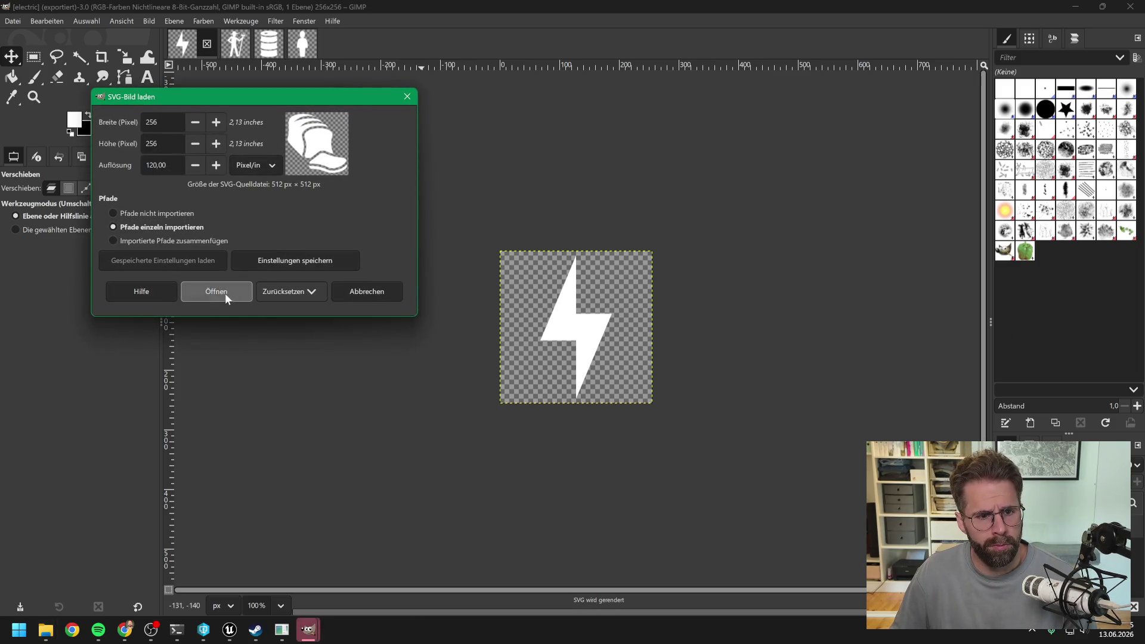
{"action": "left_click", "coordinate": [224, 293]}
{"action": "left_click", "coordinate": [7, 22]}
{"action": "left_click", "coordinate": [48, 215]}
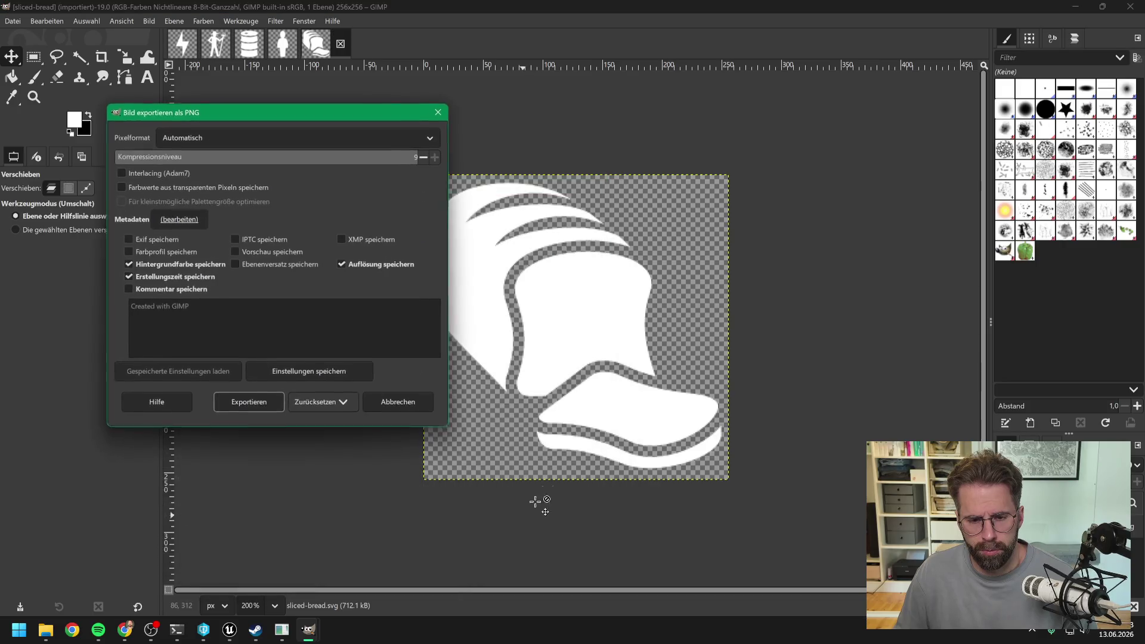
{"action": "left_click", "coordinate": [302, 412]}
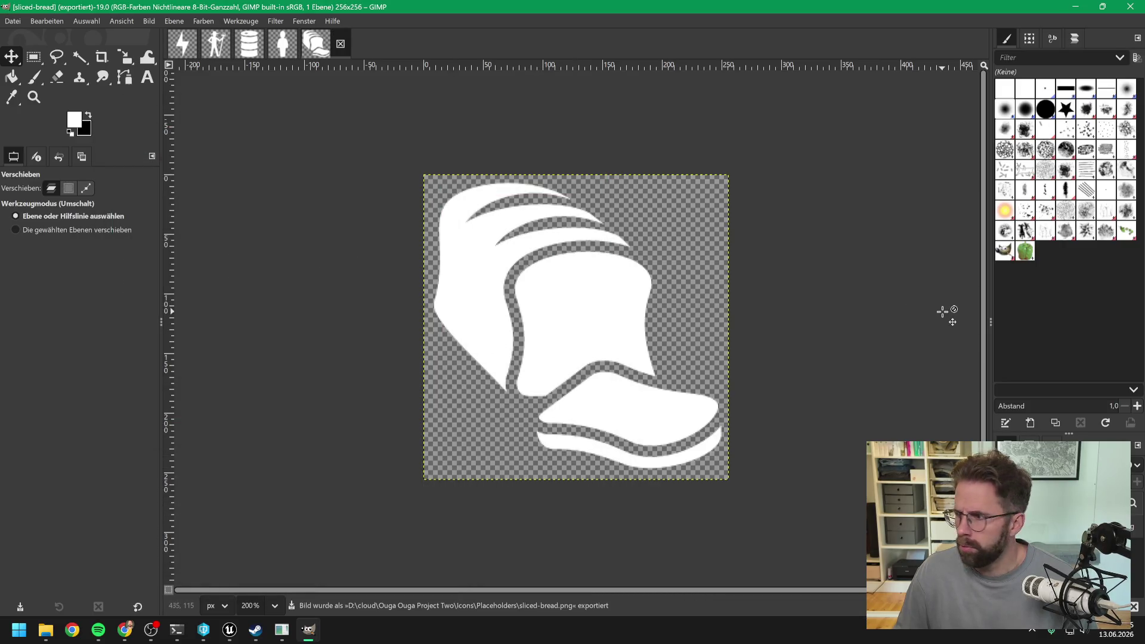
{"action": "key", "text": "alt+Tab"}
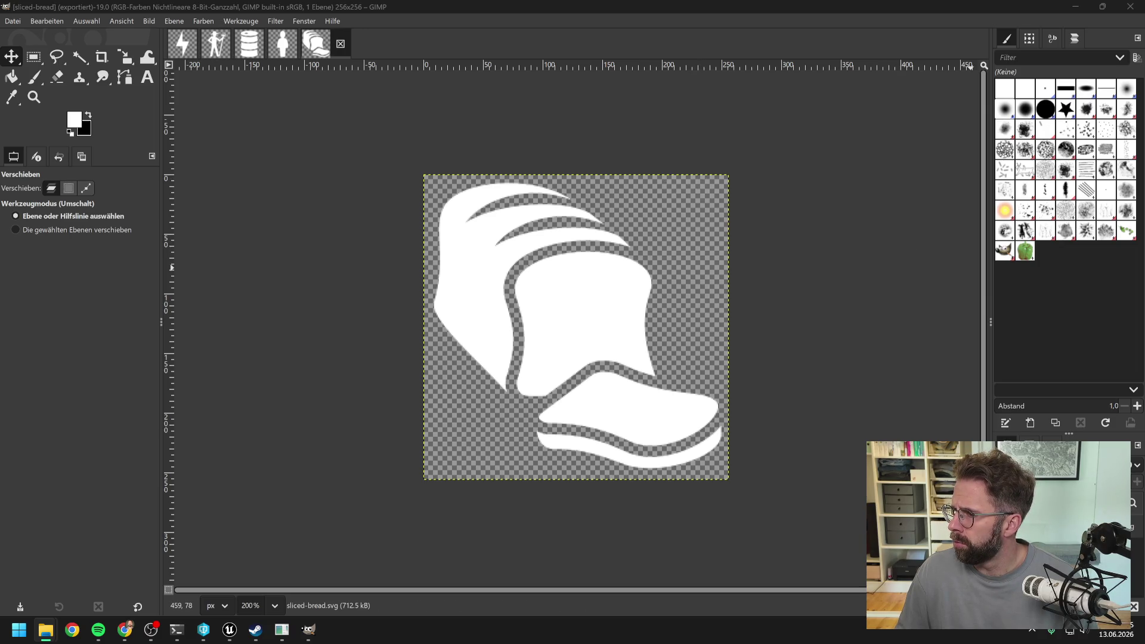
{"action": "key", "text": "alt+1"}
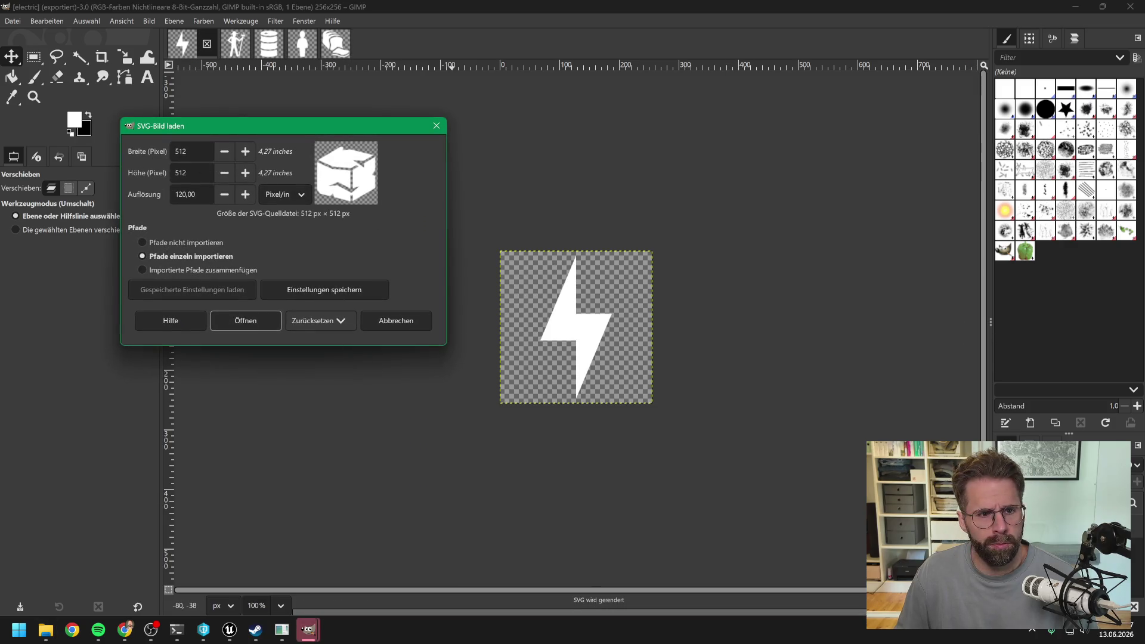
Import the stone block at 256 pixels and export it as stone-block.png
{"action": "key", "text": "BackSpace"}
{"action": "key", "text": "BackSpace"}
{"action": "key", "text": "BackSpace"}
{"action": "type", "text": "256"}
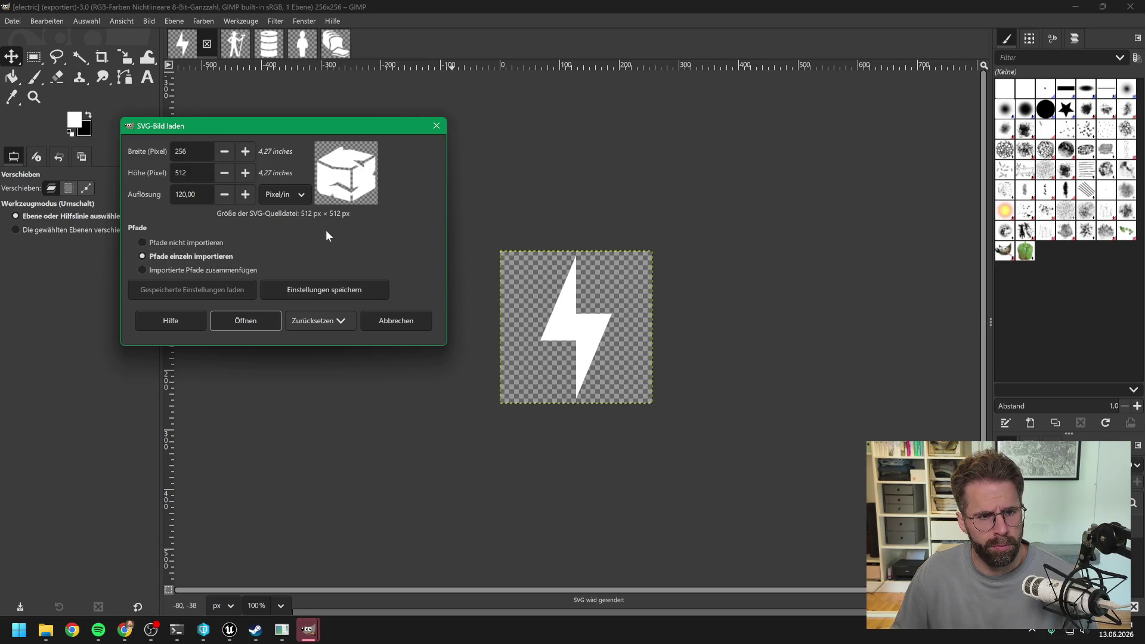
{"action": "left_click", "coordinate": [255, 316]}
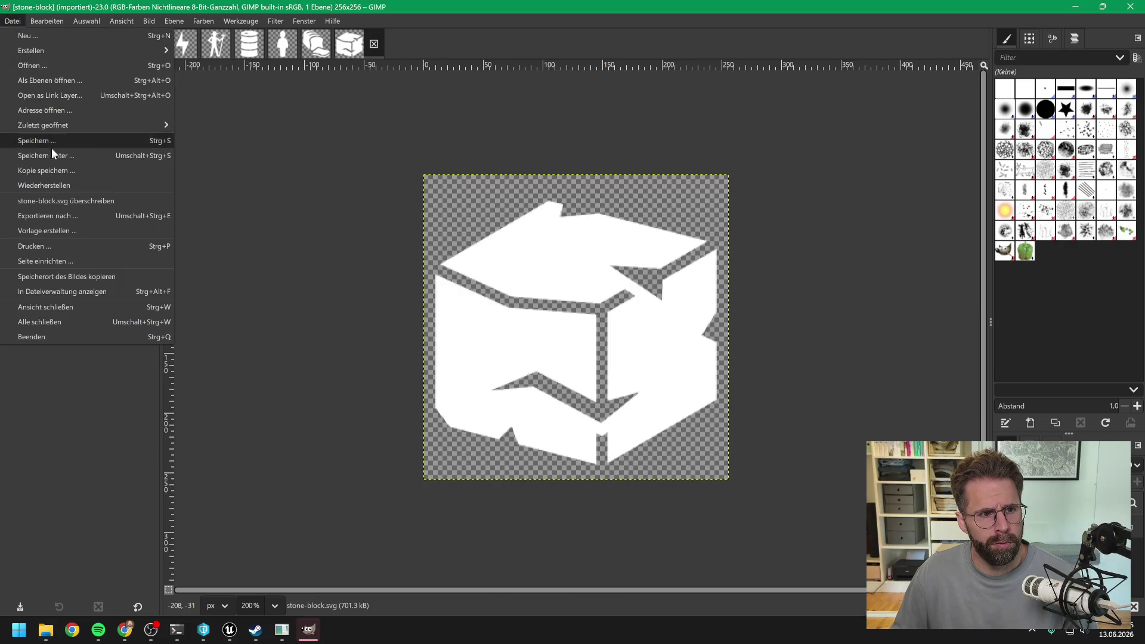
{"action": "left_click", "coordinate": [60, 216]}
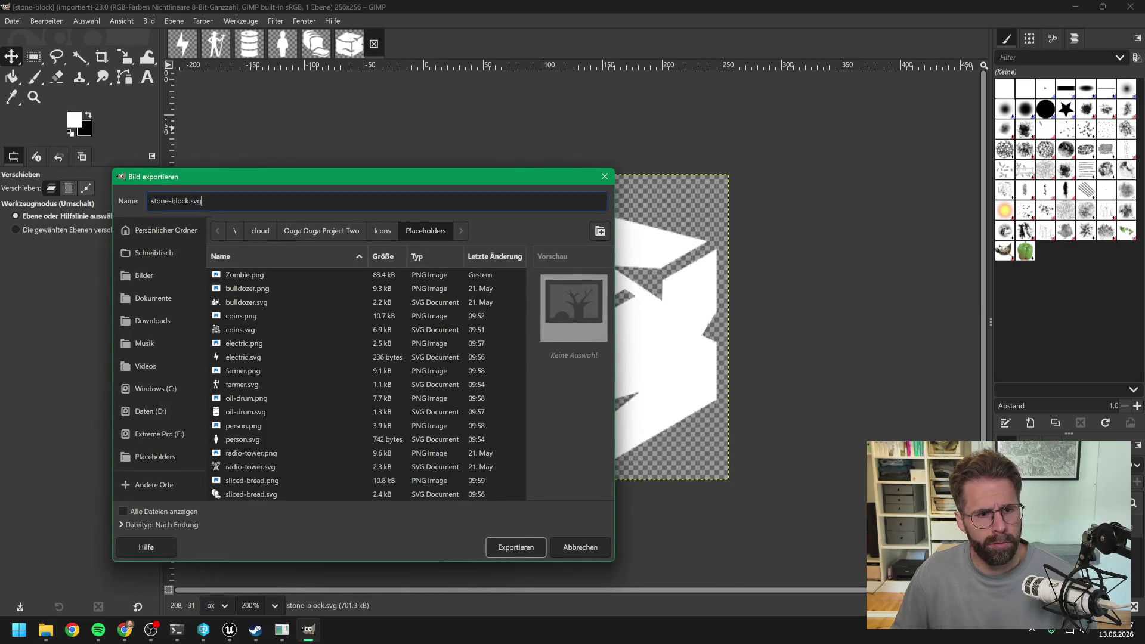
{"action": "left_click", "coordinate": [205, 200]}
{"action": "key", "text": "BackSpace"}
{"action": "key", "text": "BackSpace"}
{"action": "key", "text": "BackSpace"}
{"action": "type", "text": "png"}
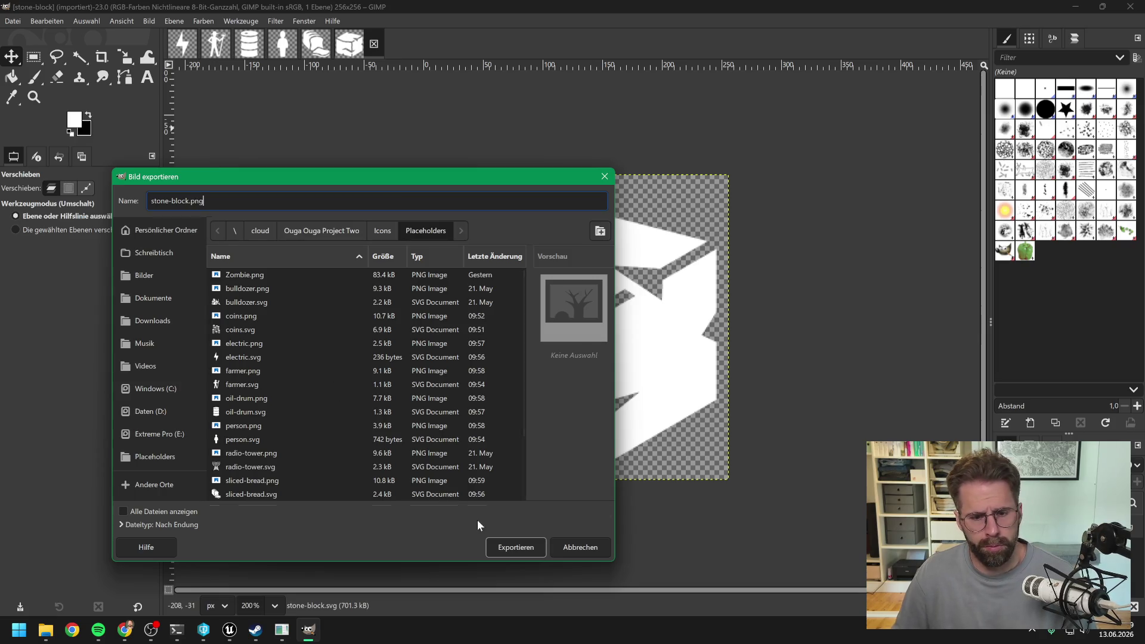
{"action": "left_click", "coordinate": [514, 547]}
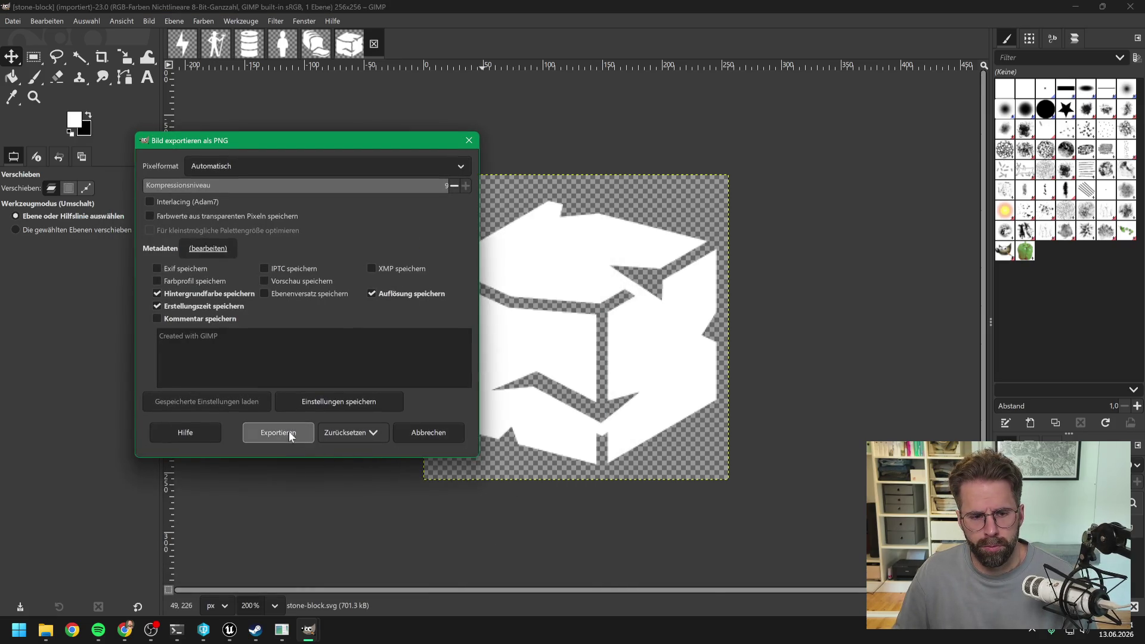
{"action": "left_click", "coordinate": [278, 433]}
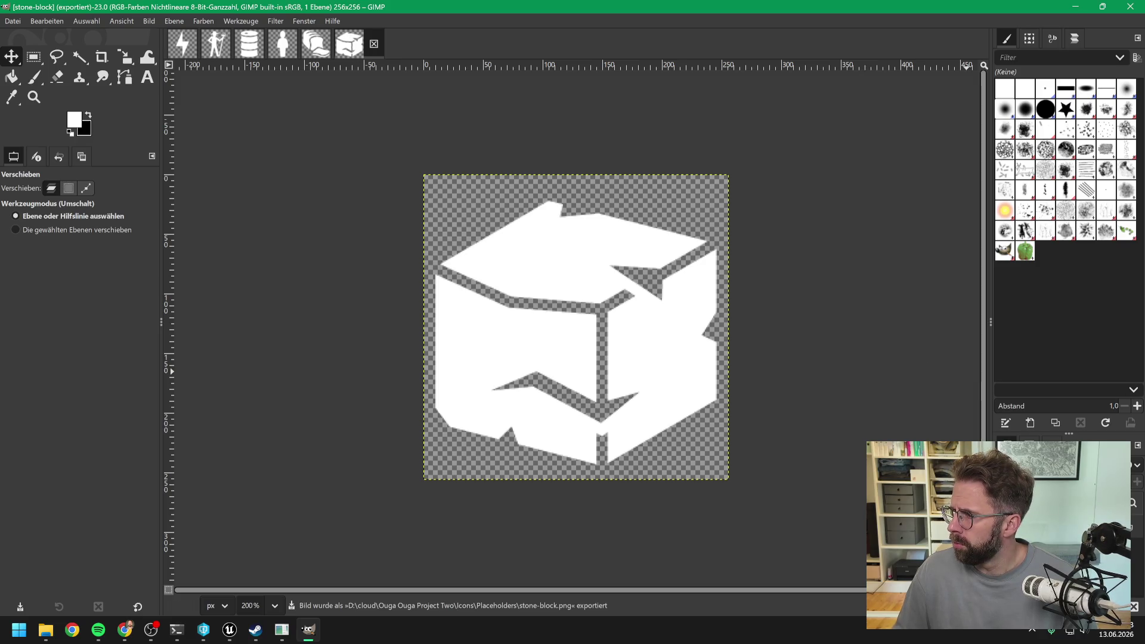
Open the wood-pile SVG at 256×256 pixels
{"action": "key", "text": "alt+Tab"}
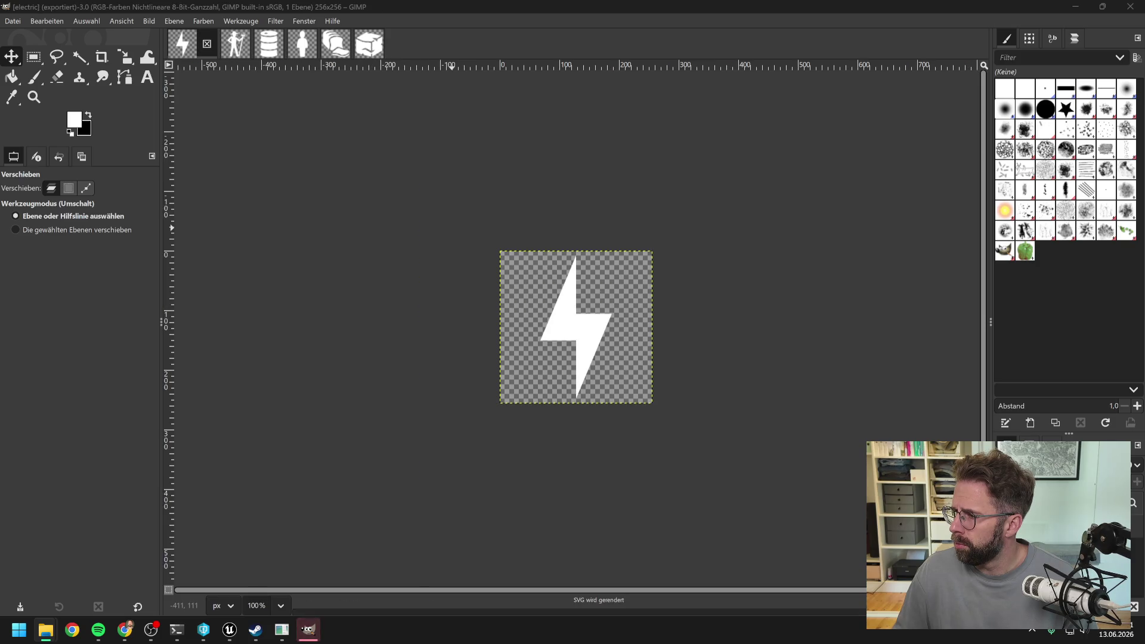
{"action": "double_click", "coordinate": [213, 180]}
{"action": "type", "text": "256"}
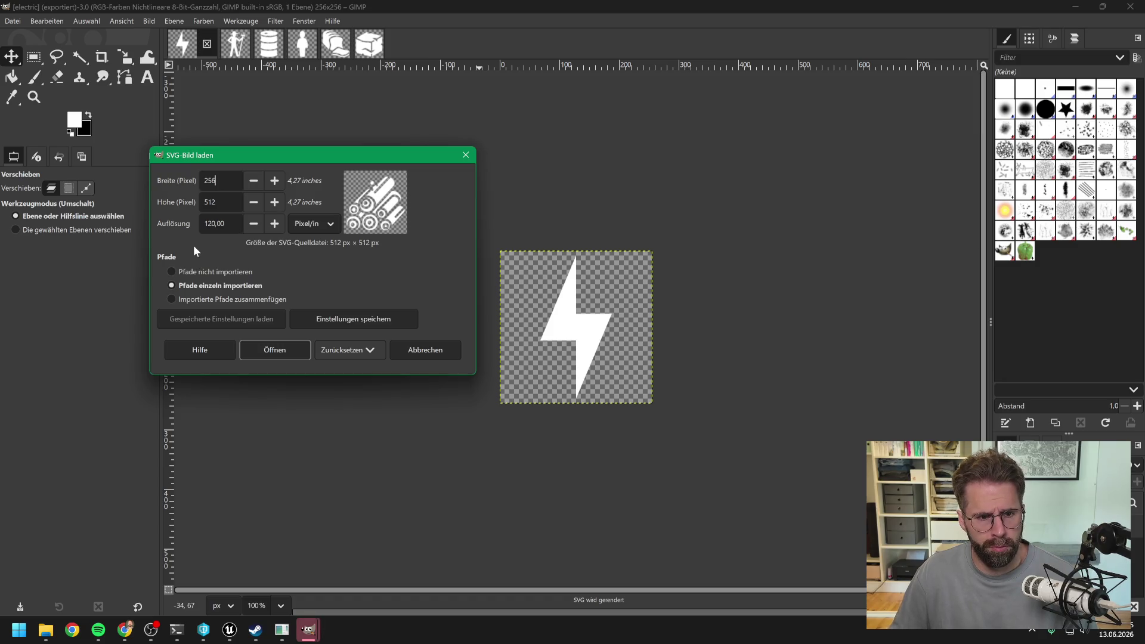
{"action": "key", "text": "Tab"}
{"action": "type", "text": "256"}
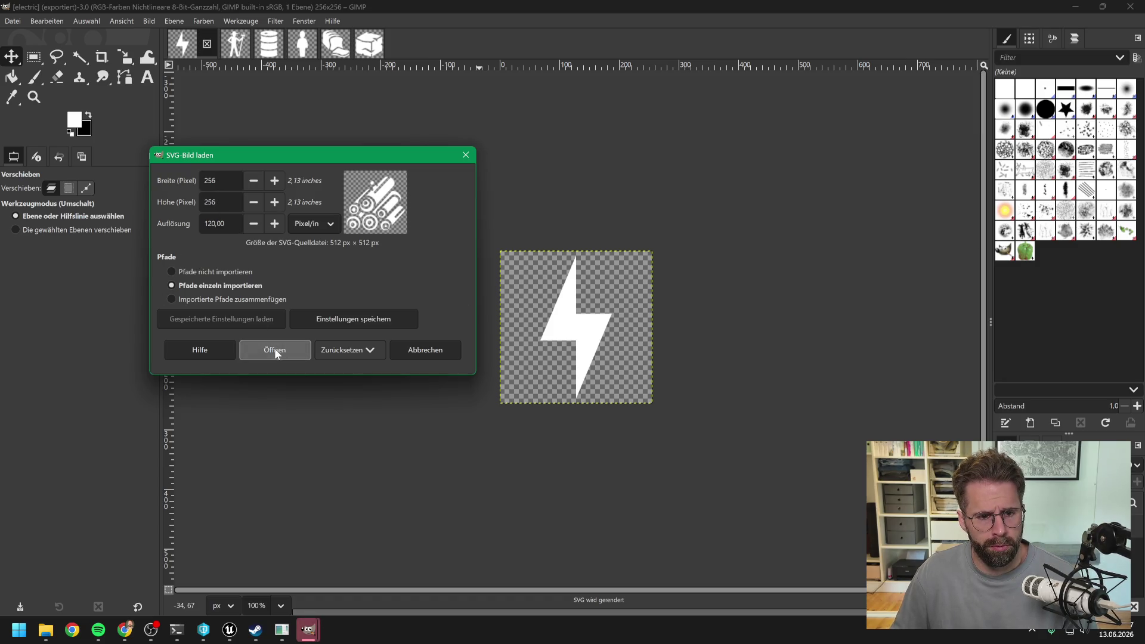
{"action": "left_click", "coordinate": [274, 348]}
Export the wood pile as wood-pile.png with default settings and close GIMP
{"action": "left_click", "coordinate": [14, 22]}
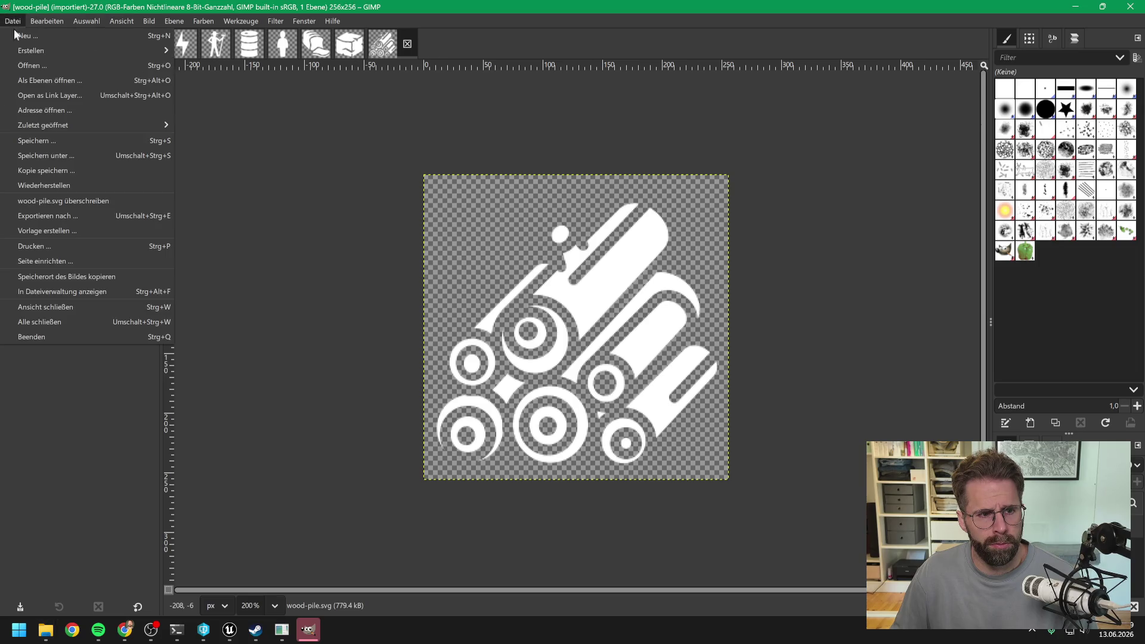
{"action": "left_click", "coordinate": [56, 183]}
{"action": "left_click", "coordinate": [239, 198]}
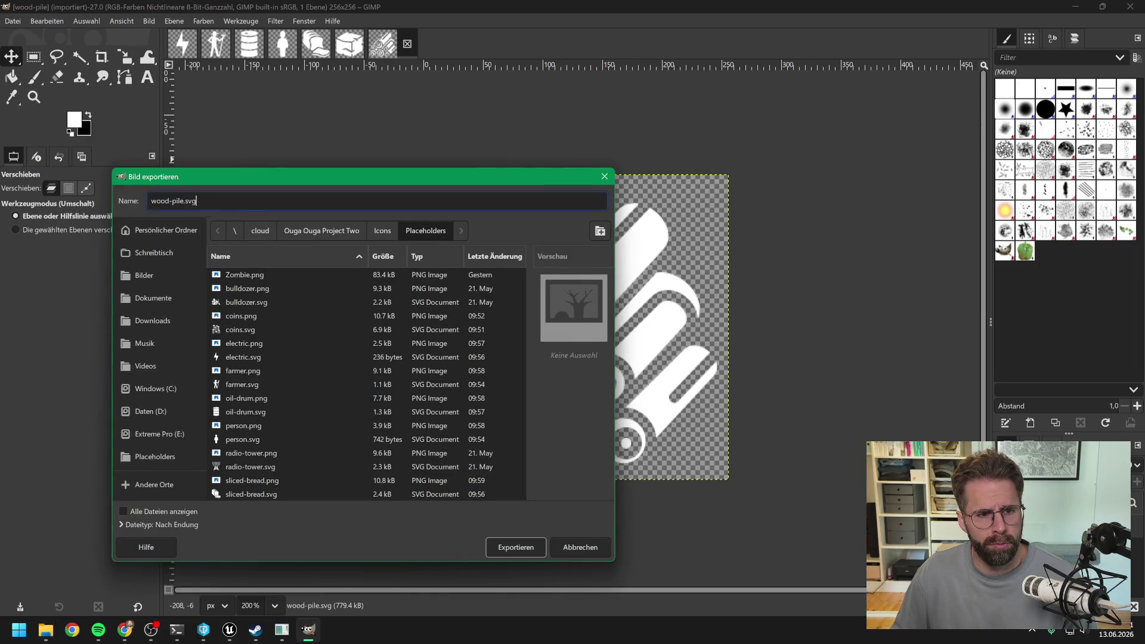
{"action": "key", "text": "BackSpace"}
{"action": "key", "text": "BackSpace"}
{"action": "key", "text": "BackSpace"}
{"action": "type", "text": "png"}
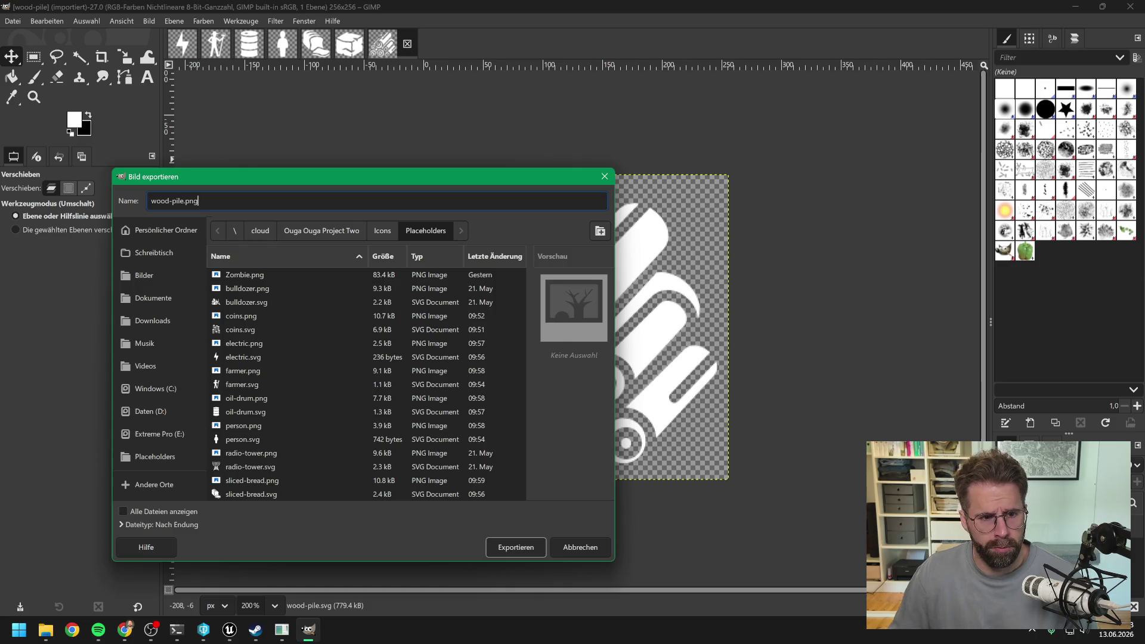
{"action": "left_click", "coordinate": [515, 547]}
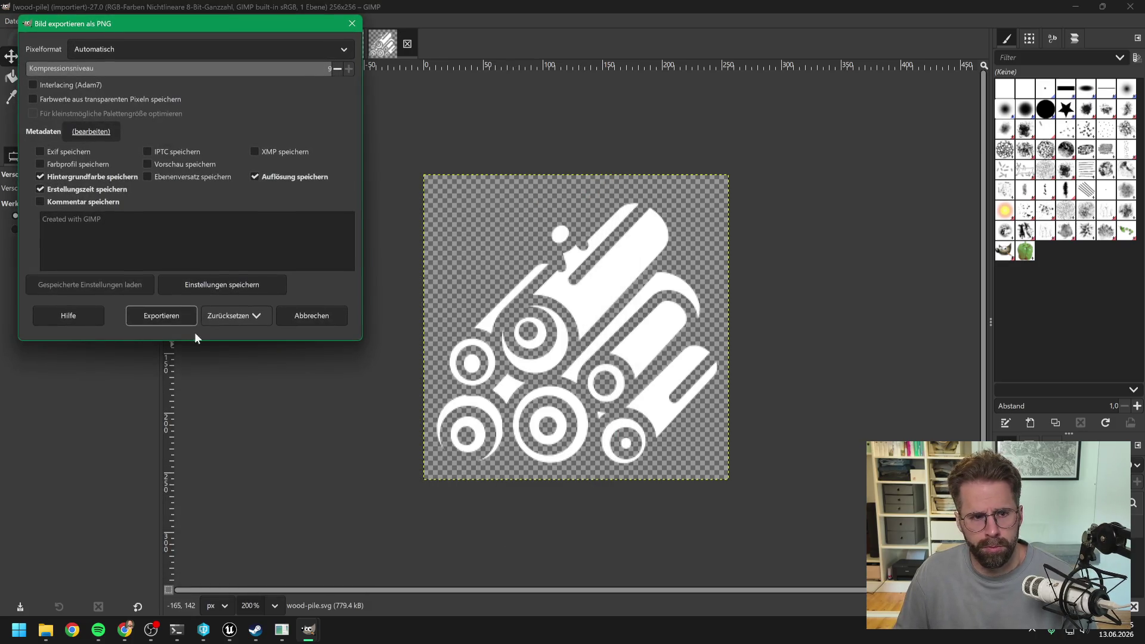
{"action": "left_click", "coordinate": [162, 316]}
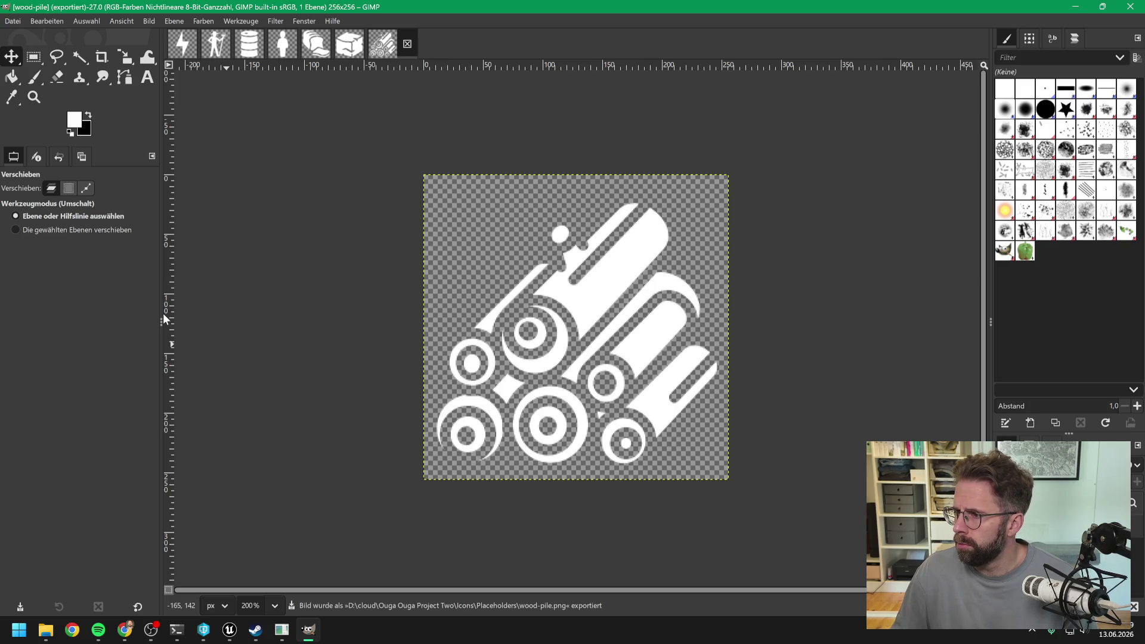
{"action": "left_click", "coordinate": [1132, 7]}
{"action": "key", "text": "alt+Tab"}
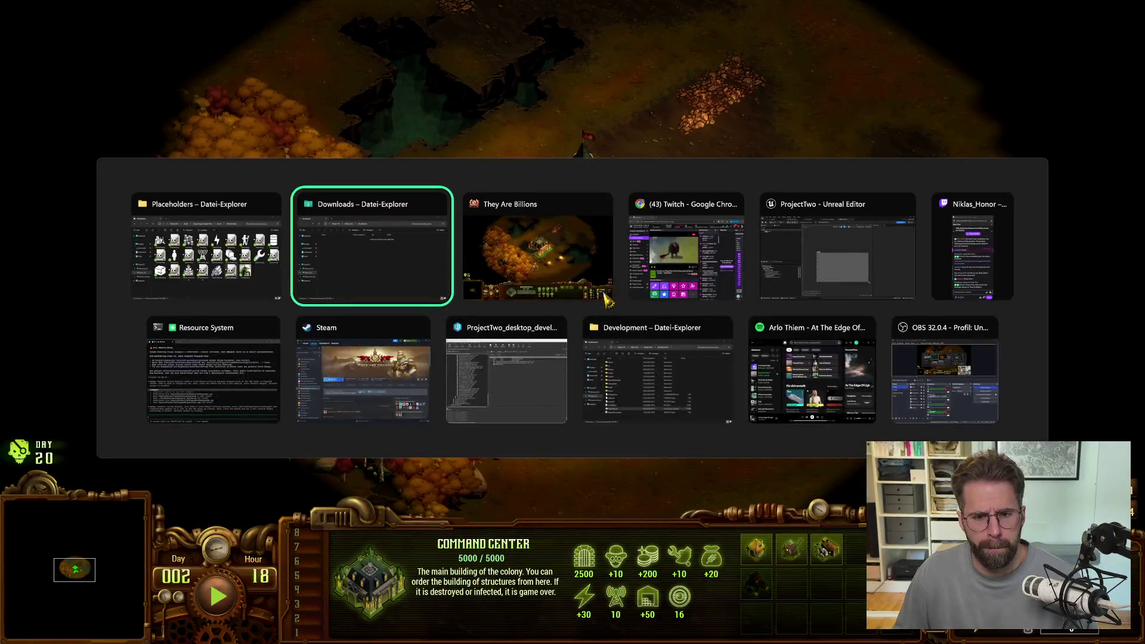
Show Unreal's Content/Icons folder with the search cleared, alongside the file browser holding the PNGs
{"action": "key", "text": "Tab"}
{"action": "key", "text": "Tab"}
{"action": "key", "text": "Tab"}
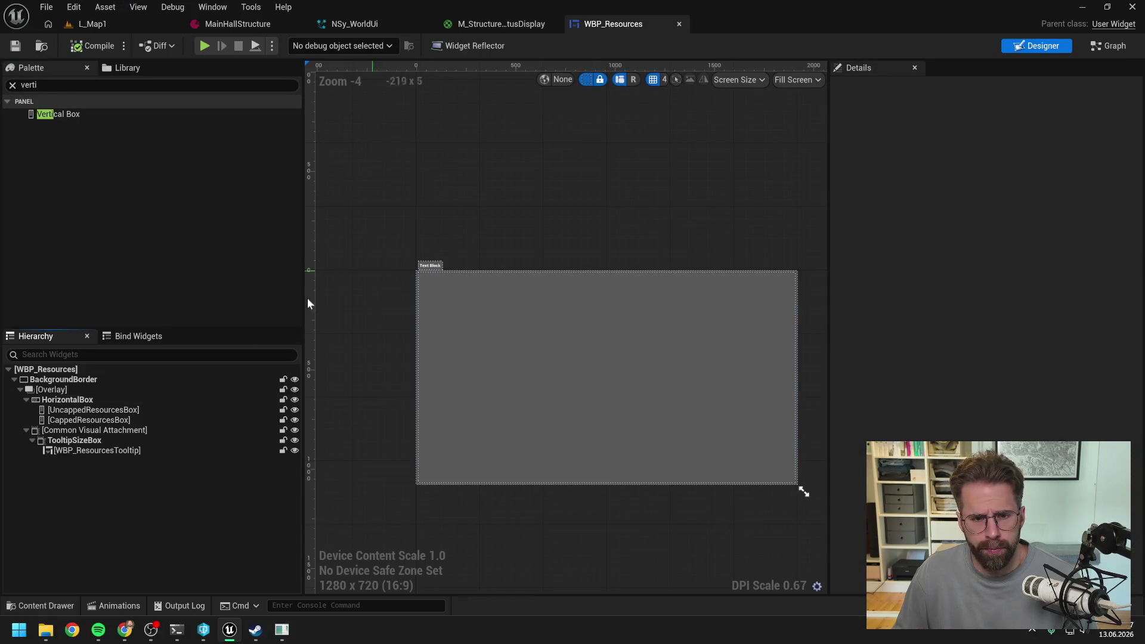
{"action": "key", "text": "ctrl+space"}
{"action": "left_click", "coordinate": [51, 322]}
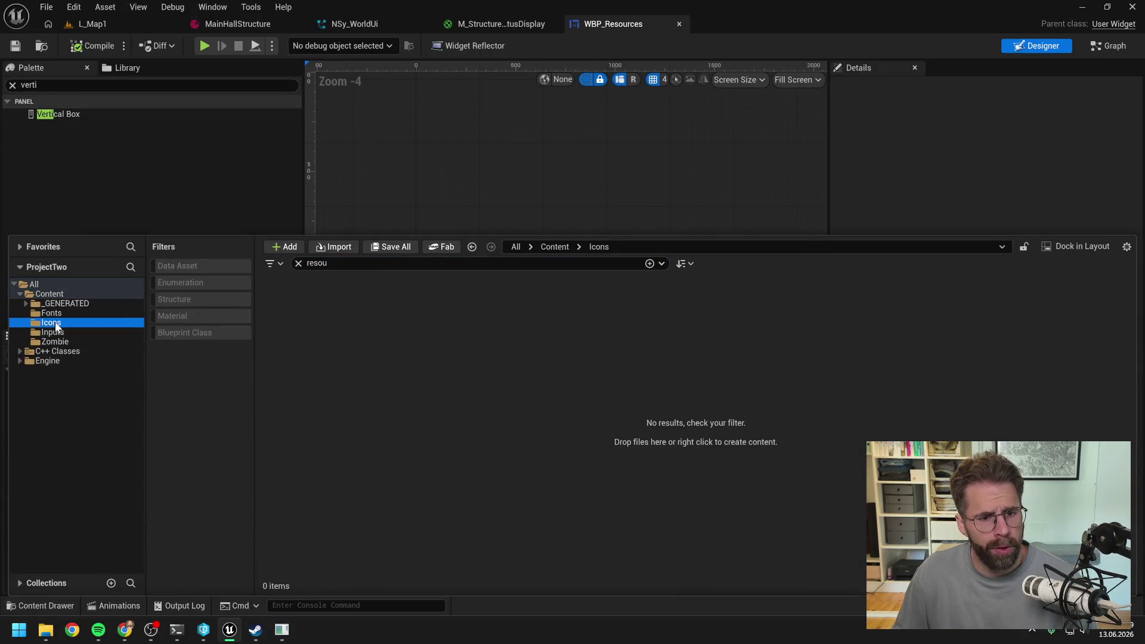
{"action": "key", "text": "Escape"}
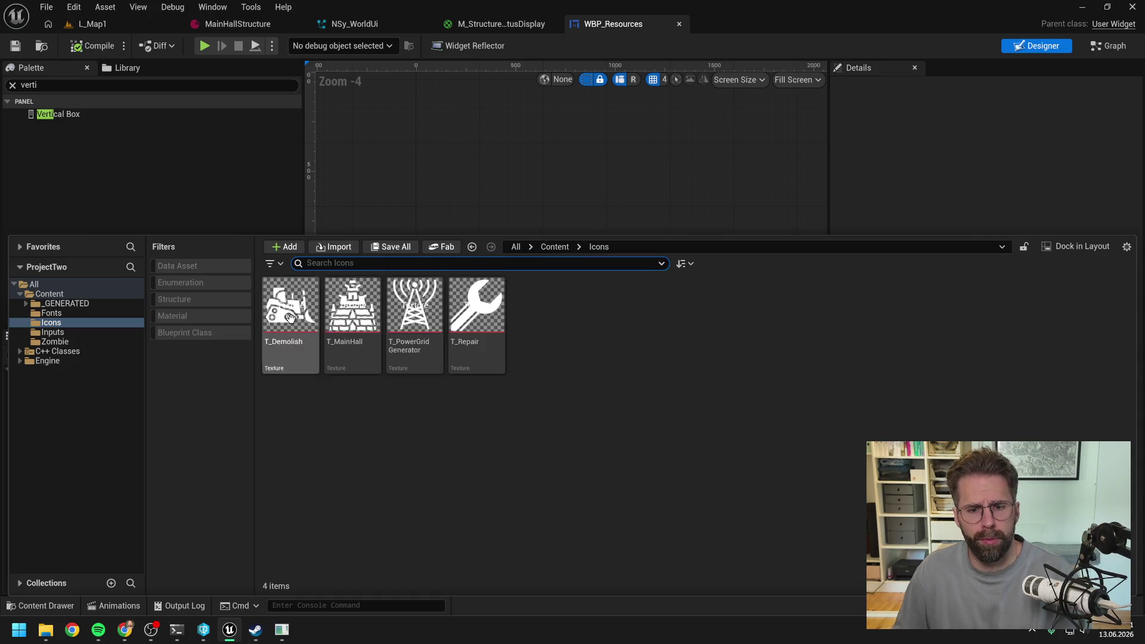
{"action": "key", "text": "super+e"}
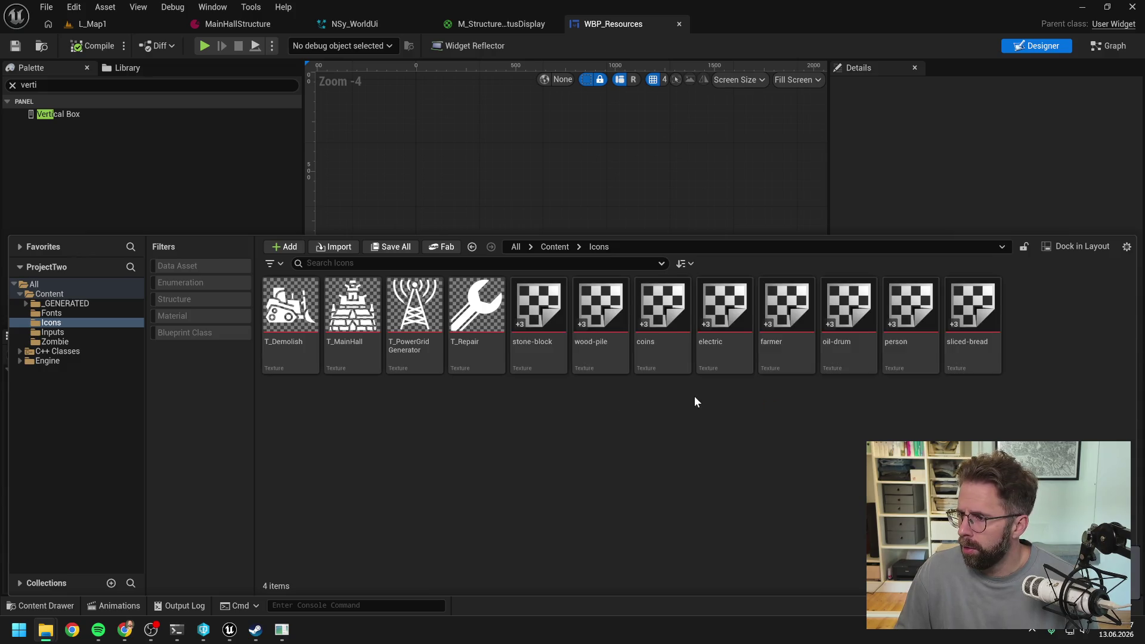
Rename the coins texture to T_Gold
{"action": "left_click", "coordinate": [279, 400]}
{"action": "left_click", "coordinate": [279, 346]}
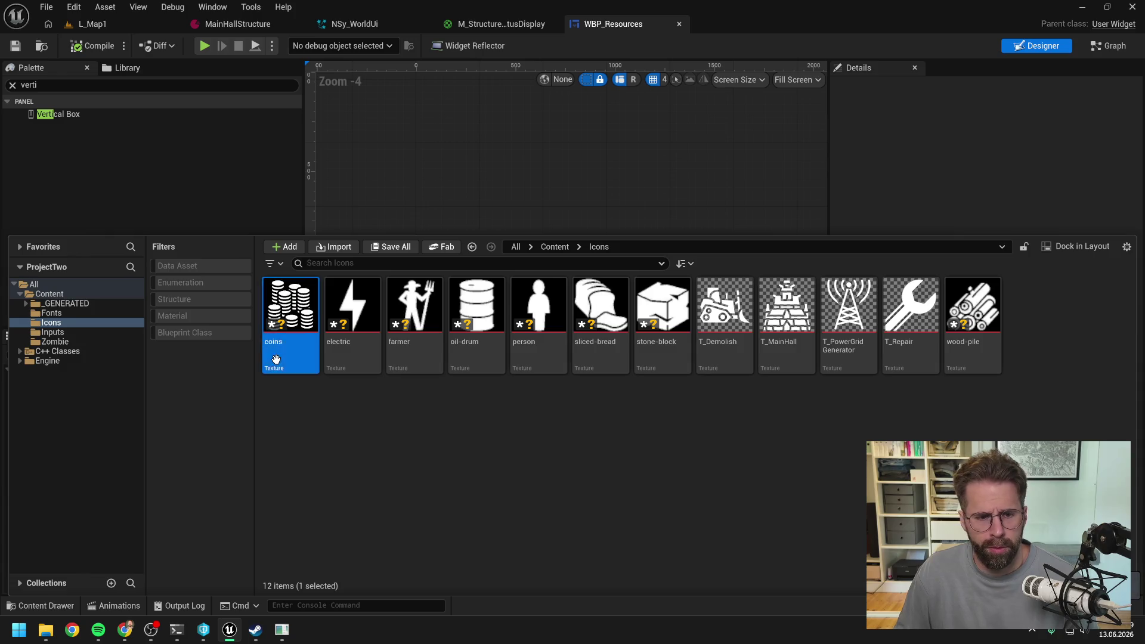
{"action": "key", "text": "F2"}
{"action": "type", "text": "T_Gold"}
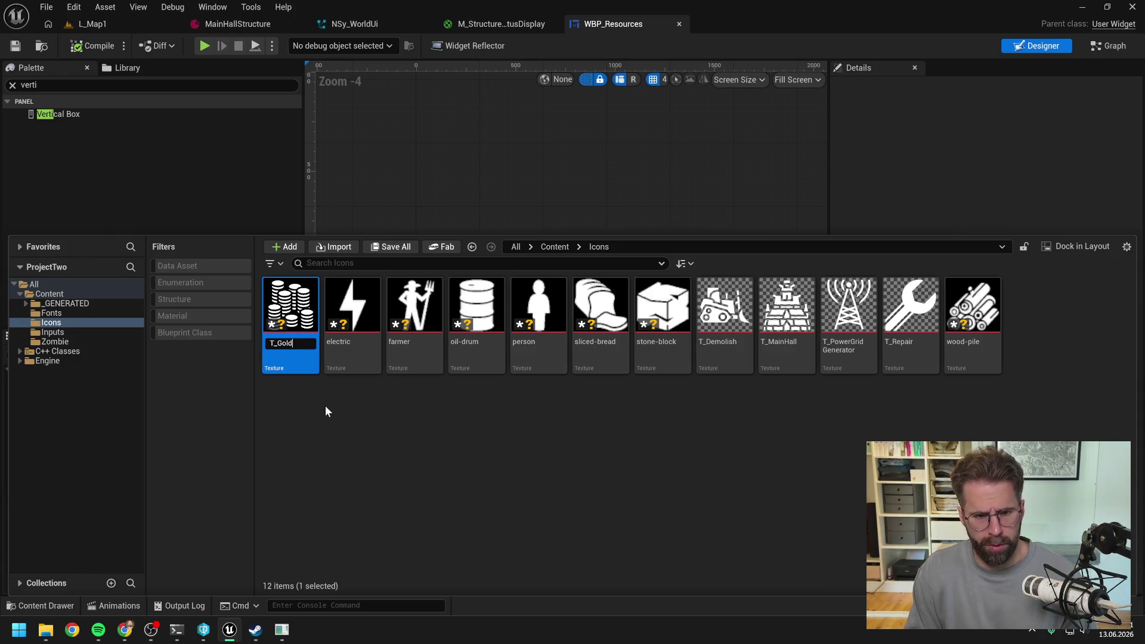
{"action": "key", "text": "Return"}
Rename the electric texture to T_Energy, checking the game for reference
{"action": "left_click", "coordinate": [292, 361]}
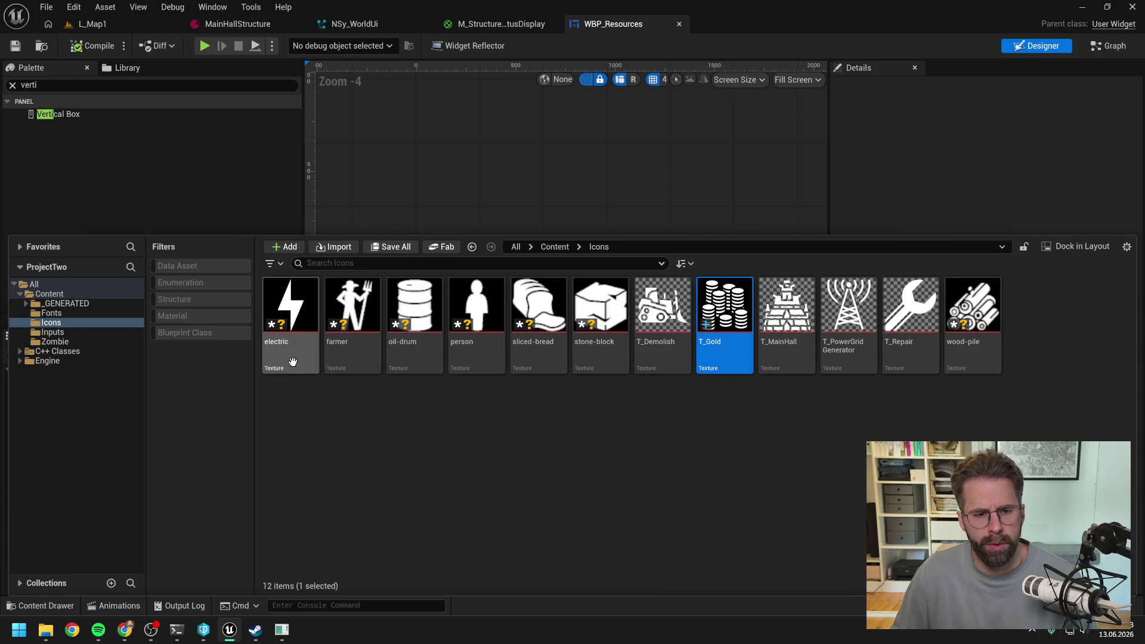
{"action": "key", "text": "F2"}
{"action": "type", "text": "T_"}
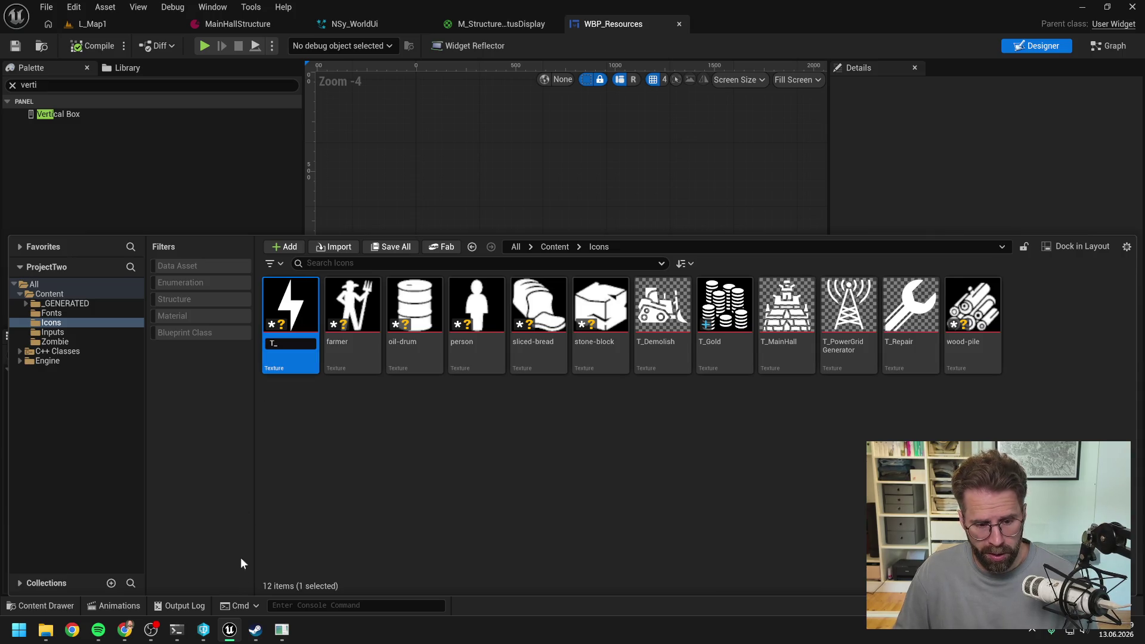
{"action": "left_click", "coordinate": [281, 629]}
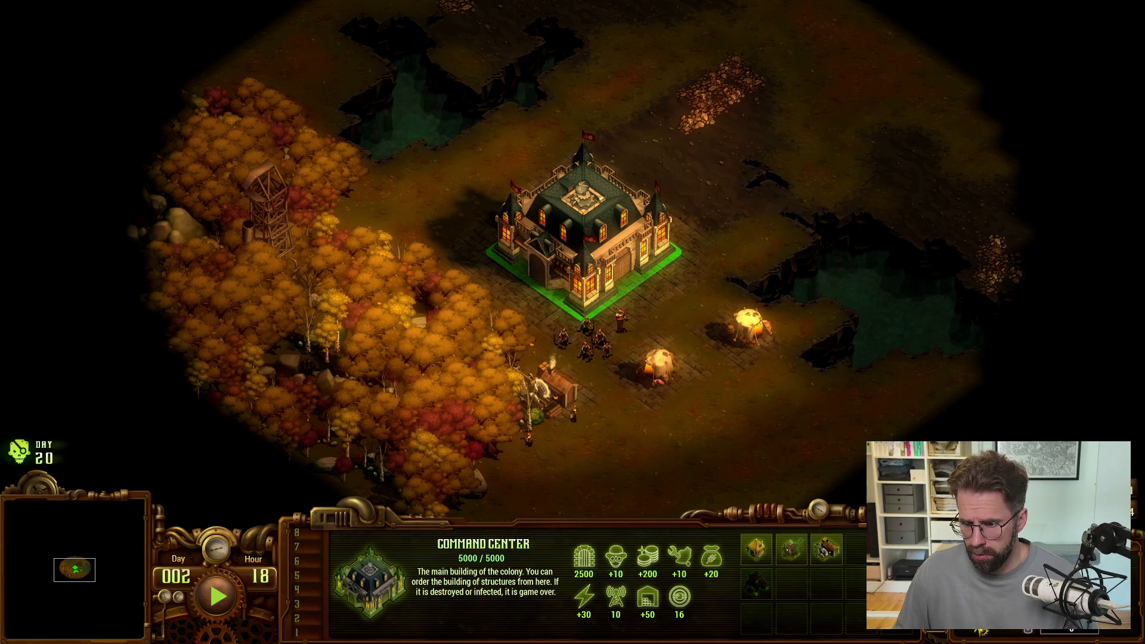
{"action": "key", "text": "alt+Tab"}
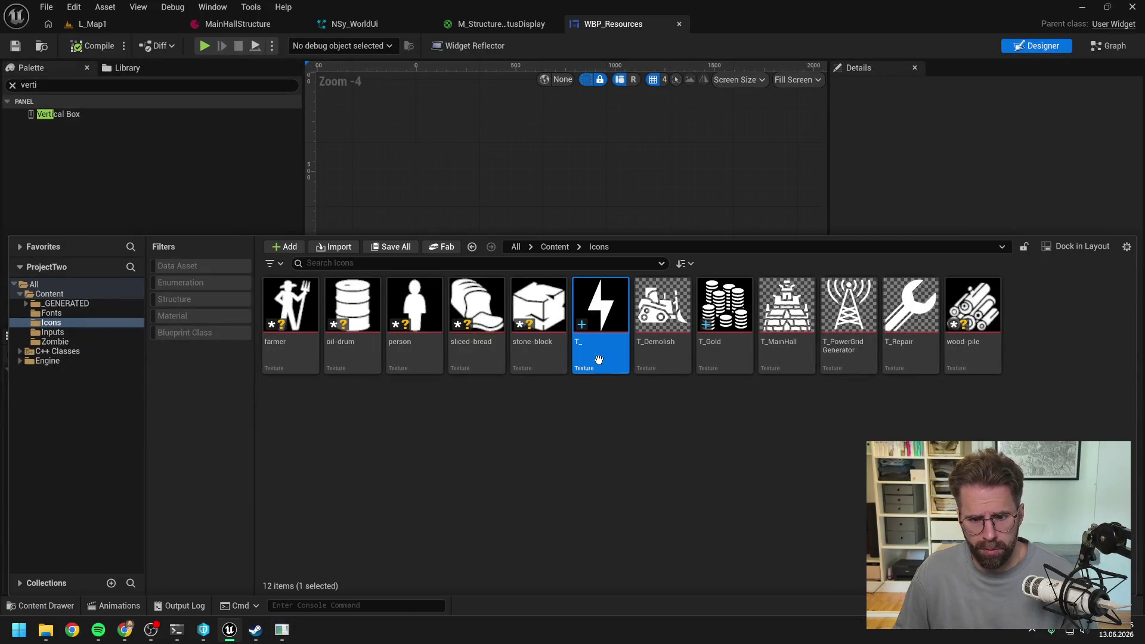
{"action": "key", "text": "F2"}
{"action": "key", "text": "End"}
{"action": "type", "text": "Energy"}
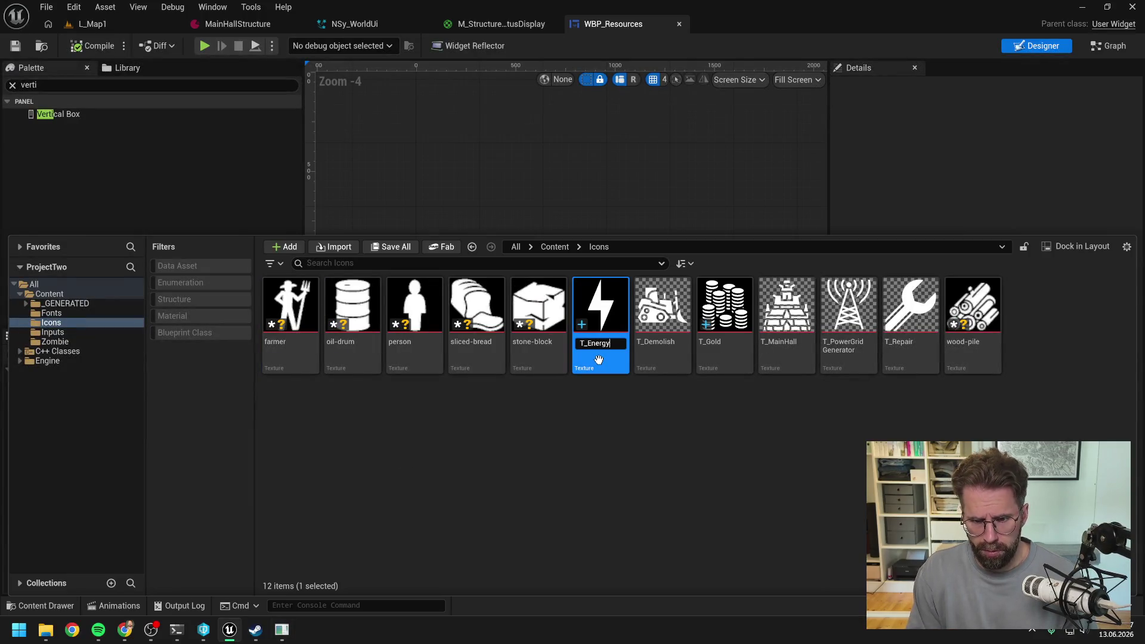
{"action": "key", "text": "Return"}
Rename the farmer and oil-drum textures to T_Worker and T_Oil
{"action": "left_click", "coordinate": [307, 357]}
{"action": "key", "text": "F2"}
{"action": "type", "text": "T_Worker"}
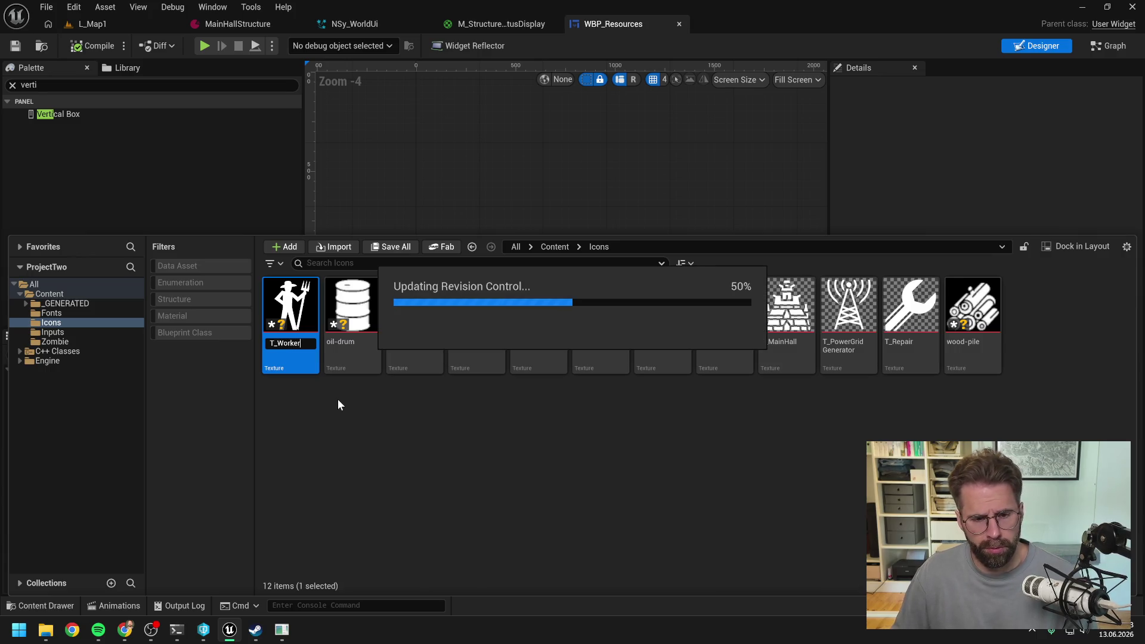
{"action": "left_click", "coordinate": [291, 366]}
{"action": "key", "text": "F2"}
{"action": "type", "text": "T_Oil"}
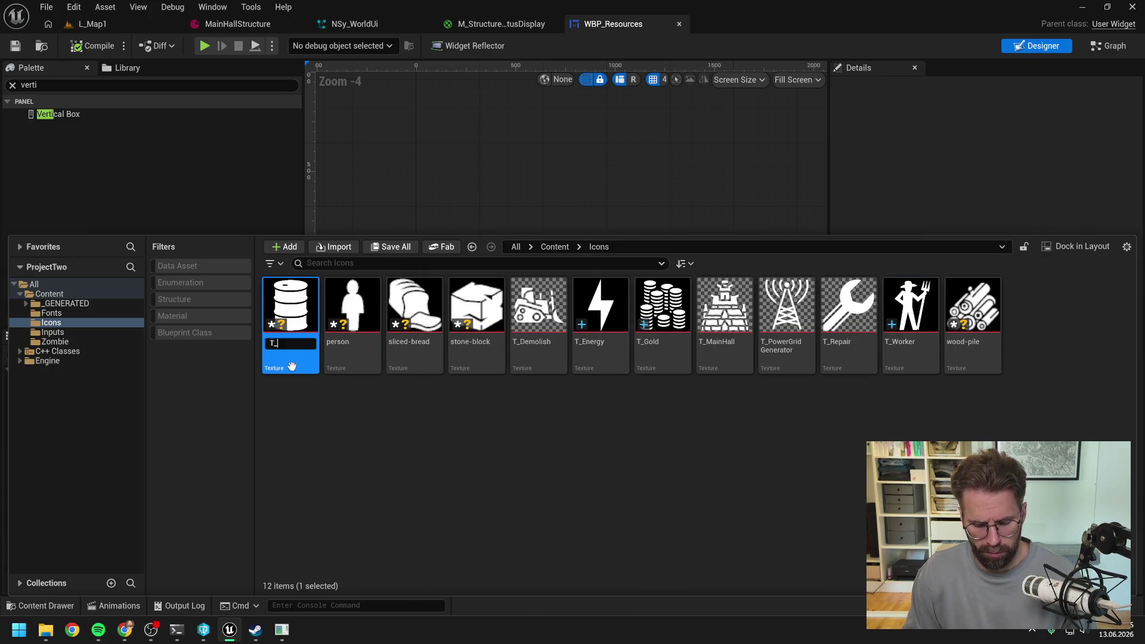
Rename the person texture to T_Survivor
{"action": "left_click", "coordinate": [300, 370]}
{"action": "key", "text": "F2"}
{"action": "type", "text": "T_"}
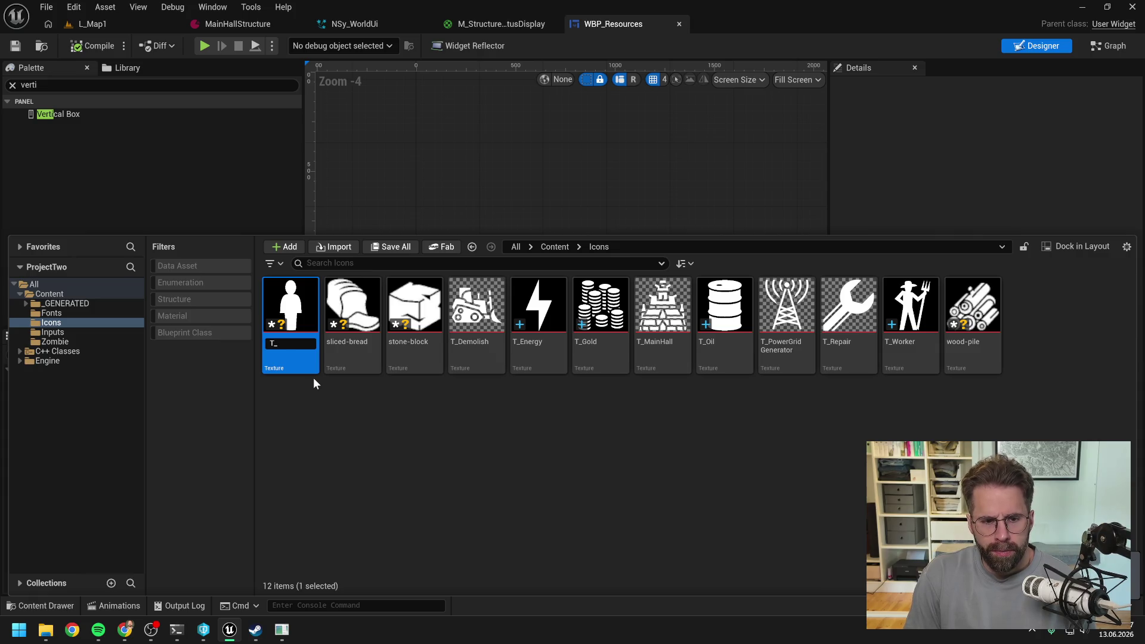
{"action": "type", "text": "Survivor"}
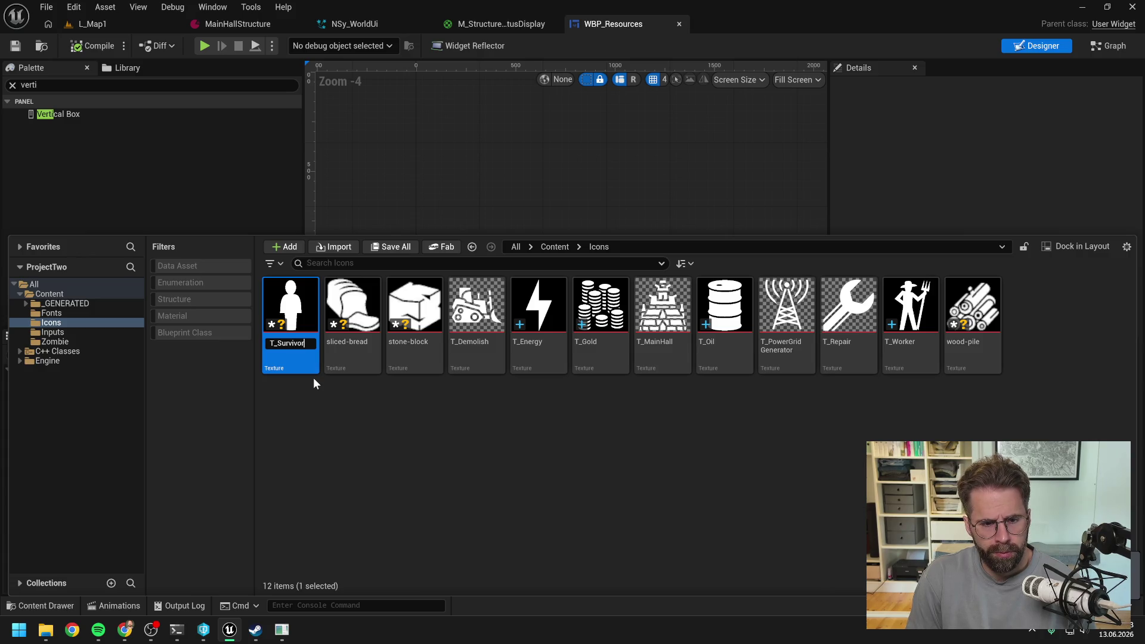
{"action": "key", "text": "Return"}
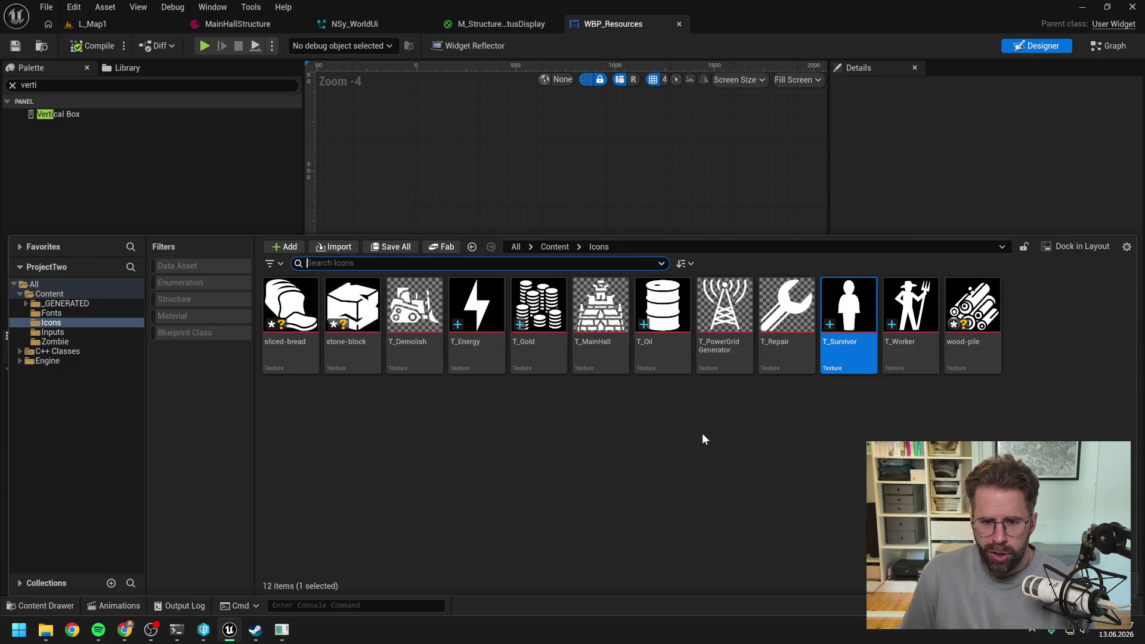
{"action": "key", "text": "alt+Tab"}
{"action": "left_click", "coordinate": [692, 483]}
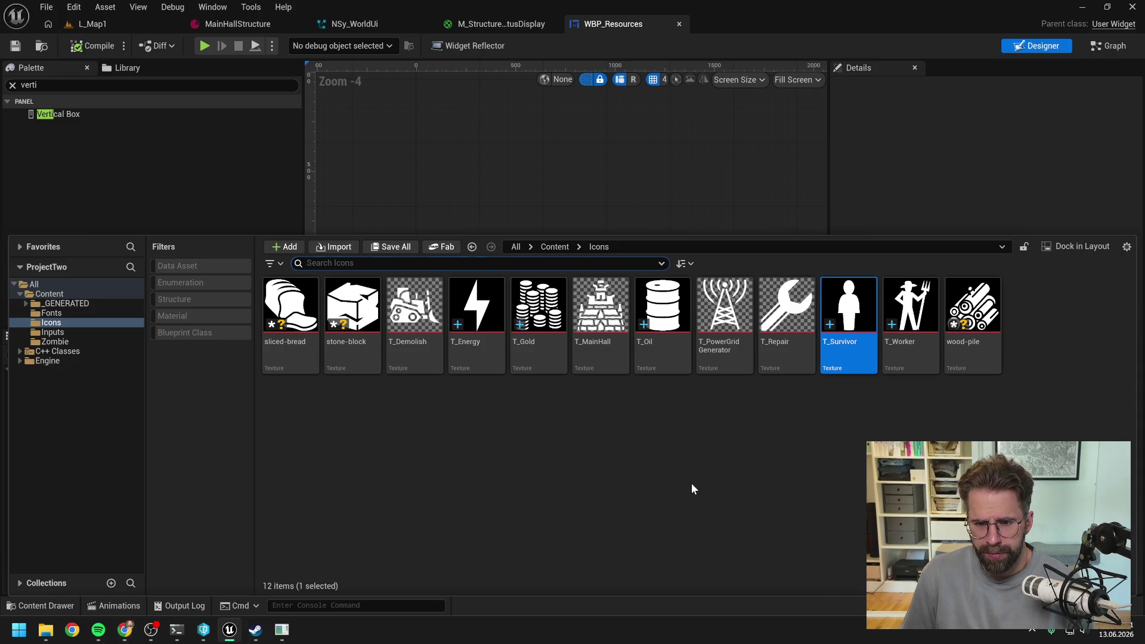
Rename the T_Survivor texture to T_Villager, keeping the T_ prefix
{"action": "left_click", "coordinate": [837, 350]}
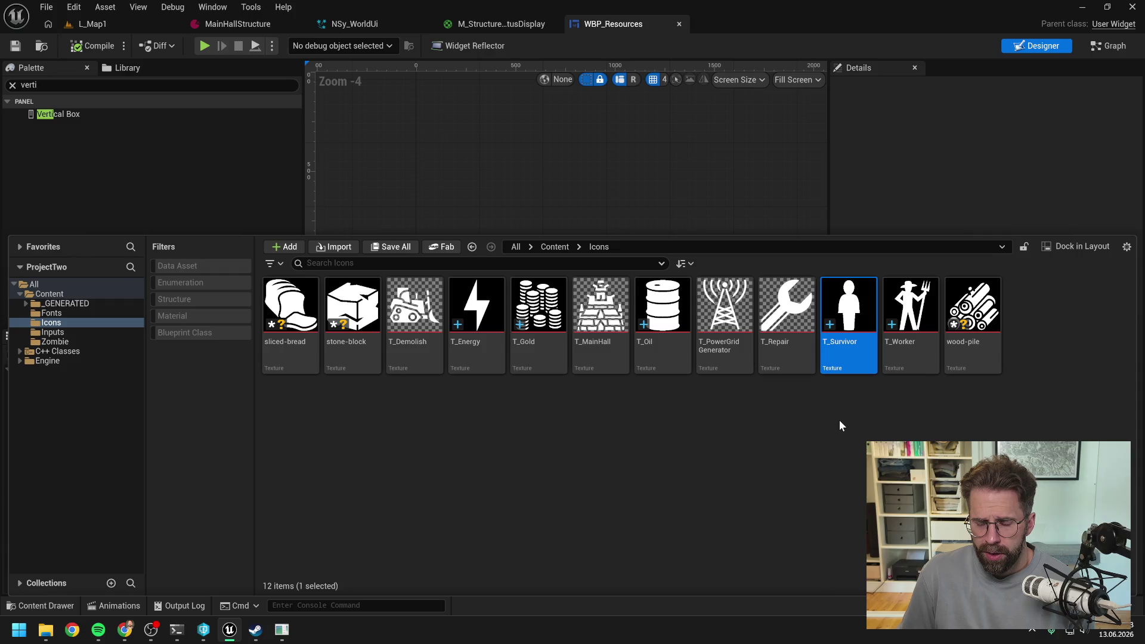
{"action": "key", "text": "F2"}
{"action": "key", "text": "End"}
{"action": "key", "text": "BackSpace"}
{"action": "key", "text": "BackSpace"}
{"action": "key", "text": "BackSpace"}
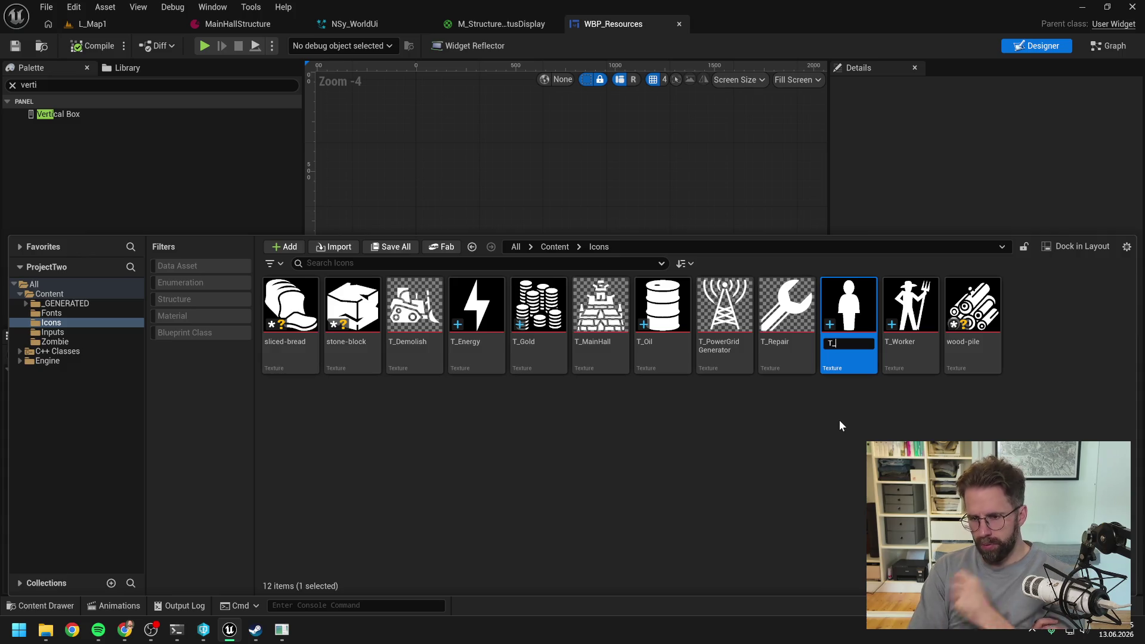
{"action": "type", "text": "Villager"}
{"action": "key", "text": "Return"}
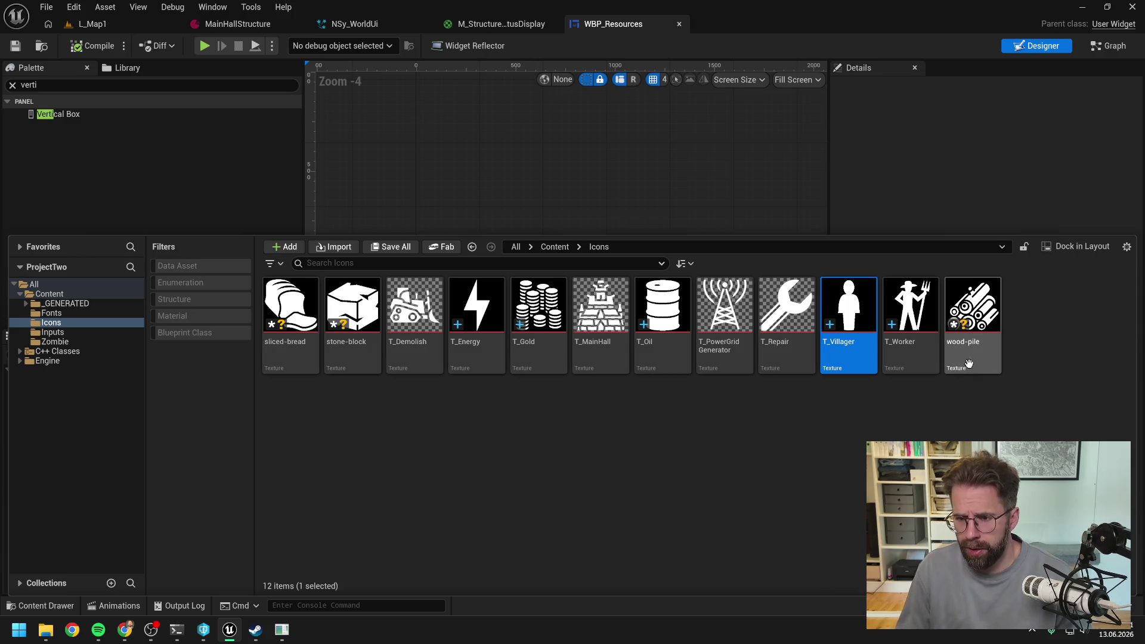
Rename the wood-pile, stone-block and sliced-bread textures to T_Wood, T_Stone and T_Food
{"action": "left_click", "coordinate": [971, 307]}
{"action": "key", "text": "F2"}
{"action": "type", "text": "T_"}
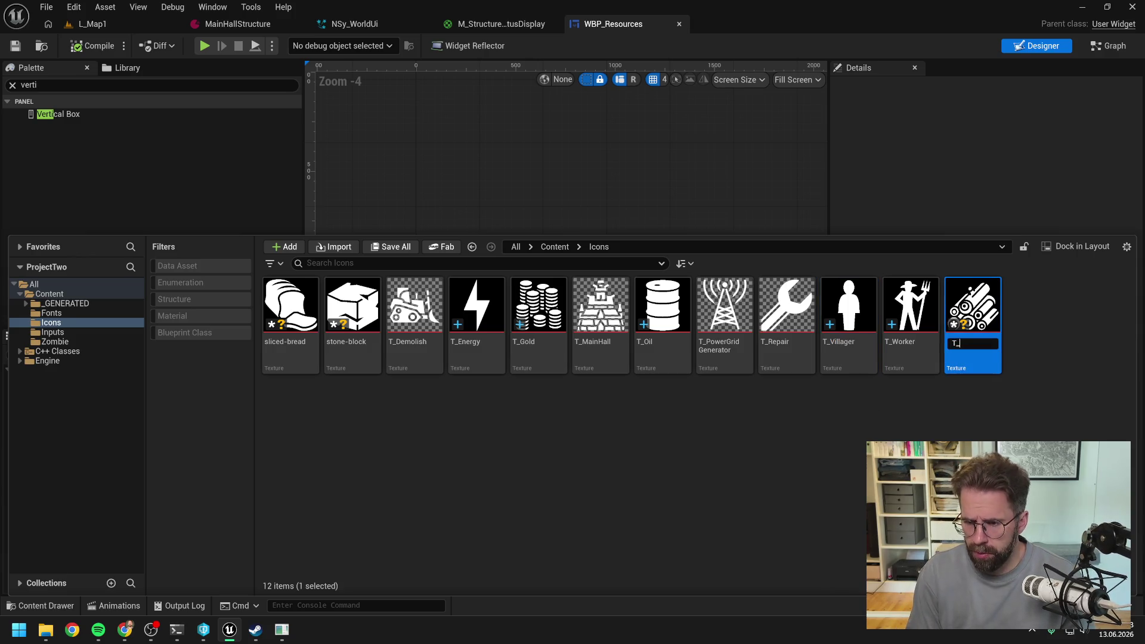
{"action": "type", "text": "Wood"}
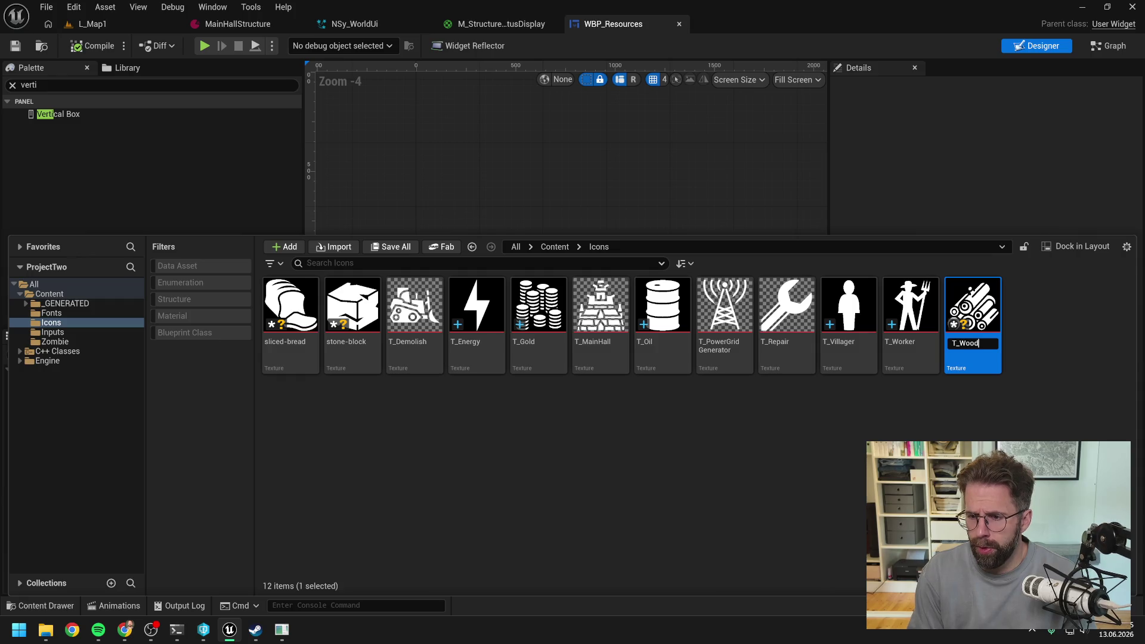
{"action": "key", "text": "Return"}
{"action": "left_click", "coordinate": [359, 365]}
{"action": "key", "text": "F2"}
{"action": "type", "text": "T_Stone"}
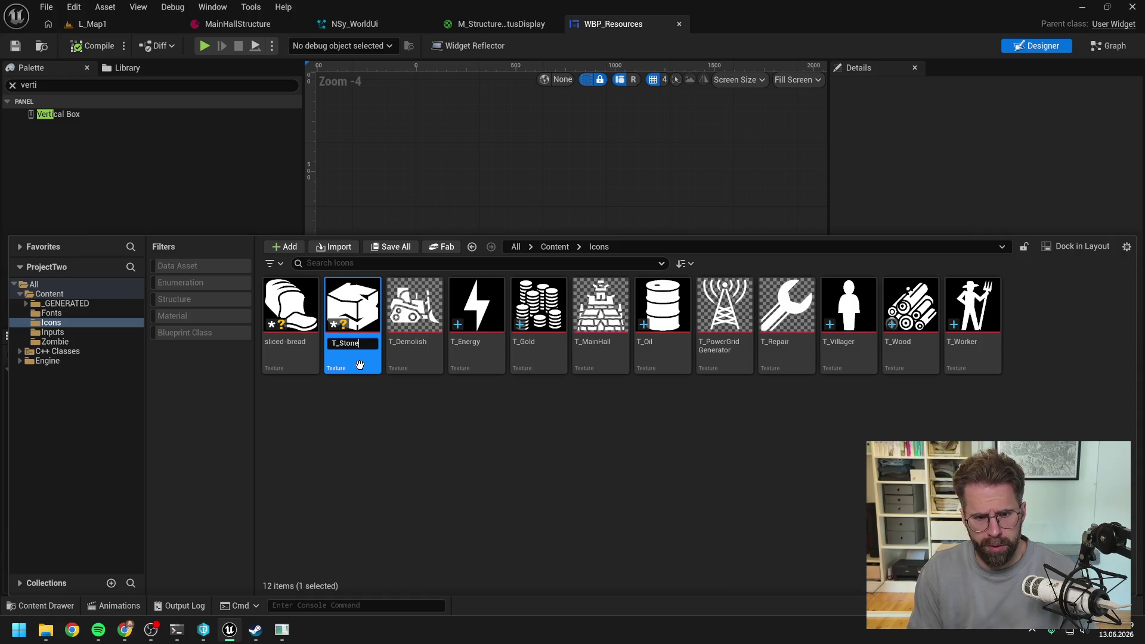
{"action": "key", "text": "Return"}
{"action": "left_click", "coordinate": [308, 373]}
{"action": "key", "text": "F2"}
{"action": "type", "text": "T_Food"}
{"action": "key", "text": "Return"}
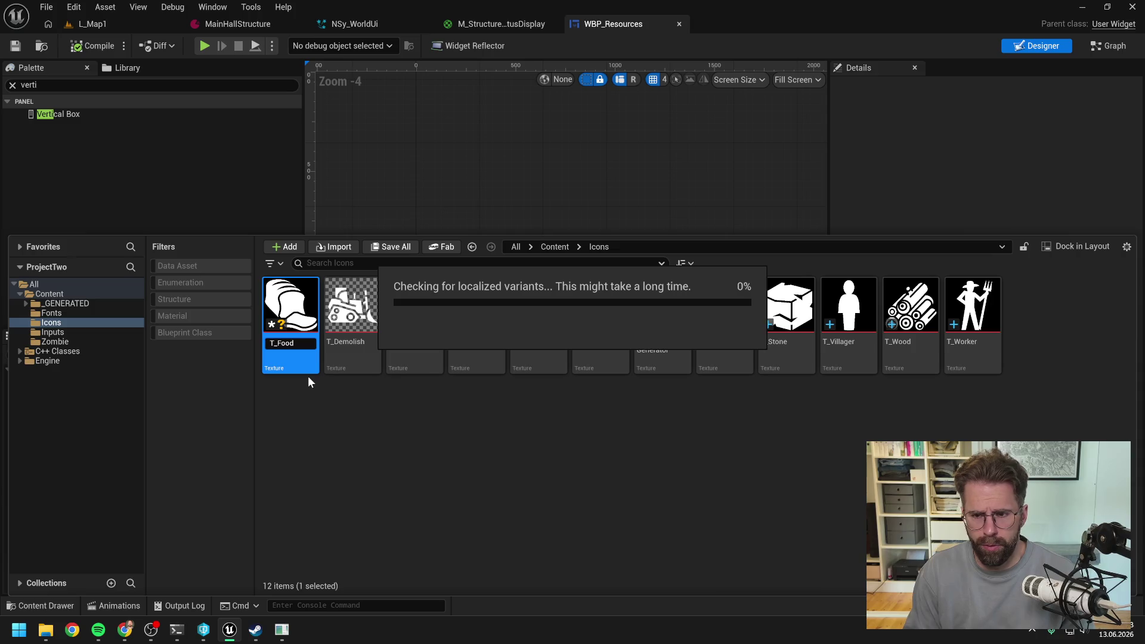
{"action": "left_click", "coordinate": [427, 437]}
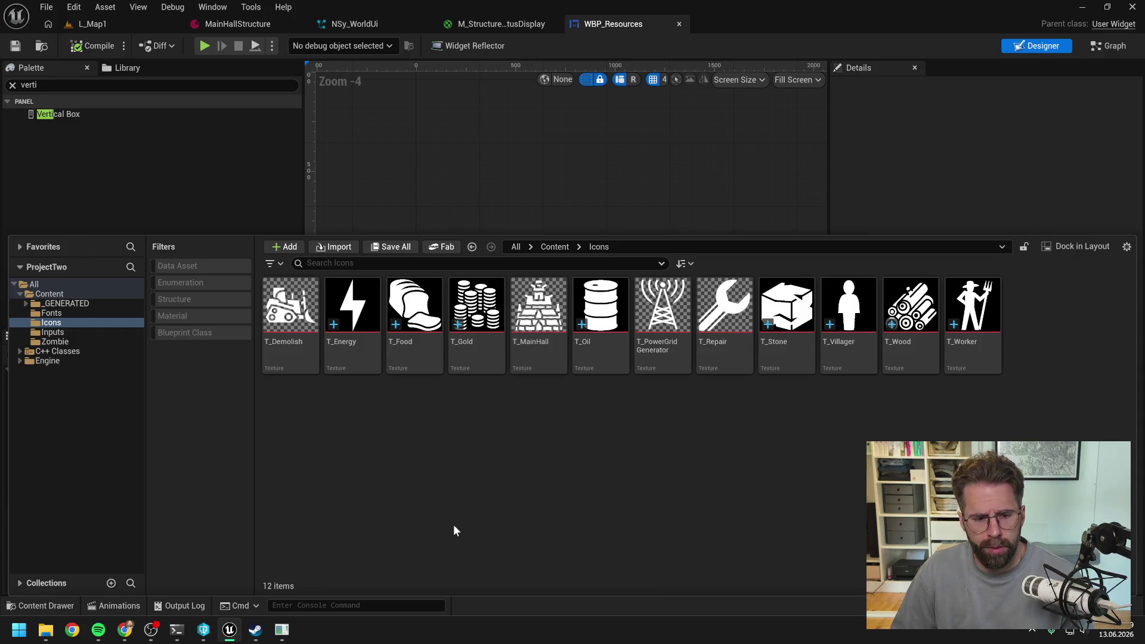
Bring File Explorer to the front to find the metal-bar SVG in Placeholders
{"action": "left_click", "coordinate": [46, 629]}
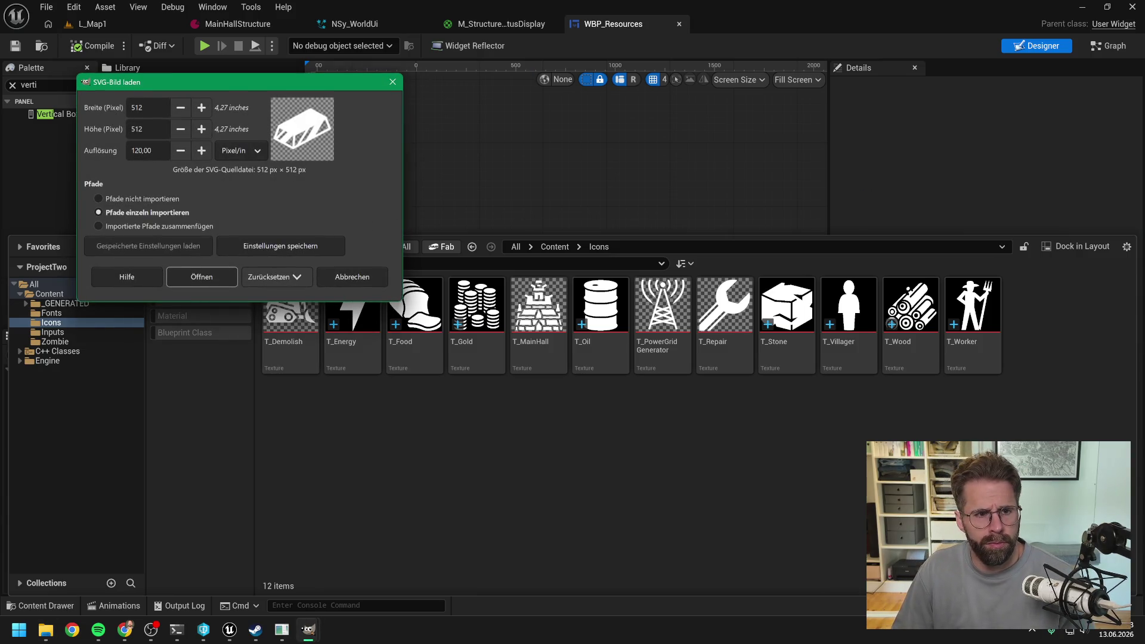
Import the metal-bar SVG at 256 × 256 without importing its paths
{"action": "type", "text": "256"}
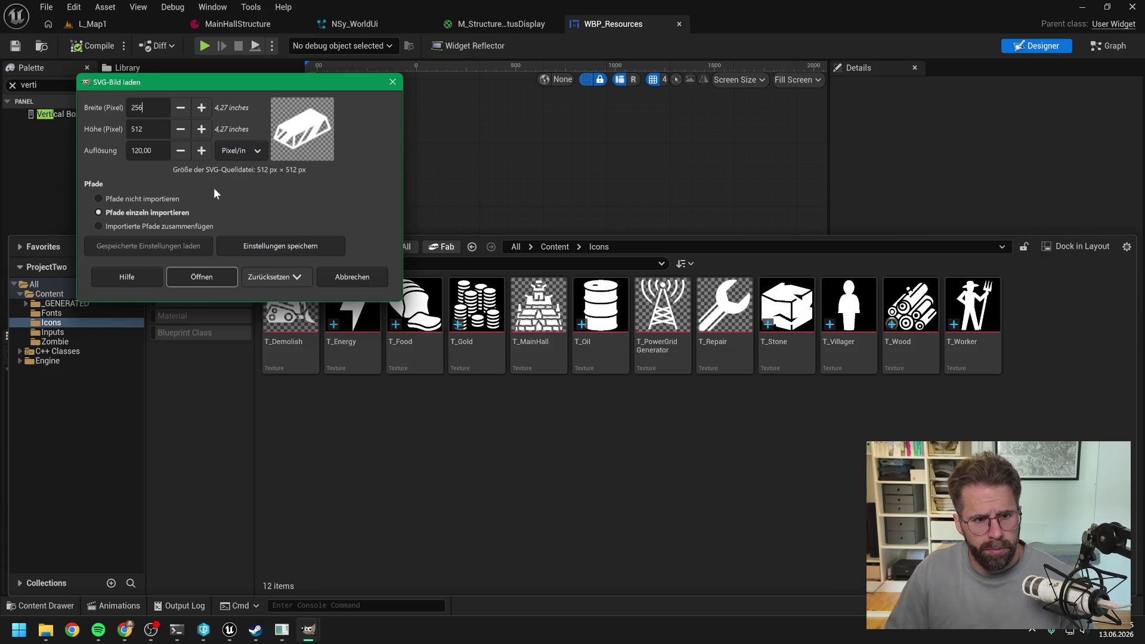
{"action": "left_click", "coordinate": [266, 202]}
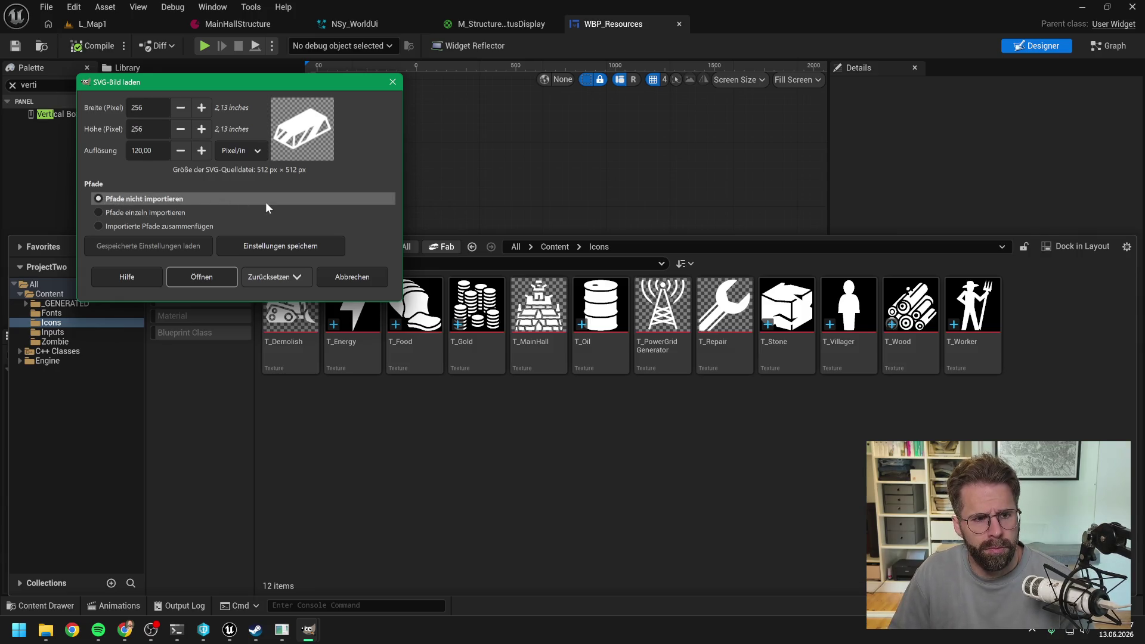
{"action": "left_click", "coordinate": [212, 277]}
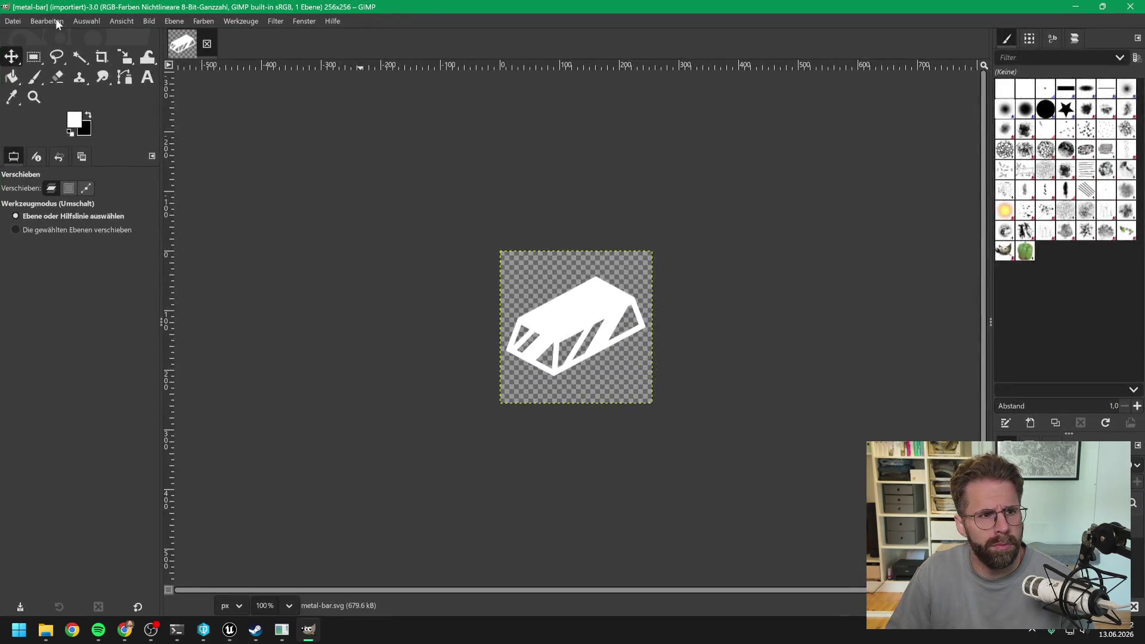
Export the image as metal-bar.png into Placeholders, then close GIMP
{"action": "left_click", "coordinate": [12, 21]}
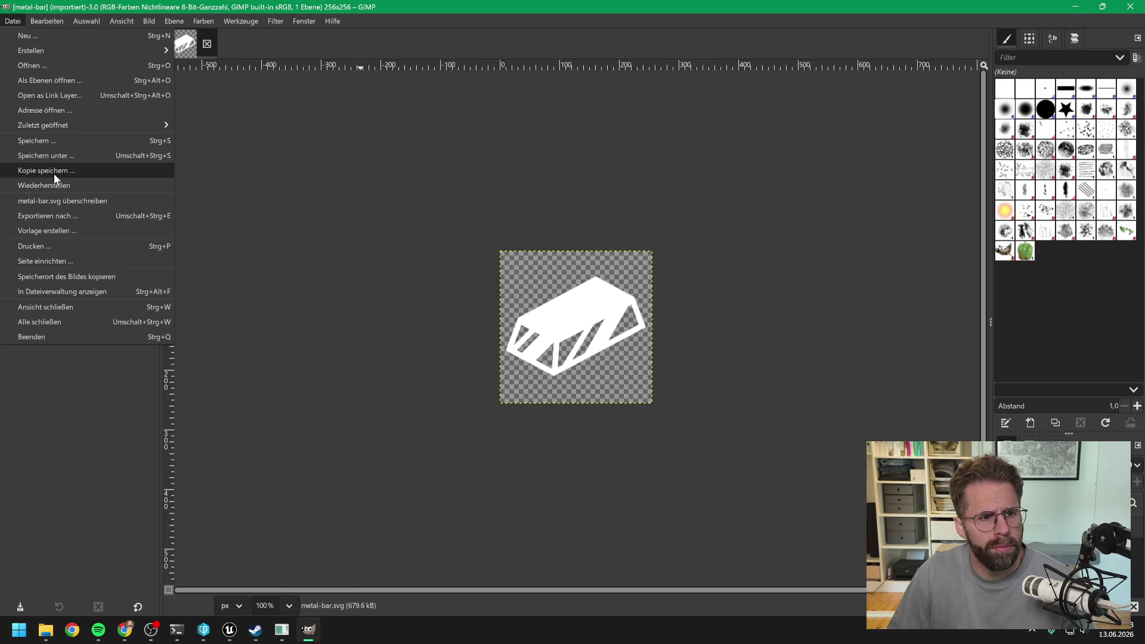
{"action": "left_click", "coordinate": [52, 216]}
{"action": "key", "text": "BackSpace"}
{"action": "key", "text": "BackSpace"}
{"action": "key", "text": "BackSpace"}
{"action": "type", "text": "png"}
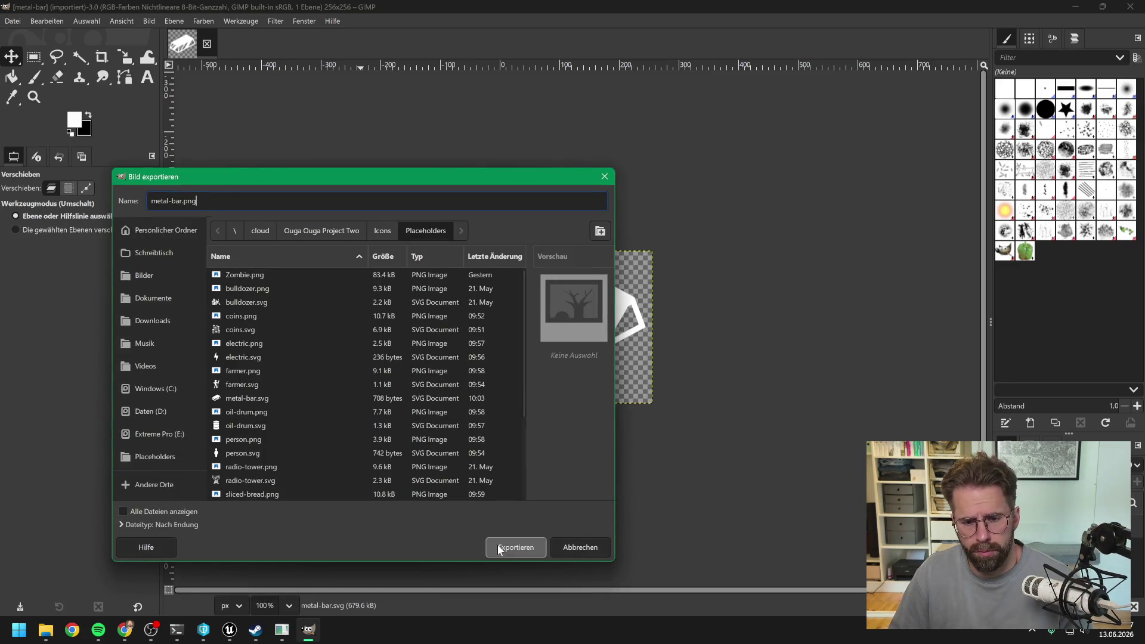
{"action": "left_click", "coordinate": [510, 543]}
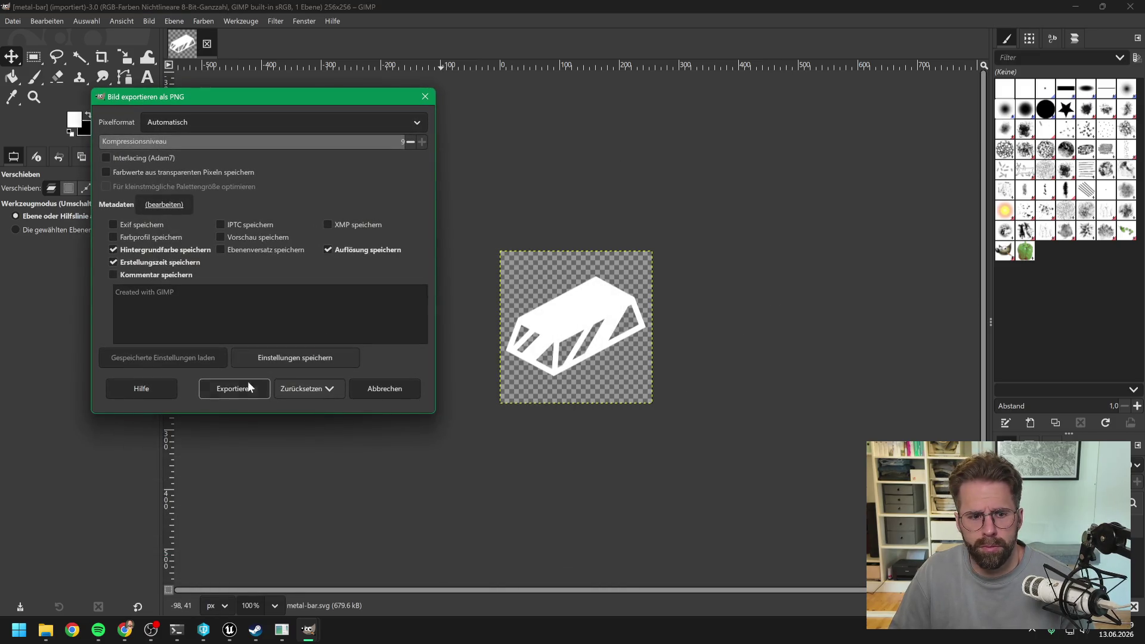
{"action": "left_click", "coordinate": [249, 387]}
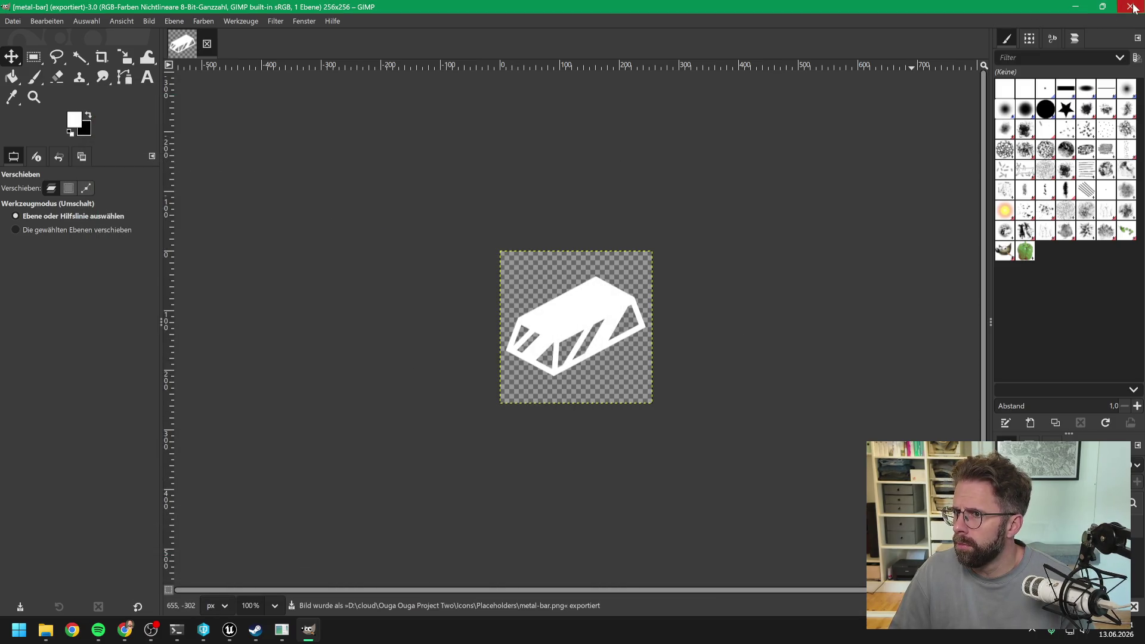
{"action": "left_click", "coordinate": [1131, 6]}
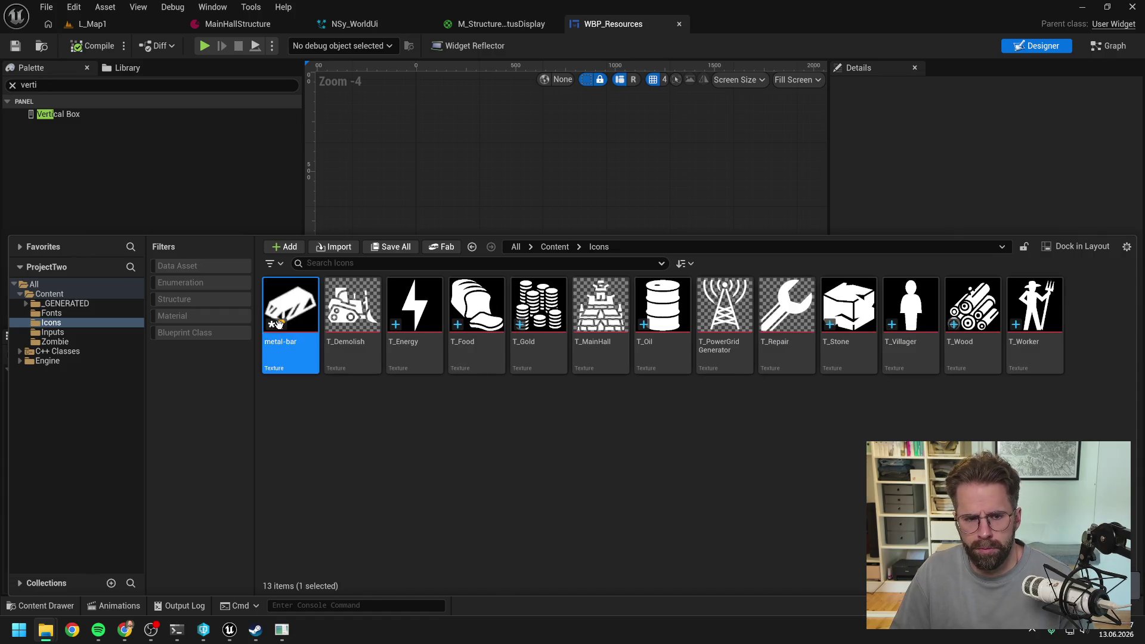
Rename the imported metal-bar texture to T_Iron
{"action": "key", "text": "F2"}
{"action": "type", "text": "T_I"}
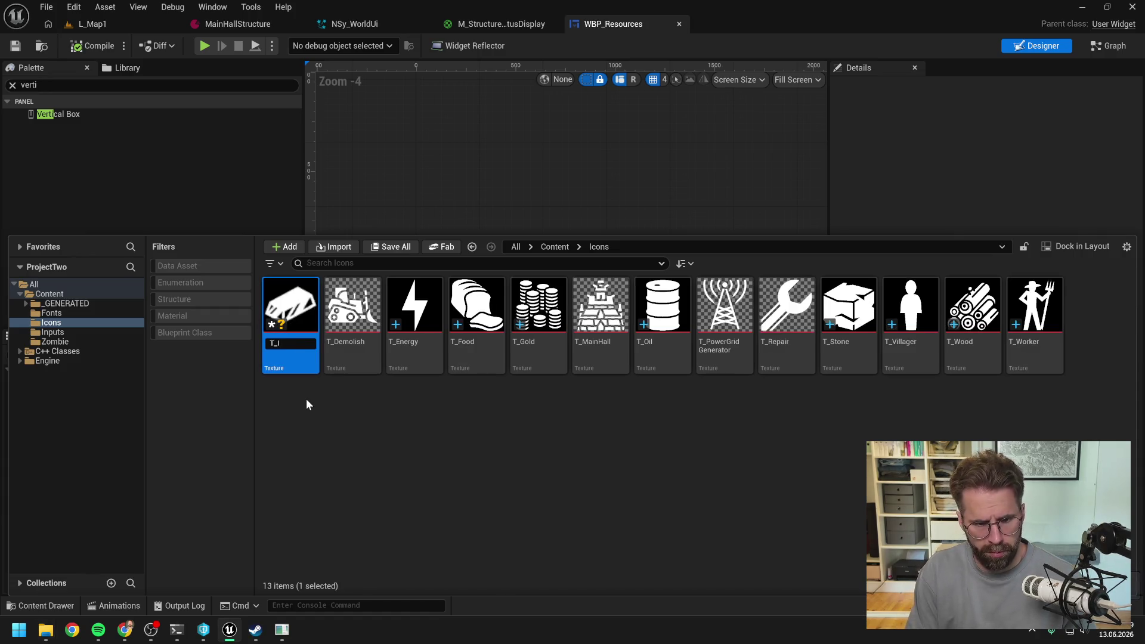
{"action": "type", "text": "ron"}
{"action": "key", "text": "Return"}
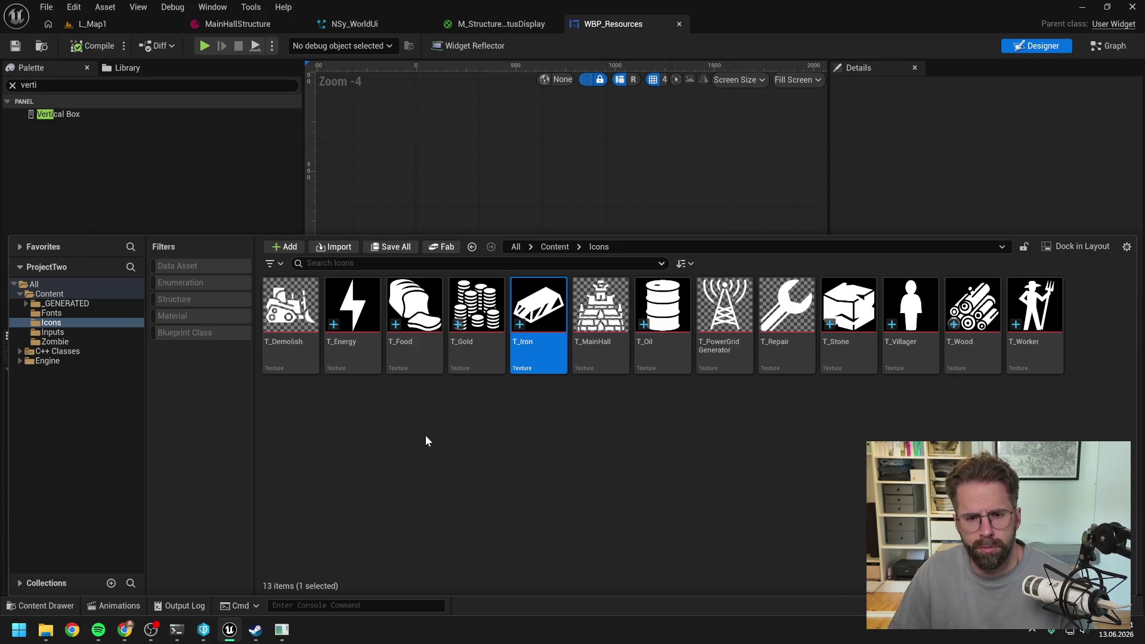
Select T_Energy through T_Iron plus T_Oil, T_Stone, T_Villager, T_Wood and T_Worker
{"action": "left_click", "coordinate": [361, 355], "text": "shift"}
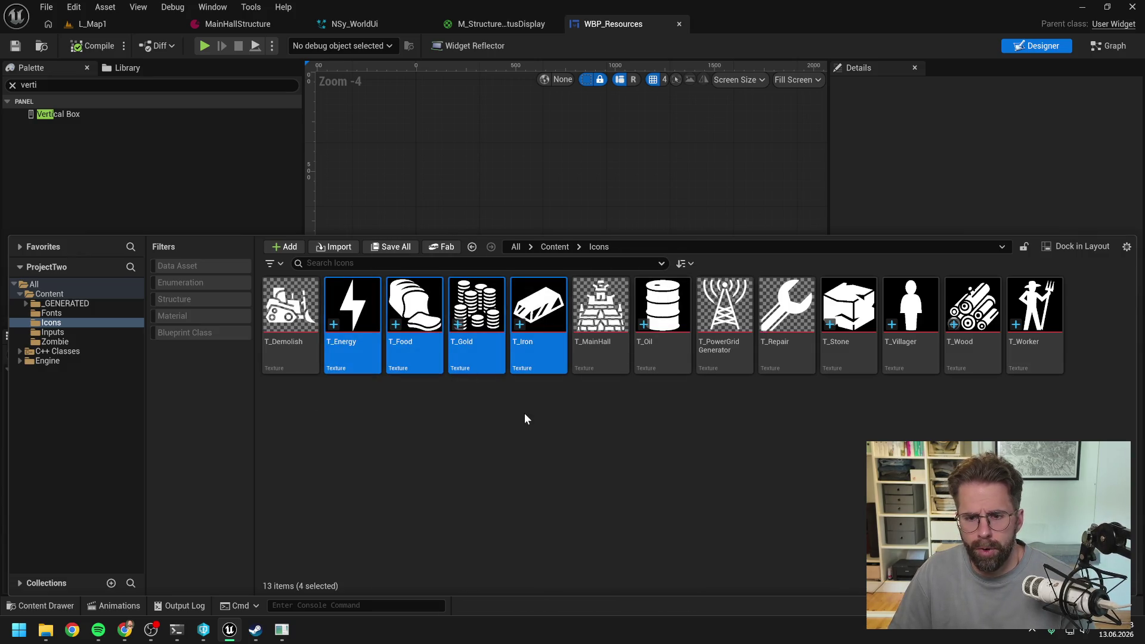
{"action": "left_click", "coordinate": [661, 358], "text": "ctrl"}
{"action": "left_click", "coordinate": [847, 358], "text": "ctrl"}
{"action": "left_click", "coordinate": [909, 358], "text": "ctrl"}
{"action": "left_click", "coordinate": [1034, 358], "text": "ctrl"}
{"action": "left_click", "coordinate": [957, 360], "text": "ctrl"}
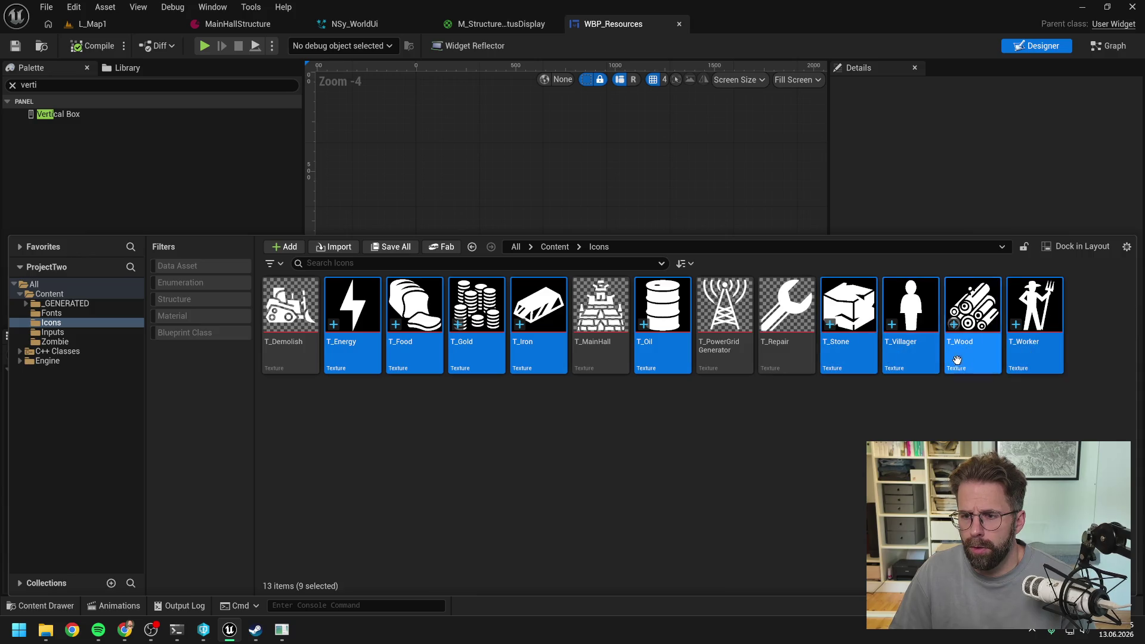
Open the T_Stone texture editor, then reopen the Icons folder assets at T_Energy
{"action": "double_click", "coordinate": [853, 346]}
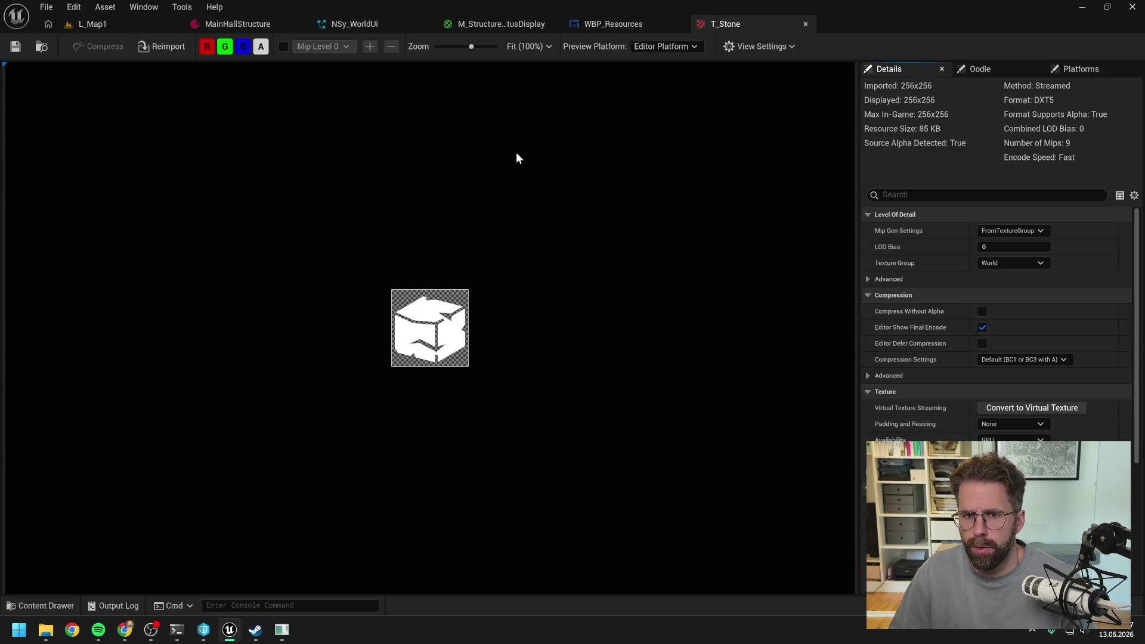
{"action": "key", "text": "ctrl+space"}
{"action": "left_click", "coordinate": [352, 465]}
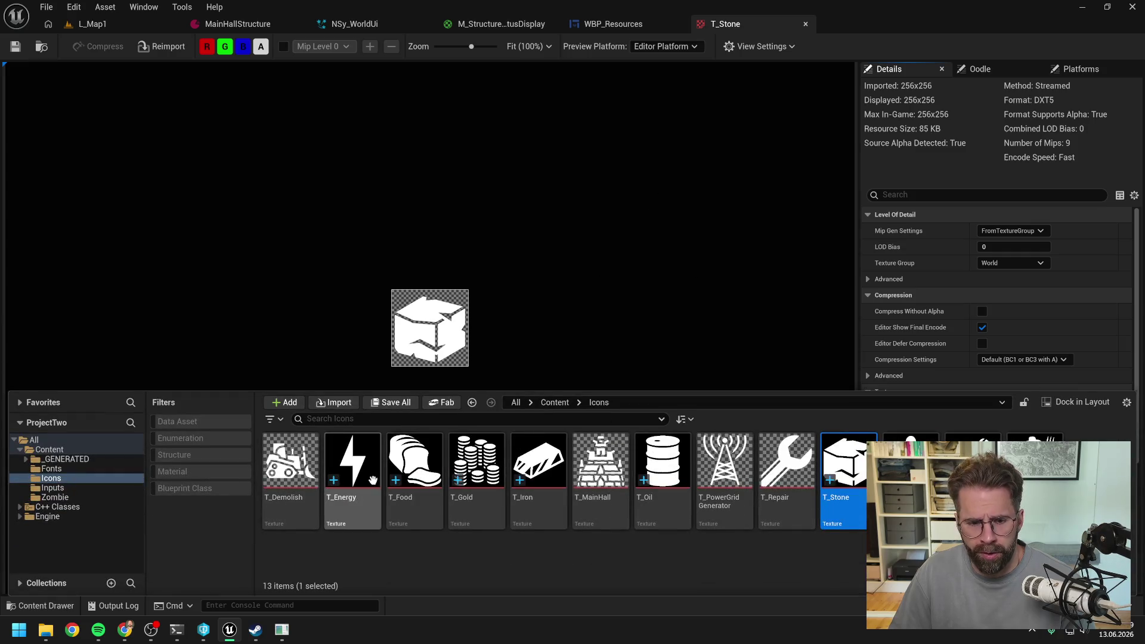
Select the nine icon textures and open them together in the Property Matrix
{"action": "left_click", "coordinate": [422, 488], "text": "ctrl"}
{"action": "left_click", "coordinate": [538, 471], "text": "shift"}
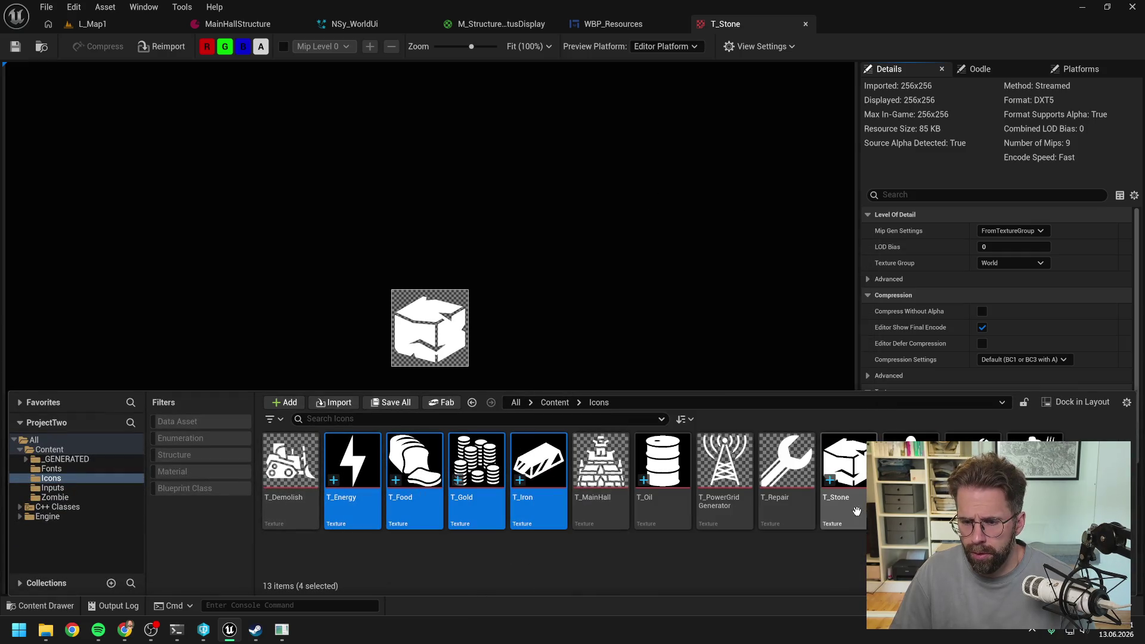
{"action": "left_click", "coordinate": [671, 496], "text": "ctrl"}
{"action": "left_click", "coordinate": [846, 471], "text": "ctrl"}
{"action": "left_click", "coordinate": [910, 471], "text": "ctrl"}
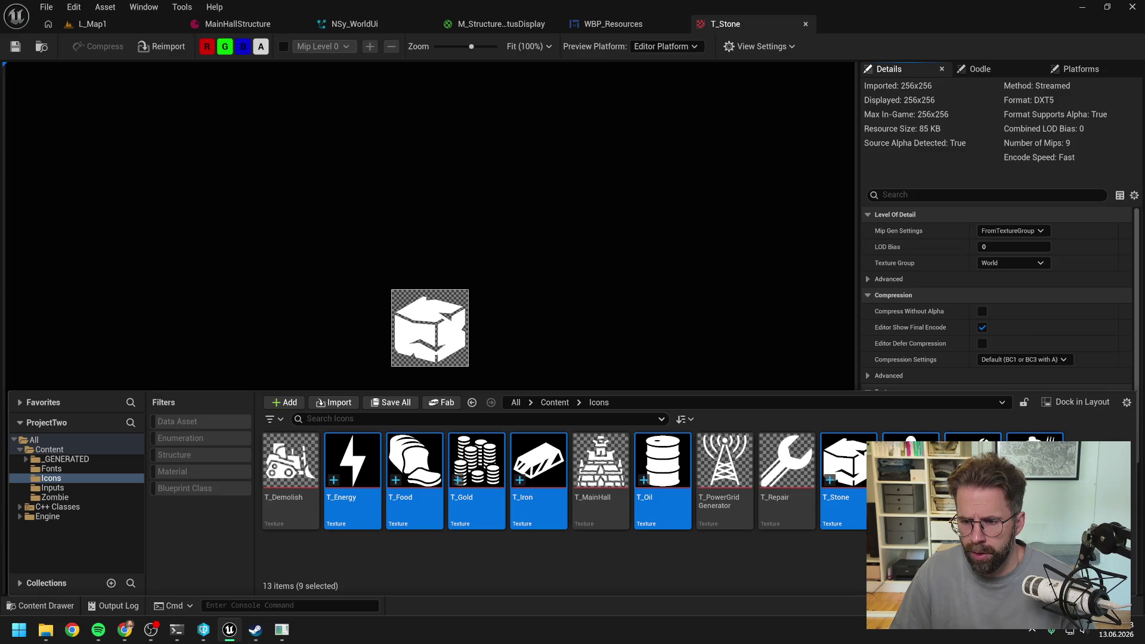
{"action": "right_click", "coordinate": [858, 506]}
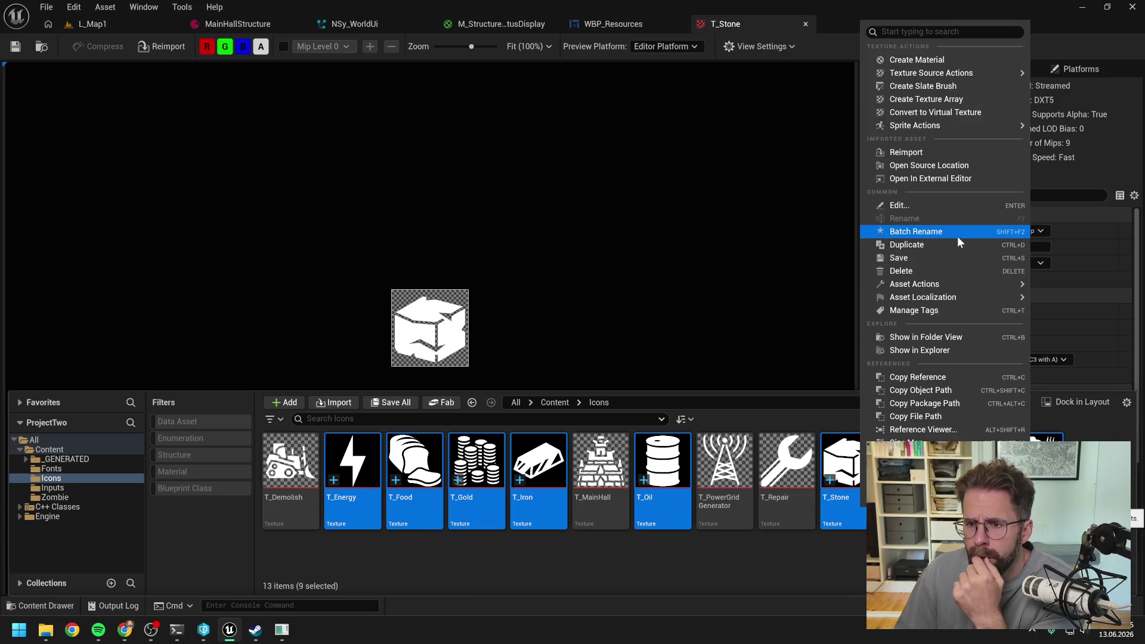
{"action": "mouse_move", "coordinate": [940, 290]}
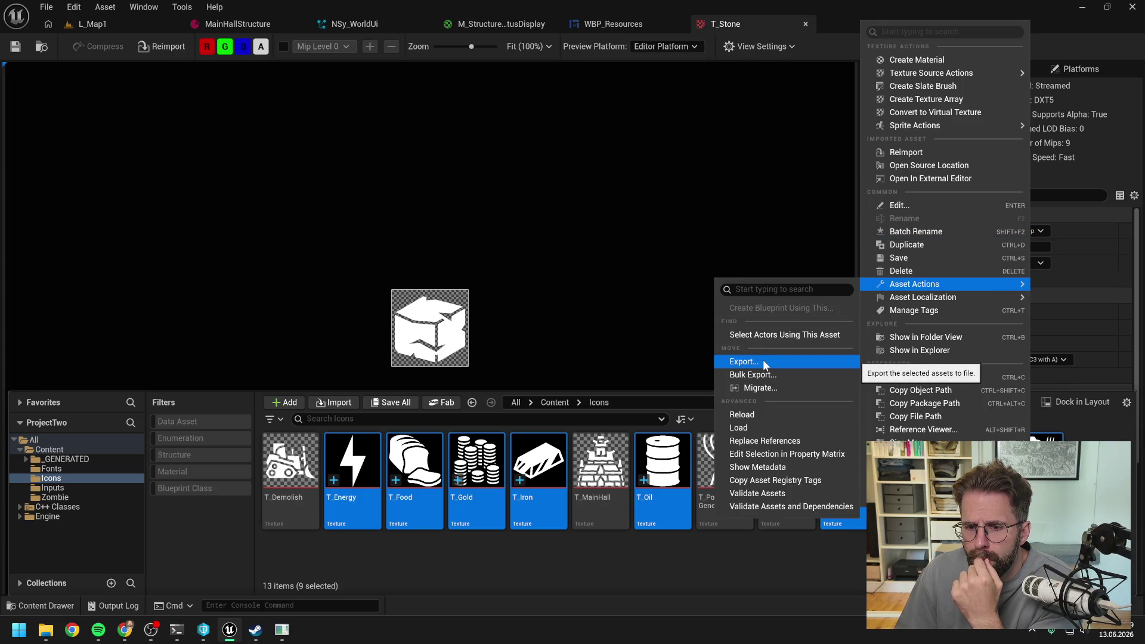
{"action": "left_click", "coordinate": [814, 452]}
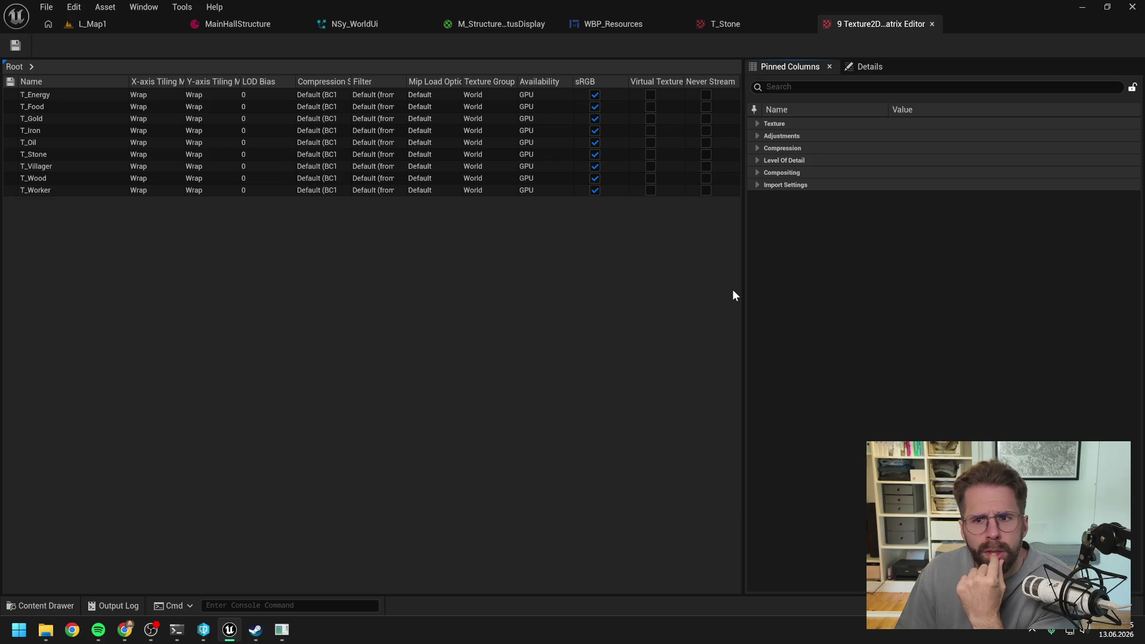
Set Level Of Detail > Texture Group to UI for all nine textures
{"action": "left_click", "coordinate": [733, 25]}
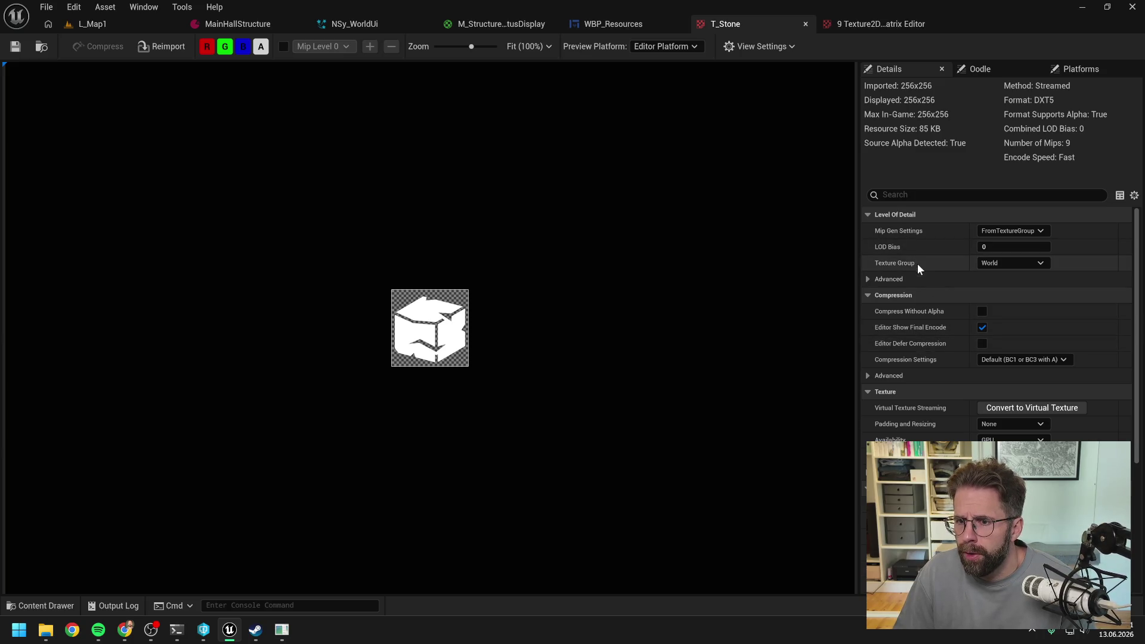
{"action": "left_click", "coordinate": [861, 18]}
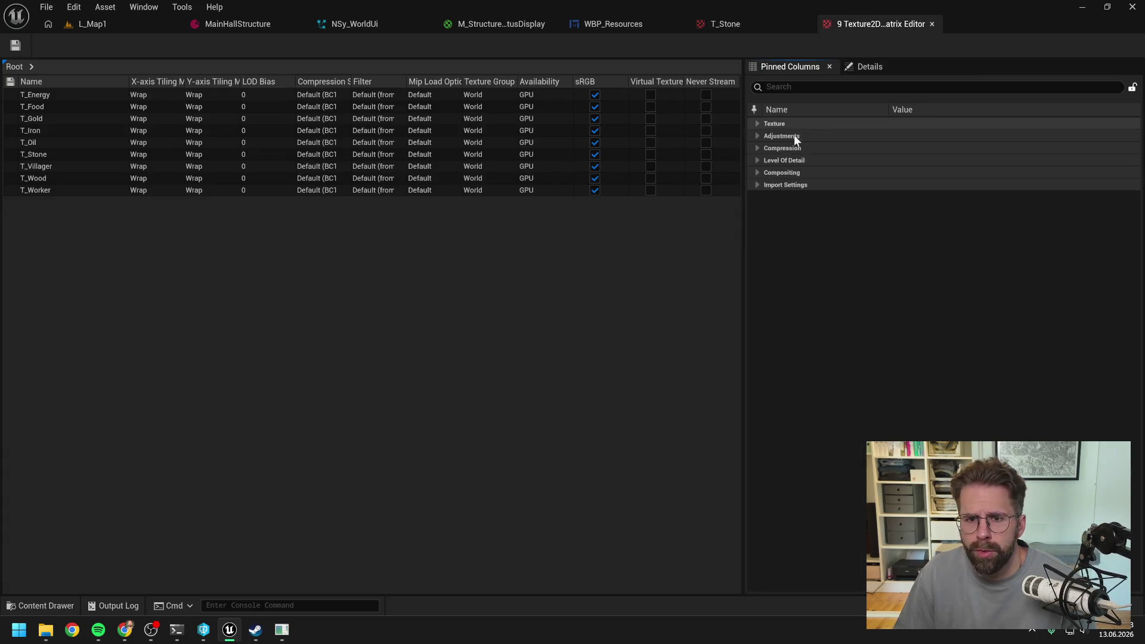
{"action": "left_click", "coordinate": [757, 124]}
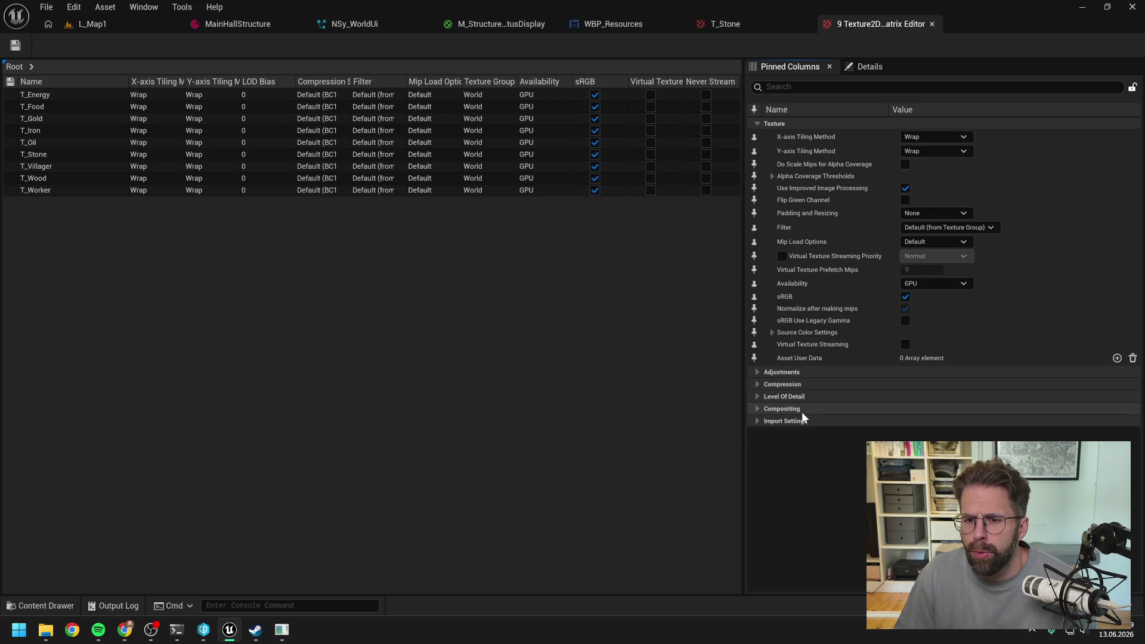
{"action": "left_click", "coordinate": [756, 396]}
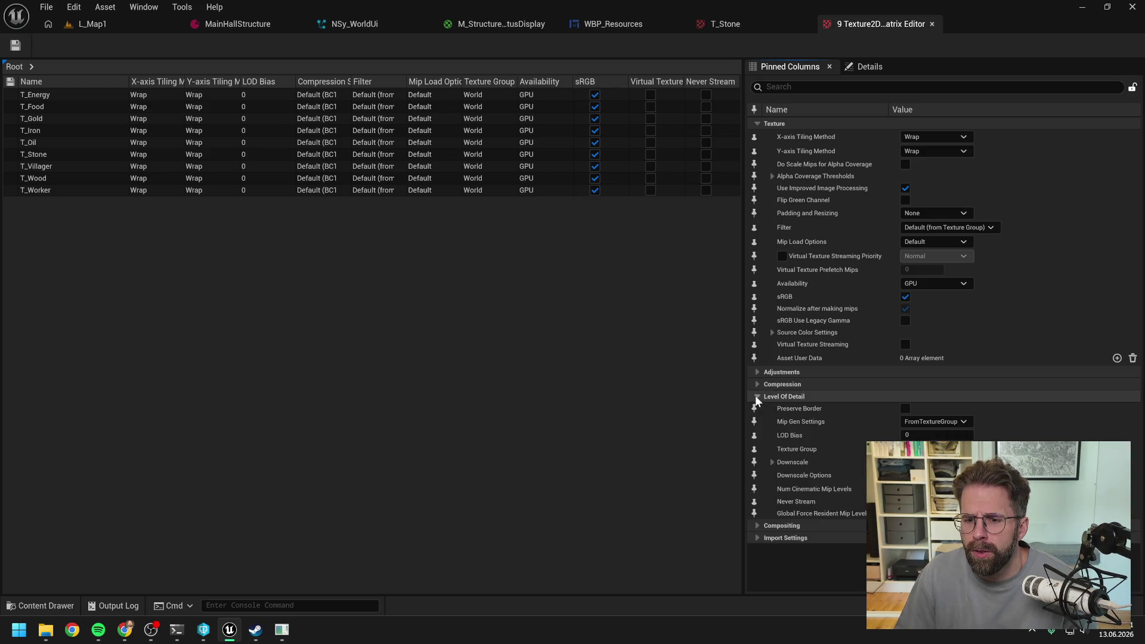
{"action": "left_click", "coordinate": [934, 448]}
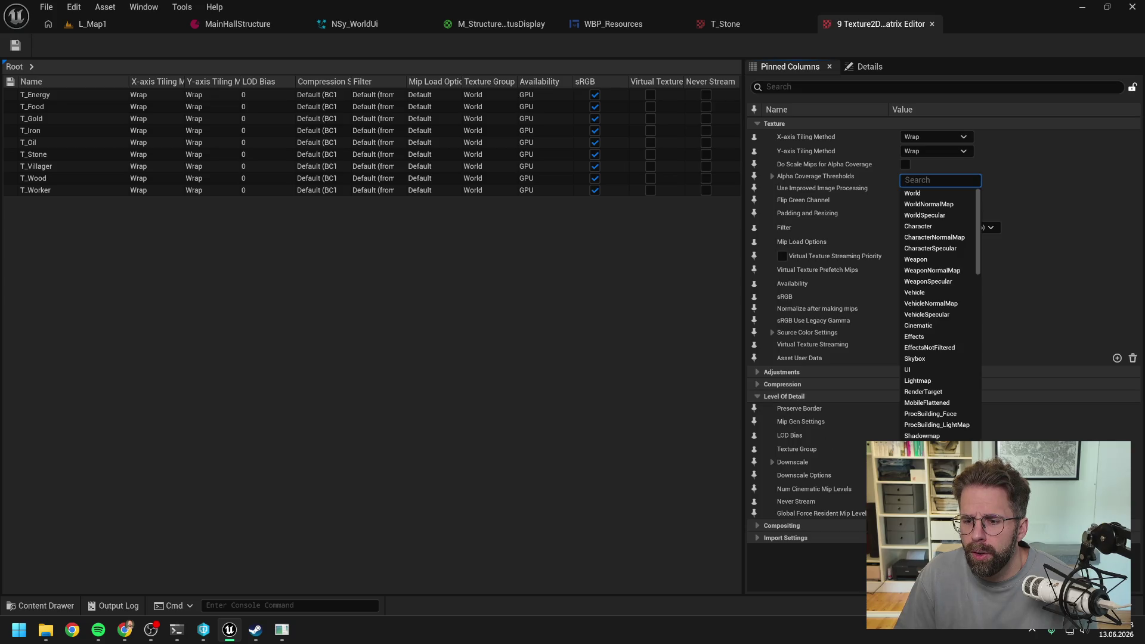
{"action": "left_click", "coordinate": [926, 366]}
Save the textures and close the Property Matrix and T_Stone editor tabs
{"action": "key", "text": "ctrl+s"}
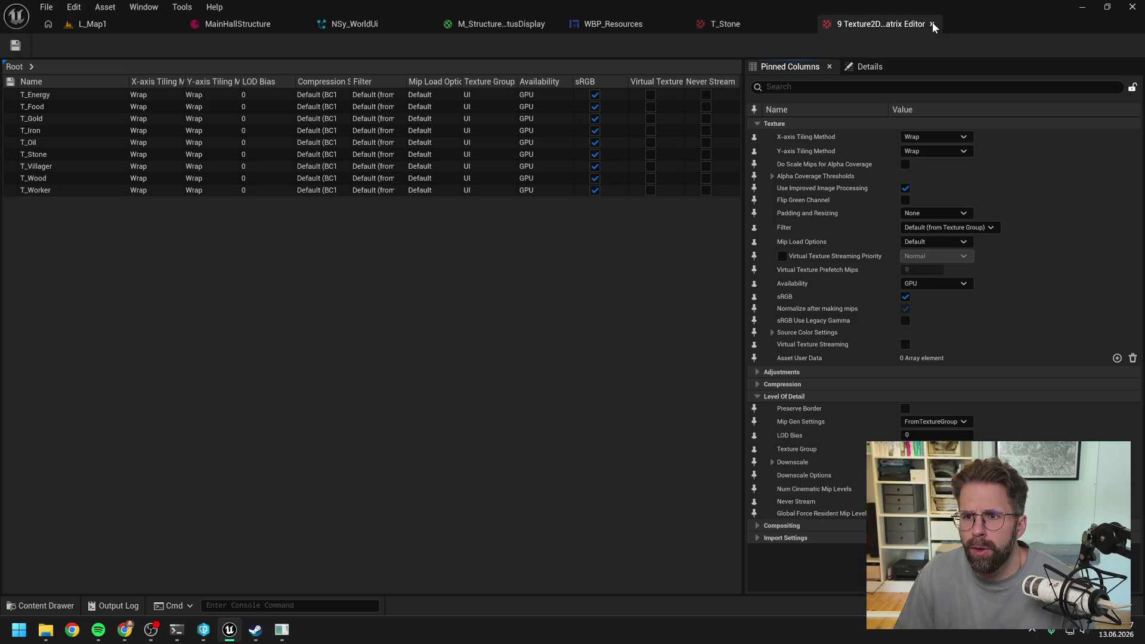
{"action": "left_click", "coordinate": [931, 24]}
{"action": "left_click", "coordinate": [804, 23]}
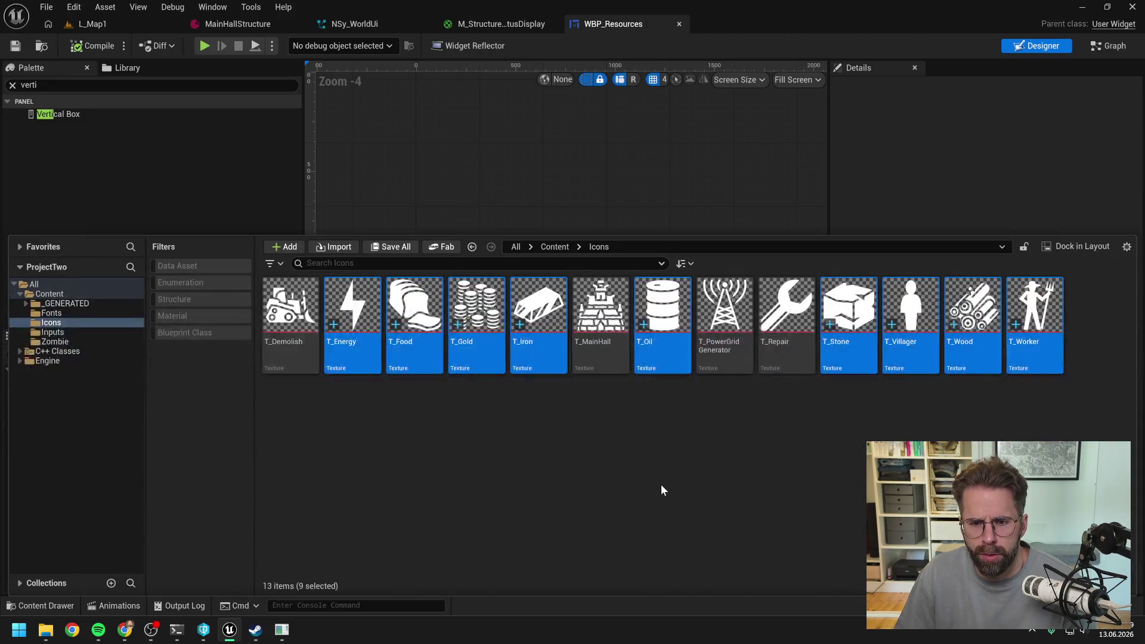
Clear the icon selection and close the Content Drawer to show the hierarchy
{"action": "left_click", "coordinate": [660, 484]}
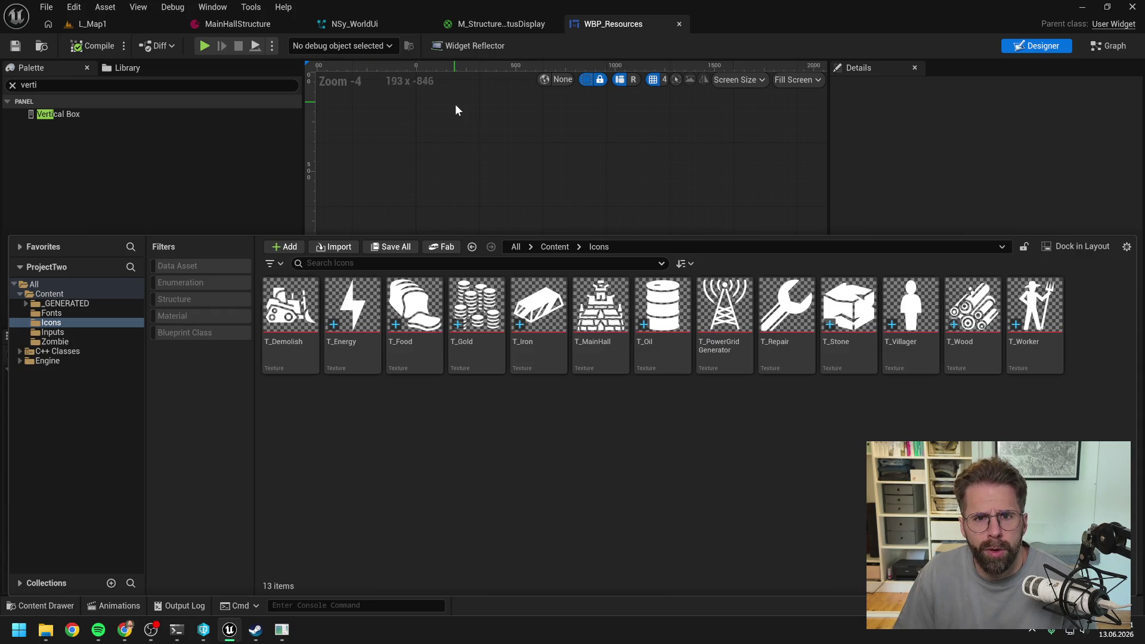
{"action": "key", "text": "super+e"}
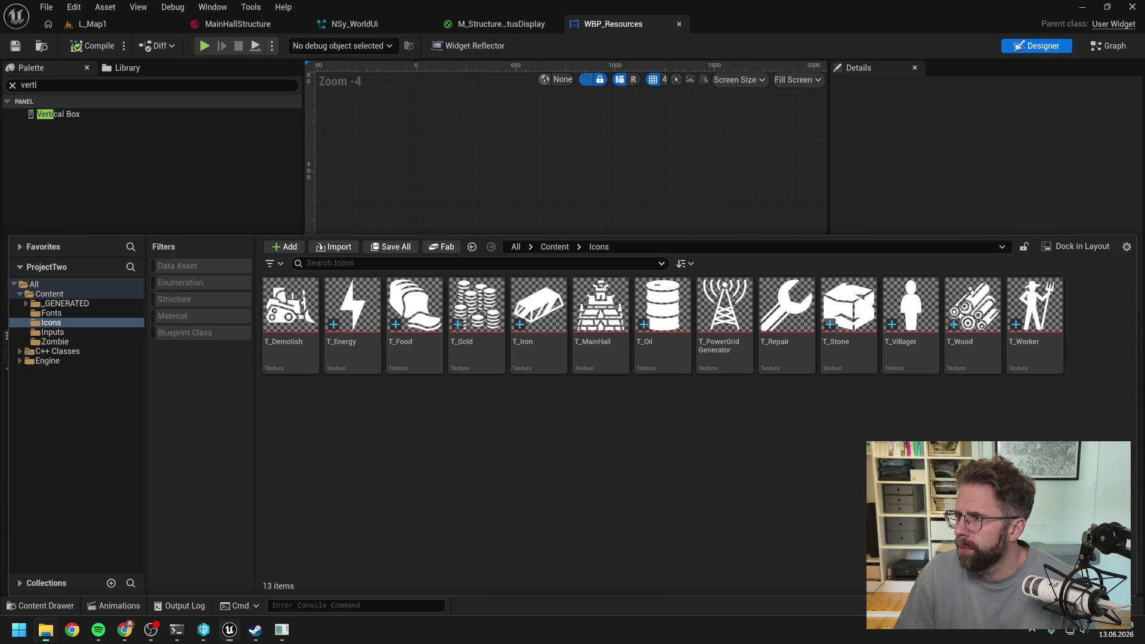
{"action": "left_click", "coordinate": [690, 485]}
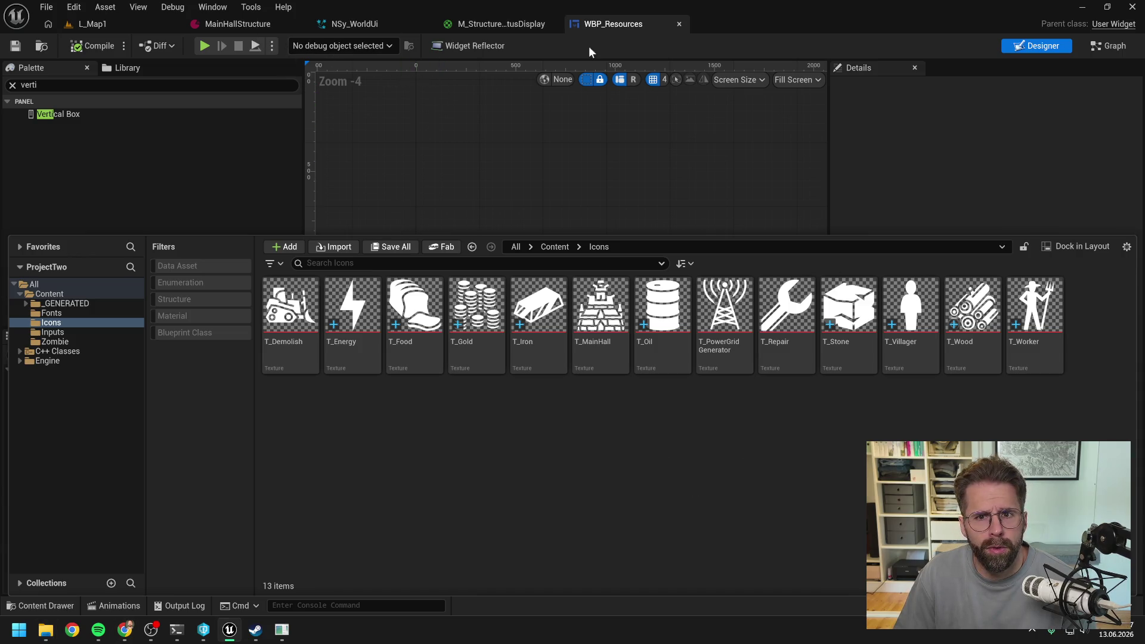
{"action": "left_click", "coordinate": [615, 25]}
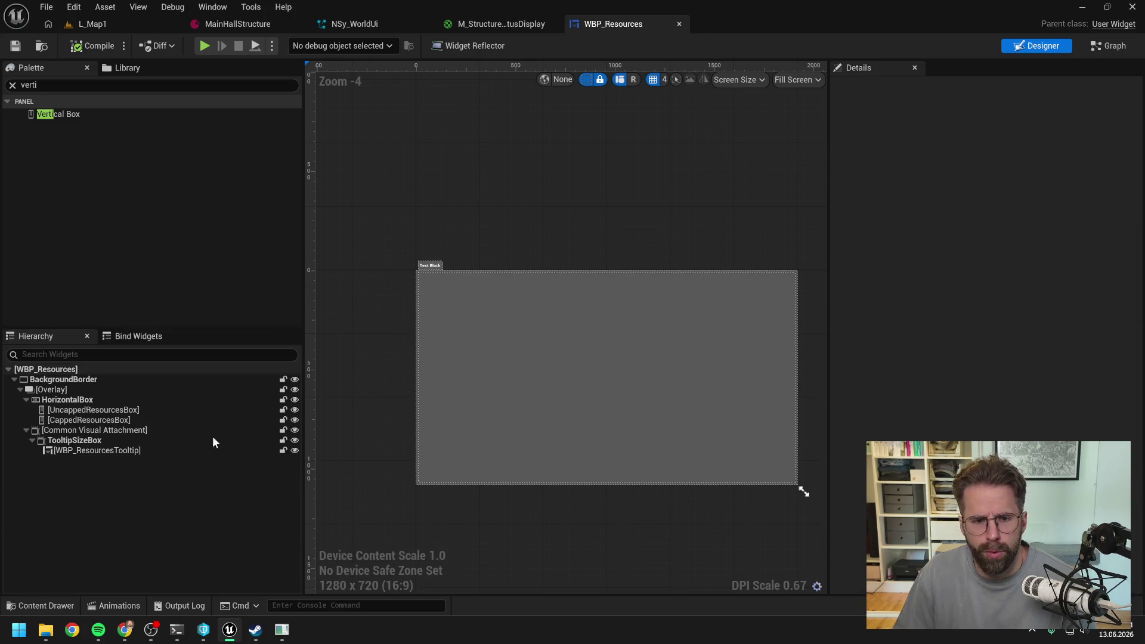
Preview WBP_Resources at Desired on Screen, save it, and search the Palette for 'lazy'
{"action": "left_click", "coordinate": [79, 422]}
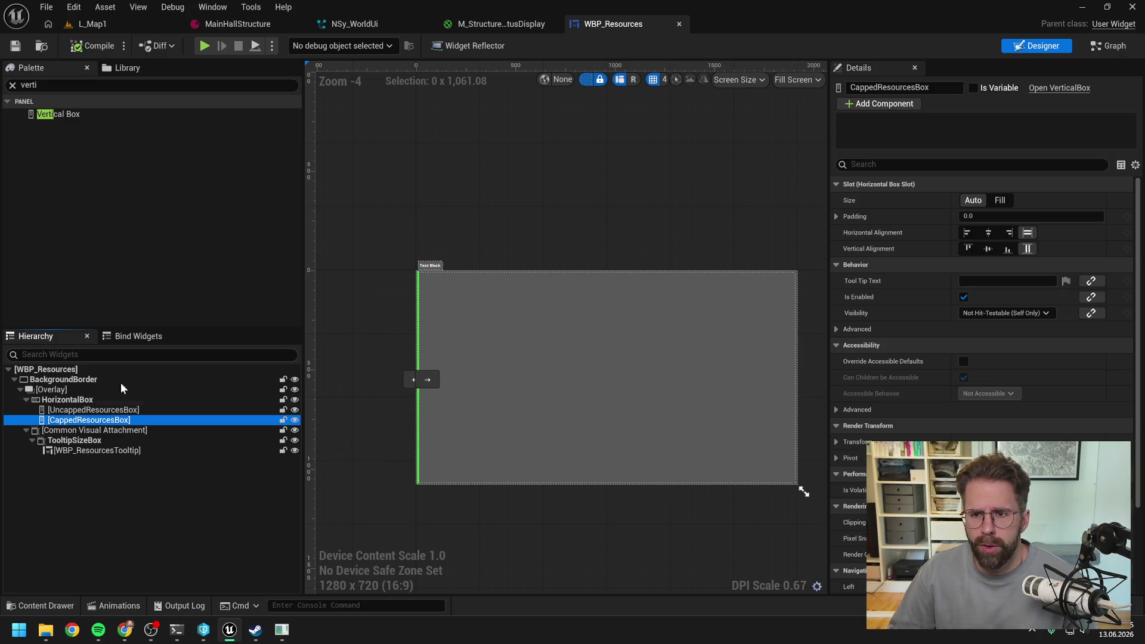
{"action": "left_click", "coordinate": [815, 81]}
{"action": "left_click", "coordinate": [814, 152]}
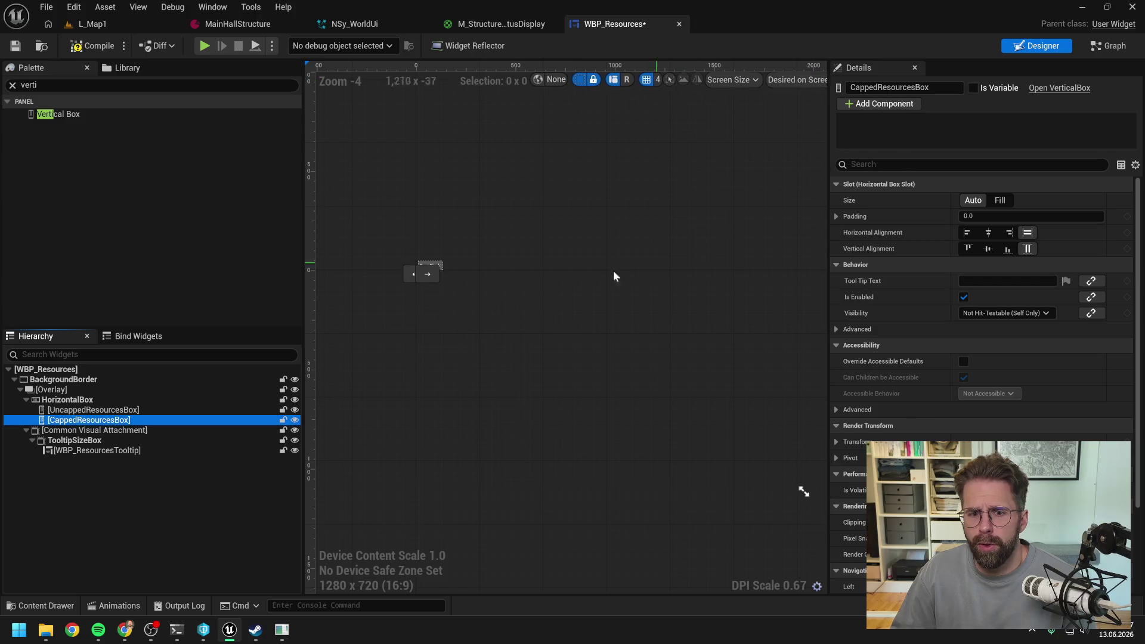
{"action": "scroll", "coordinate": [418, 257], "scroll_direction": "up", "scroll_amount": 10}
{"action": "left_click", "coordinate": [90, 421]}
{"action": "key", "text": "ctrl+s"}
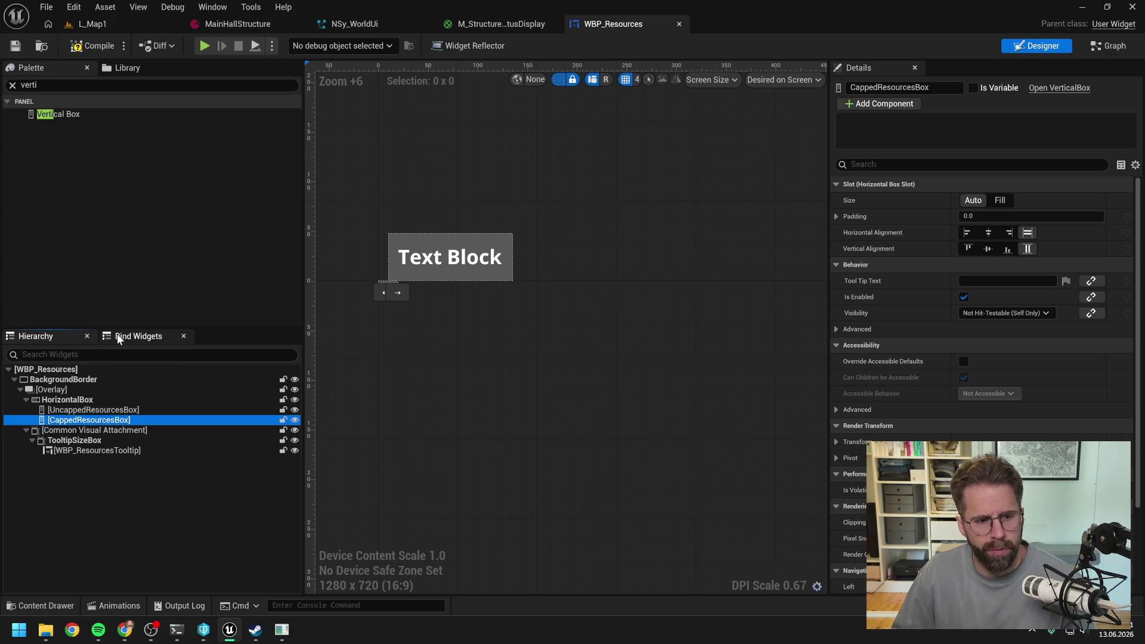
{"action": "key", "text": "ctrl+f"}
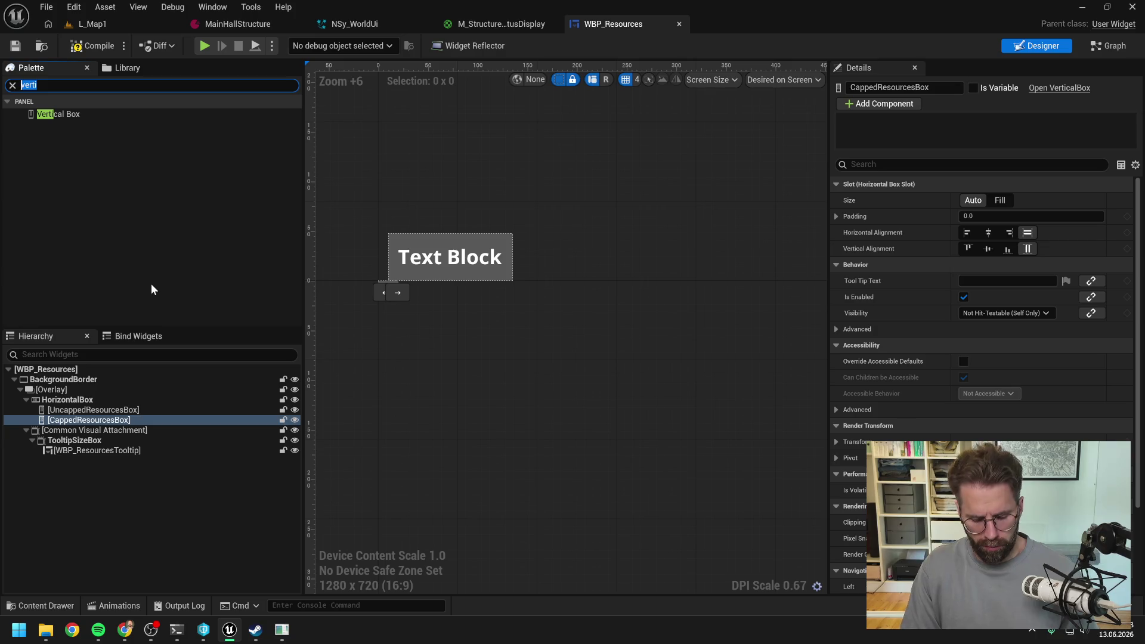
{"action": "type", "text": "lazy"}
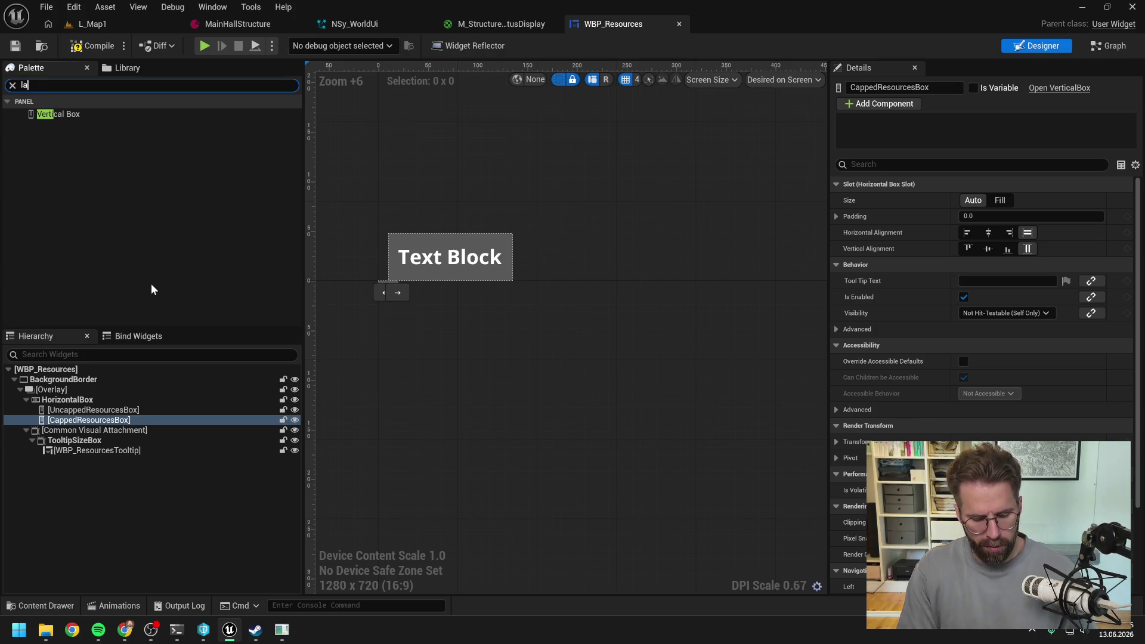
Drop a Common Lazy Image into CappedResourcesBox and set its brush image to T_Gold
{"action": "mouse_move", "coordinate": [58, 116]}
{"action": "left_mouse_down"}
{"action": "mouse_move", "coordinate": [74, 119]}
{"action": "mouse_move", "coordinate": [113, 422]}
{"action": "left_mouse_up"}
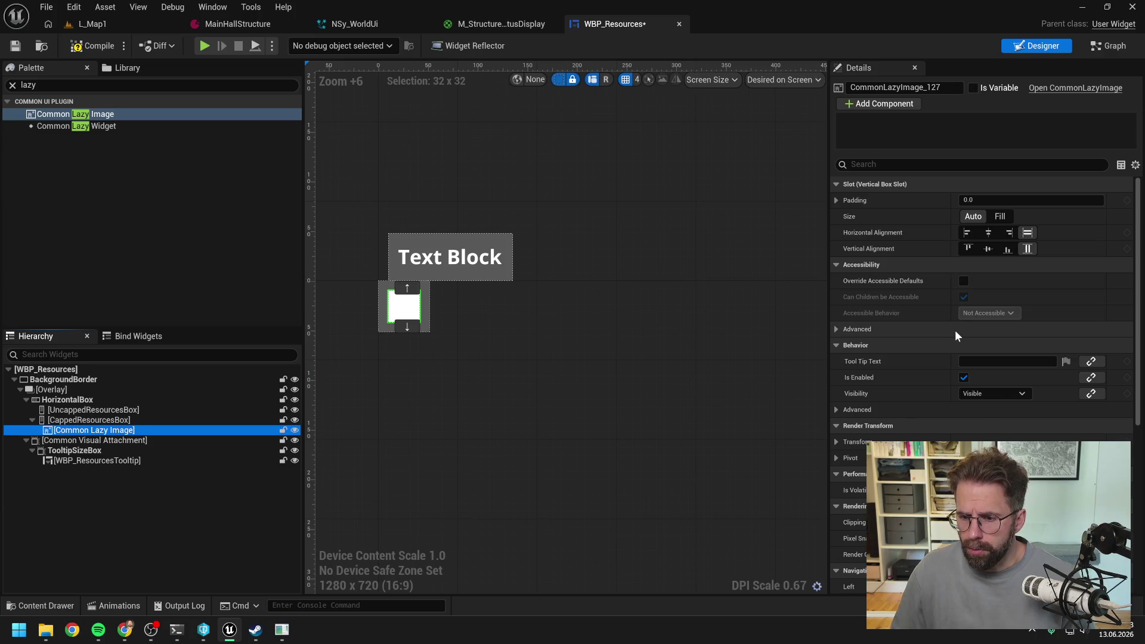
{"action": "scroll", "coordinate": [954, 329], "scroll_direction": "down", "scroll_amount": 10}
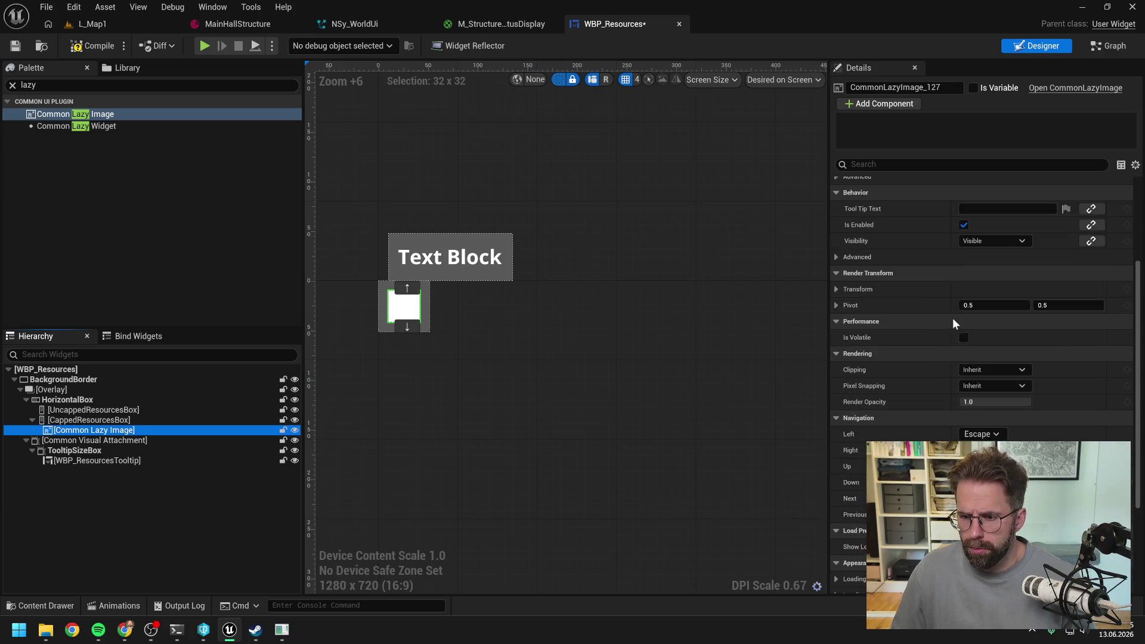
{"action": "left_click", "coordinate": [837, 458]}
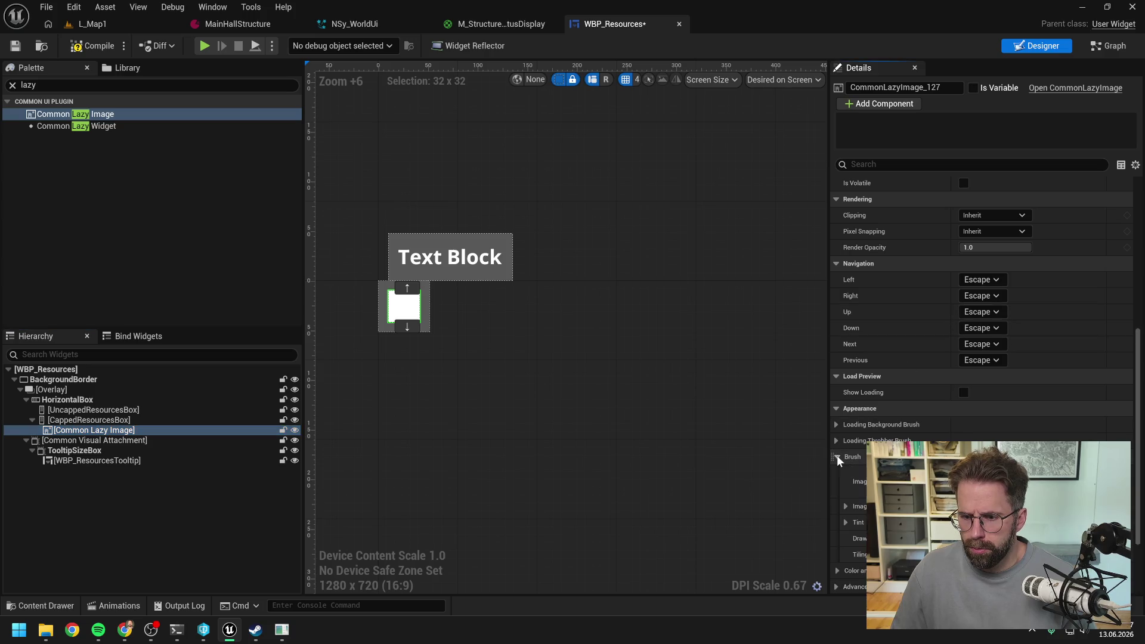
{"action": "left_click", "coordinate": [1014, 480]}
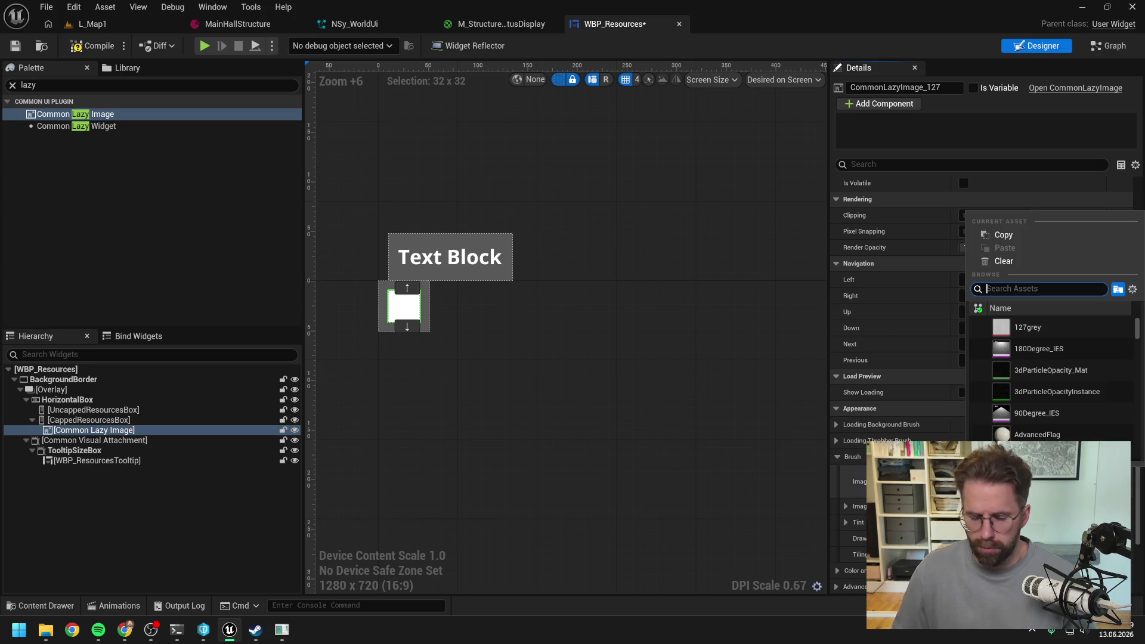
{"action": "type", "text": "gold"}
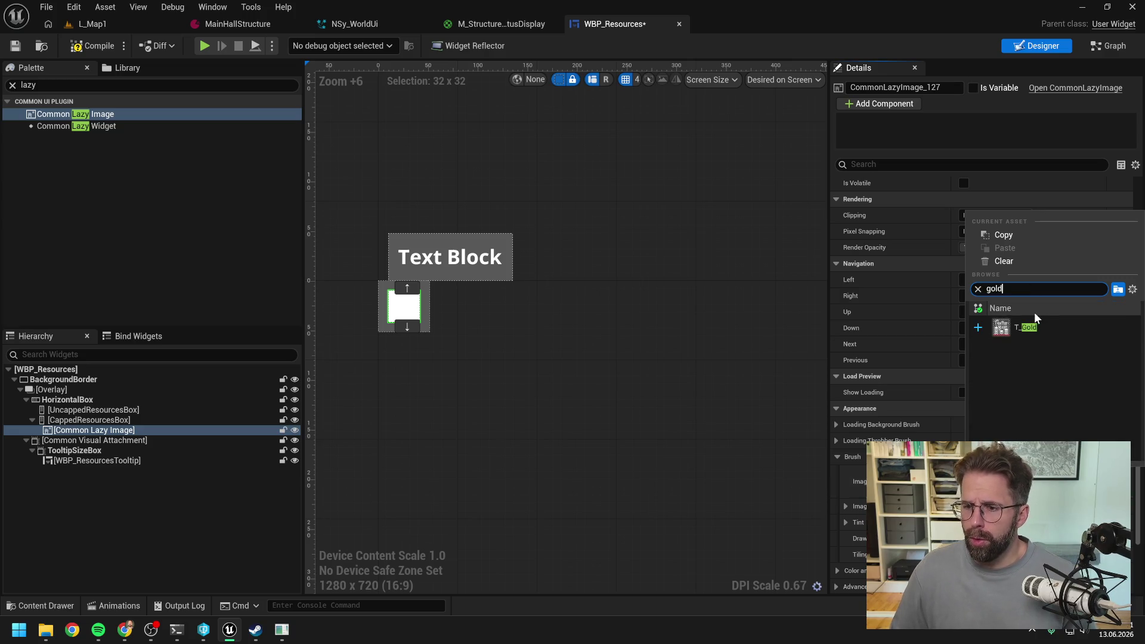
{"action": "left_click", "coordinate": [1021, 327]}
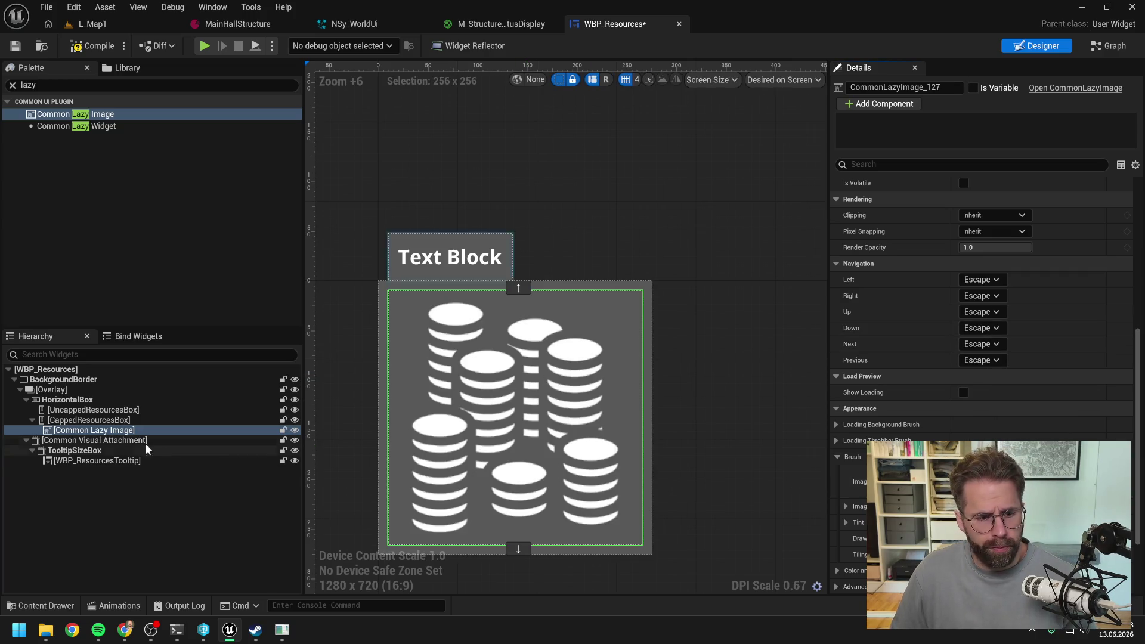
{"action": "left_click", "coordinate": [102, 432]}
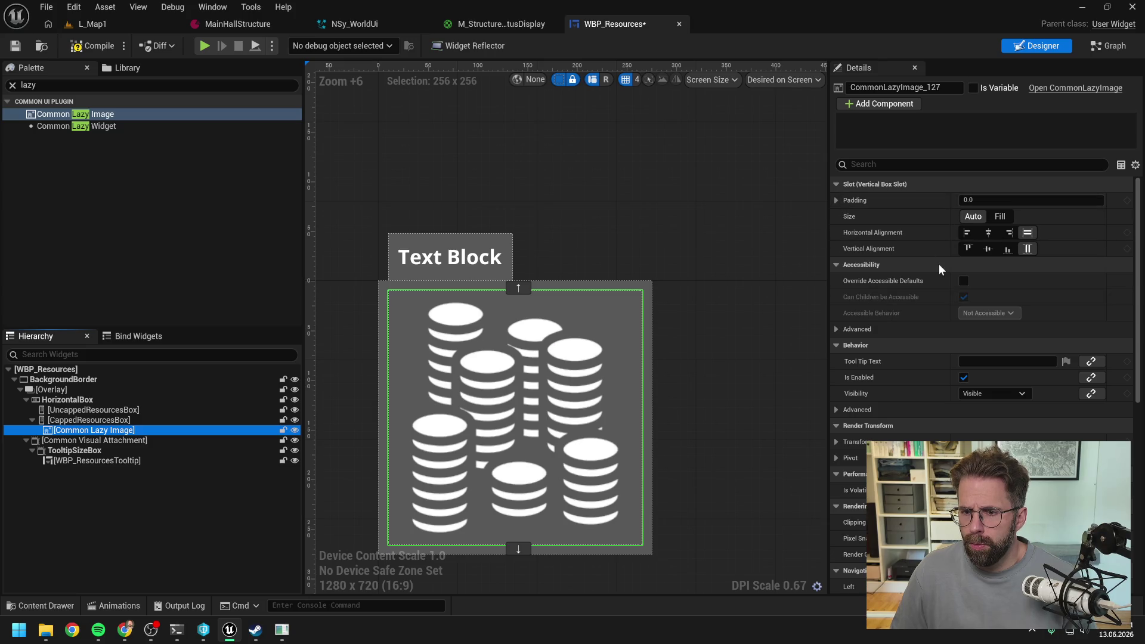
Set the gold image's brush Image Size to 30 × 30 and save WBP_Resources
{"action": "scroll", "coordinate": [907, 280], "scroll_direction": "down", "scroll_amount": 10}
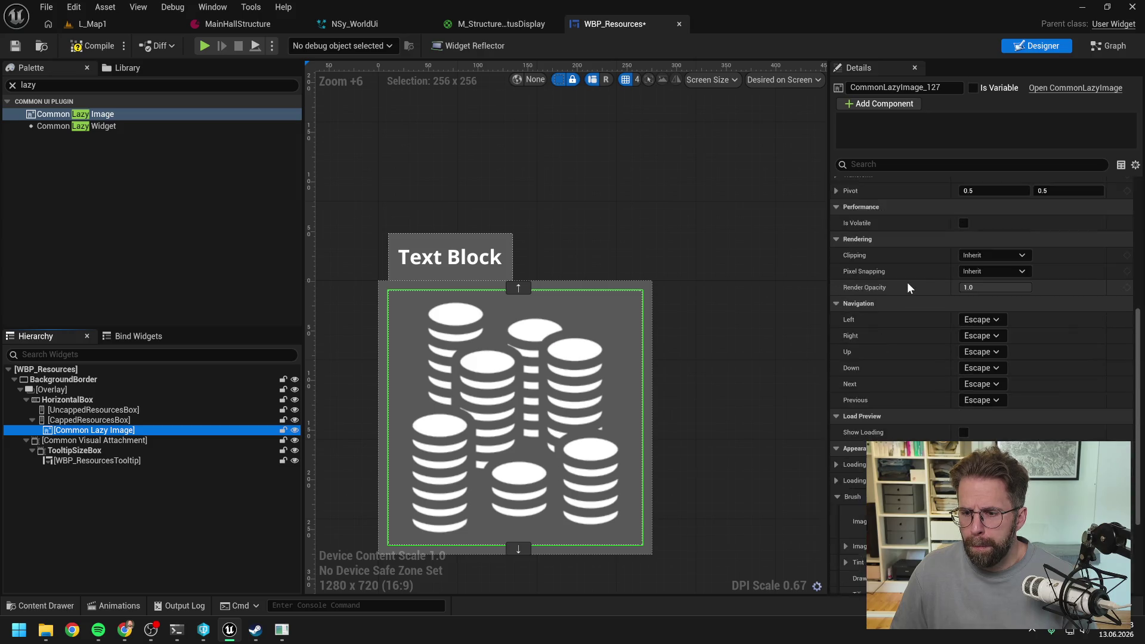
{"action": "left_click", "coordinate": [845, 408]}
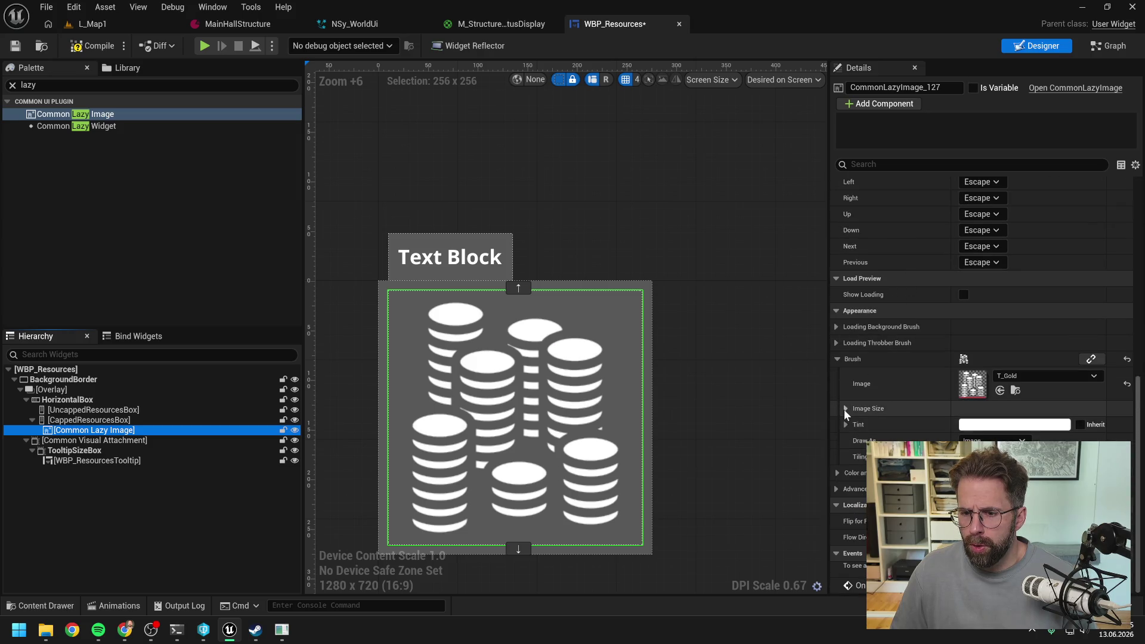
{"action": "left_click", "coordinate": [982, 421]}
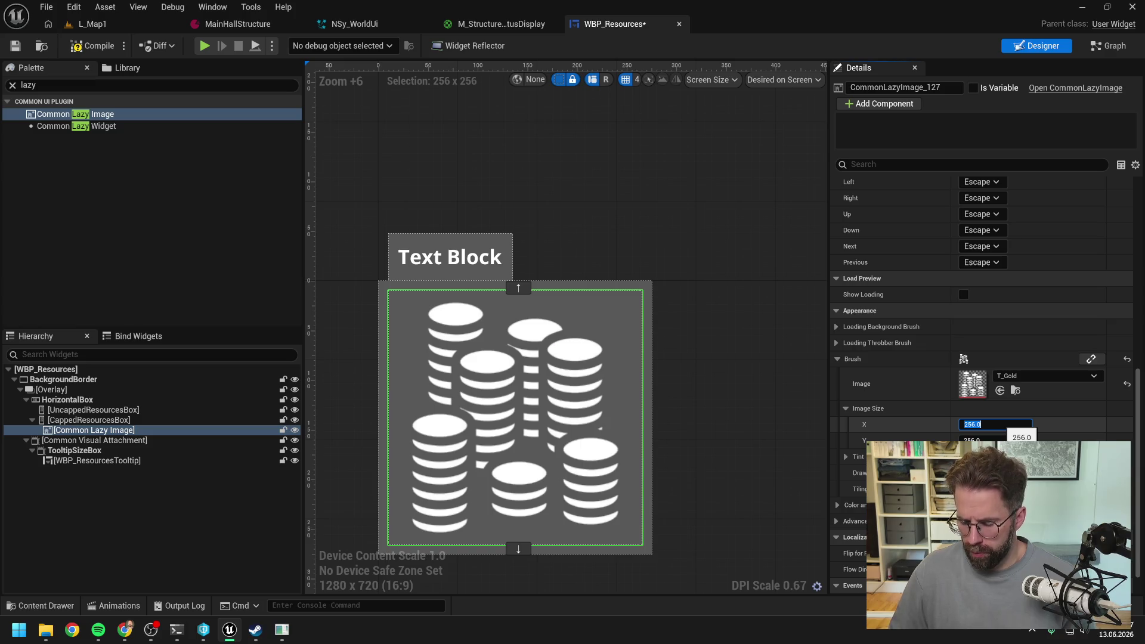
{"action": "type", "text": "60"}
{"action": "key", "text": "Return"}
{"action": "left_click", "coordinate": [990, 440]}
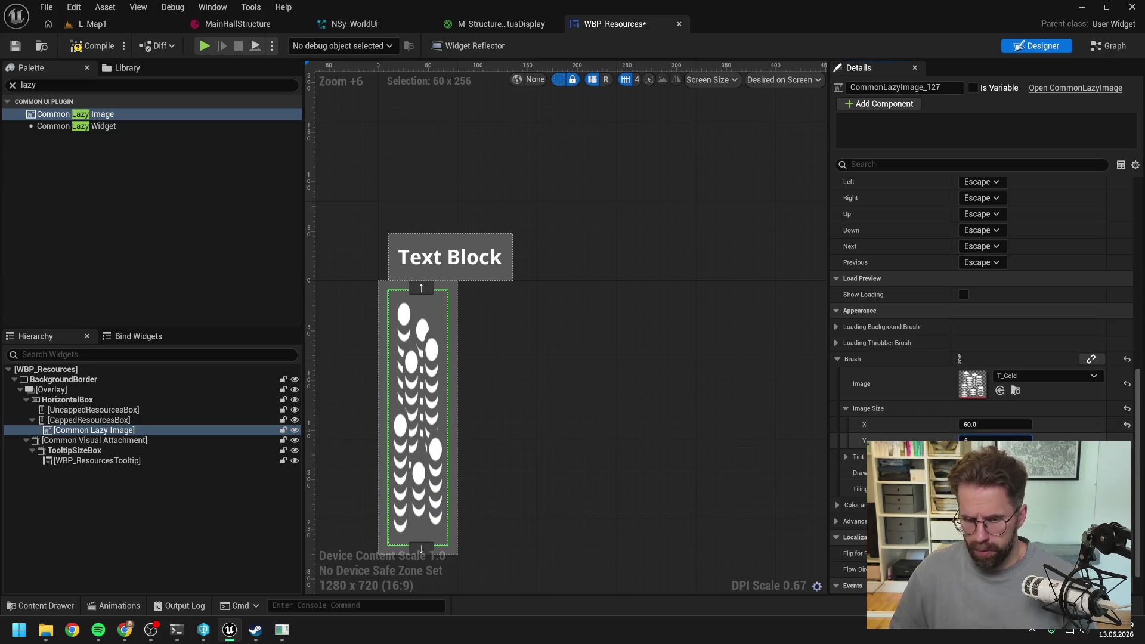
{"action": "type", "text": "60"}
{"action": "key", "text": "Return"}
{"action": "key", "text": "shift+Tab"}
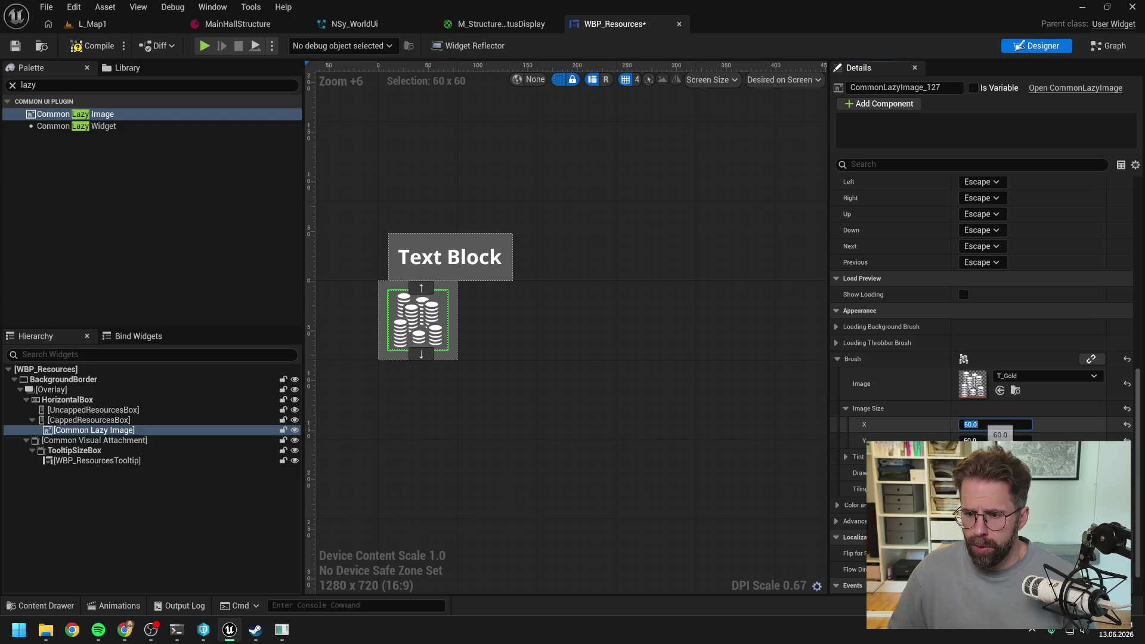
{"action": "type", "text": "30"}
{"action": "key", "text": "Return"}
{"action": "key", "text": "Tab"}
{"action": "type", "text": "30"}
{"action": "key", "text": "Return"}
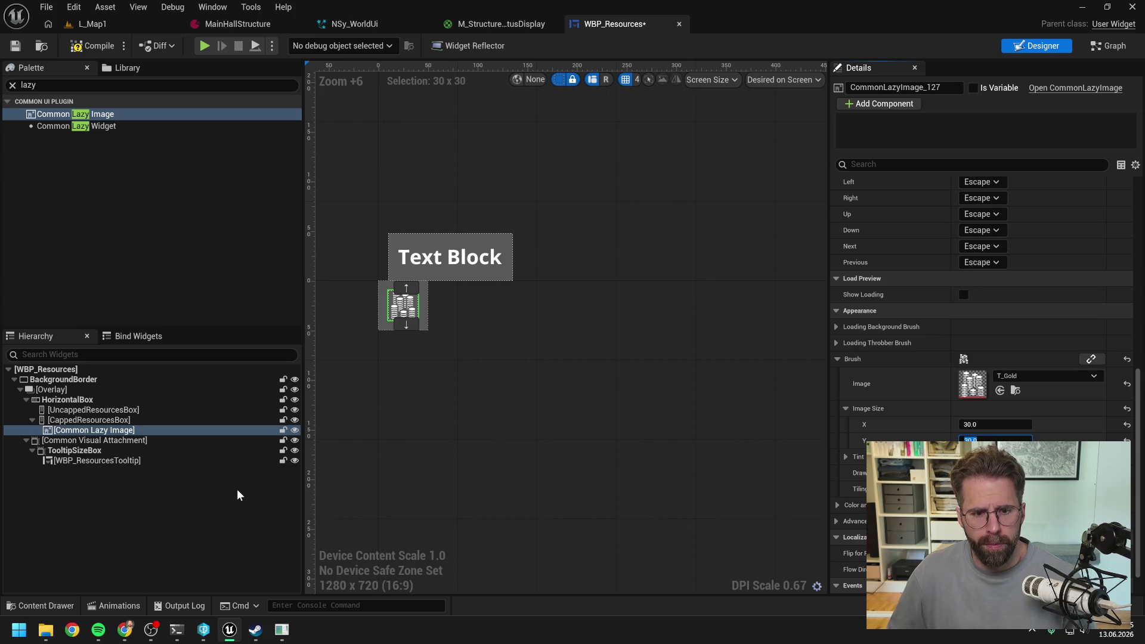
{"action": "left_click", "coordinate": [237, 489]}
{"action": "key", "text": "ctrl+s"}
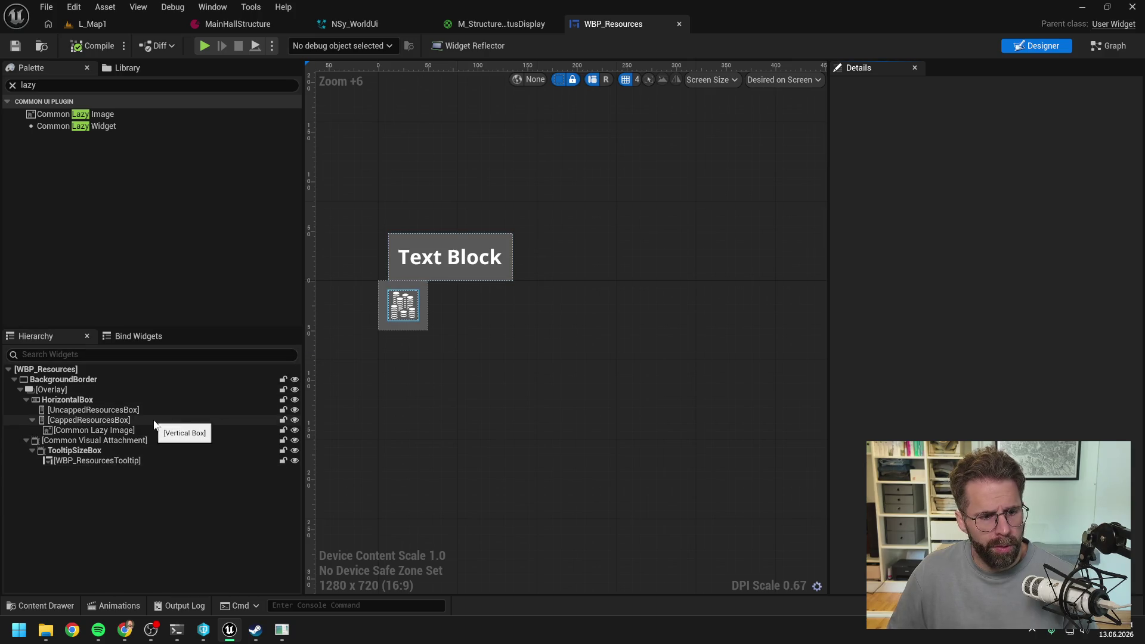
Rename the image widget to GoldImage, then switch to They Are Billions
{"action": "left_click", "coordinate": [128, 429]}
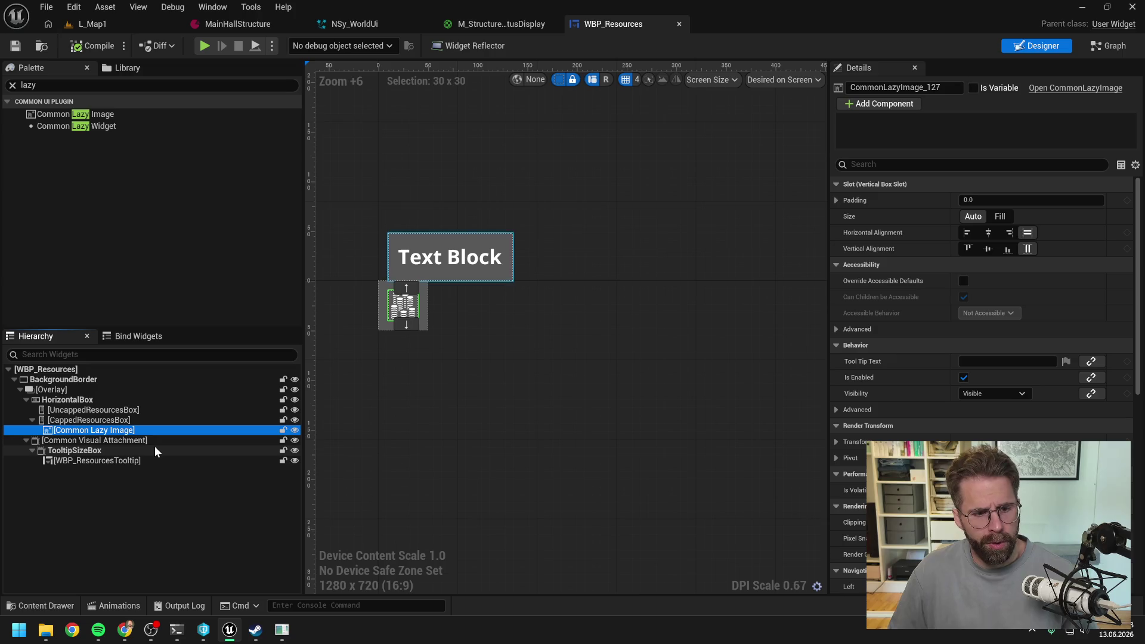
{"action": "key", "text": "F2"}
{"action": "type", "text": "GoldImage"}
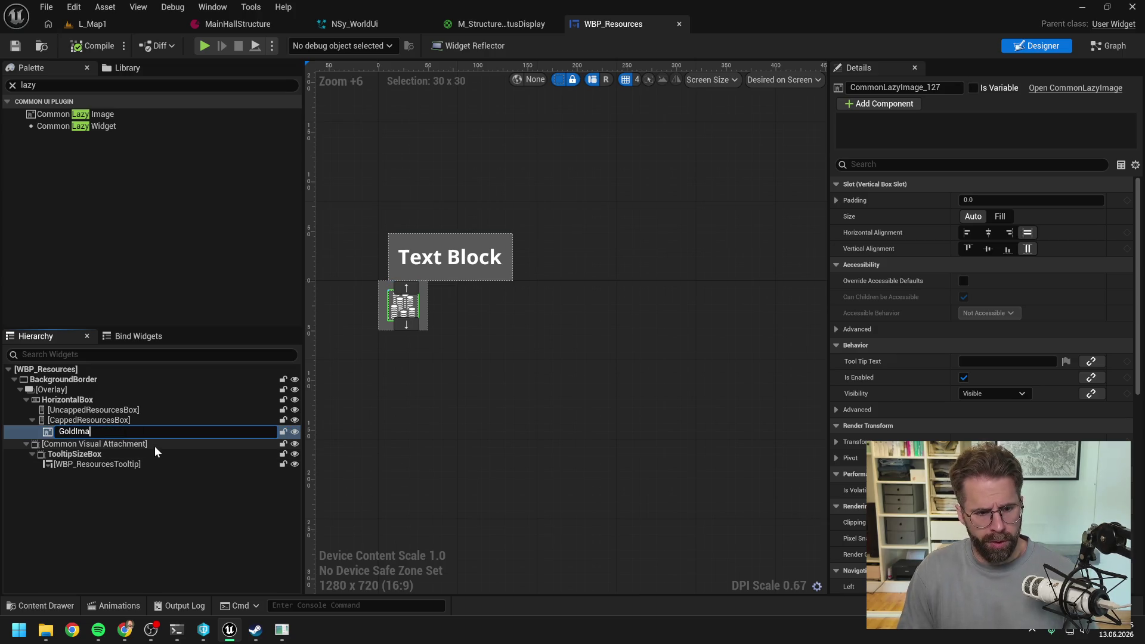
{"action": "key", "text": "Return"}
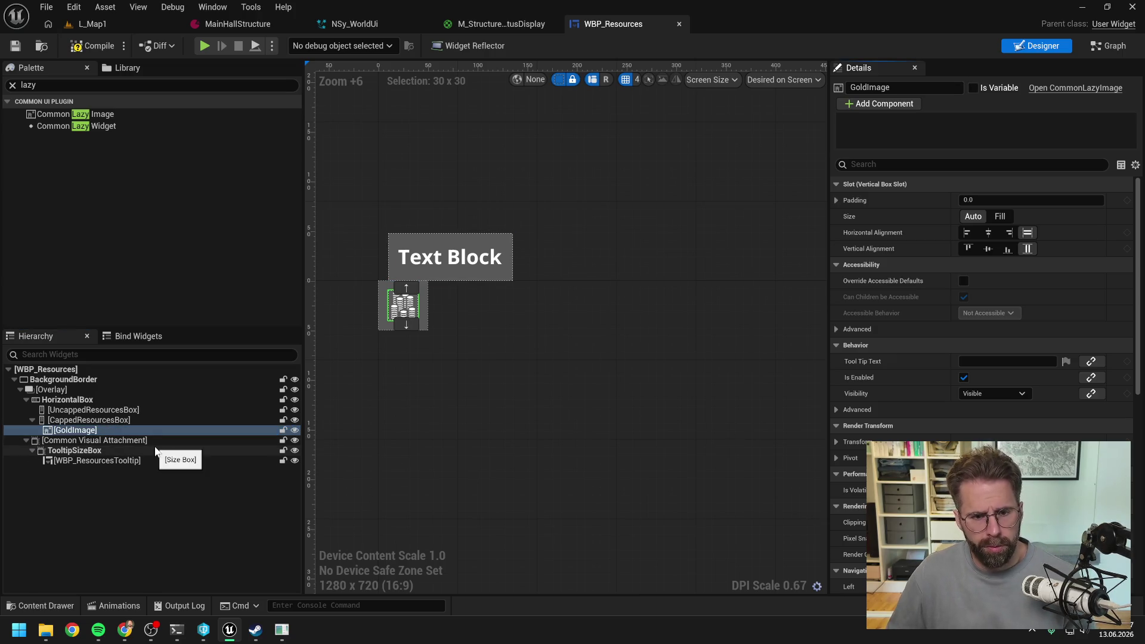
{"action": "left_click", "coordinate": [85, 441]}
{"action": "left_click", "coordinate": [75, 429]}
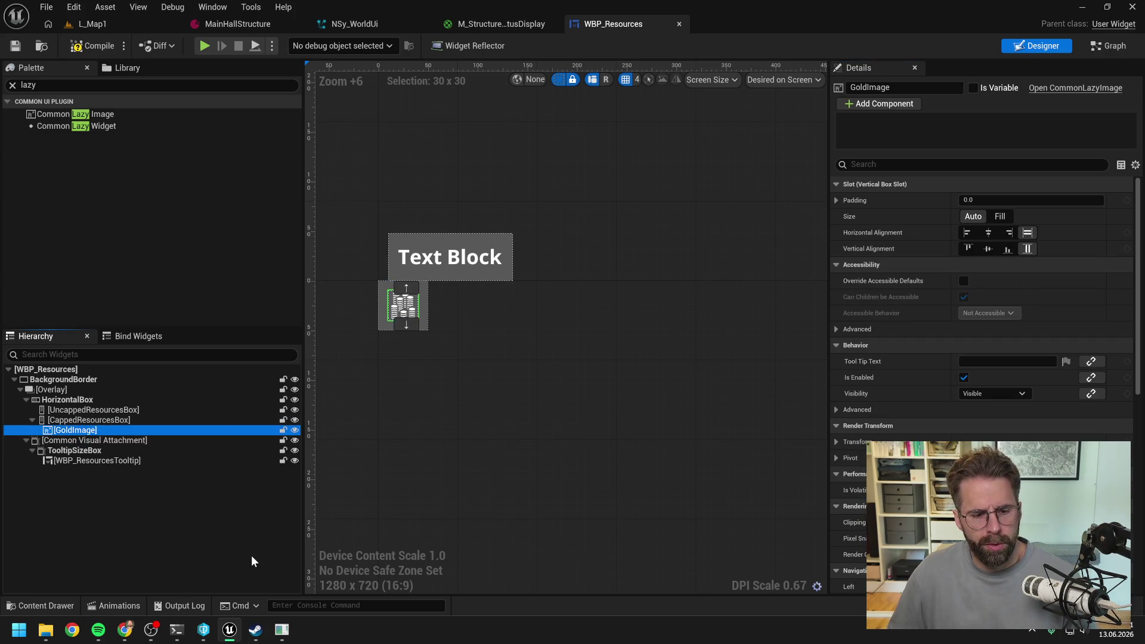
{"action": "left_click", "coordinate": [282, 629]}
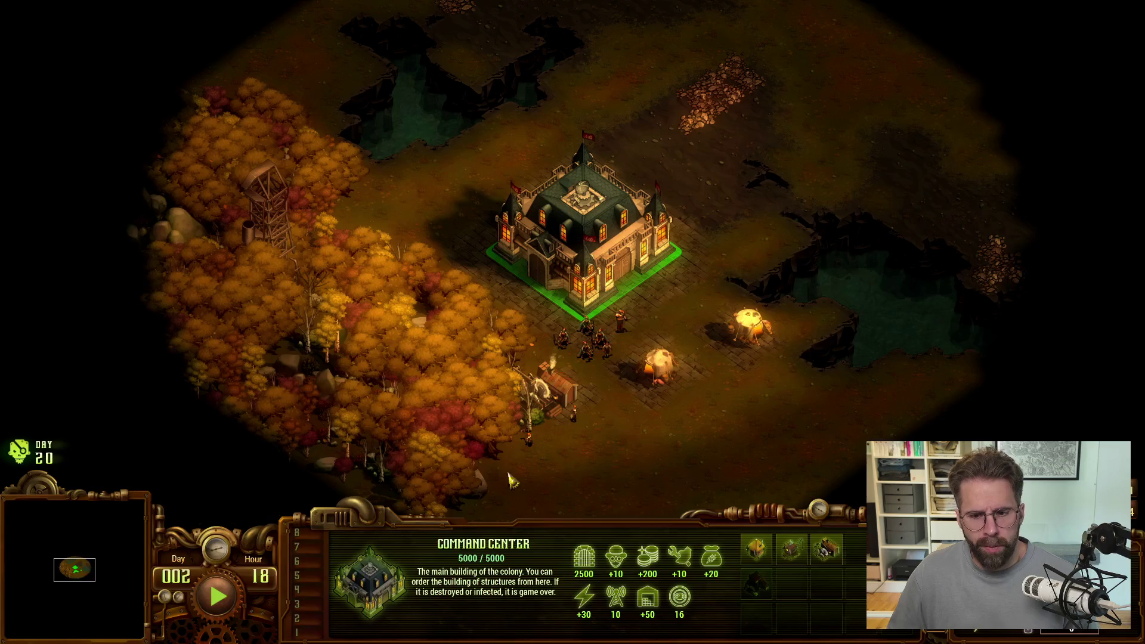
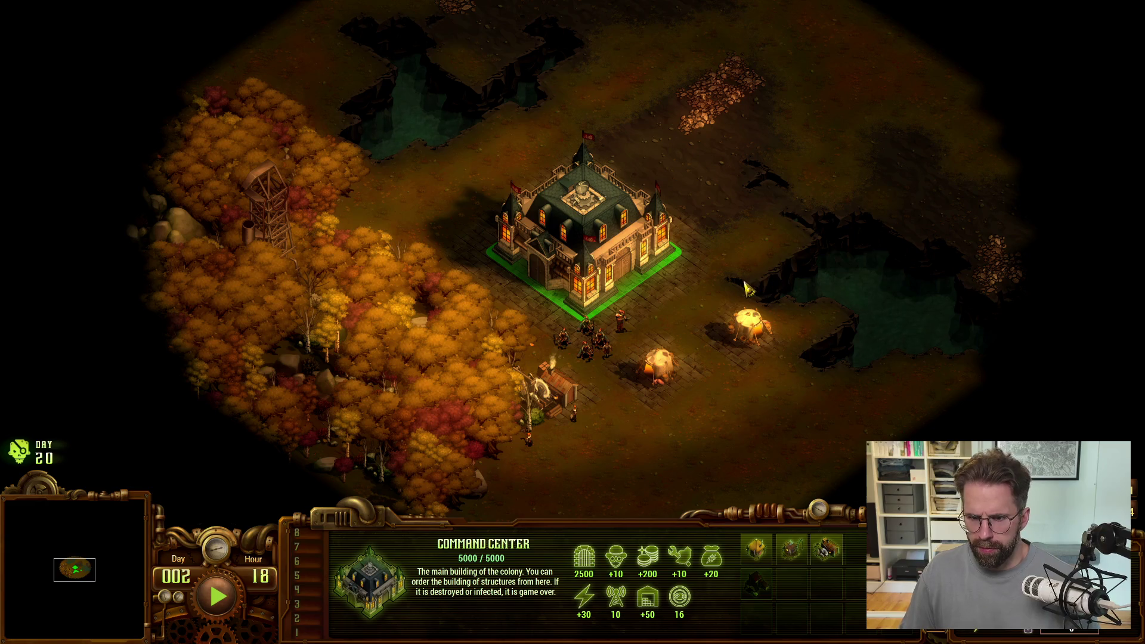
Back in the editor, wrap GoldImage in a new Horizontal Box inside CappedResourcesBox
{"action": "key", "text": "alt+Tab"}
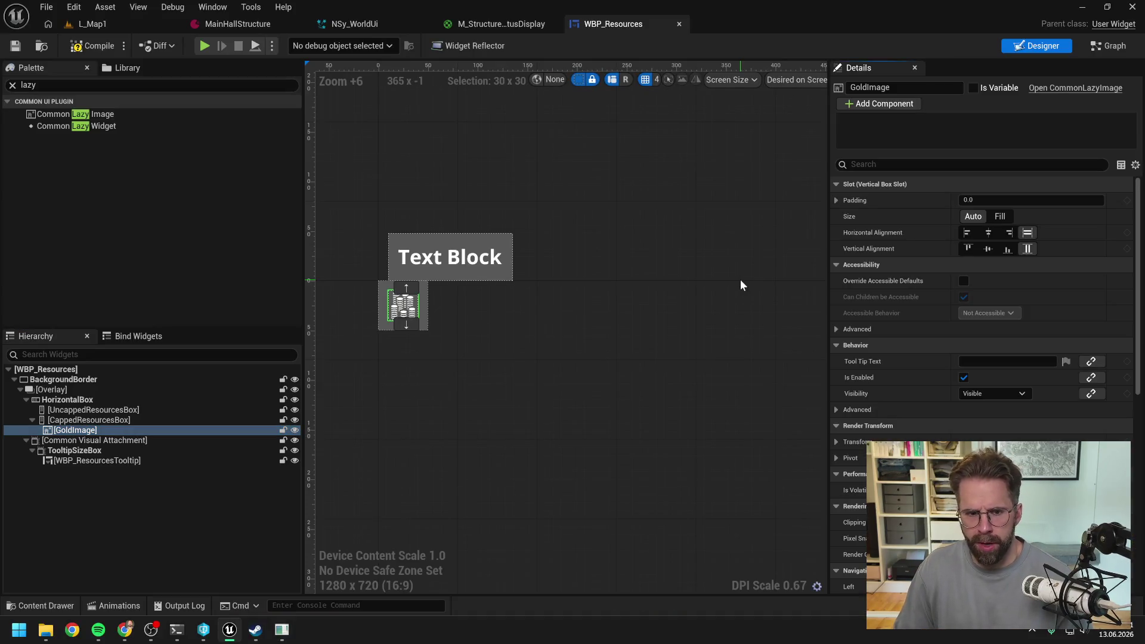
{"action": "left_click", "coordinate": [28, 85]}
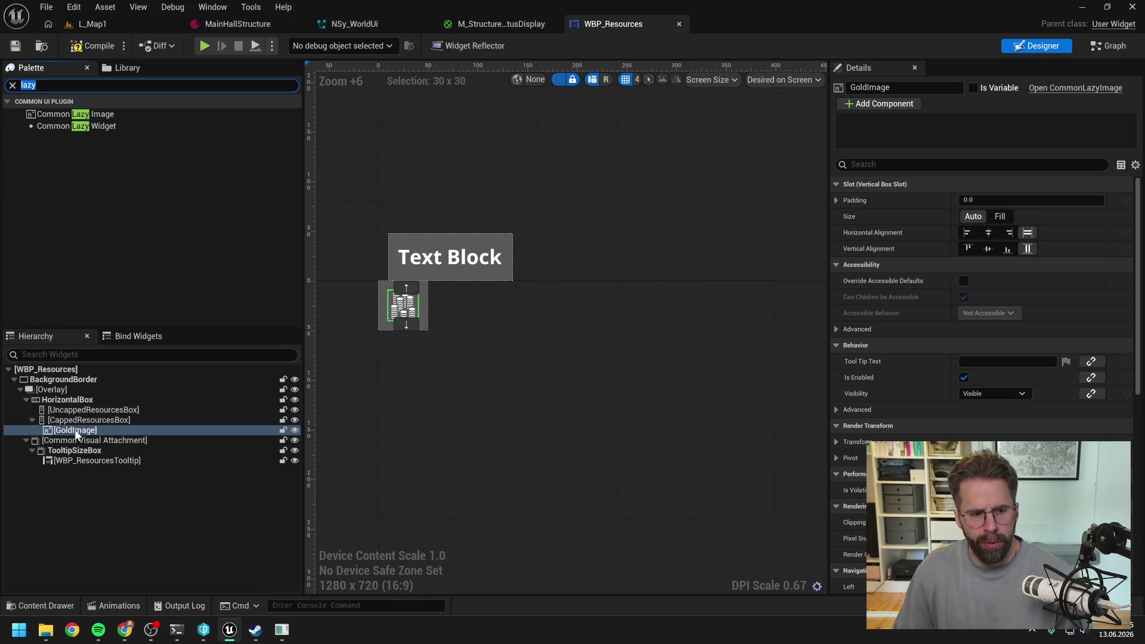
{"action": "scroll", "coordinate": [367, 345], "scroll_direction": "up", "scroll_amount": 6}
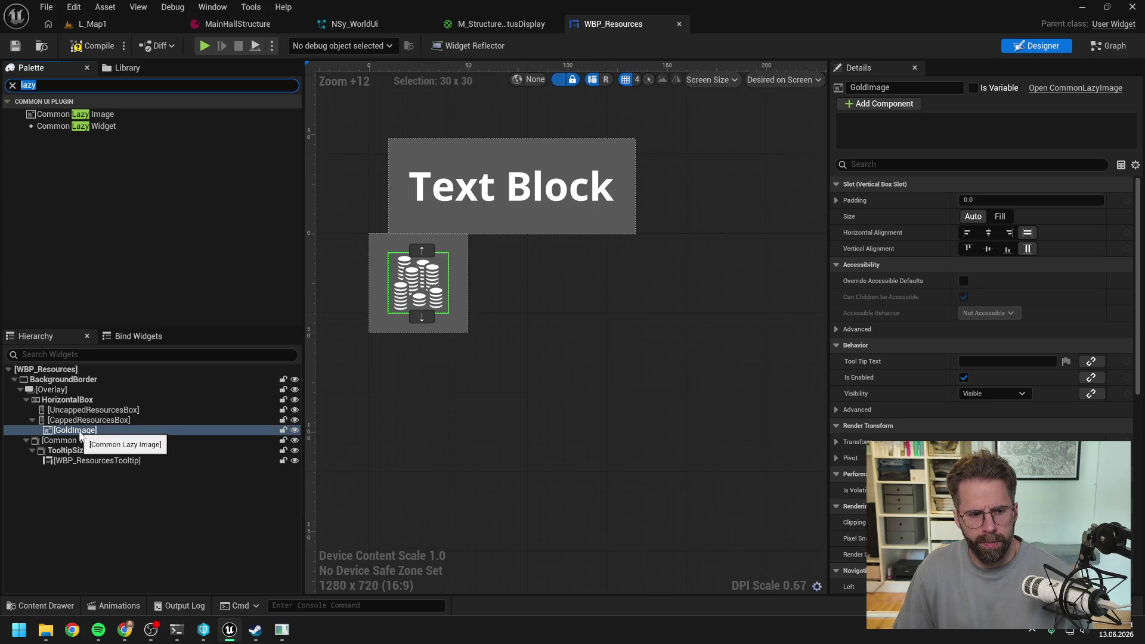
{"action": "right_click", "coordinate": [81, 436]}
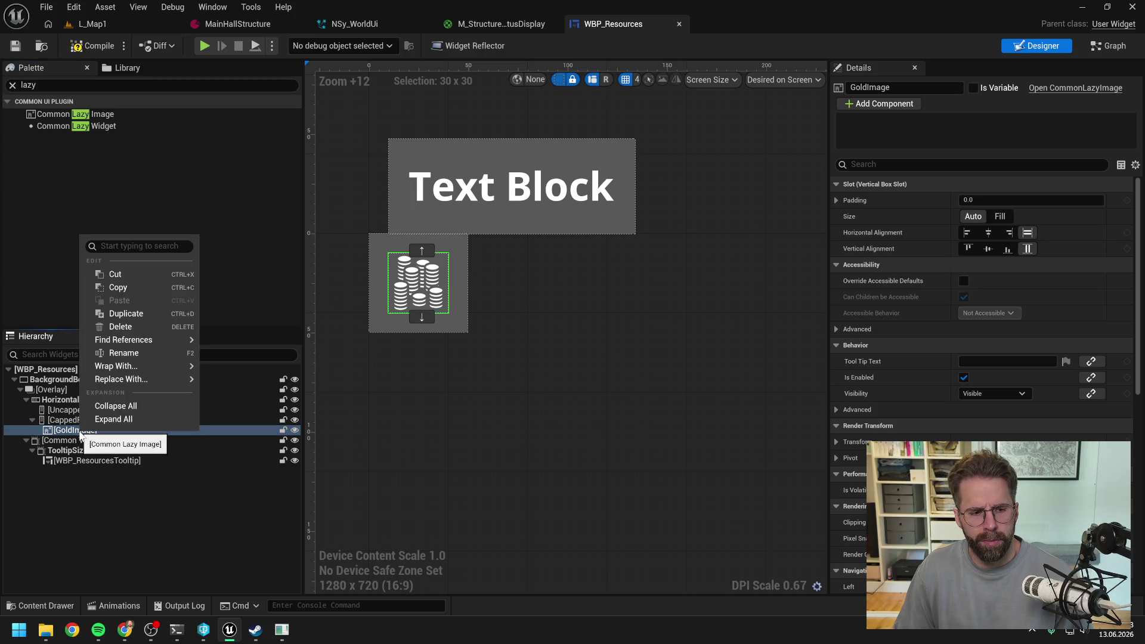
{"action": "mouse_move", "coordinate": [119, 365]}
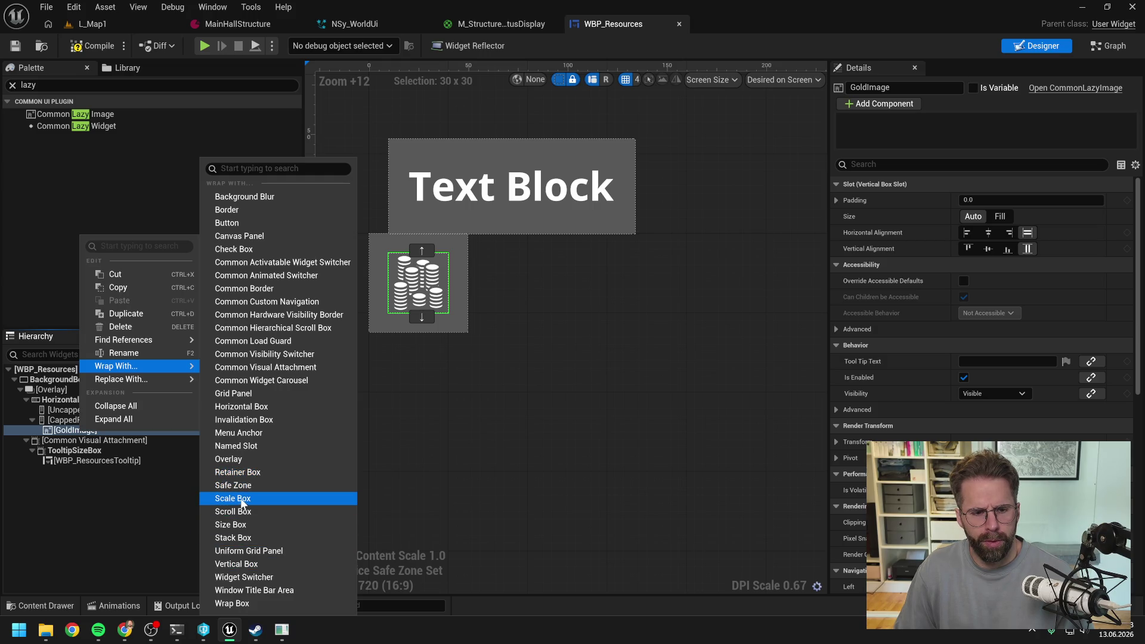
{"action": "left_click", "coordinate": [254, 408]}
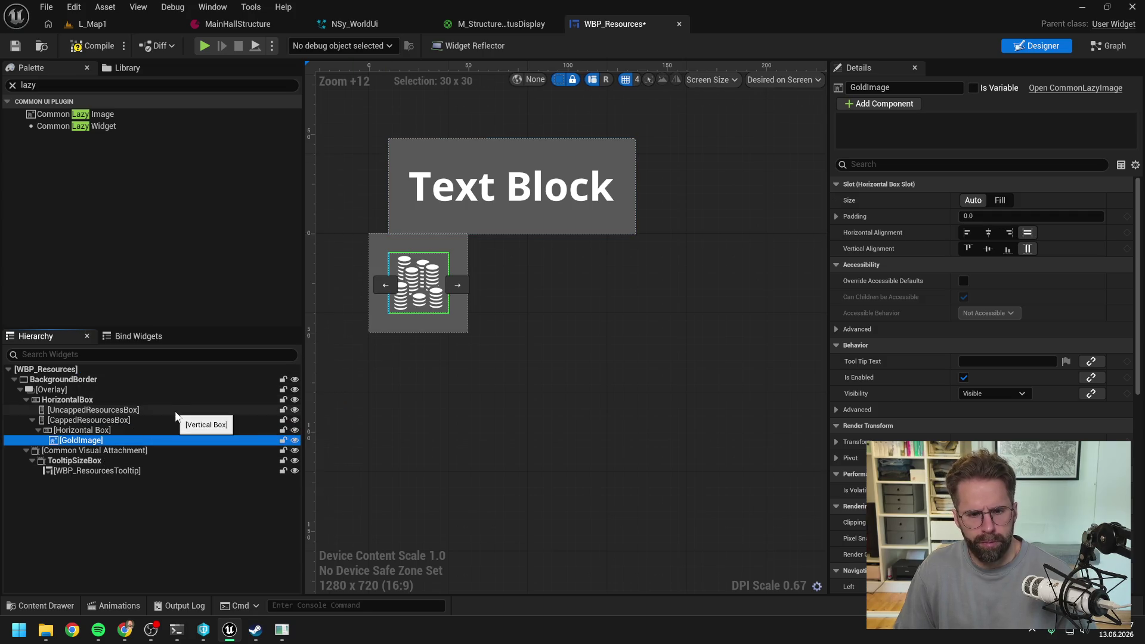
{"action": "left_click", "coordinate": [412, 286]}
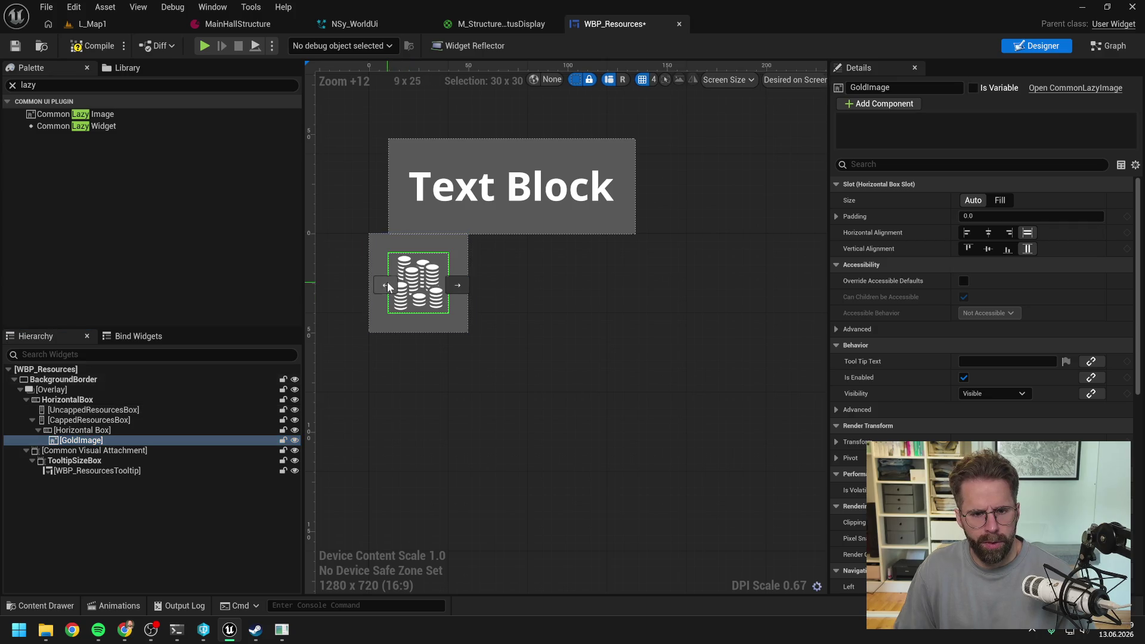
{"action": "left_click", "coordinate": [28, 84]}
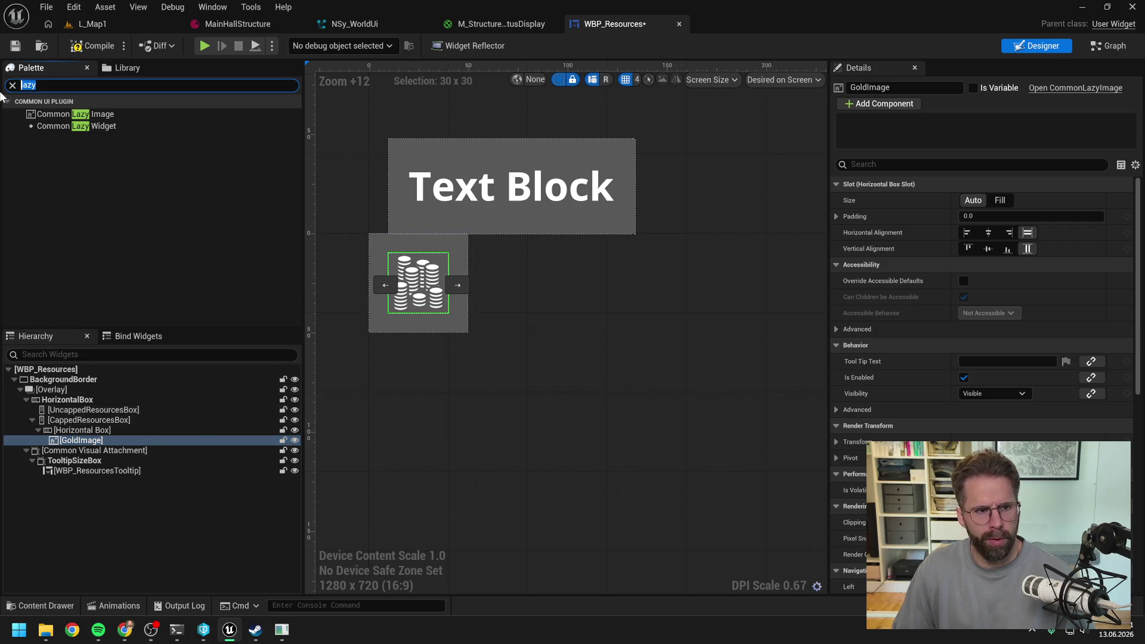
Add a Progress Bar from the Palette next to GoldImage in the Horizontal Box
{"action": "type", "text": "progress"}
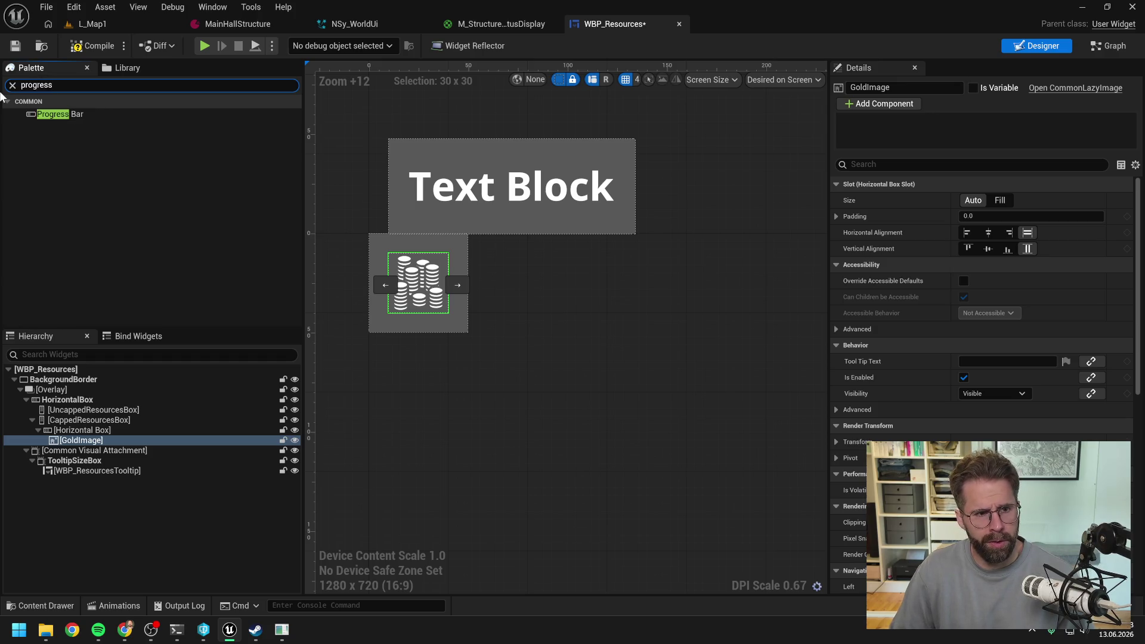
{"action": "left_click", "coordinate": [73, 117]}
{"action": "mouse_move", "coordinate": [69, 118]}
{"action": "left_mouse_down"}
{"action": "mouse_move", "coordinate": [89, 440]}
{"action": "mouse_move", "coordinate": [105, 441]}
{"action": "left_mouse_up"}
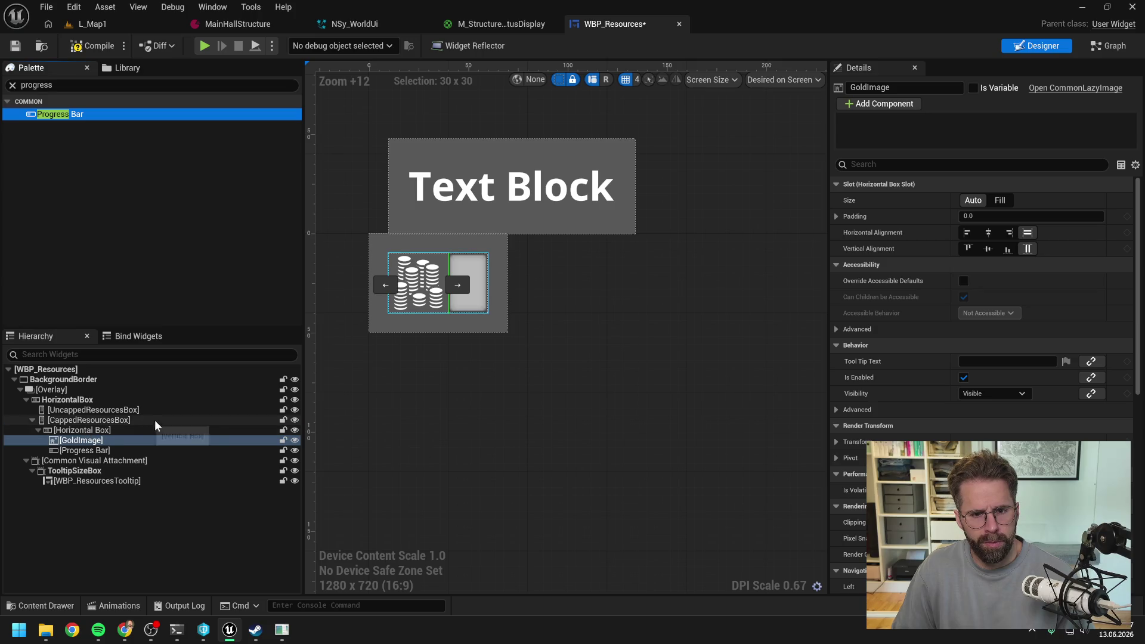
{"action": "left_click", "coordinate": [105, 452]}
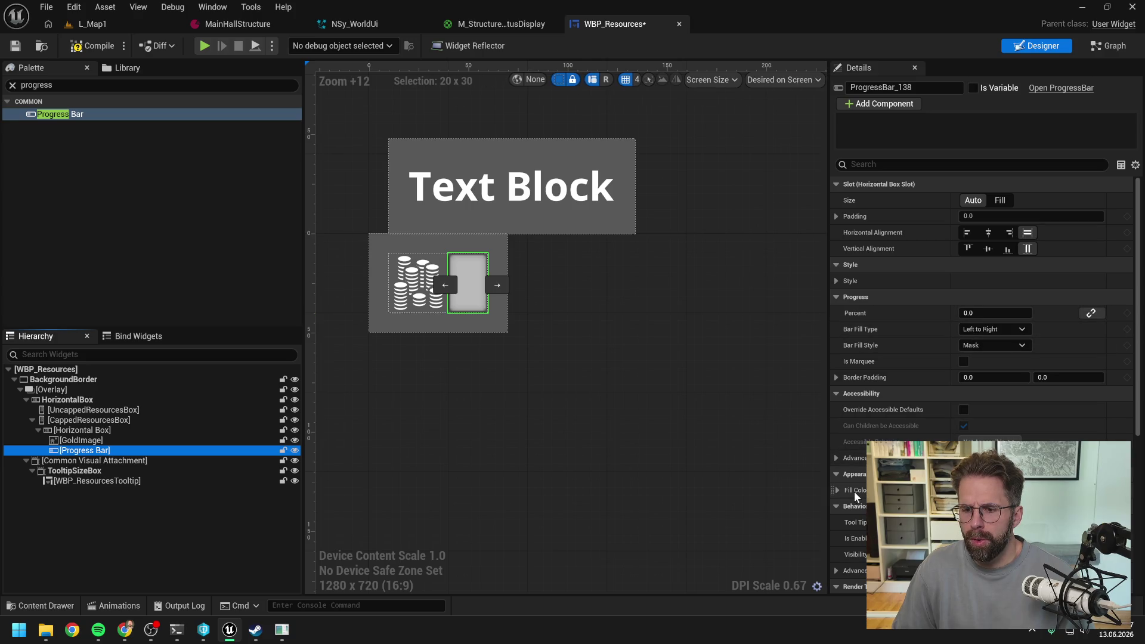
Give the Progress Bar a yellow fill colour (green 1.0) and Percent 0.5
{"action": "left_click", "coordinate": [990, 489]}
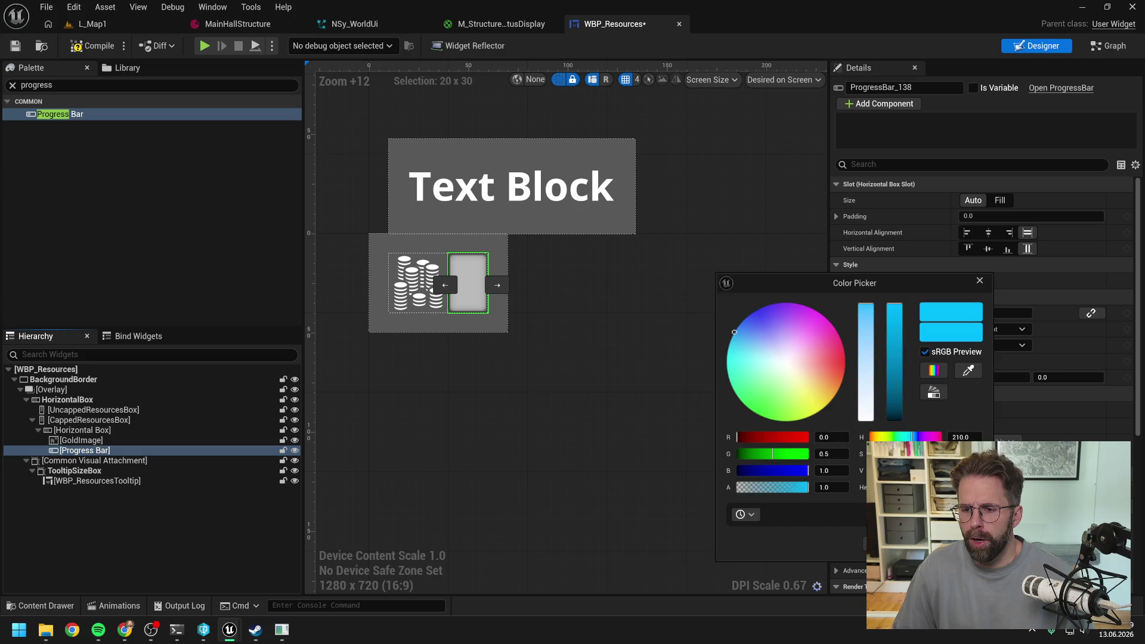
{"action": "left_click", "coordinate": [819, 412]}
{"action": "left_click", "coordinate": [827, 454]}
{"action": "type", "text": "1"}
{"action": "key", "text": "Return"}
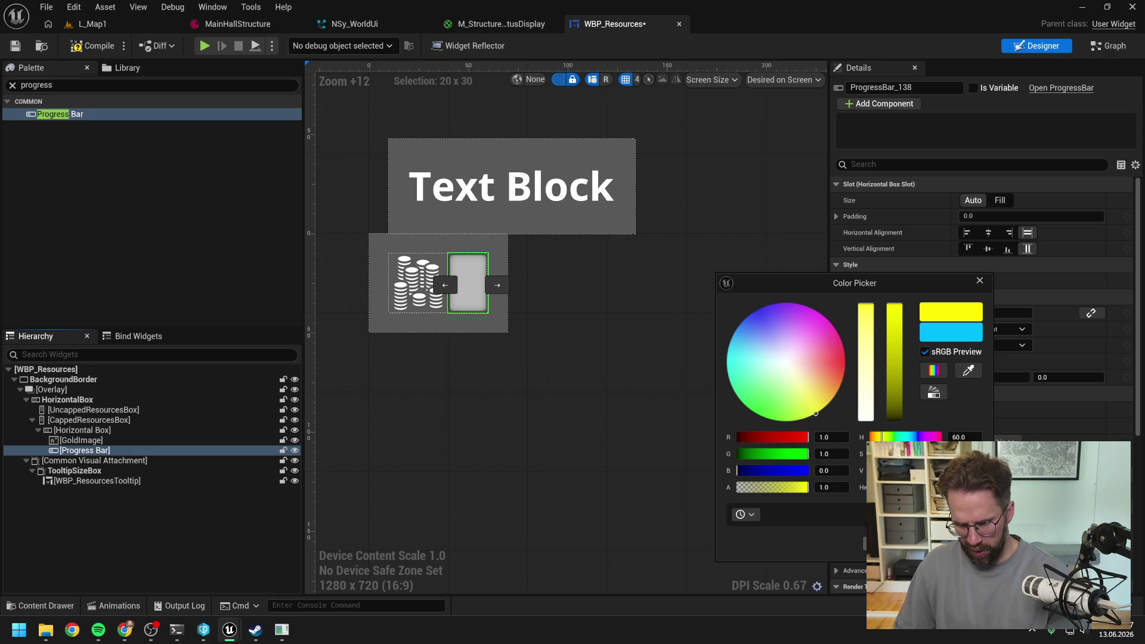
{"action": "key", "text": "Return"}
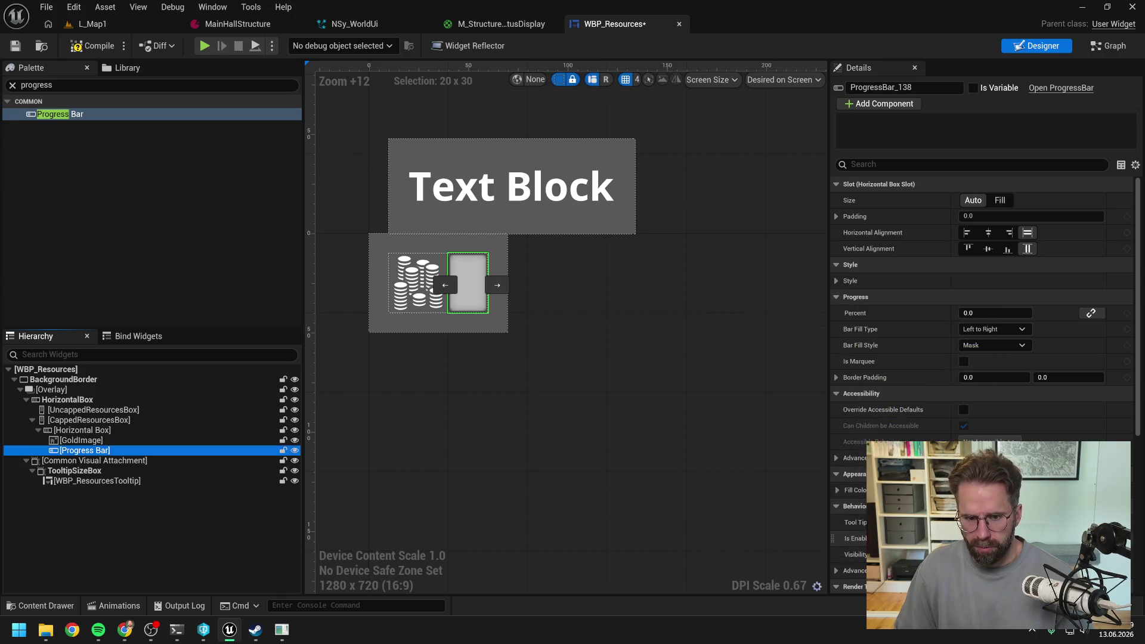
{"action": "left_click", "coordinate": [837, 490]}
{"action": "left_click", "coordinate": [837, 490]}
{"action": "left_click", "coordinate": [991, 313]}
{"action": "type", "text": "0.5"}
{"action": "key", "text": "Return"}
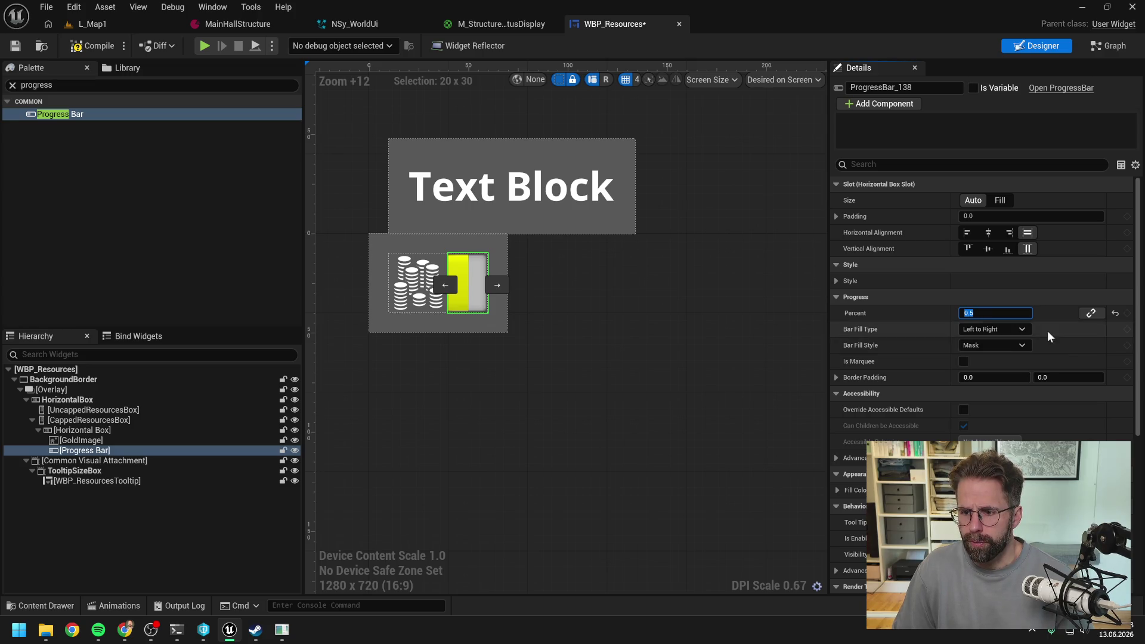
Set the Progress Bar slot's vertical and horizontal alignment to Center
{"action": "scroll", "coordinate": [901, 334], "scroll_direction": "down", "scroll_amount": 1}
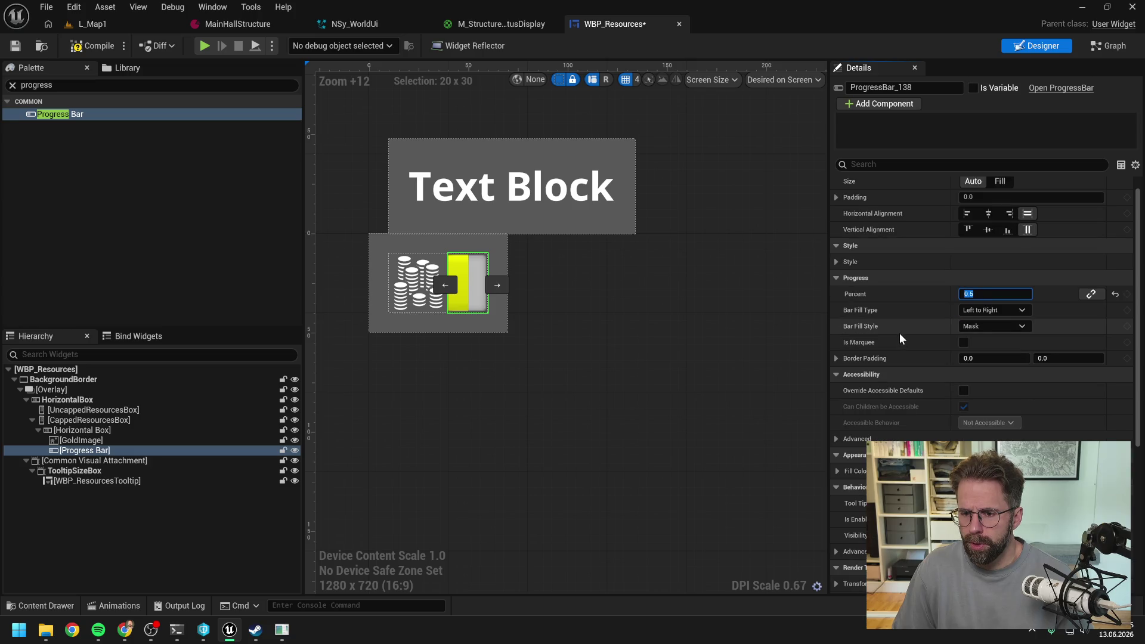
{"action": "scroll", "coordinate": [899, 335], "scroll_direction": "down", "scroll_amount": 10}
{"action": "scroll", "coordinate": [899, 338], "scroll_direction": "down", "scroll_amount": 2}
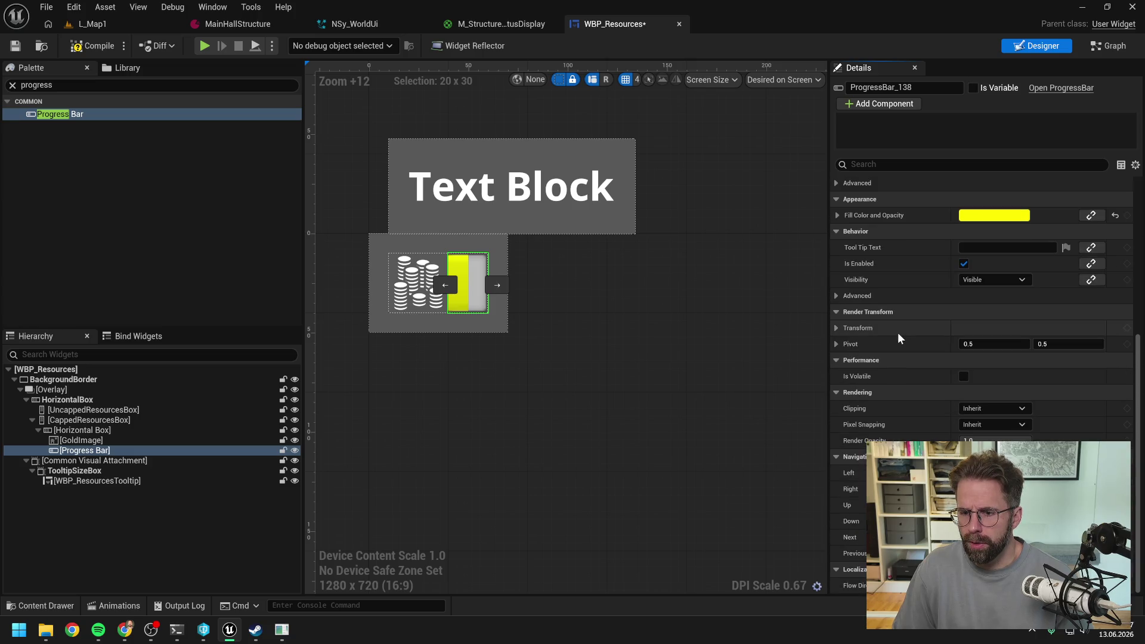
{"action": "scroll", "coordinate": [897, 333], "scroll_direction": "up", "scroll_amount": 12}
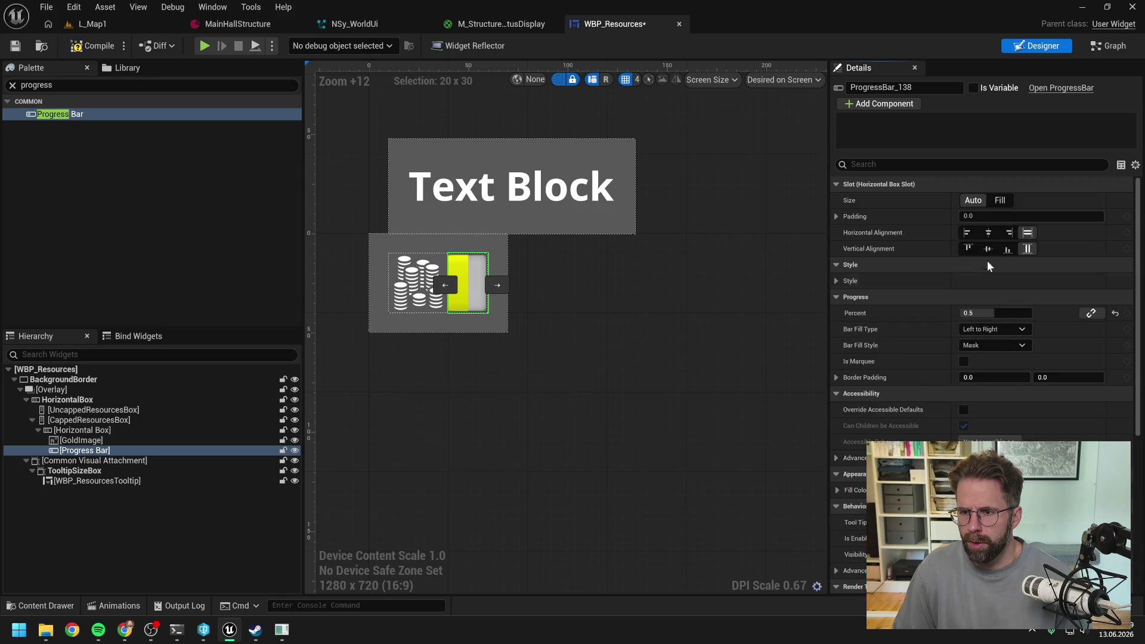
{"action": "left_click", "coordinate": [987, 249]}
{"action": "left_click", "coordinate": [990, 232]}
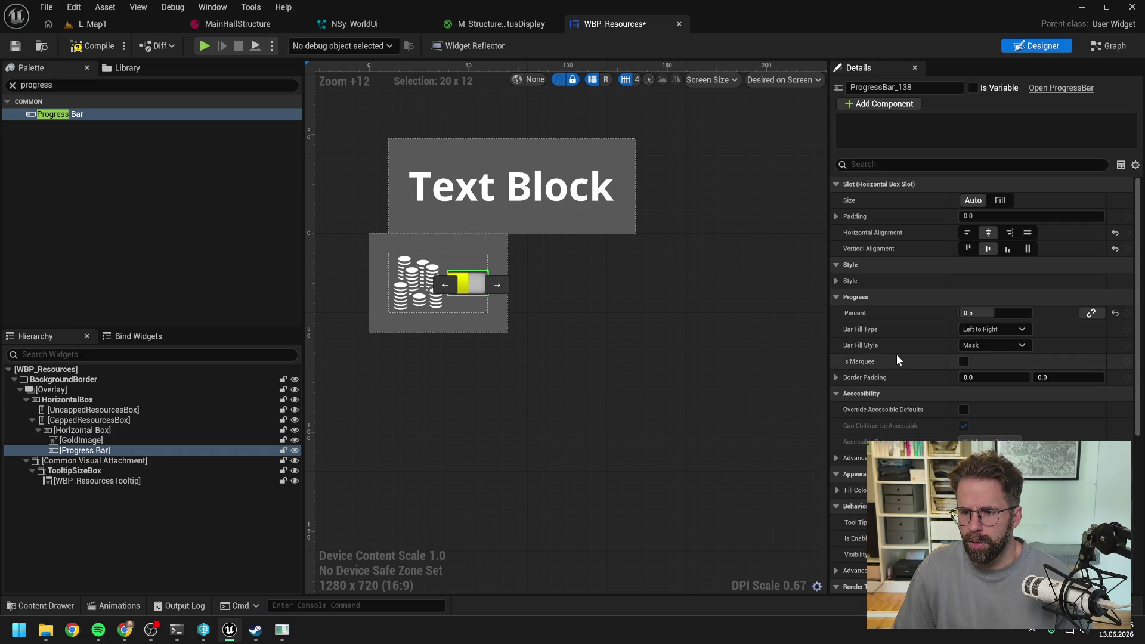
Compile the WBP_Resources widget blueprint
{"action": "scroll", "coordinate": [896, 354], "scroll_direction": "down", "scroll_amount": 1}
{"action": "scroll", "coordinate": [897, 353], "scroll_direction": "down", "scroll_amount": 1}
{"action": "left_click", "coordinate": [837, 414]}
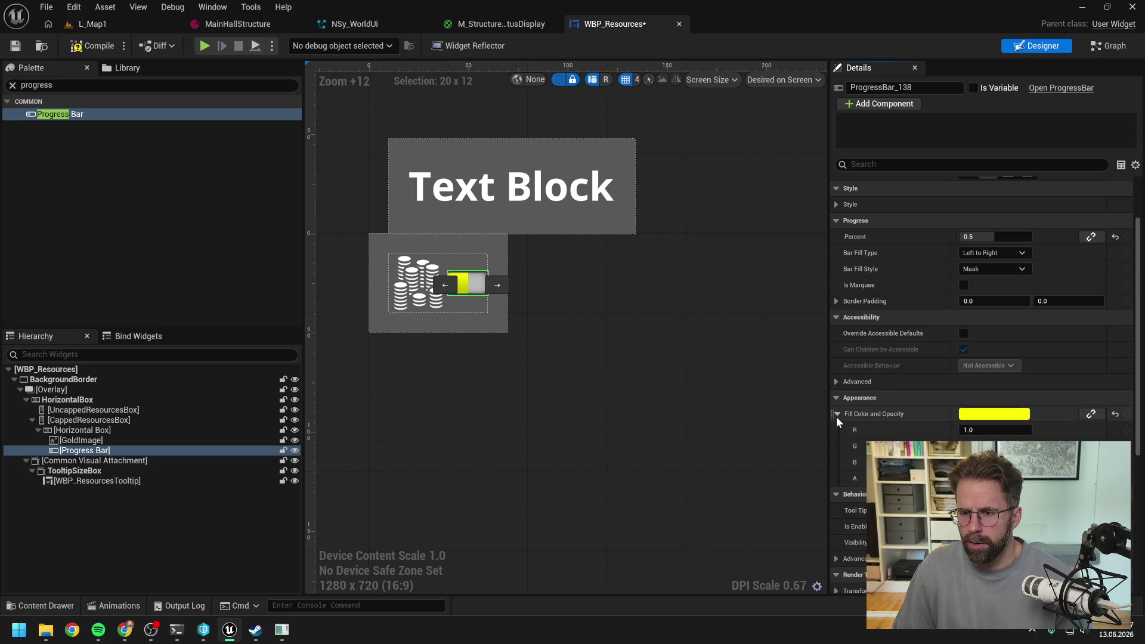
{"action": "left_click", "coordinate": [837, 414]}
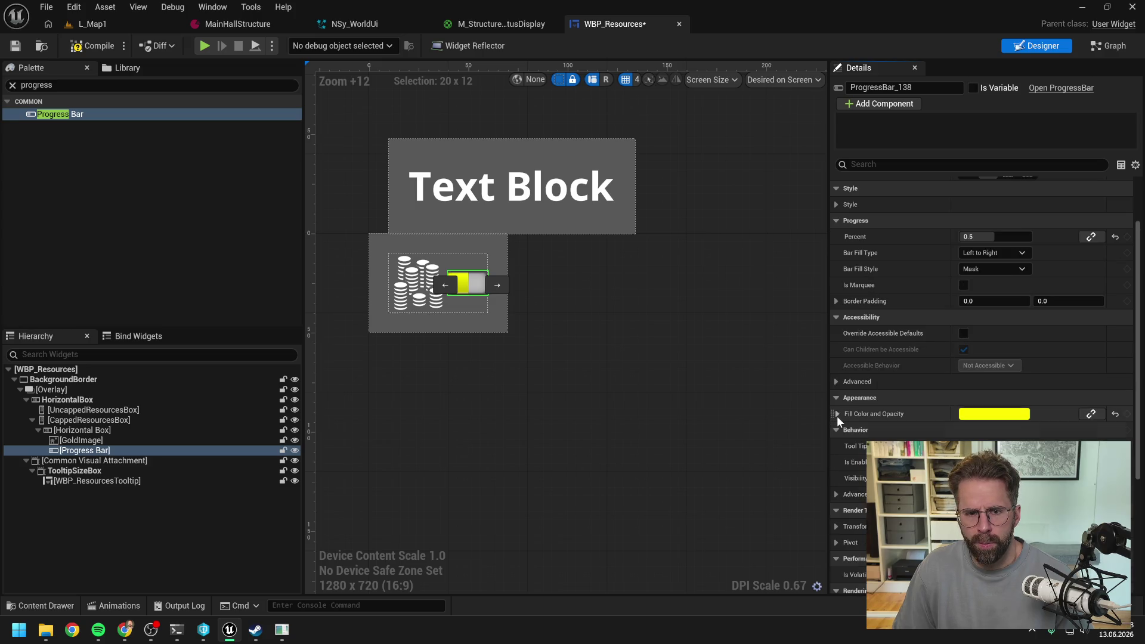
{"action": "left_click", "coordinate": [81, 49]}
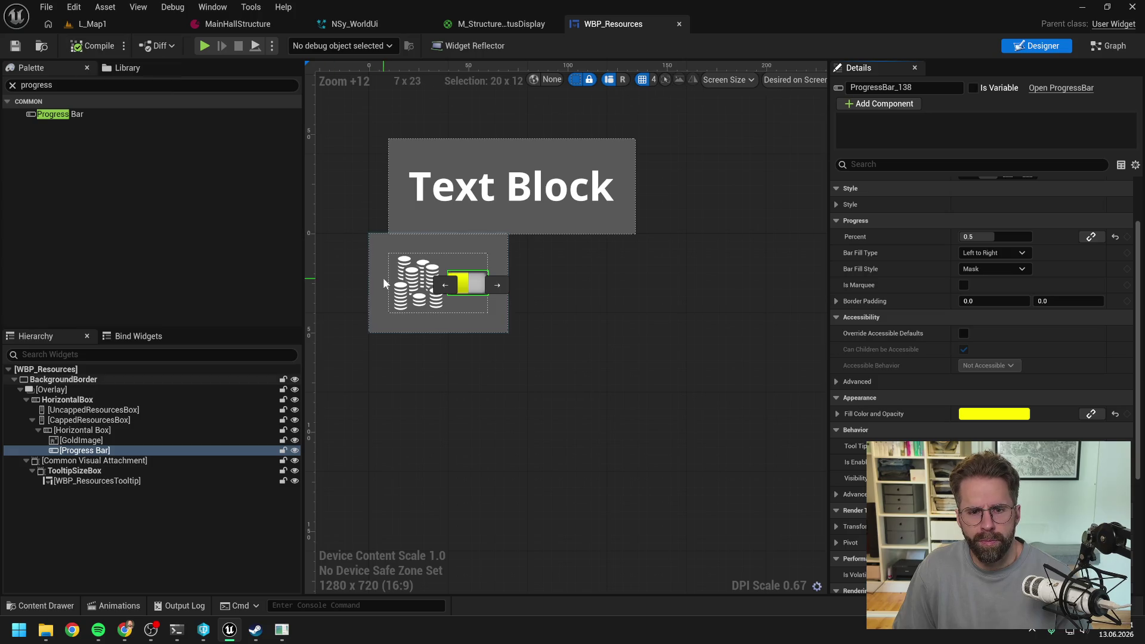
{"action": "scroll", "coordinate": [446, 260], "scroll_direction": "up", "scroll_amount": 3}
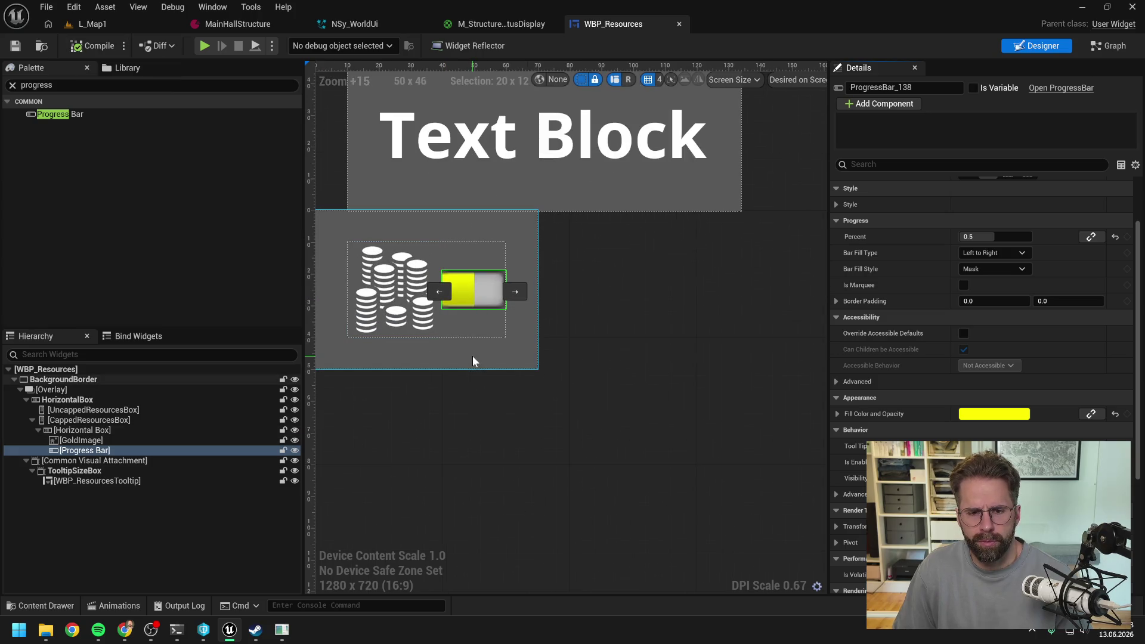
Wrap the Progress Bar in a Size Box
{"action": "right_click", "coordinate": [124, 452]}
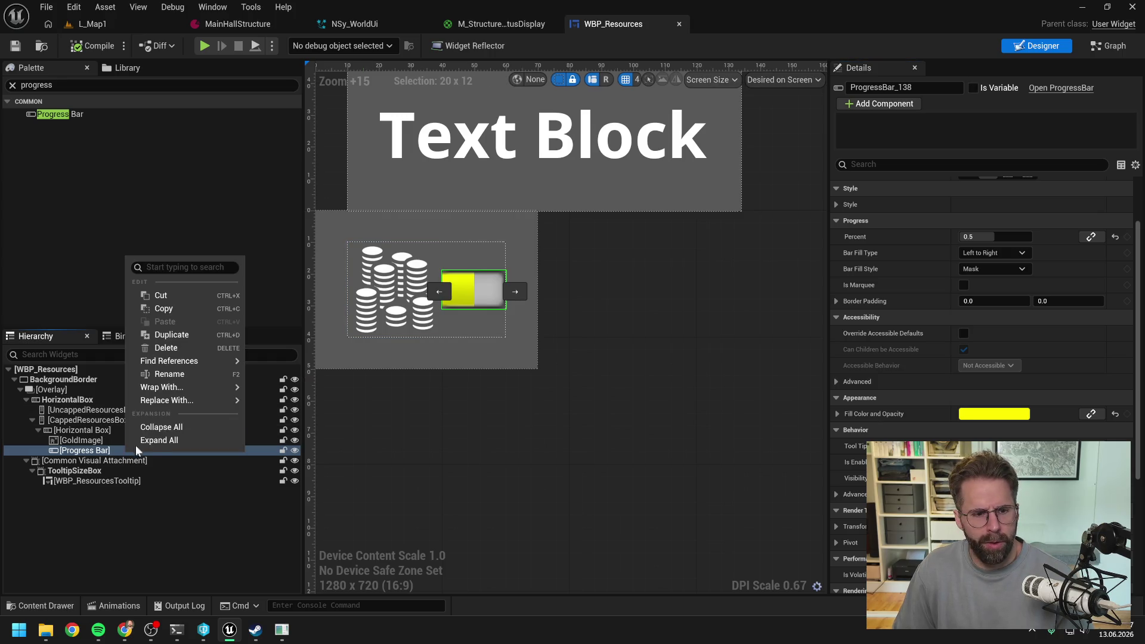
{"action": "mouse_move", "coordinate": [170, 388]}
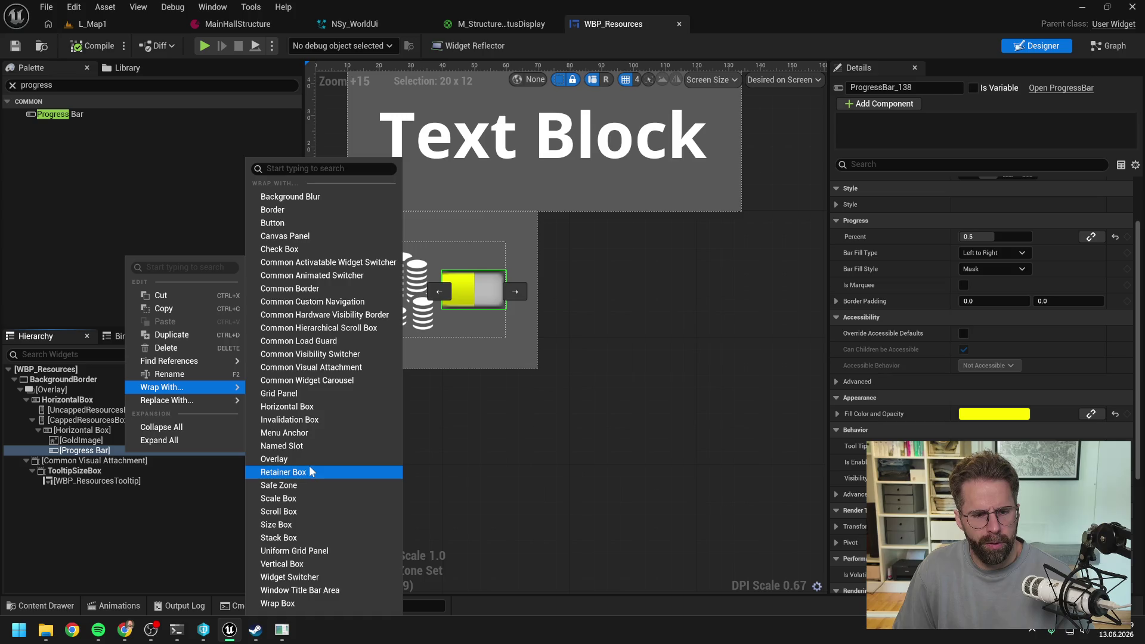
{"action": "left_click", "coordinate": [292, 526]}
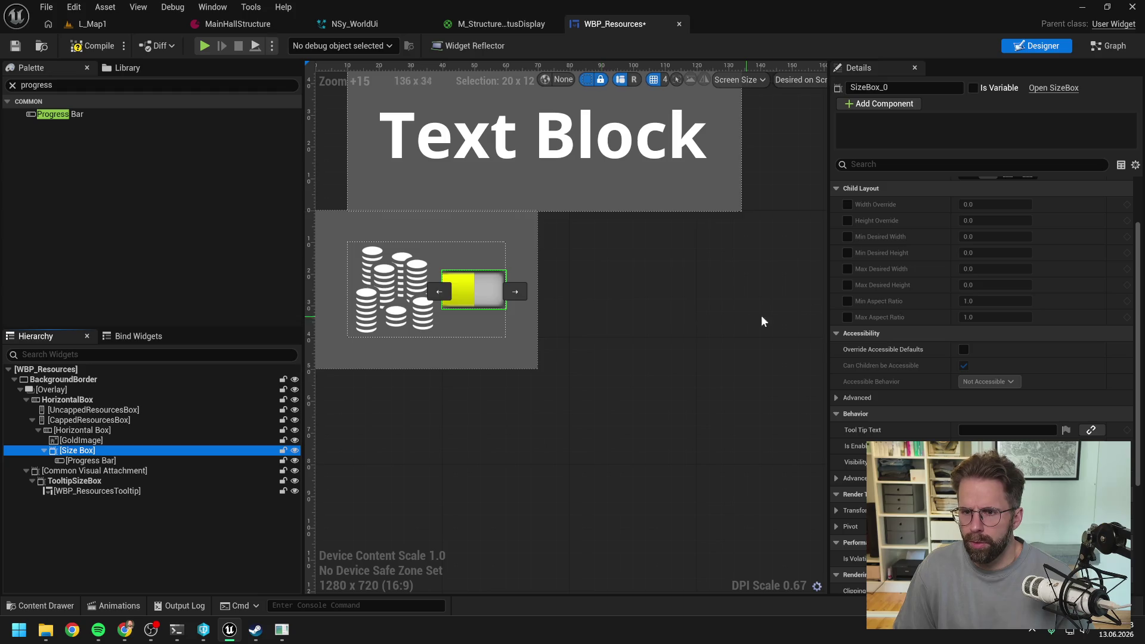
{"action": "scroll", "coordinate": [890, 252], "scroll_direction": "up", "scroll_amount": 2}
Enable the Size Box width and height overrides and set the width to 40
{"action": "left_click", "coordinate": [847, 243]}
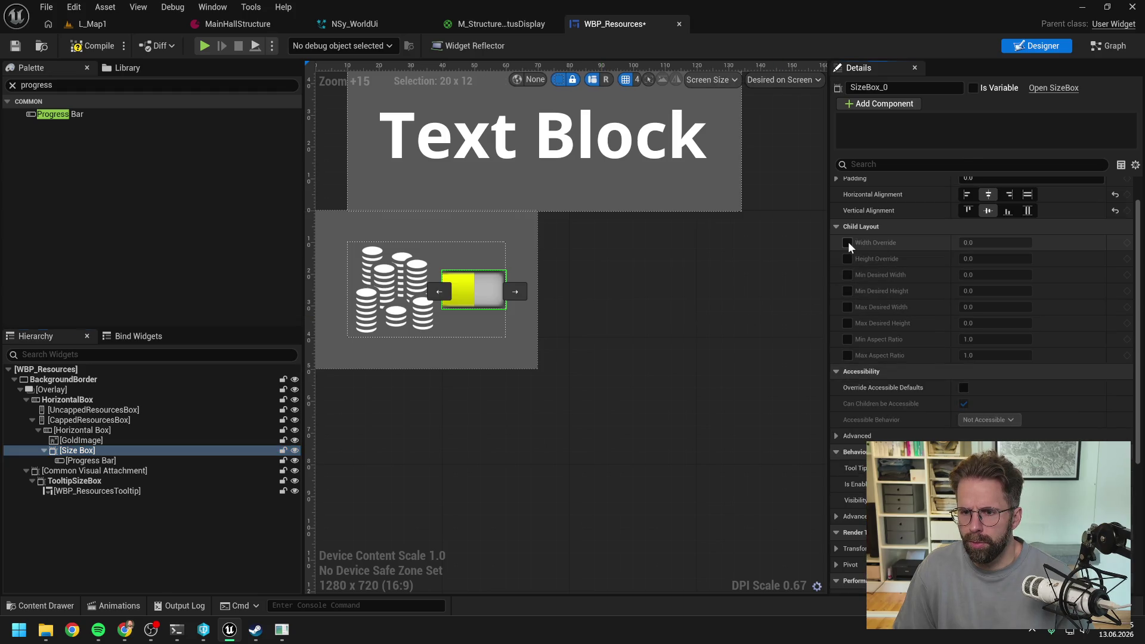
{"action": "left_click", "coordinate": [846, 259]}
{"action": "left_click", "coordinate": [986, 242]}
{"action": "type", "text": "100"}
{"action": "key", "text": "Return"}
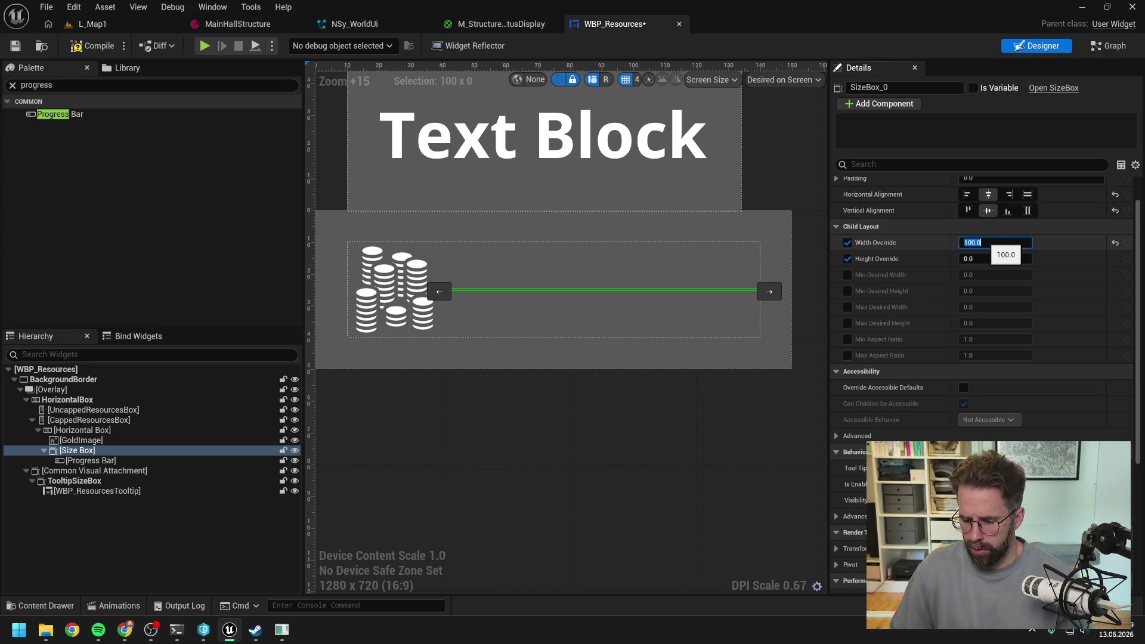
{"action": "type", "text": "50"}
{"action": "key", "text": "Return"}
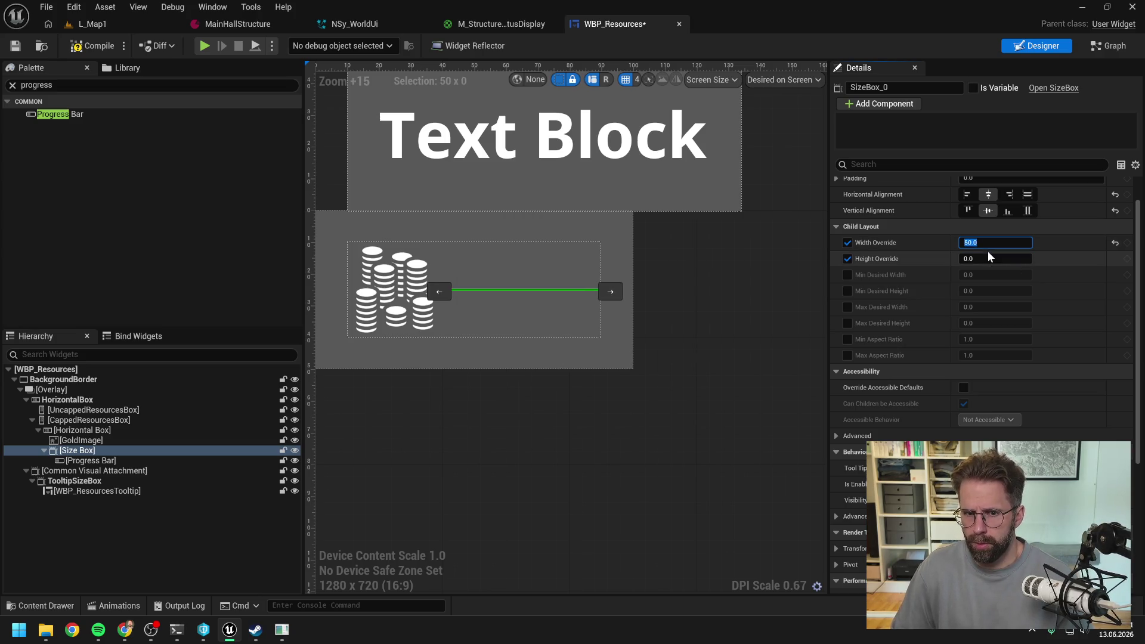
{"action": "type", "text": "40"}
{"action": "key", "text": "Return"}
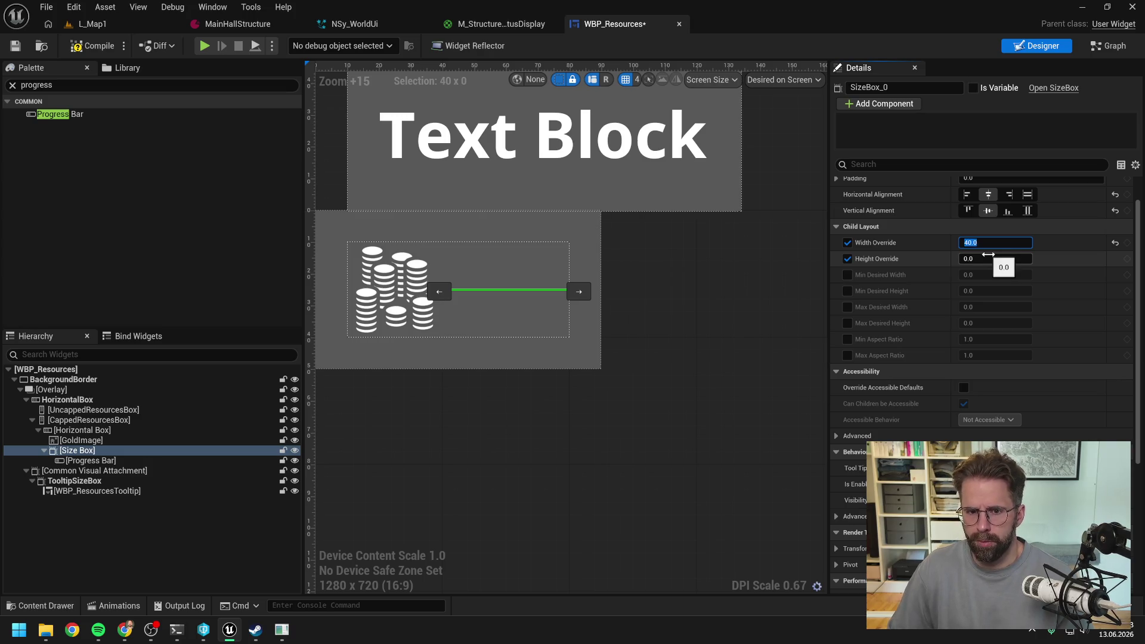
Set the Size Box height override to 10 and deselect to view the bar
{"action": "left_click", "coordinate": [991, 260]}
{"action": "type", "text": "5"}
{"action": "key", "text": "Return"}
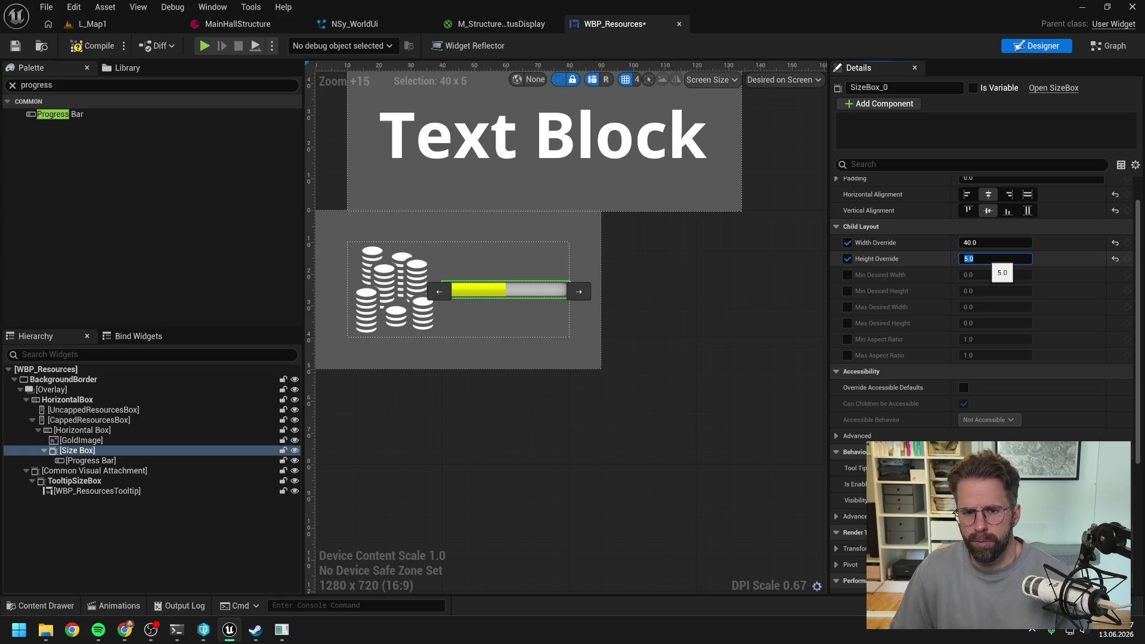
{"action": "type", "text": "0"}
{"action": "key", "text": "Return"}
{"action": "scroll", "coordinate": [656, 286], "scroll_direction": "down", "scroll_amount": 3}
{"action": "left_click", "coordinate": [695, 304]}
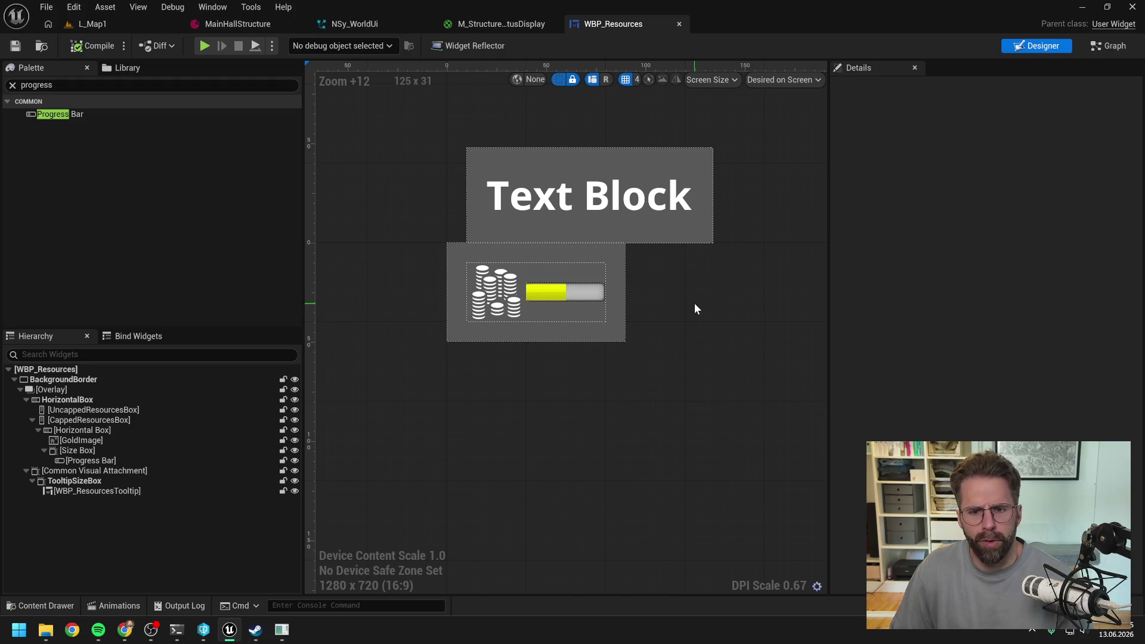
{"action": "scroll", "coordinate": [694, 303], "scroll_direction": "down", "scroll_amount": 5}
{"action": "scroll", "coordinate": [630, 257], "scroll_direction": "up", "scroll_amount": 4}
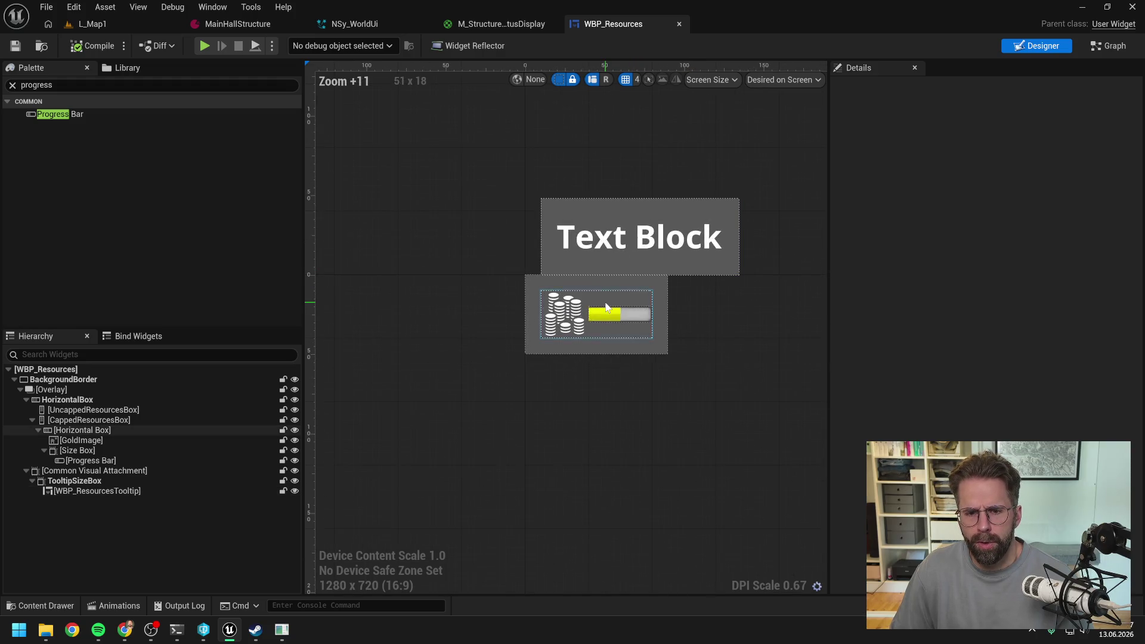
{"action": "scroll", "coordinate": [661, 295], "scroll_direction": "down", "scroll_amount": 1}
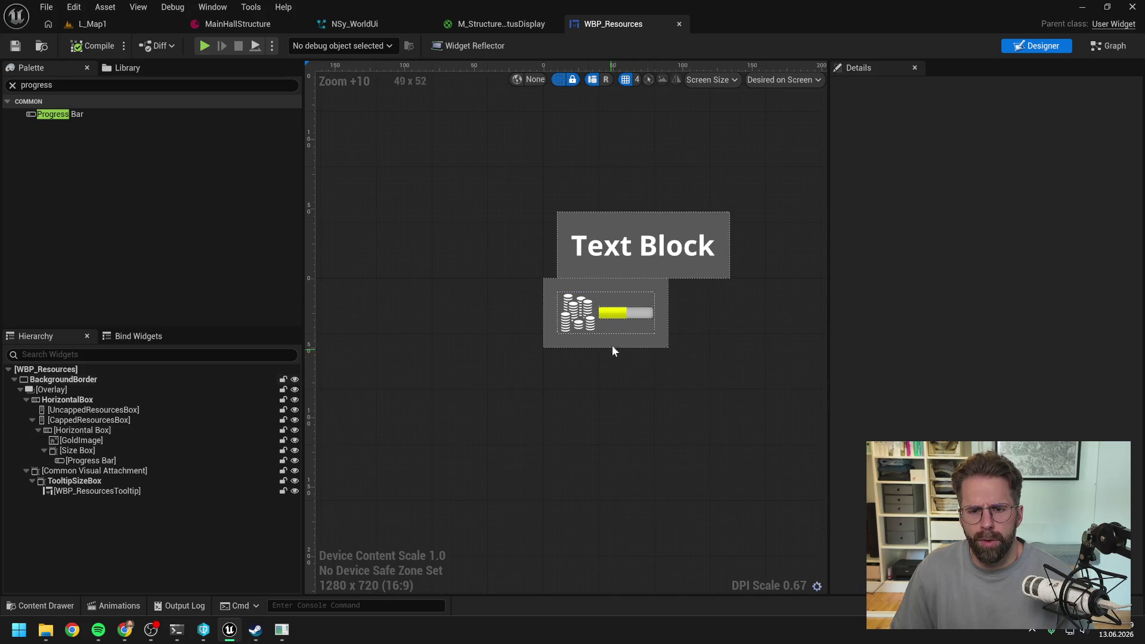
{"action": "scroll", "coordinate": [612, 347], "scroll_direction": "up", "scroll_amount": 3}
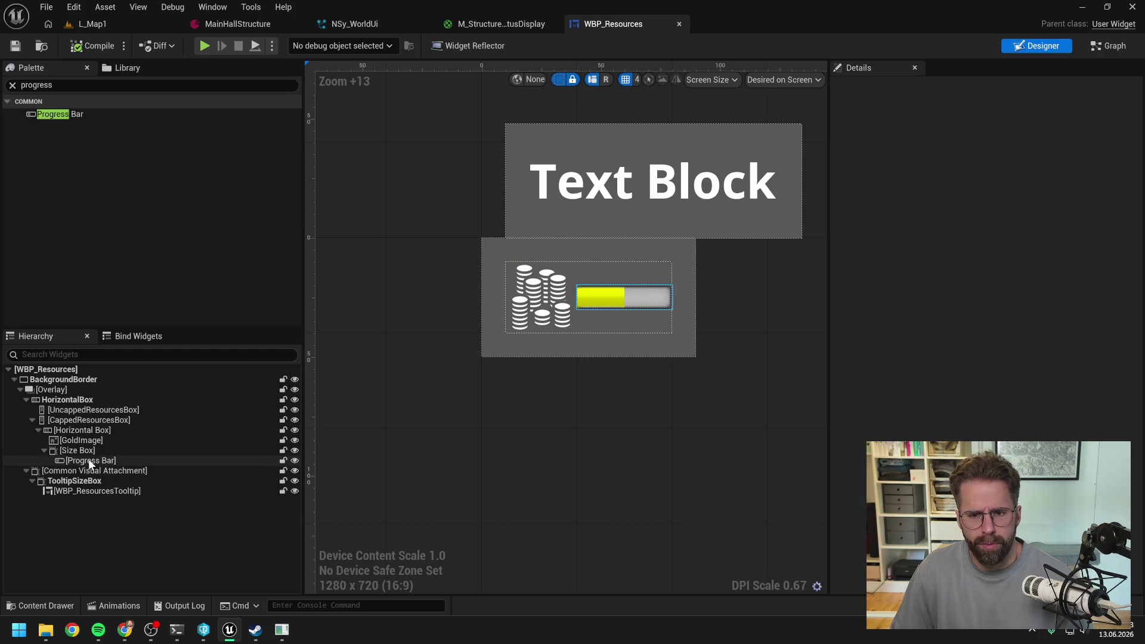
{"action": "left_click", "coordinate": [281, 629]}
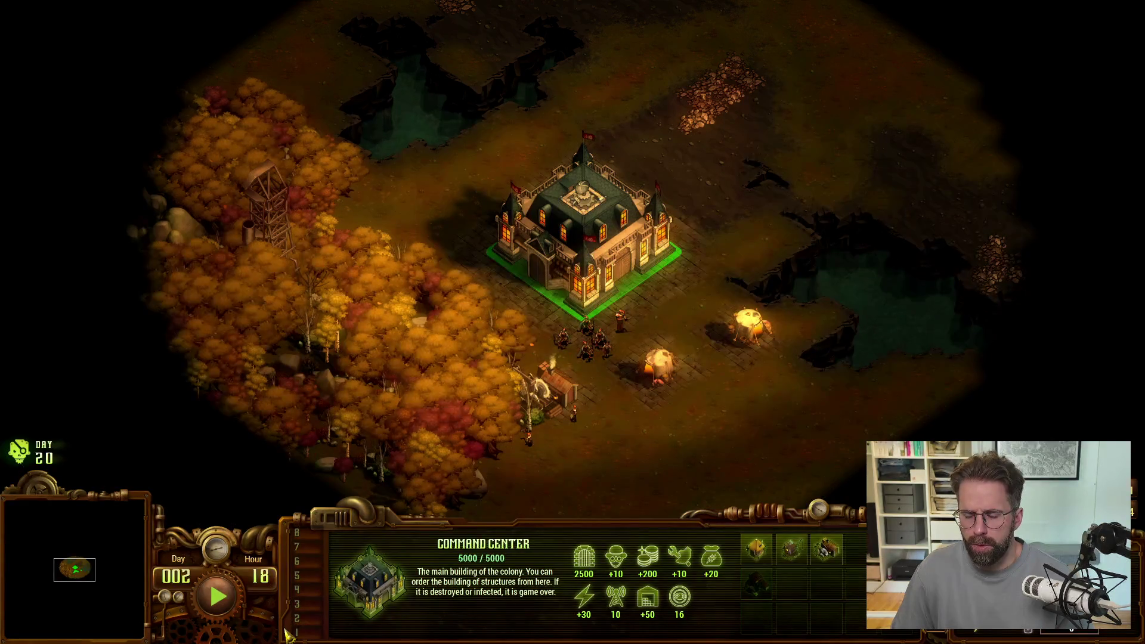
{"action": "key", "text": "alt+Tab"}
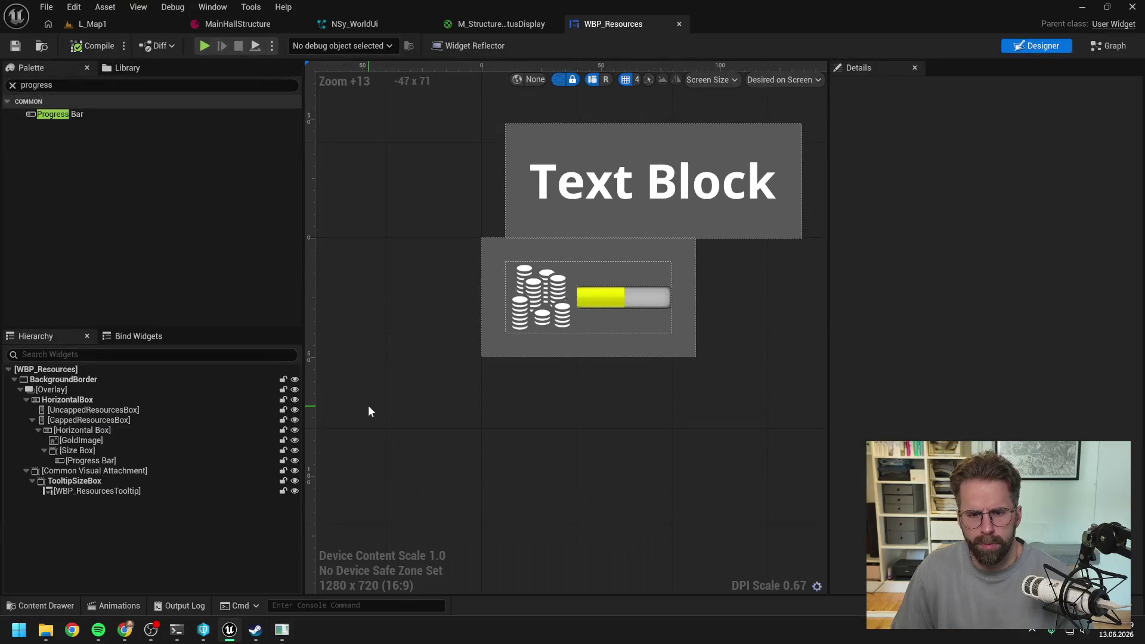
{"action": "left_click", "coordinate": [112, 461]}
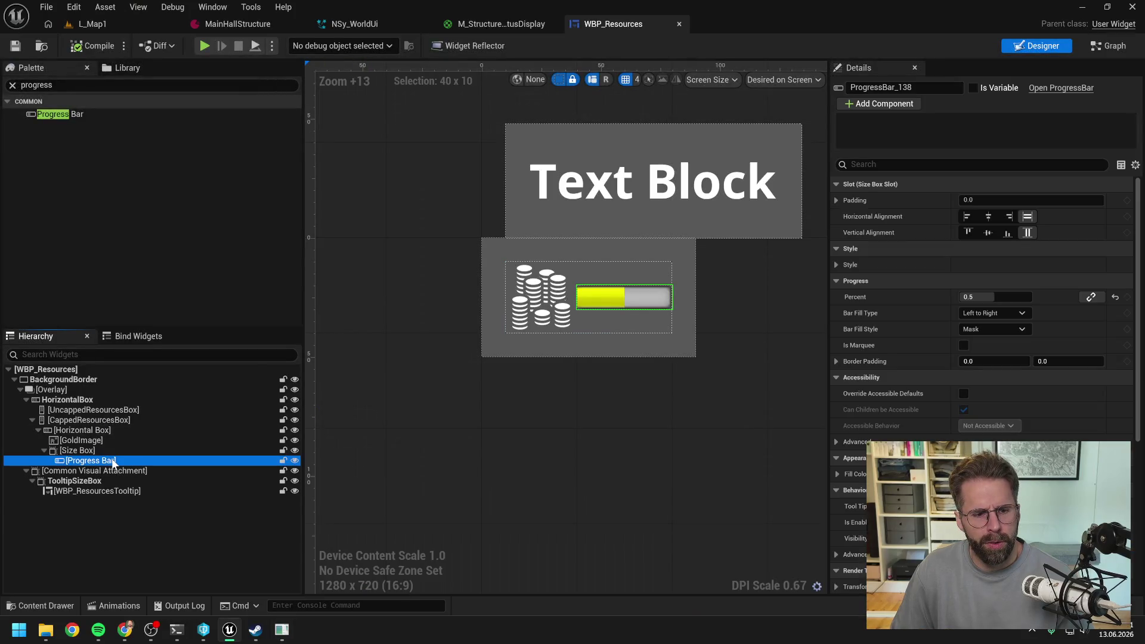
Add a Text widget after the Size Box in the gold row's Horizontal Box and select it
{"action": "left_click", "coordinate": [90, 85]}
{"action": "type", "text": "text"}
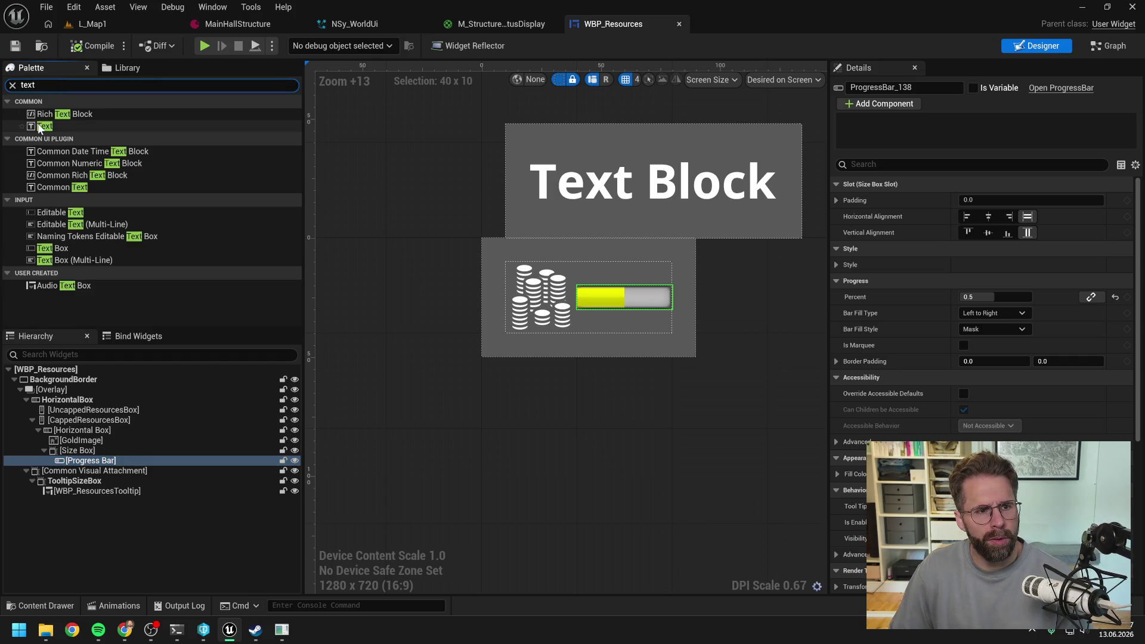
{"action": "left_click", "coordinate": [43, 126]}
{"action": "mouse_move", "coordinate": [43, 127]}
{"action": "left_mouse_down"}
{"action": "mouse_move", "coordinate": [89, 463]}
{"action": "mouse_move", "coordinate": [81, 428]}
{"action": "left_mouse_up"}
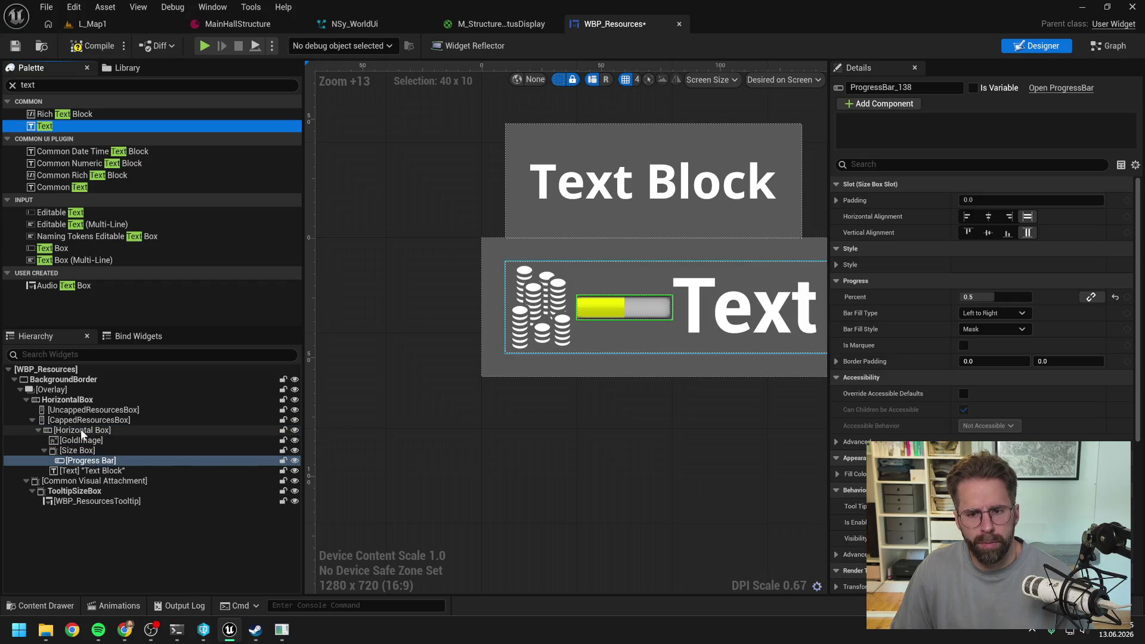
{"action": "scroll", "coordinate": [452, 344], "scroll_direction": "down", "scroll_amount": 1}
{"action": "left_click", "coordinate": [130, 470]}
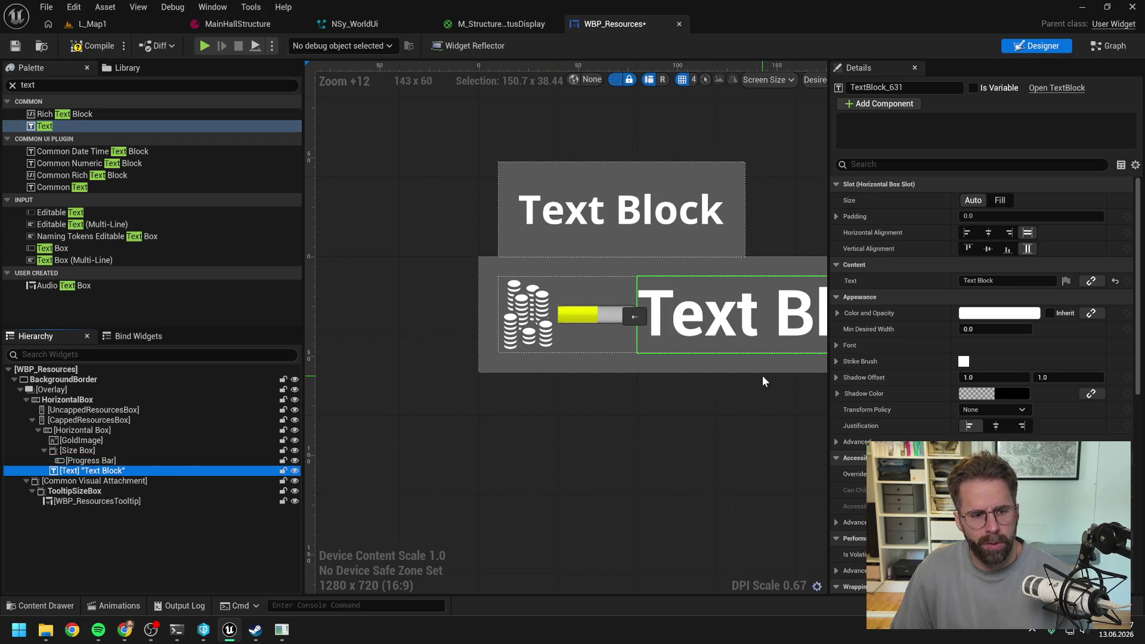
{"action": "scroll", "coordinate": [1017, 345], "scroll_direction": "down", "scroll_amount": 5}
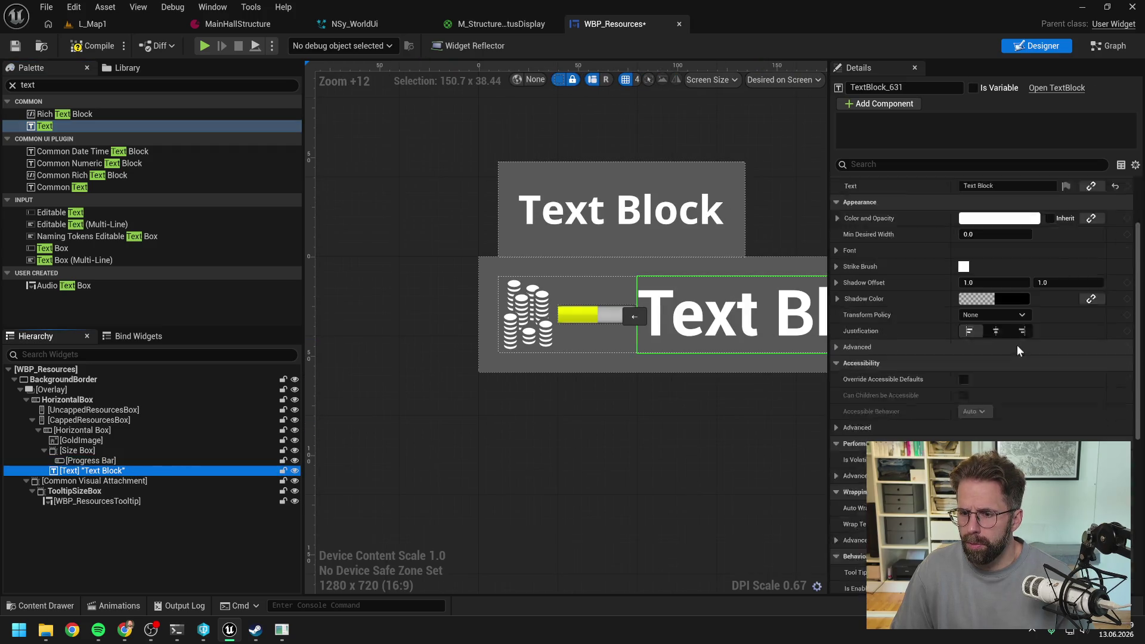
{"action": "scroll", "coordinate": [997, 401], "scroll_direction": "up", "scroll_amount": 5}
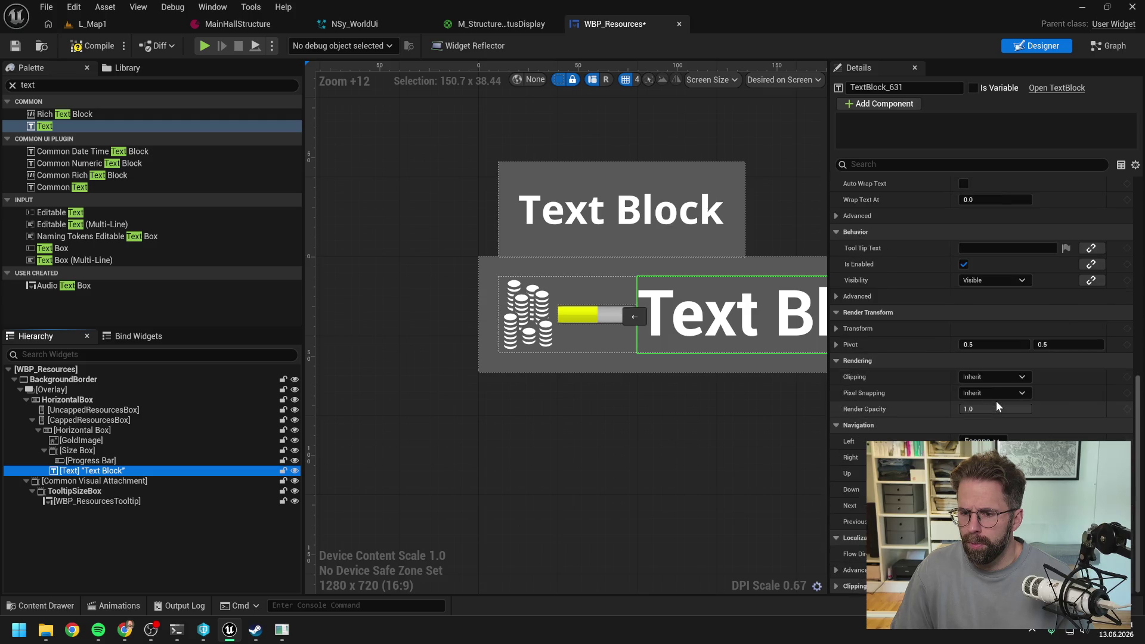
Set the text block's font family to CompositeFont at size 12
{"action": "scroll", "coordinate": [997, 399], "scroll_direction": "up", "scroll_amount": 1}
{"action": "scroll", "coordinate": [1000, 386], "scroll_direction": "up", "scroll_amount": 1}
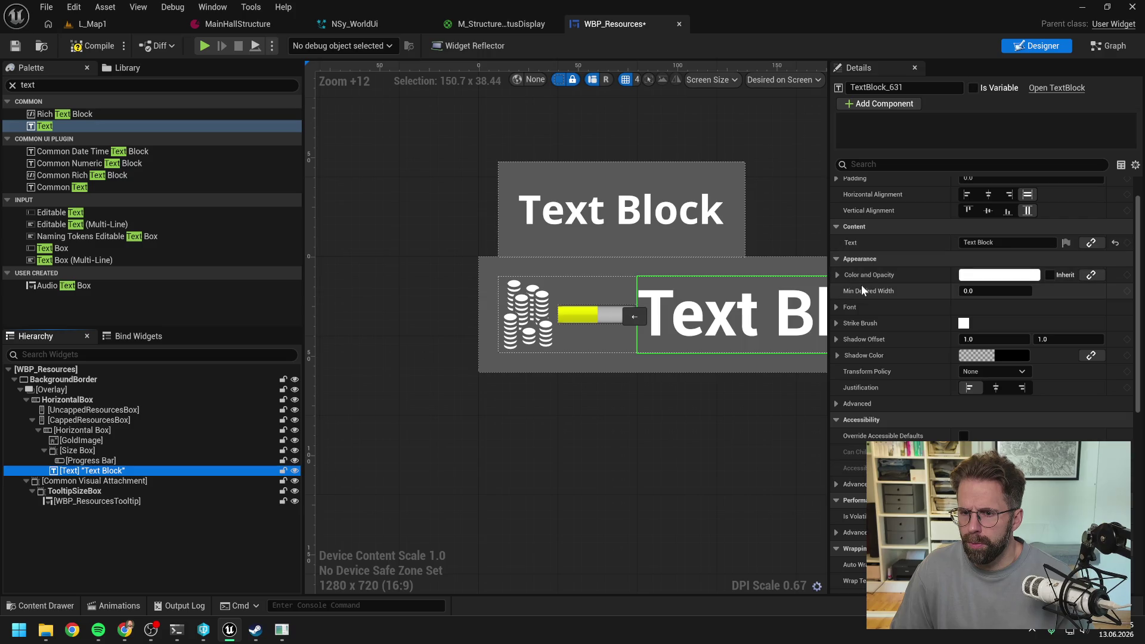
{"action": "left_click", "coordinate": [838, 306]}
{"action": "left_click", "coordinate": [982, 322]}
{"action": "type", "text": "compos"}
{"action": "left_click", "coordinate": [1050, 173]}
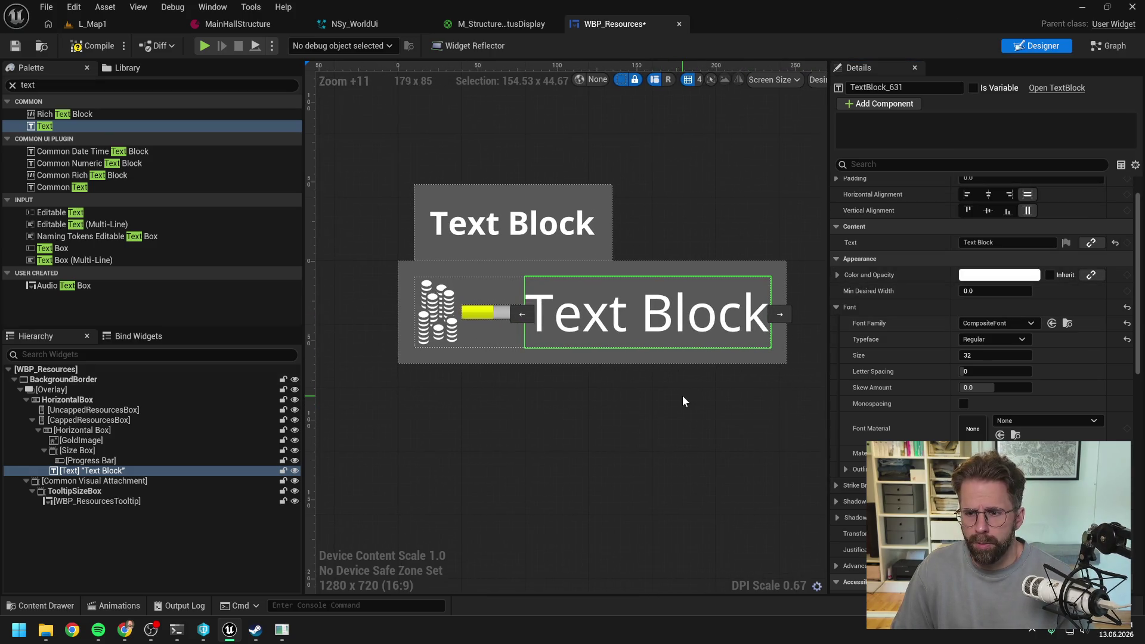
{"action": "left_click", "coordinate": [981, 355]}
{"action": "type", "text": "12"}
{"action": "key", "text": "Return"}
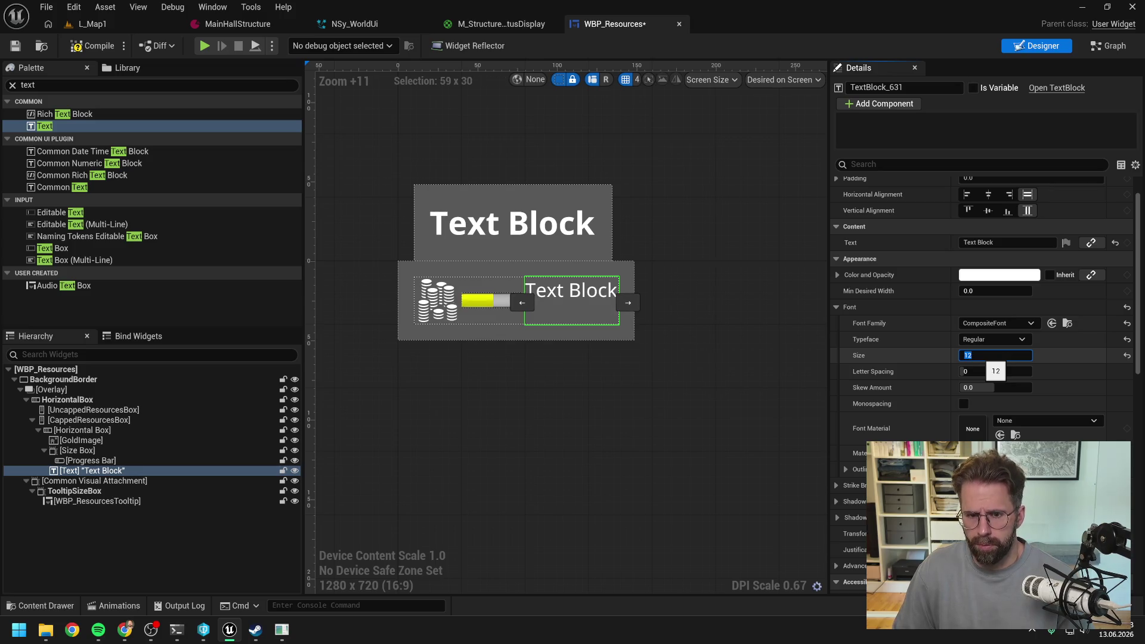
Centre the text block horizontally and vertically, then save WBP_Resources
{"action": "left_click", "coordinate": [988, 210]}
{"action": "left_click", "coordinate": [988, 194]}
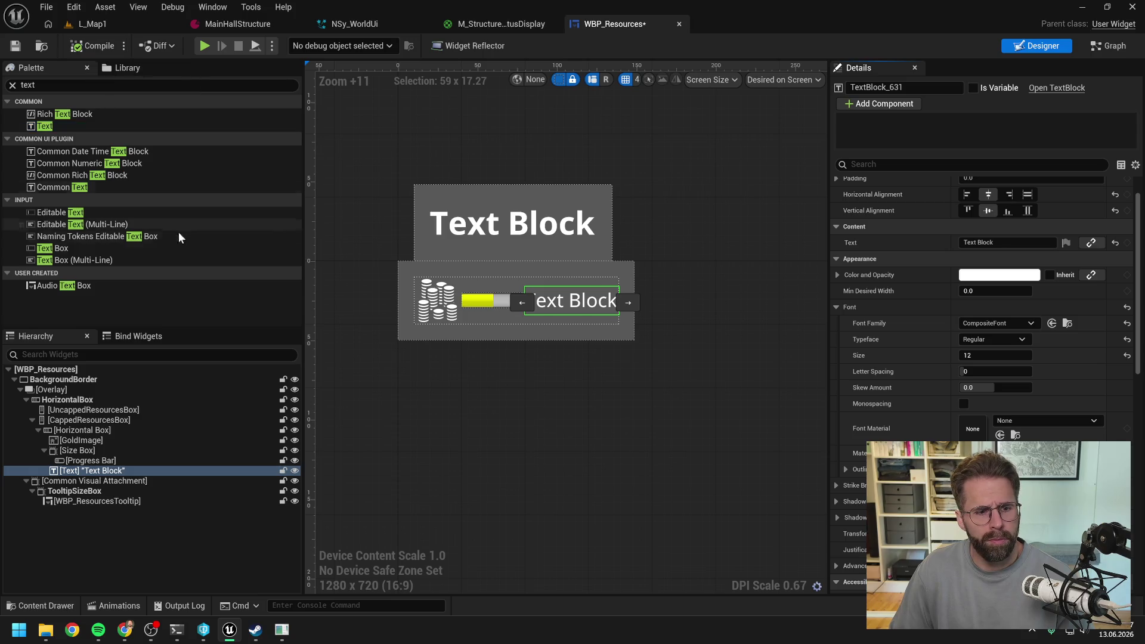
{"action": "key", "text": "ctrl+s"}
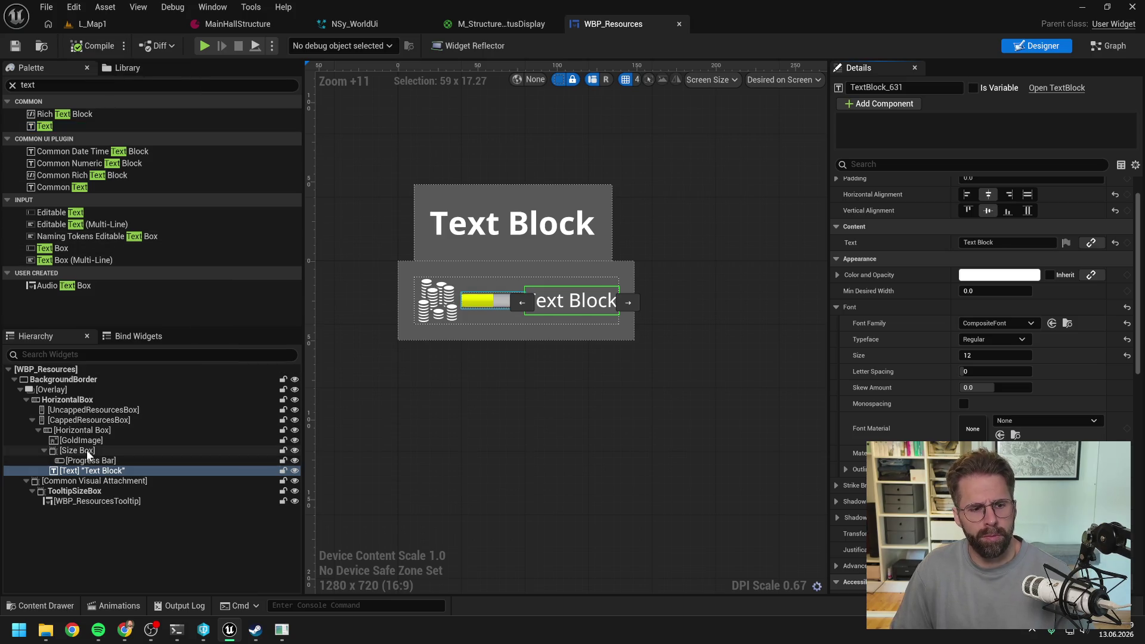
Rename the progress bar to GoldProgressBar
{"action": "left_click", "coordinate": [110, 461]}
{"action": "key", "text": "F2"}
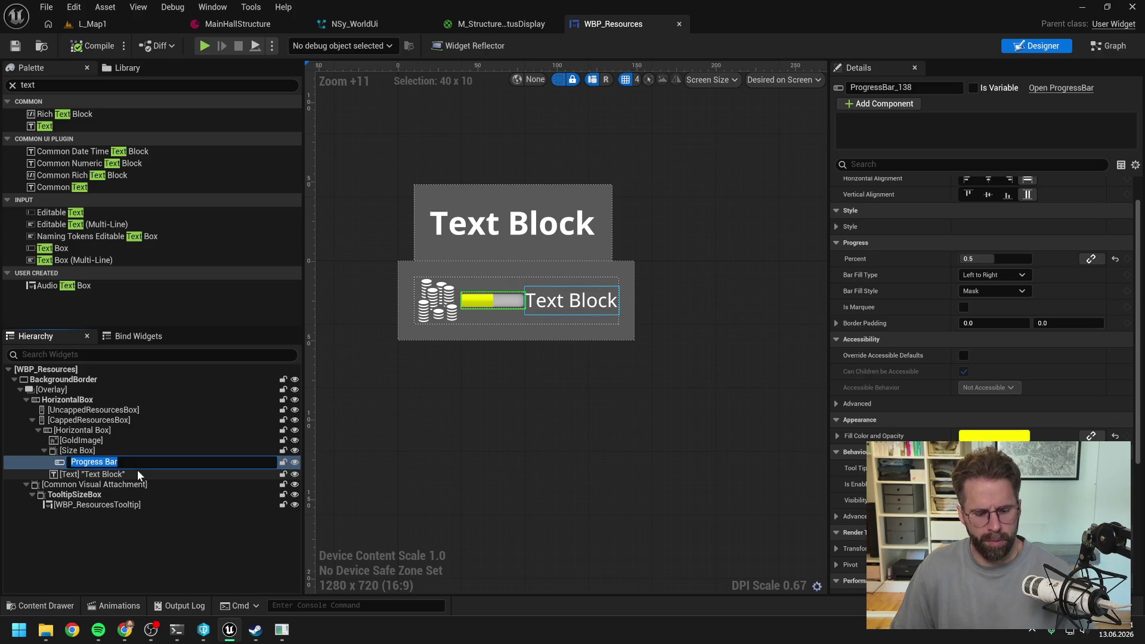
{"action": "type", "text": "GoldPro"}
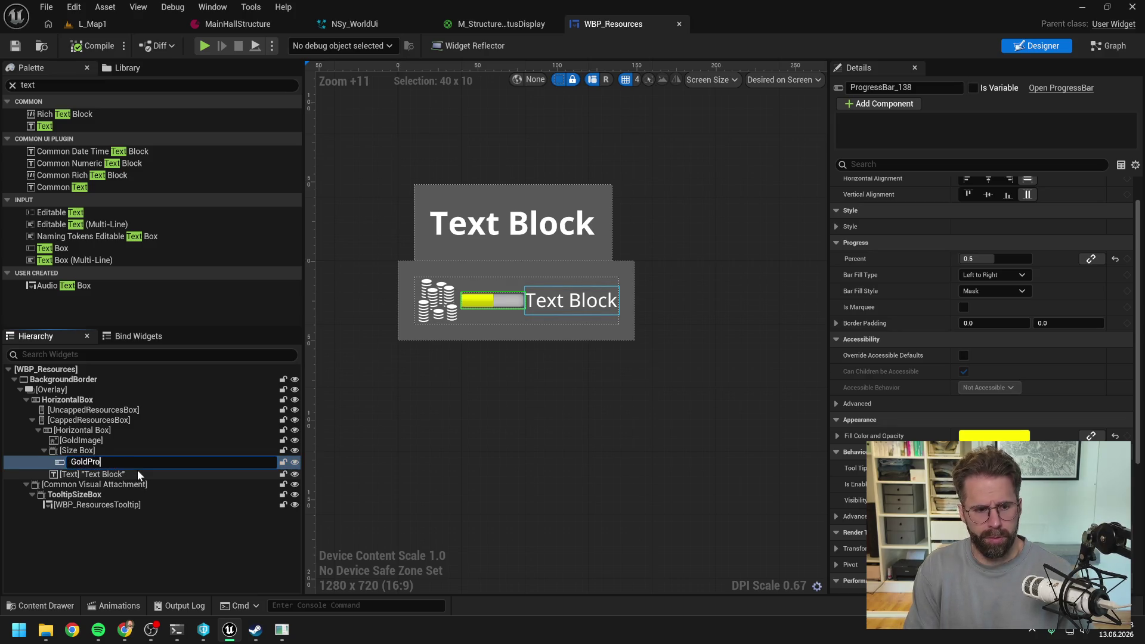
{"action": "type", "text": "gressBar"}
{"action": "key", "text": "Return"}
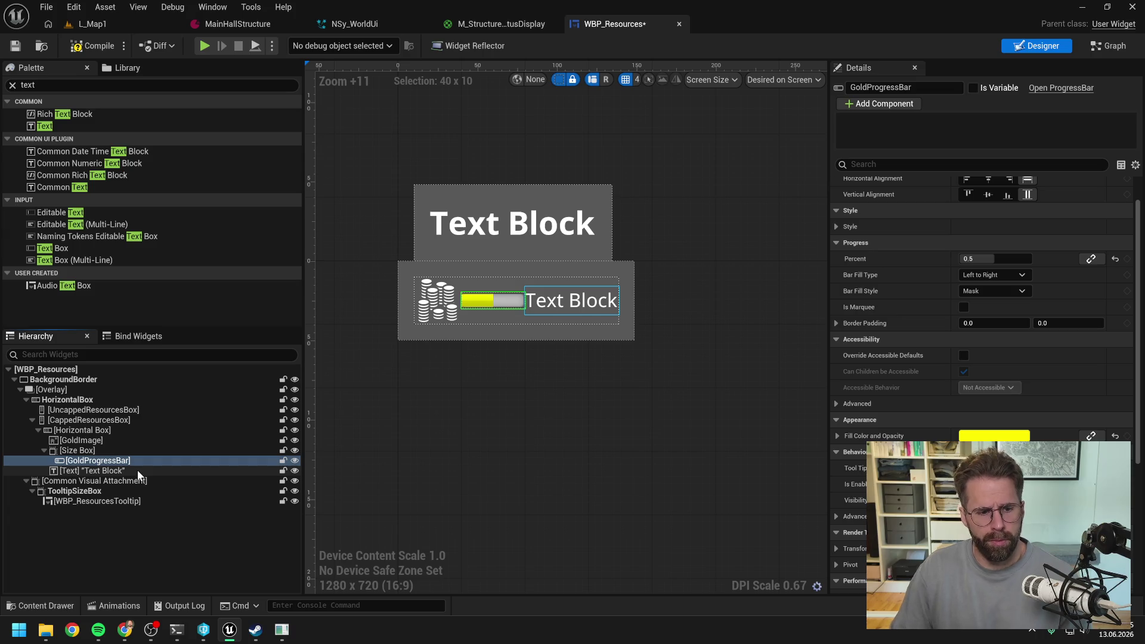
Rename the text block to GoldText
{"action": "left_click", "coordinate": [131, 469]}
{"action": "key", "text": "F2"}
{"action": "type", "text": "GoldTex"}
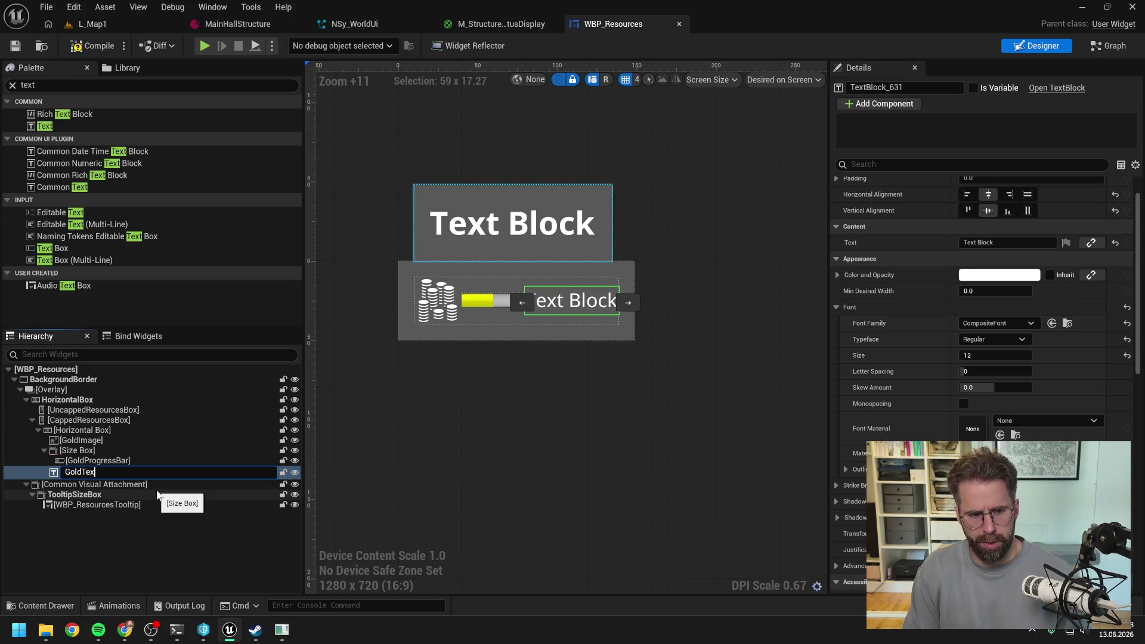
{"action": "type", "text": "t"}
{"action": "key", "text": "Return"}
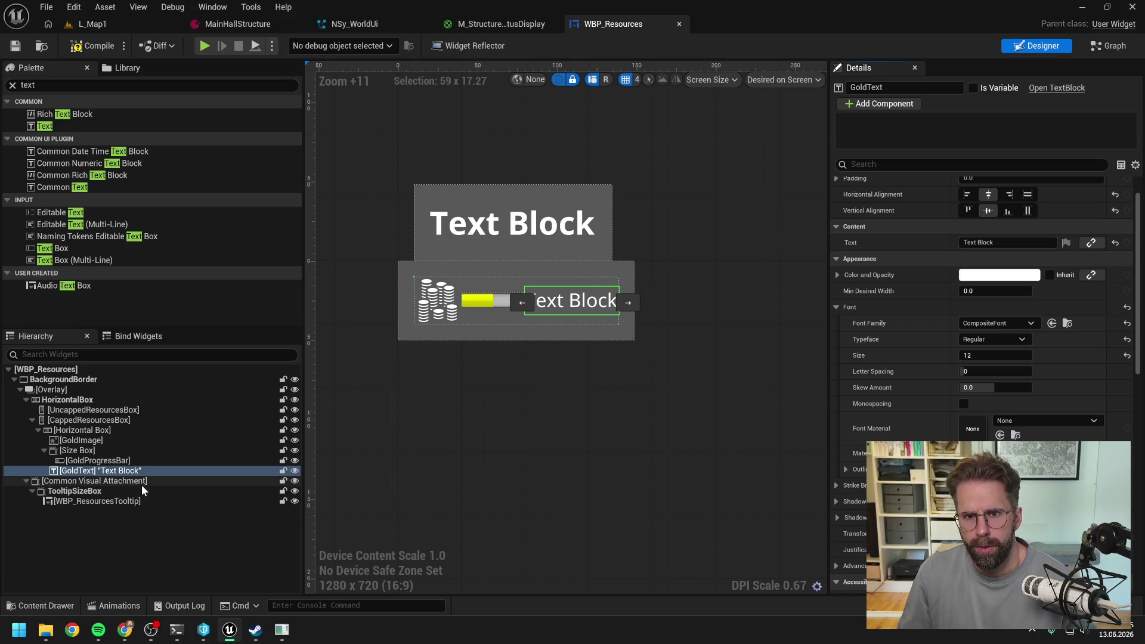
Start creating a new Blueprint class in the Content folder
{"action": "left_click", "coordinate": [148, 531]}
{"action": "key", "text": "ctrl+space"}
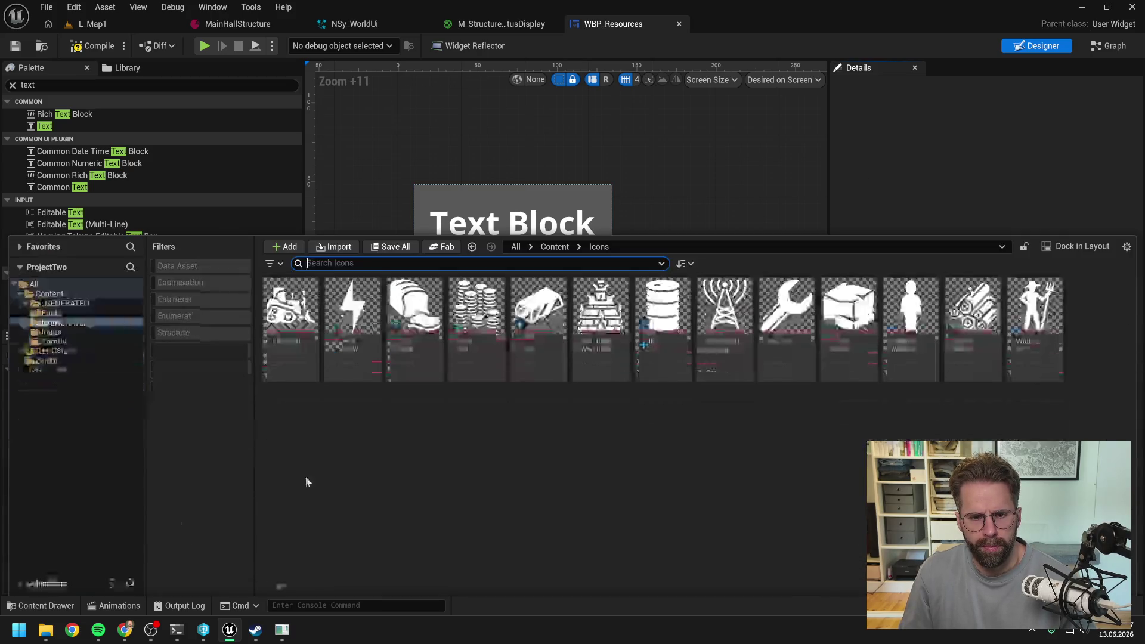
{"action": "left_click", "coordinate": [59, 293]}
{"action": "scroll", "coordinate": [462, 396], "scroll_direction": "down", "scroll_amount": 5}
{"action": "right_click", "coordinate": [1003, 394]}
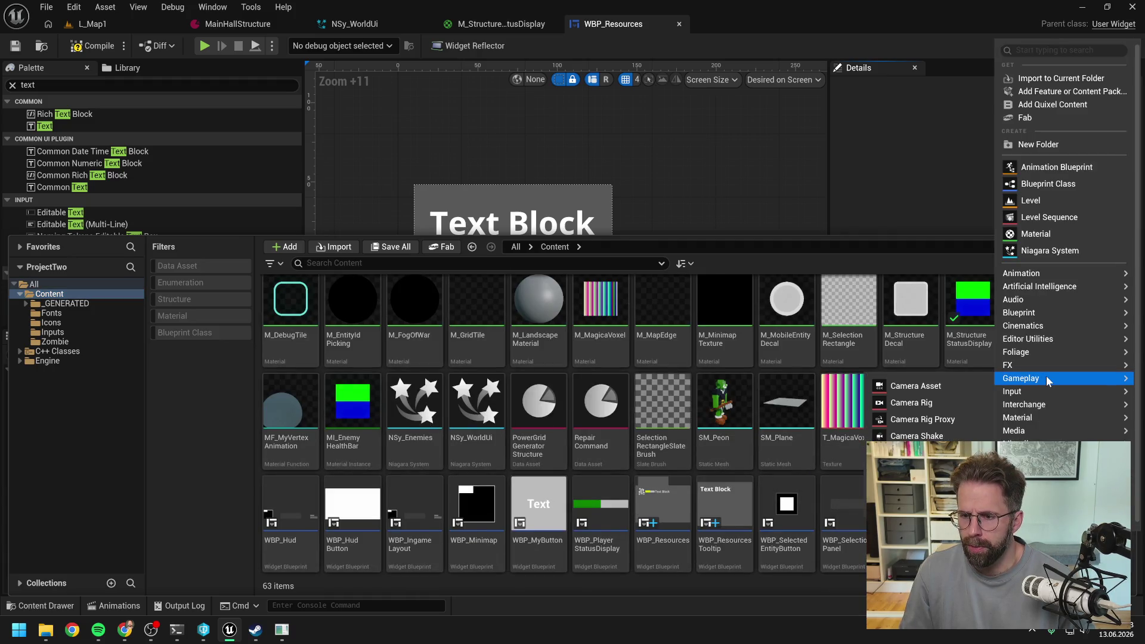
{"action": "mouse_move", "coordinate": [1038, 316]}
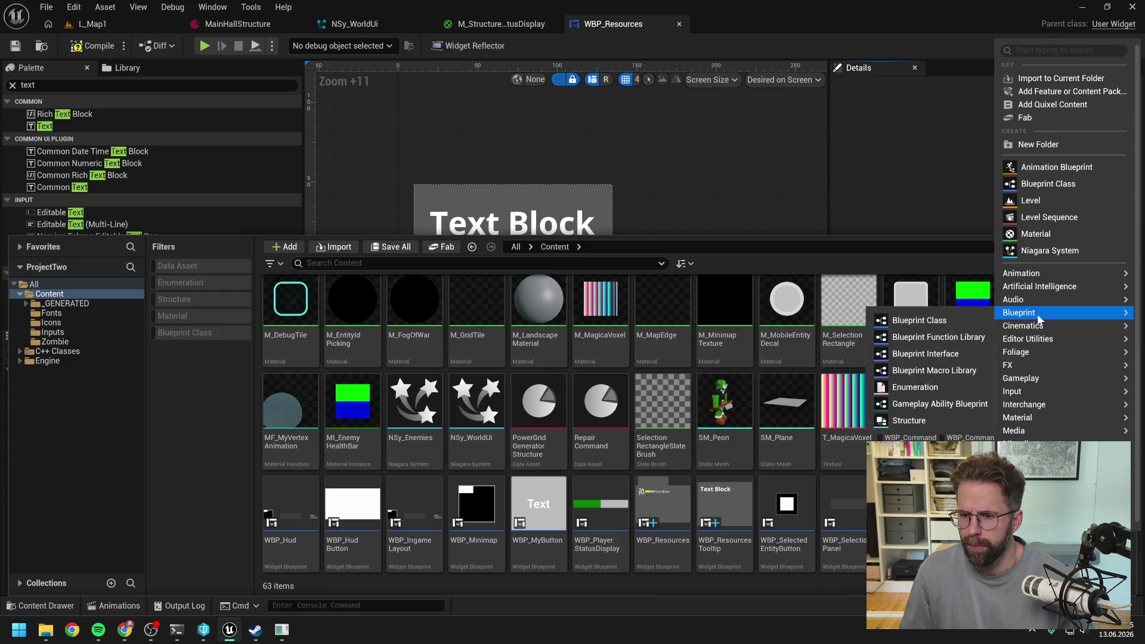
{"action": "left_click", "coordinate": [921, 320]}
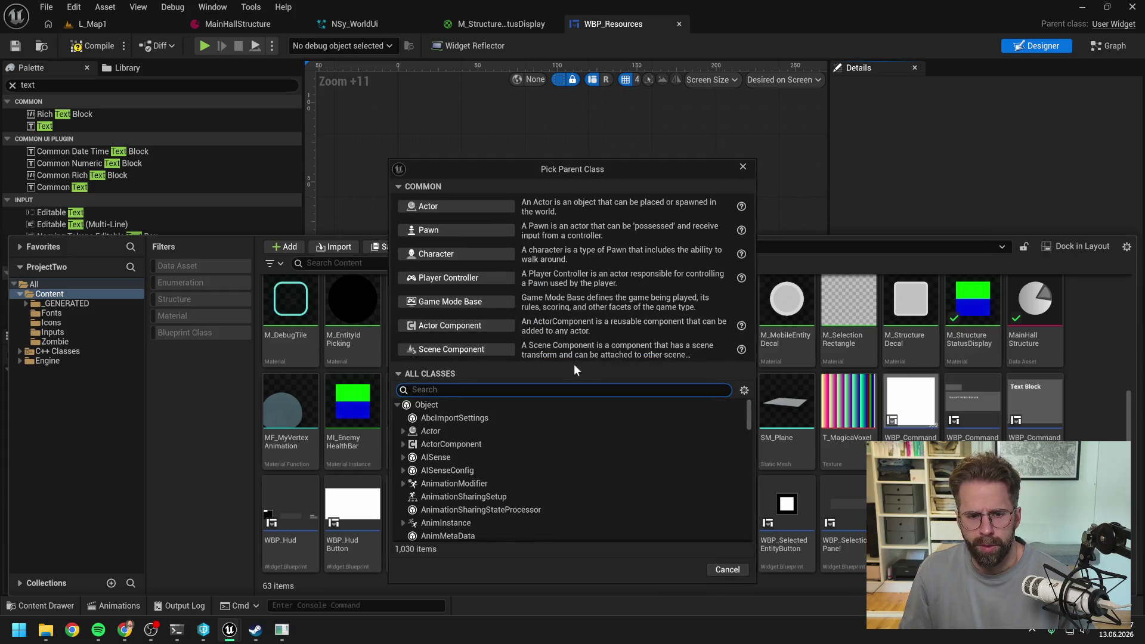
Create a UserWidget-based blueprint named WBP_SpecificResource and open it
{"action": "type", "text": "user wid"}
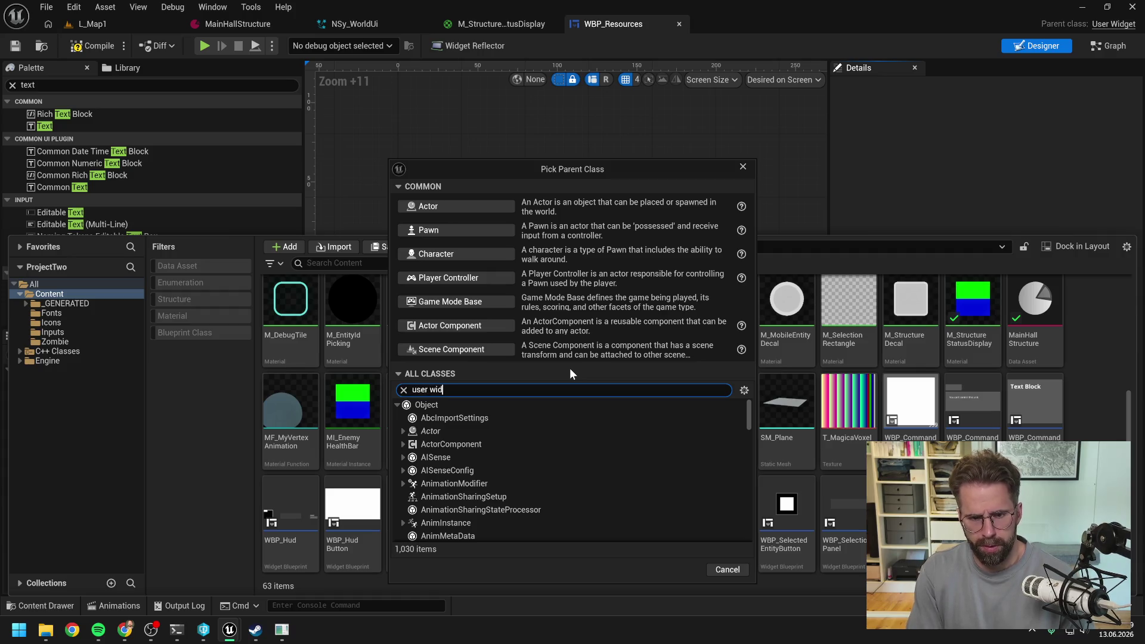
{"action": "left_click", "coordinate": [478, 470]}
{"action": "left_click", "coordinate": [680, 517]}
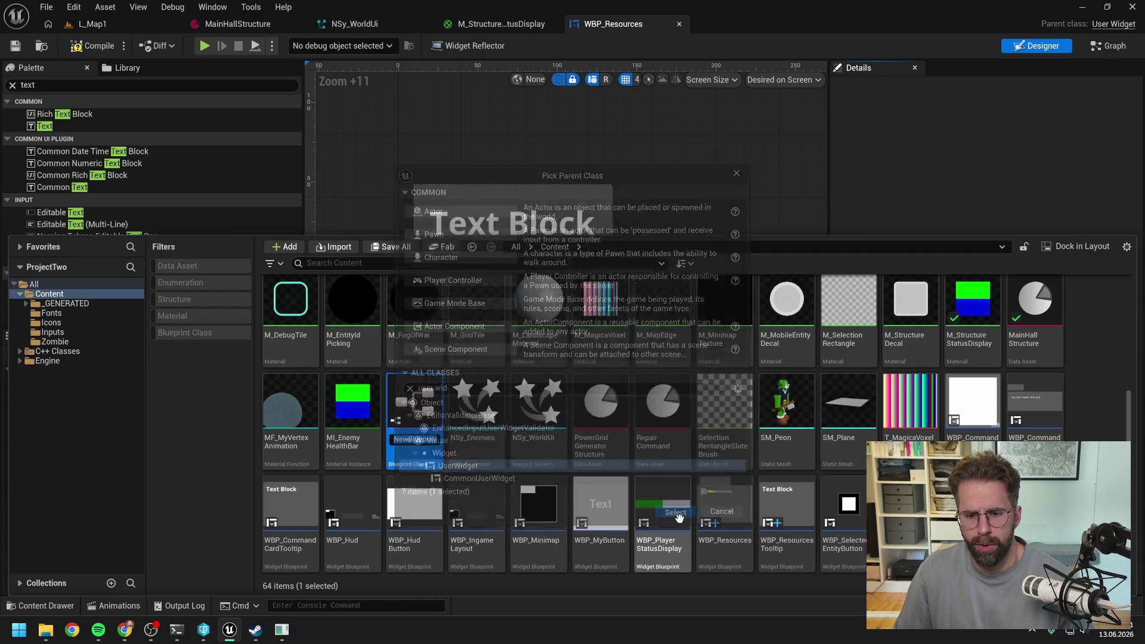
{"action": "type", "text": "WBP_S"}
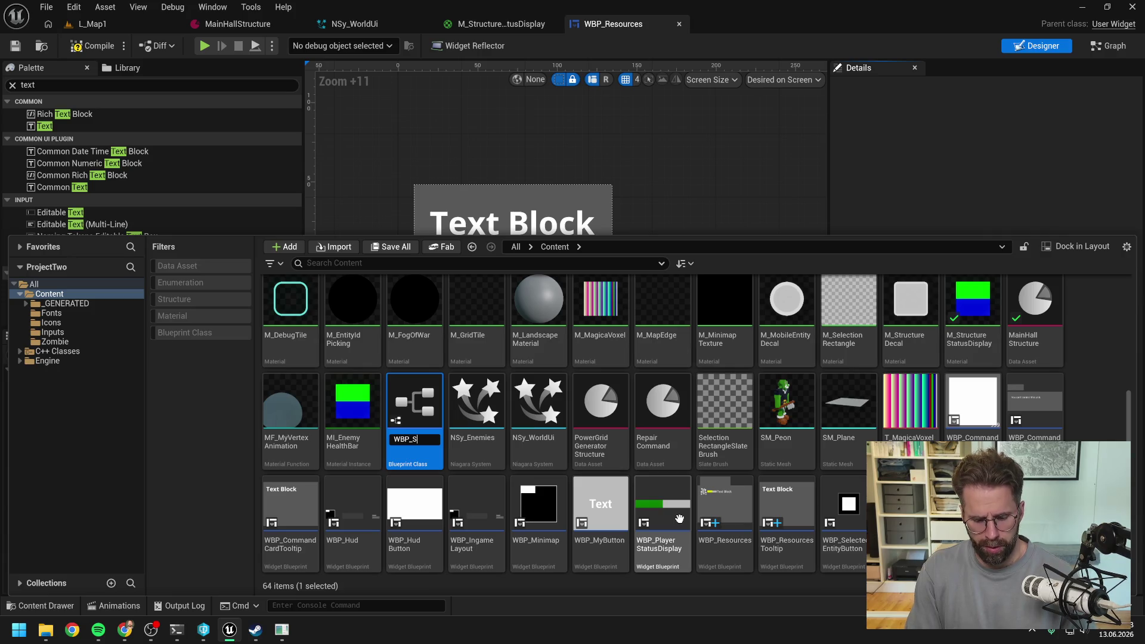
{"action": "type", "text": "ificResource"}
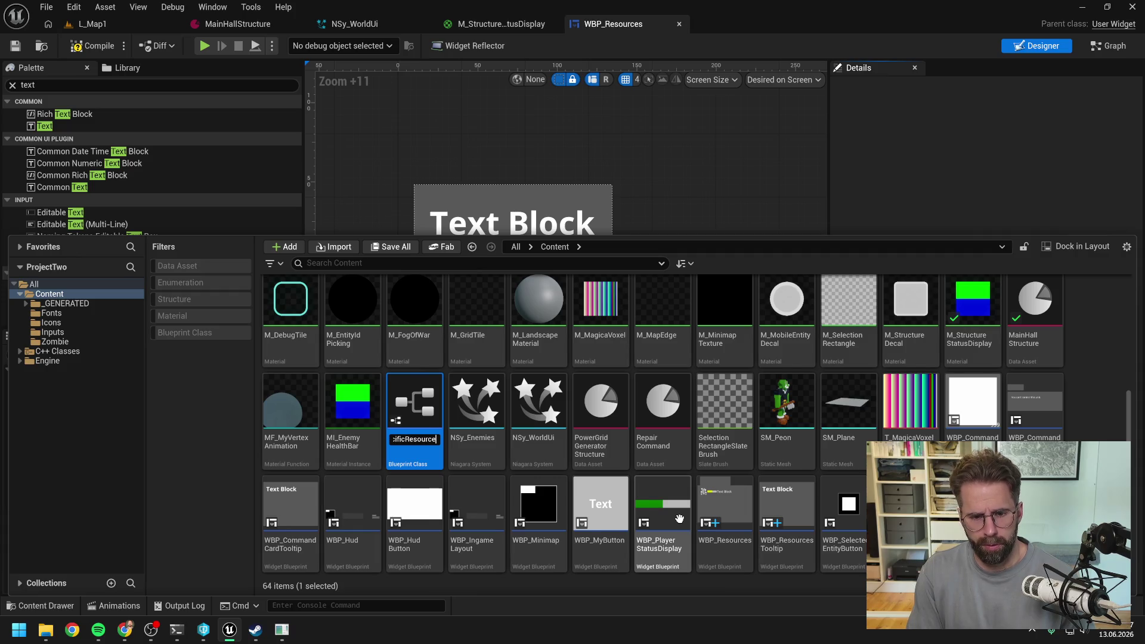
{"action": "key", "text": "Return"}
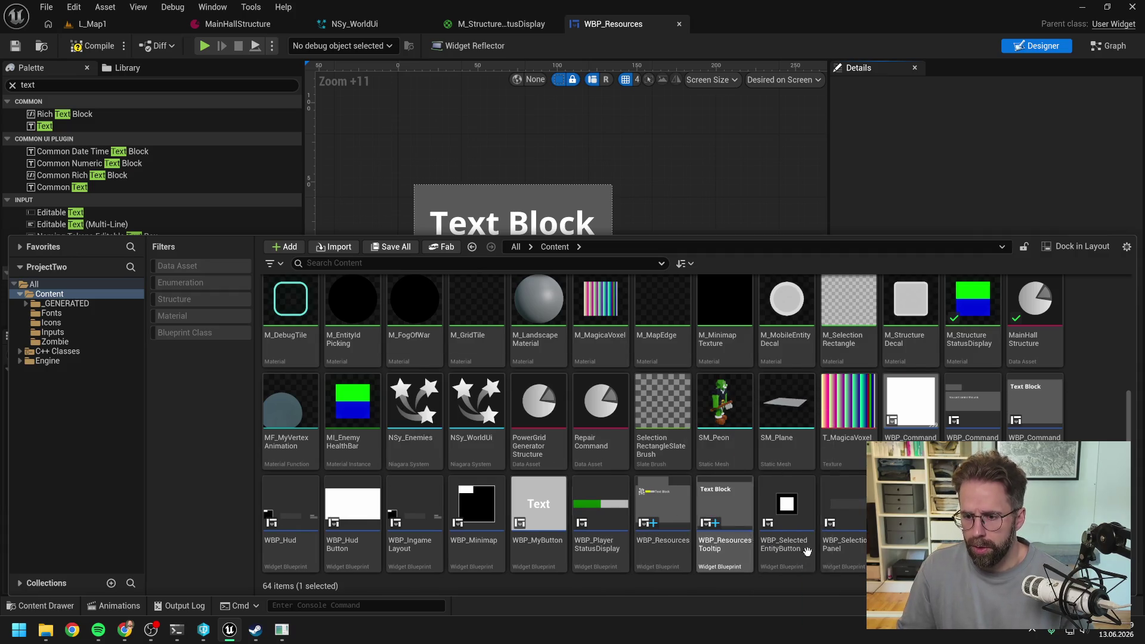
{"action": "double_click", "coordinate": [909, 519]}
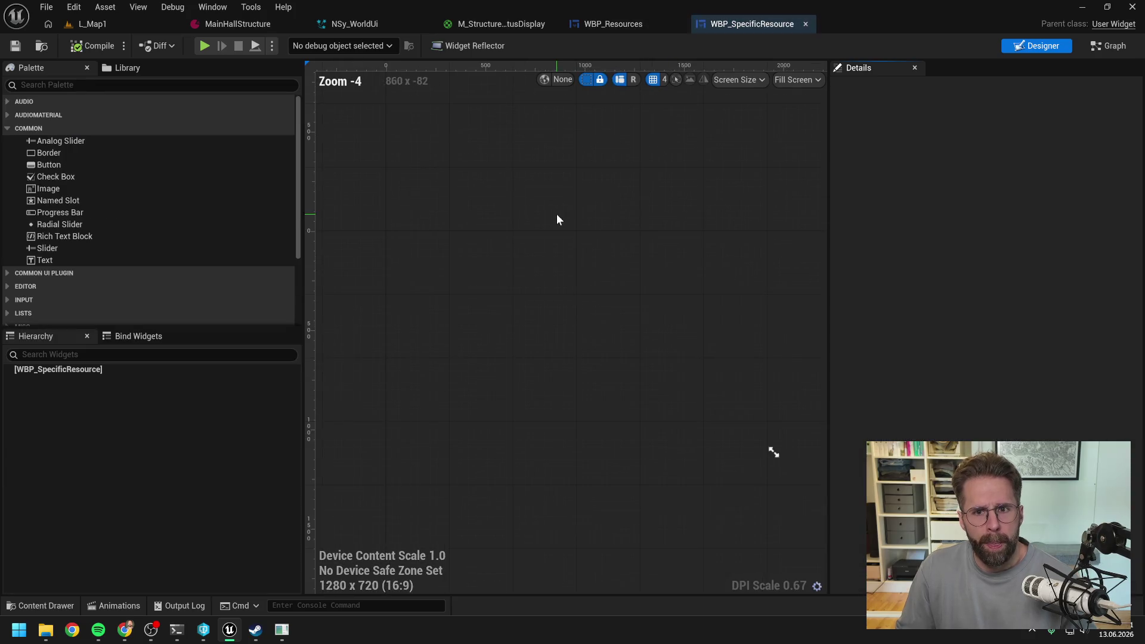
{"action": "left_click", "coordinate": [621, 26]}
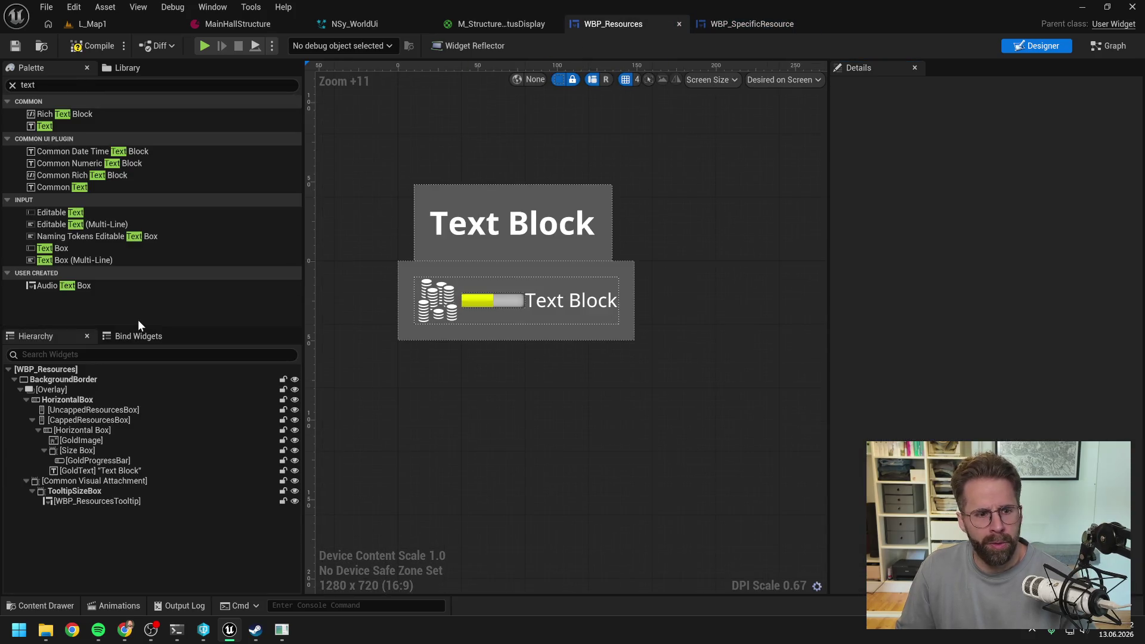
Rename the new widget asset to WBP_CappedResource
{"action": "left_click", "coordinate": [80, 431]}
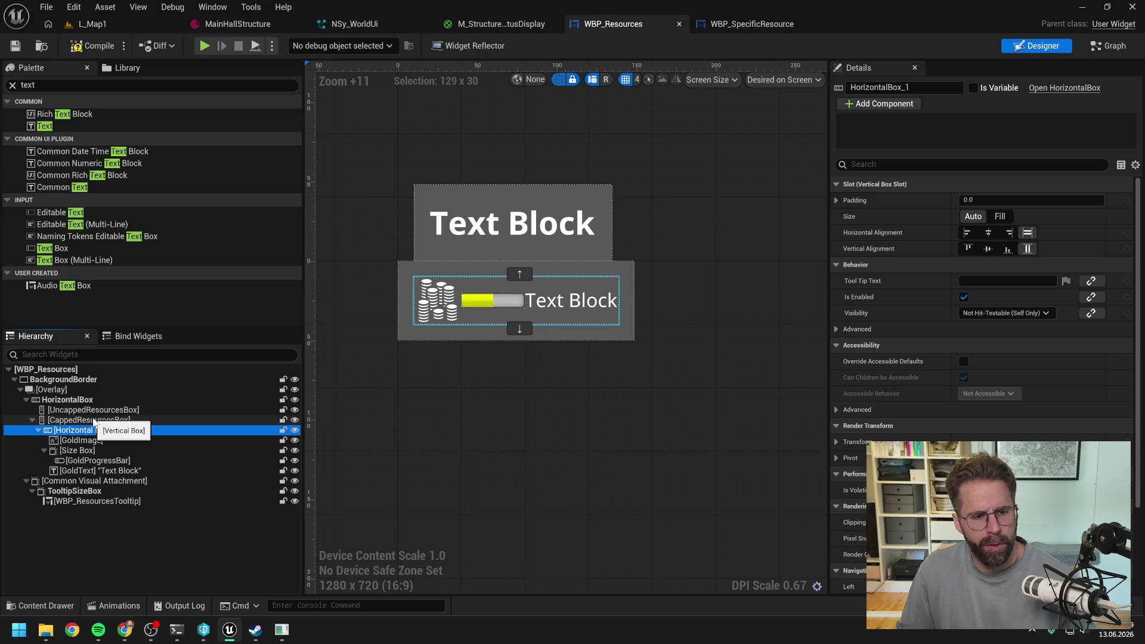
{"action": "key", "text": "ctrl+space"}
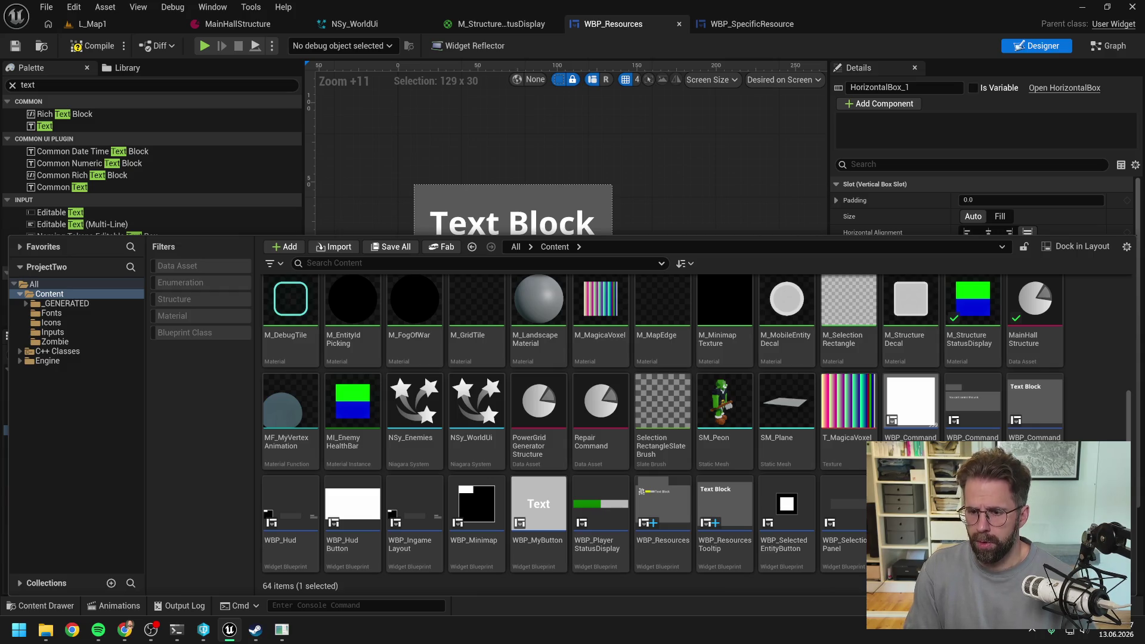
{"action": "key", "text": "Return"}
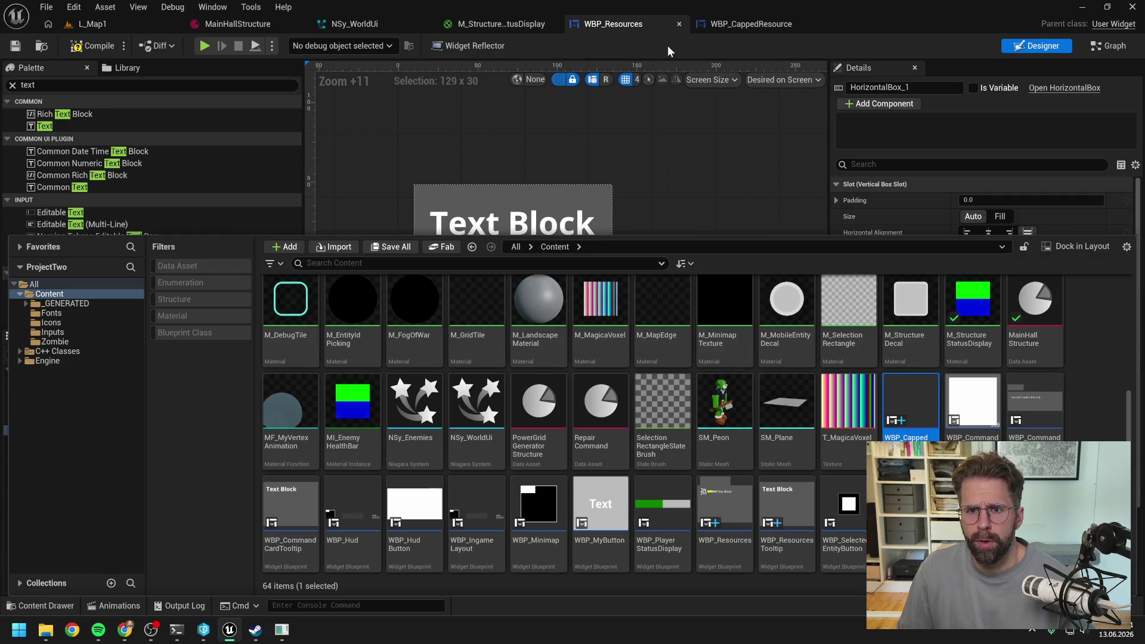
{"action": "left_click", "coordinate": [668, 24]}
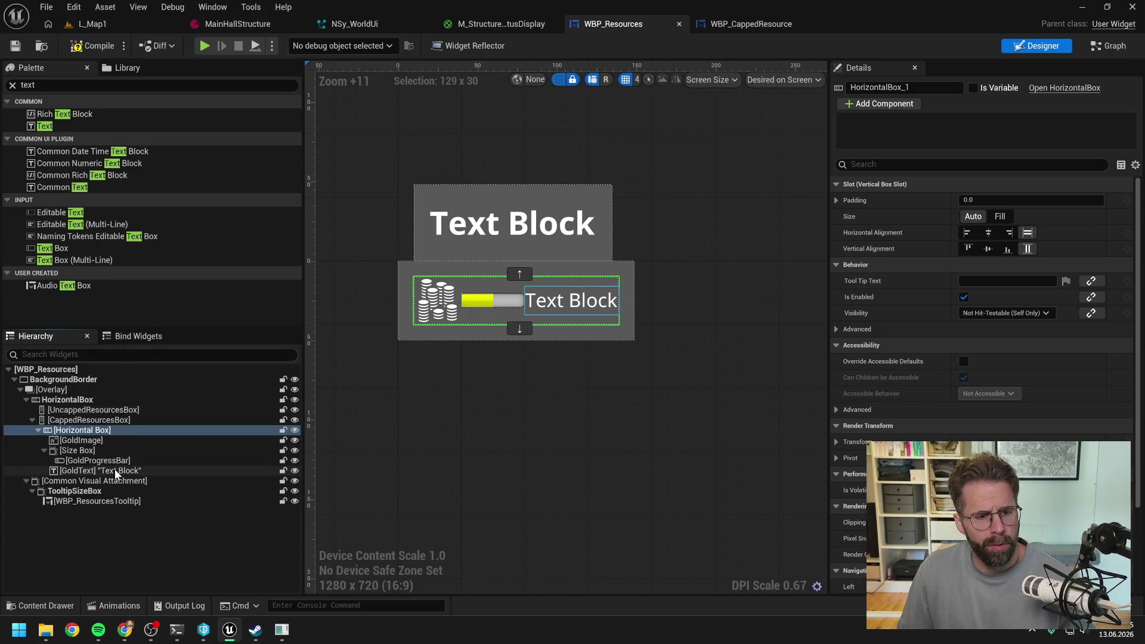
Cut the gold row, Horizontal Box through GoldText, out of WBP_Resources
{"action": "left_click", "coordinate": [116, 471], "text": "shift"}
{"action": "key", "text": "ctrl+x"}
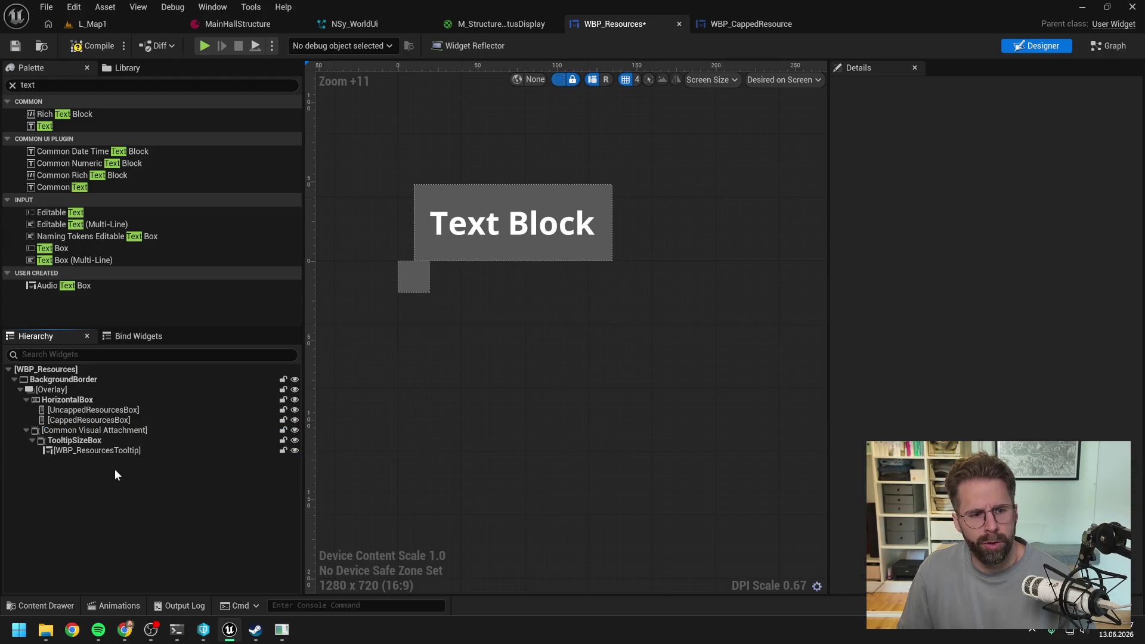
{"action": "left_click", "coordinate": [744, 23]}
{"action": "left_click", "coordinate": [88, 370]}
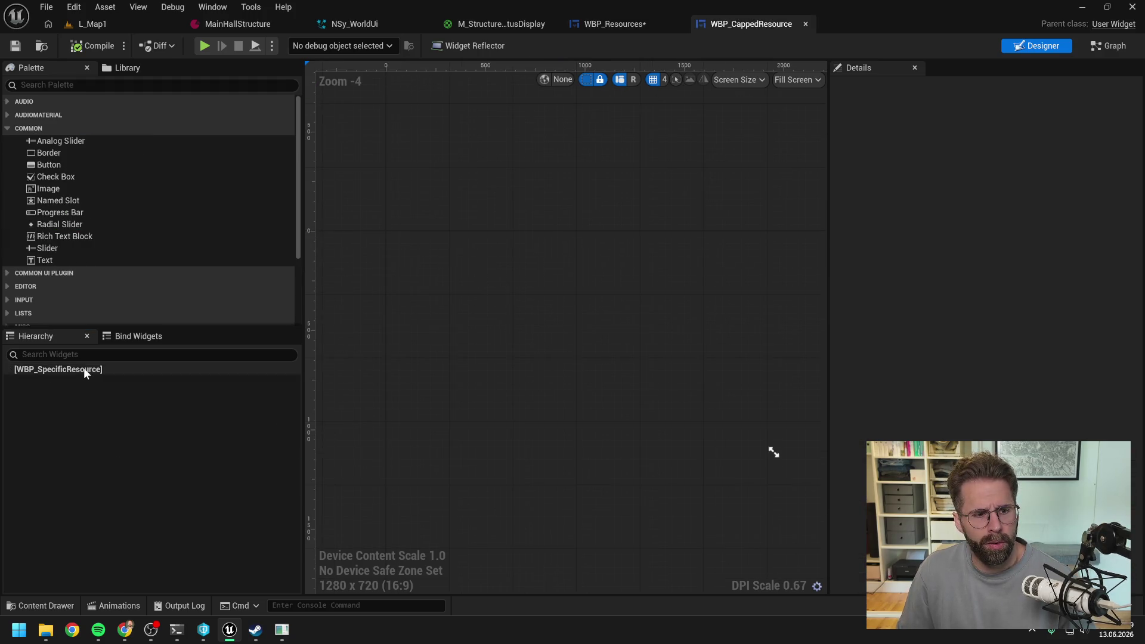
Paste the gold row into WBP_CappedResource and preview it at Desired on Screen size
{"action": "key", "text": "ctrl+v"}
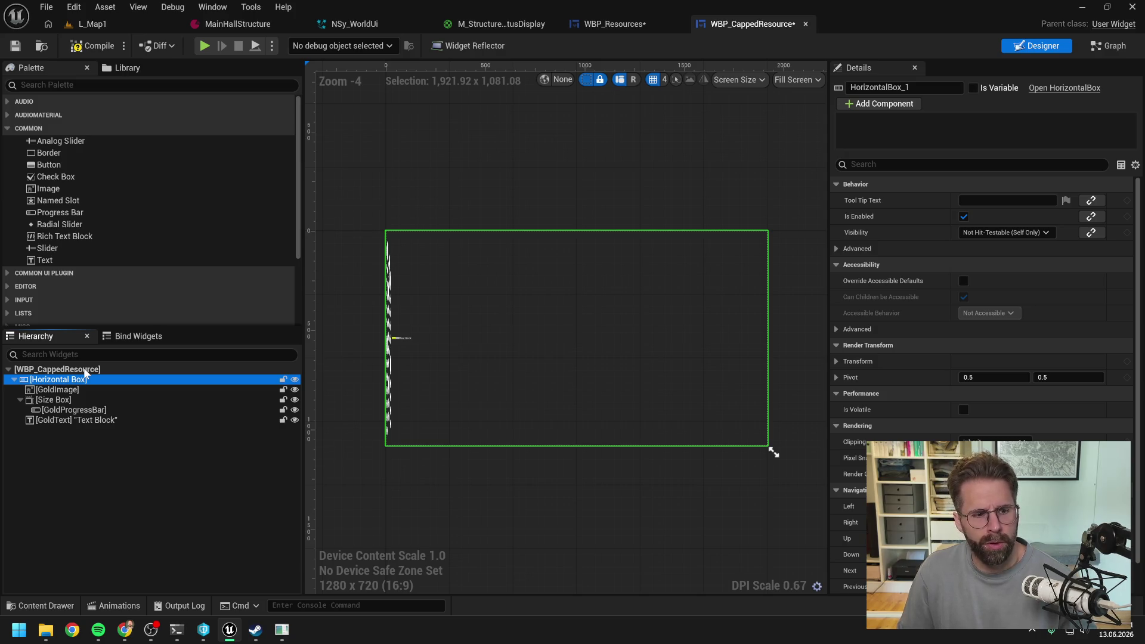
{"action": "left_click", "coordinate": [738, 80]}
{"action": "mouse_move", "coordinate": [742, 113]}
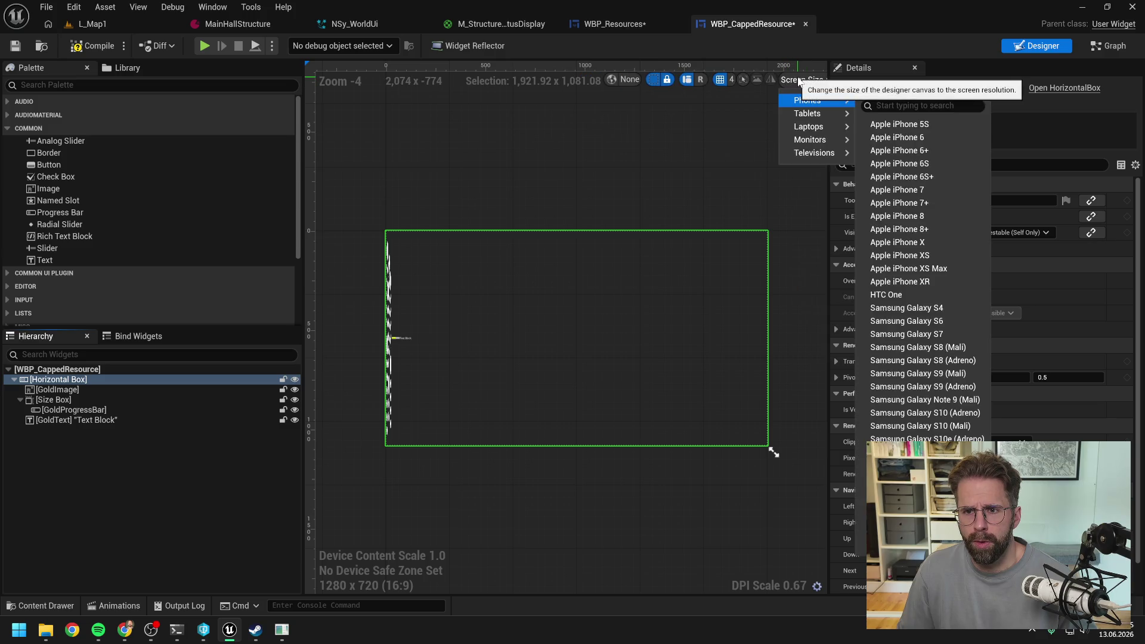
{"action": "left_click", "coordinate": [833, 77]}
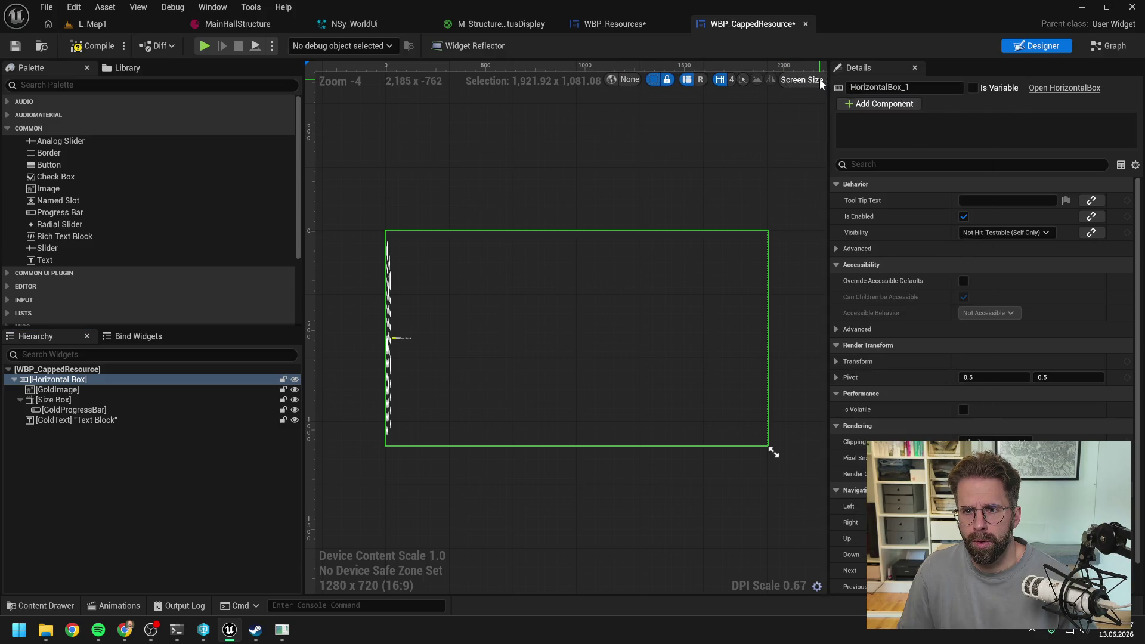
{"action": "left_click_drag", "start_coordinate": [834, 78], "coordinate": [879, 80]}
{"action": "left_click", "coordinate": [867, 80]}
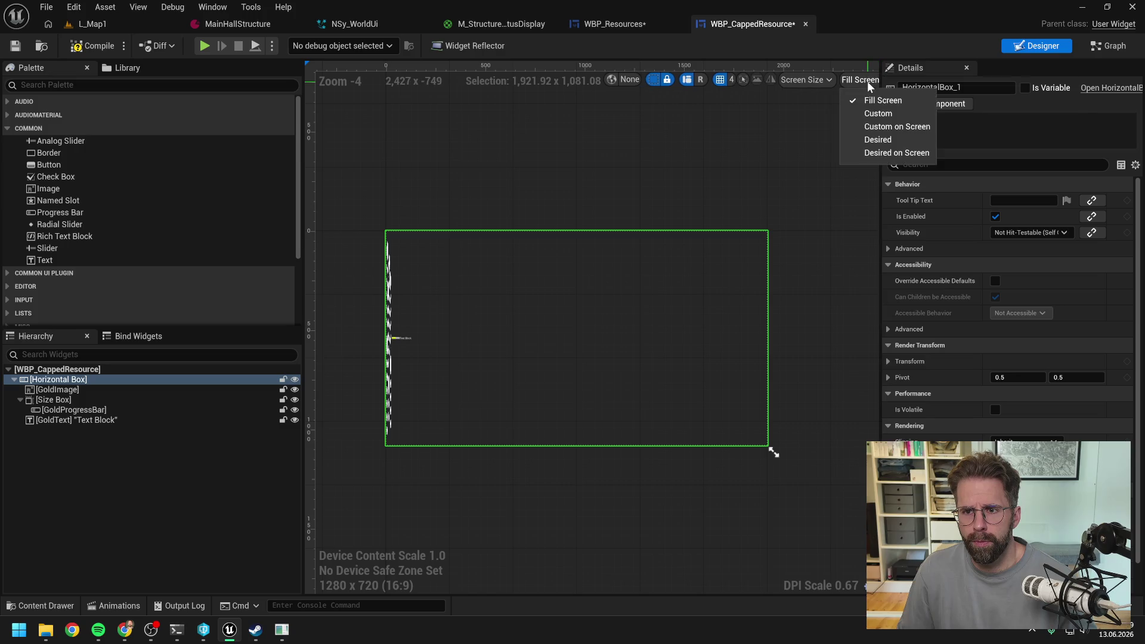
{"action": "left_click", "coordinate": [870, 151]}
Compile and save both widgets, returning to WBP_Resources
{"action": "left_click", "coordinate": [400, 229]}
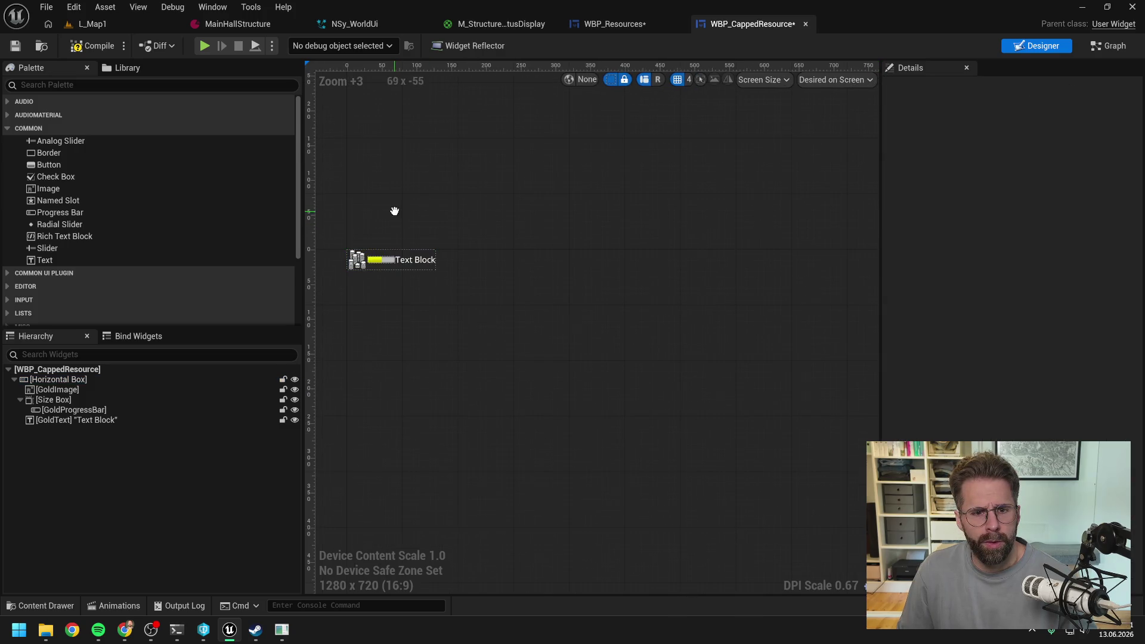
{"action": "left_click_drag", "start_coordinate": [396, 221], "coordinate": [476, 224]}
{"action": "key", "text": "ctrl+shift+s"}
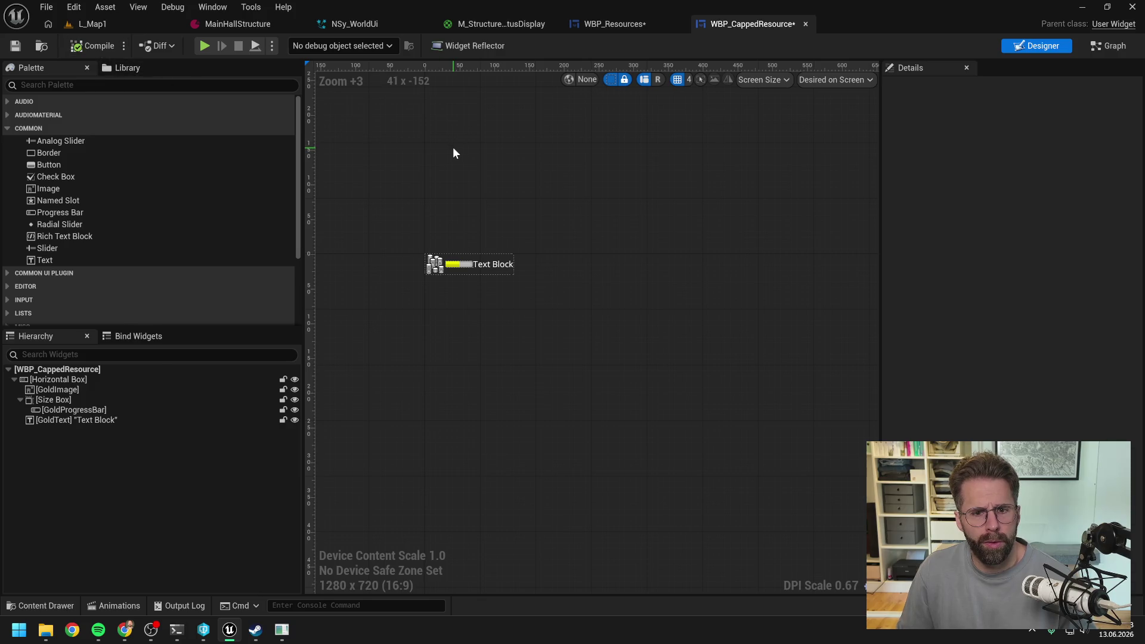
{"action": "left_click", "coordinate": [623, 24]}
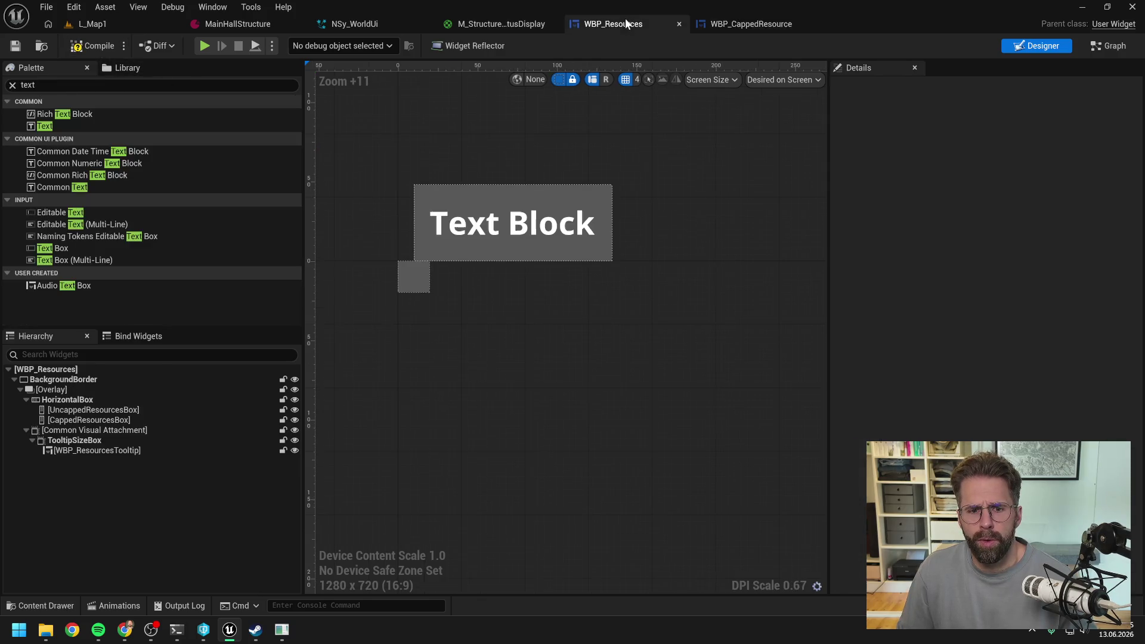
Filter the Palette by 'capp' and drag five WBP Capped Resource rows into CappedResourcesBox
{"action": "left_click", "coordinate": [28, 84]}
{"action": "type", "text": "spe"}
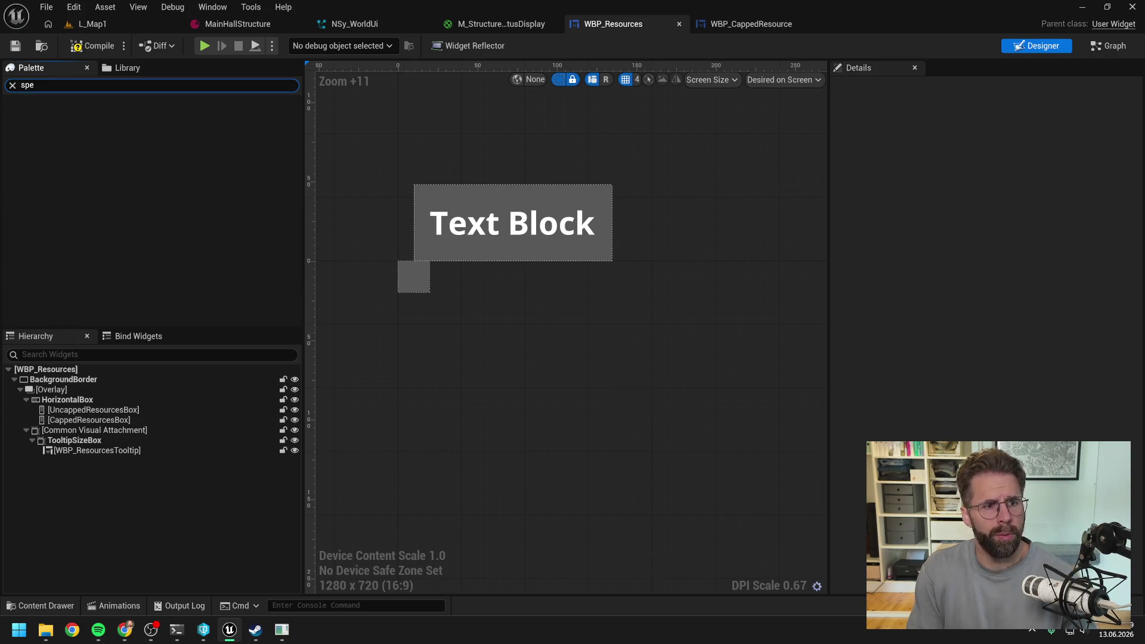
{"action": "key", "text": "BackSpace"}
{"action": "key", "text": "BackSpace"}
{"action": "key", "text": "BackSpace"}
{"action": "type", "text": "capp"}
{"action": "mouse_move", "coordinate": [93, 114]}
{"action": "left_mouse_down"}
{"action": "mouse_move", "coordinate": [94, 398]}
{"action": "mouse_move", "coordinate": [83, 426]}
{"action": "left_mouse_up"}
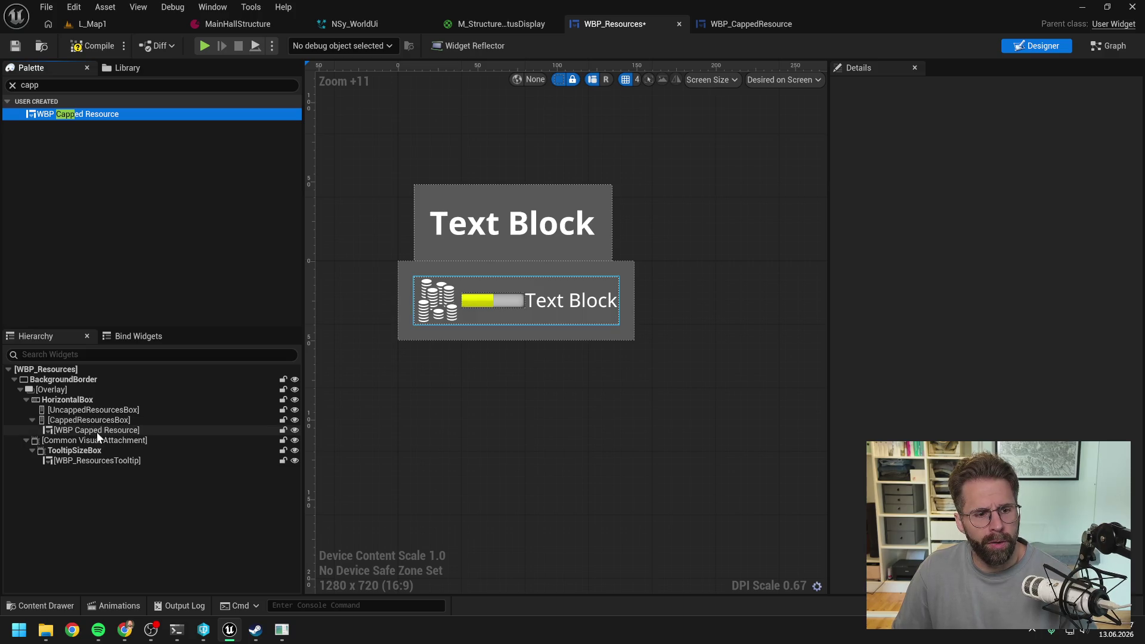
{"action": "left_click_drag", "start_coordinate": [45, 113], "coordinate": [80, 417]}
{"action": "left_click_drag", "start_coordinate": [80, 117], "coordinate": [80, 420]}
{"action": "left_click_drag", "start_coordinate": [79, 115], "coordinate": [100, 425]}
{"action": "left_click_drag", "start_coordinate": [92, 114], "coordinate": [99, 423]}
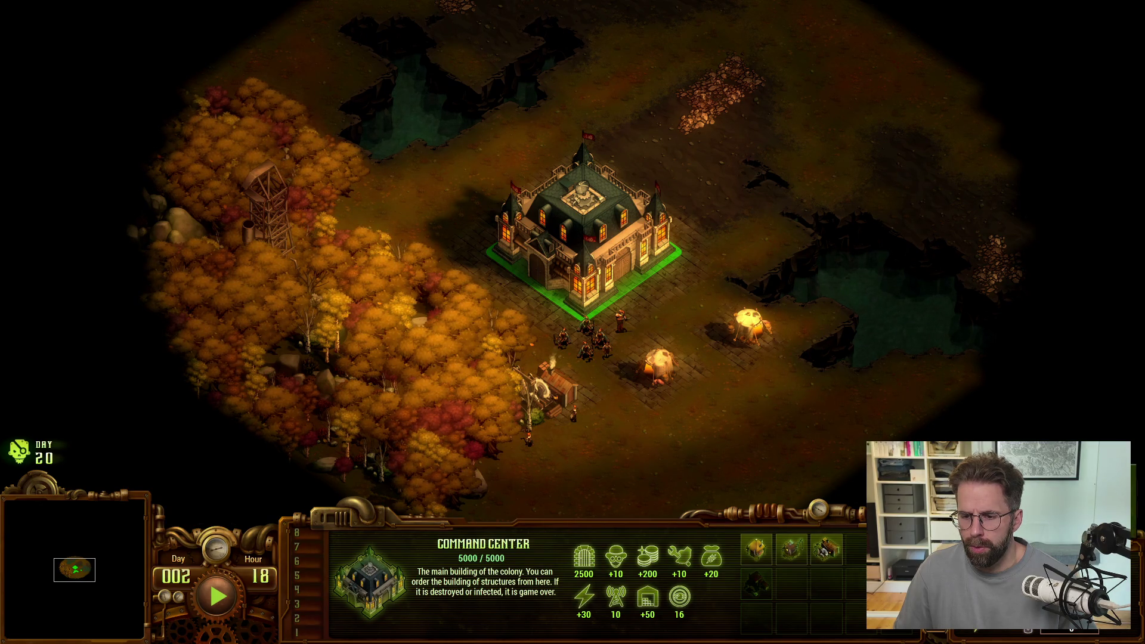
Show health bars in They Are Billions for reference, then return to the editor
{"action": "key", "text": "alt"}
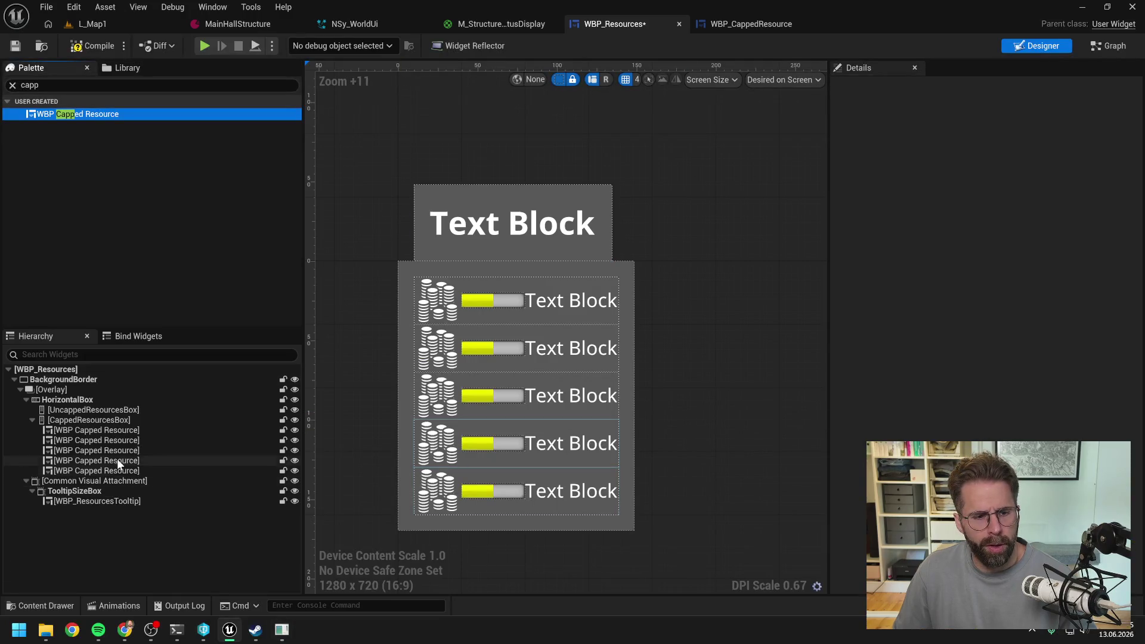
{"action": "left_click", "coordinate": [126, 544]}
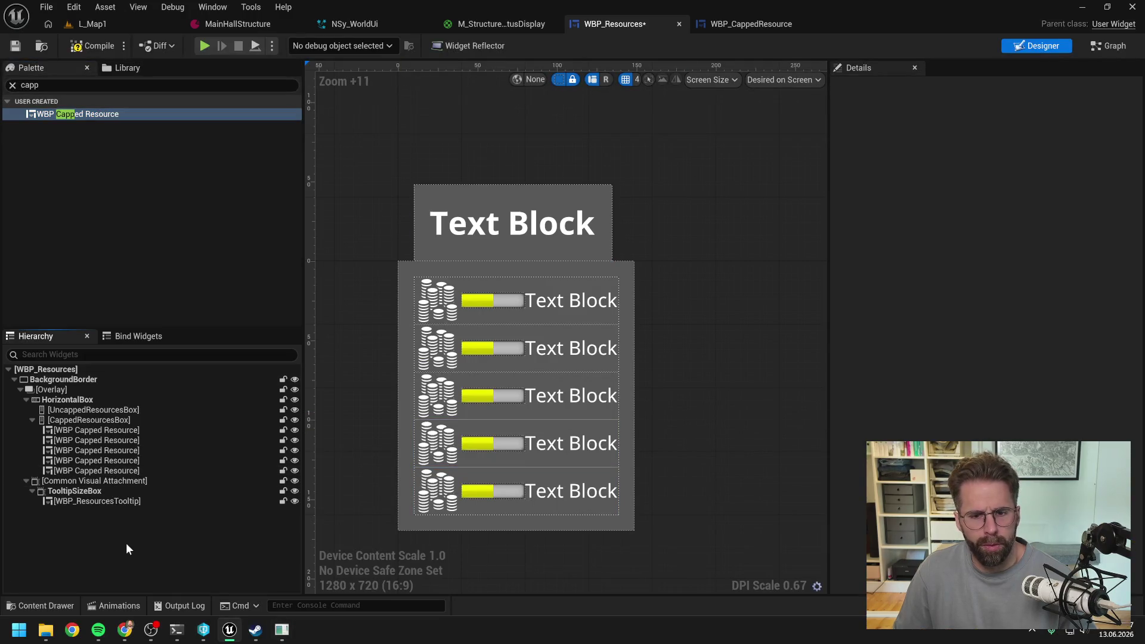
Create a new Blueprint class in the Content Browser with UserWidget as its parent
{"action": "key", "text": "ctrl+space"}
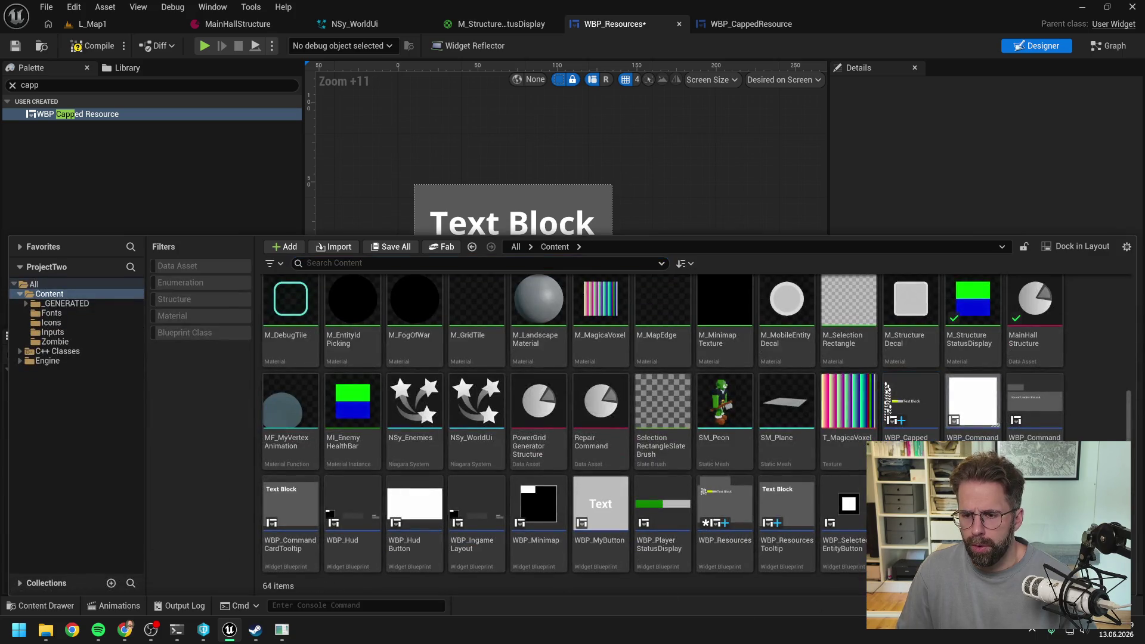
{"action": "right_click", "coordinate": [1091, 334]}
{"action": "mouse_move", "coordinate": [1060, 316]}
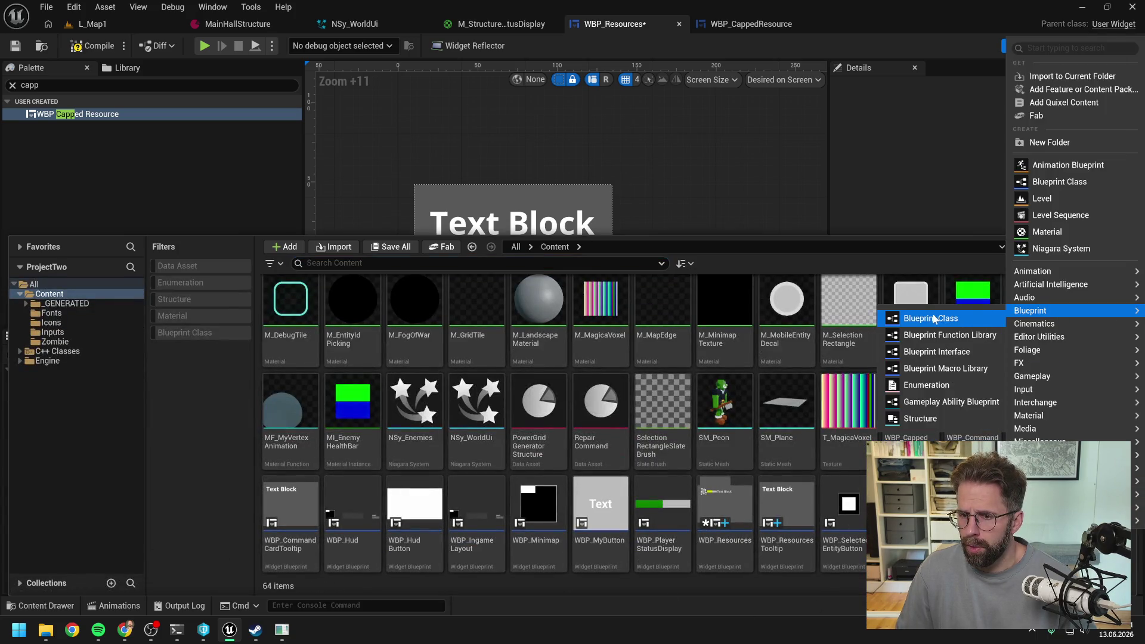
{"action": "left_click", "coordinate": [936, 319]}
{"action": "type", "text": "use"}
{"action": "left_click", "coordinate": [462, 471]}
{"action": "left_click", "coordinate": [679, 516]}
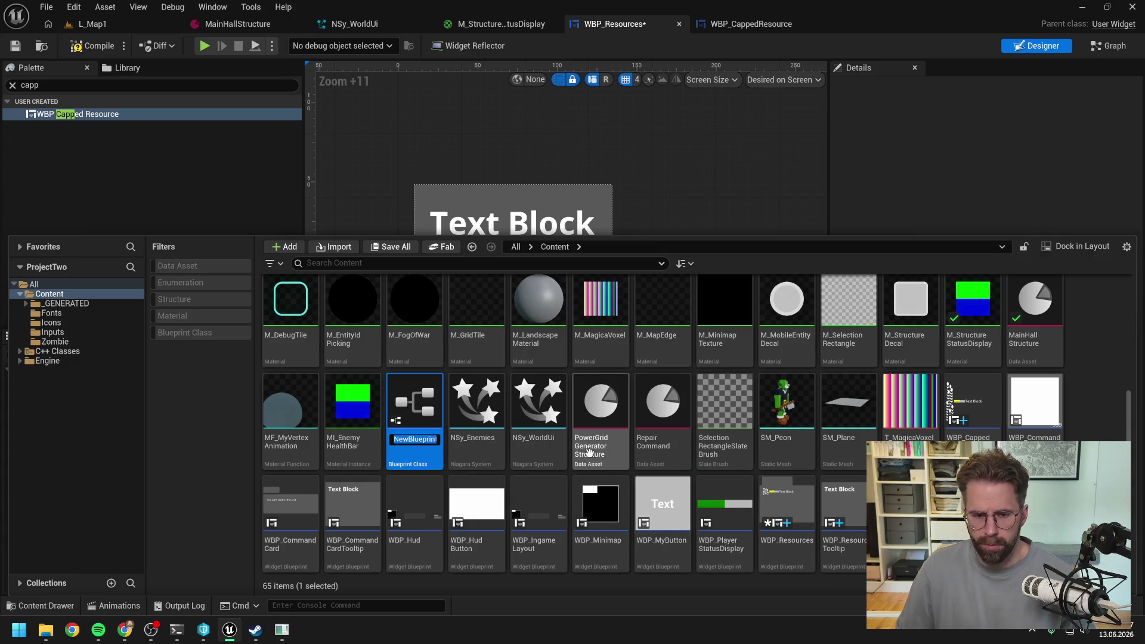
Name the new widget blueprint WBP_UncappedResource and open it for editing
{"action": "type", "text": "WBP_"}
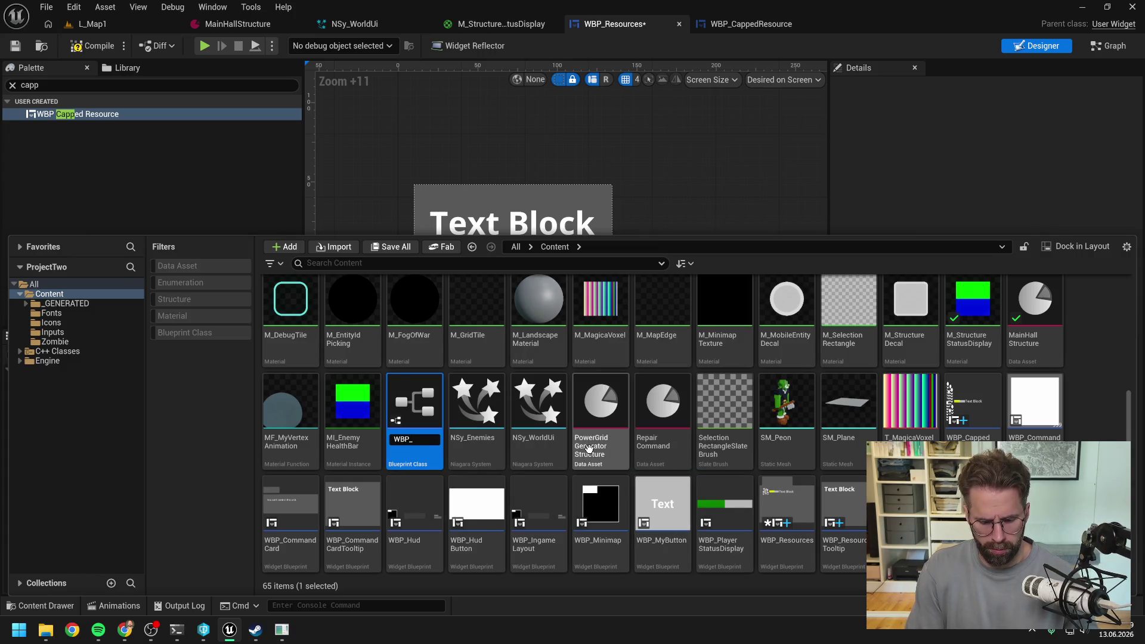
{"action": "type", "text": "UncappedRe"}
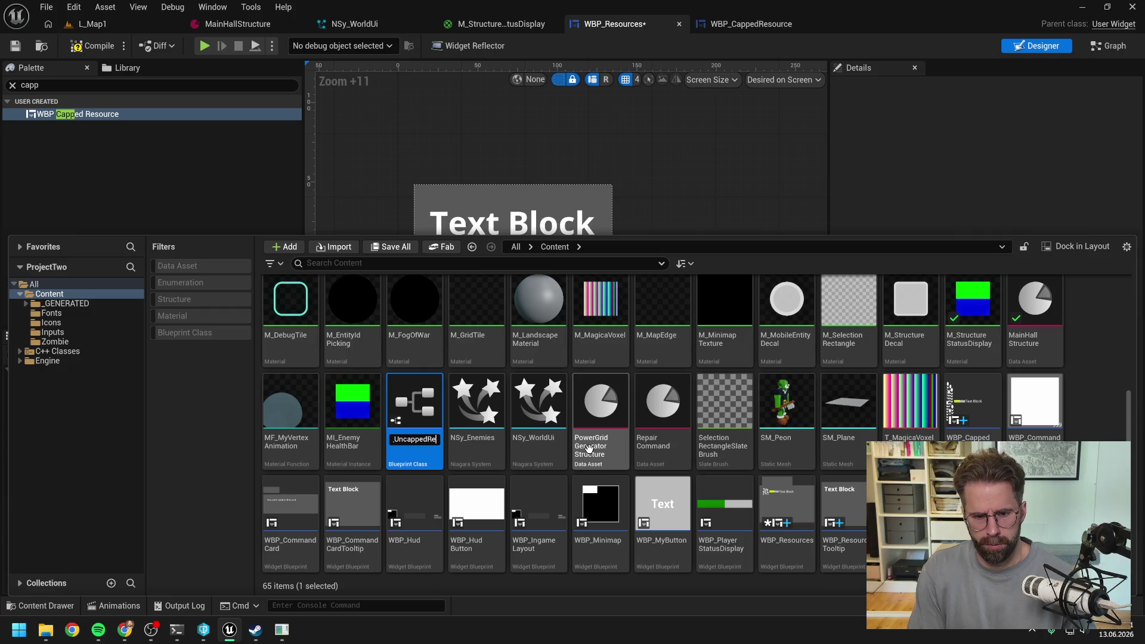
{"action": "type", "text": "pedResource"}
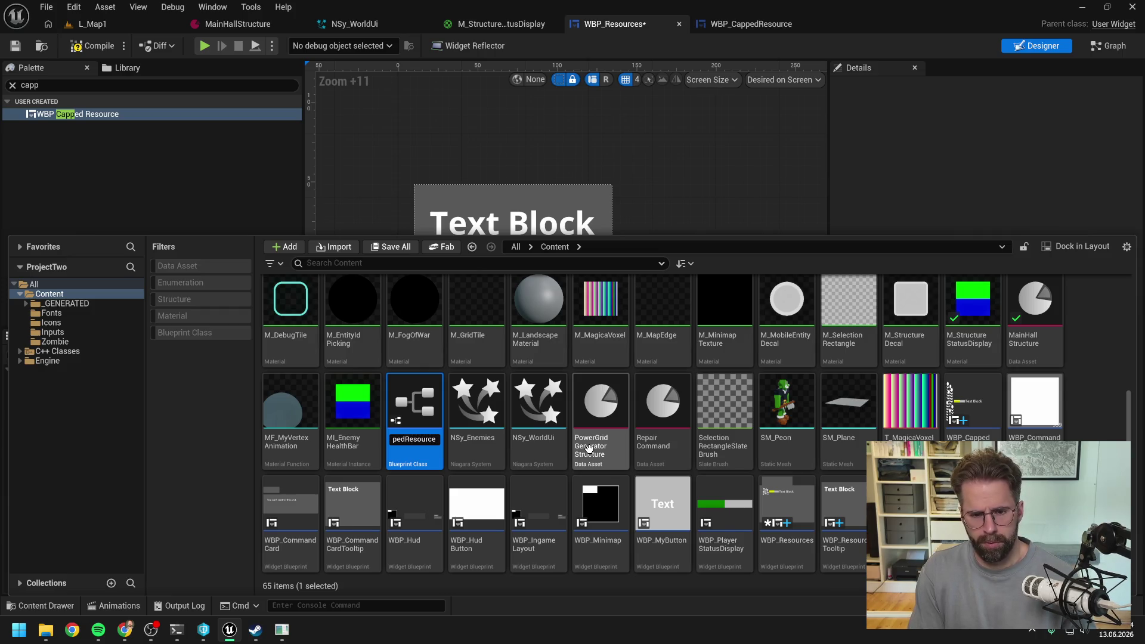
{"action": "key", "text": "Return"}
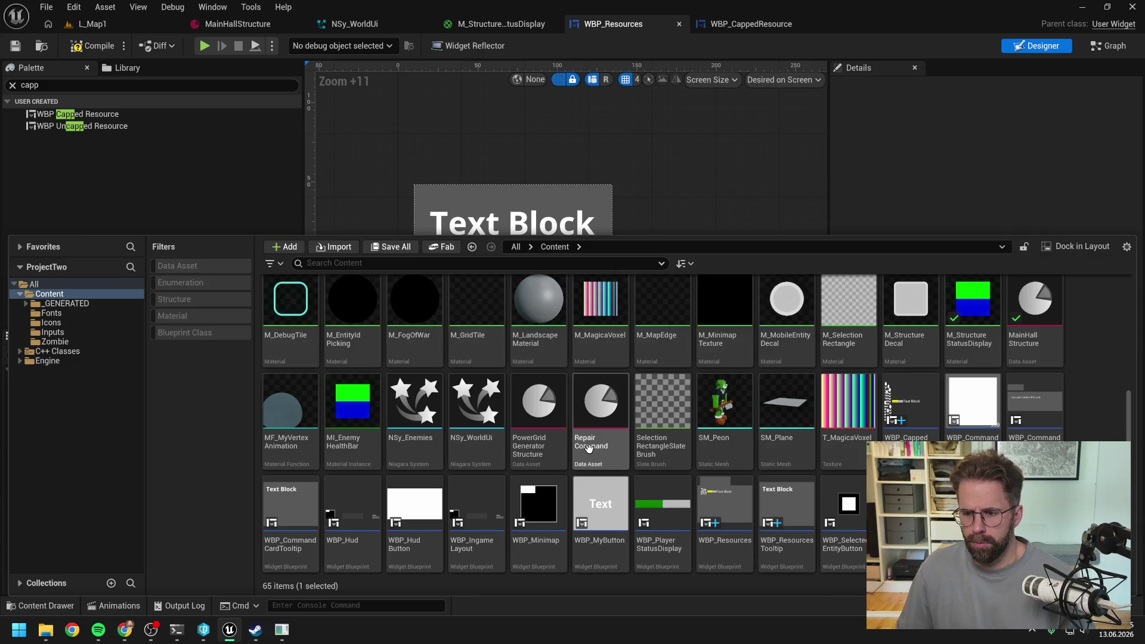
{"action": "key", "text": "Escape"}
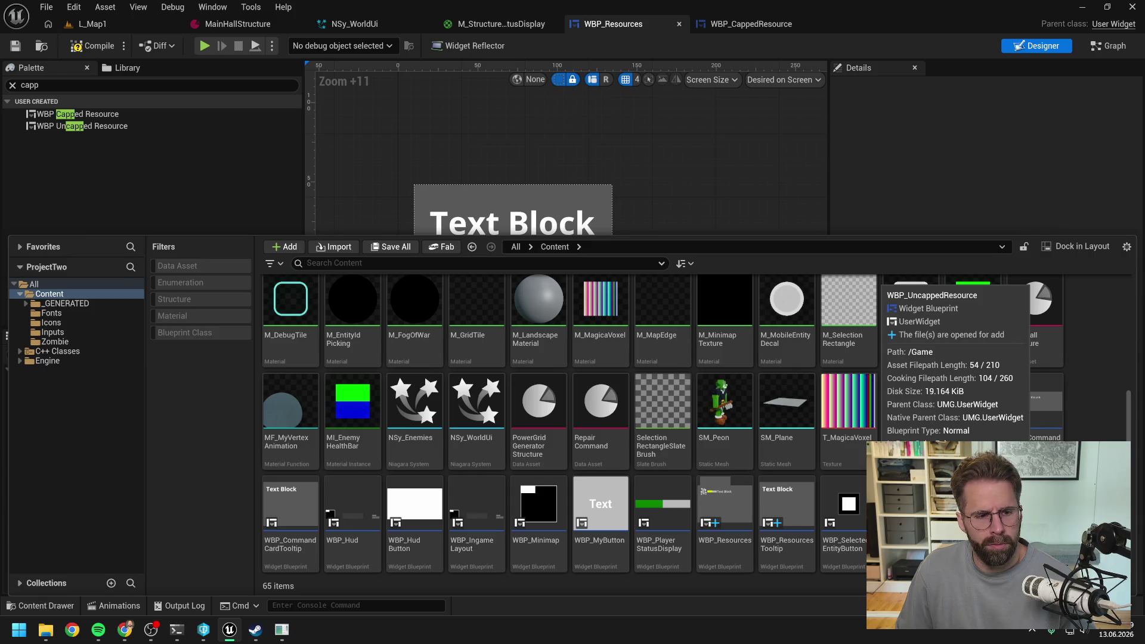
{"action": "double_click", "coordinate": [909, 507]}
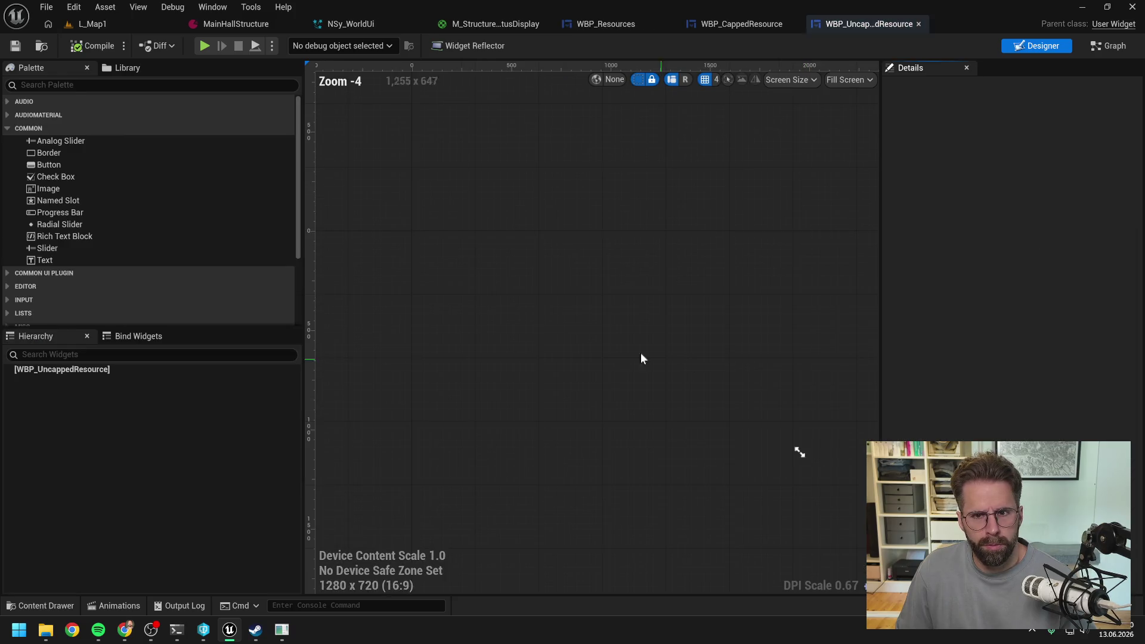
Compare WBP_CappedResource's layout against the empty WBP_UncappedResource editor
{"action": "left_click", "coordinate": [762, 24]}
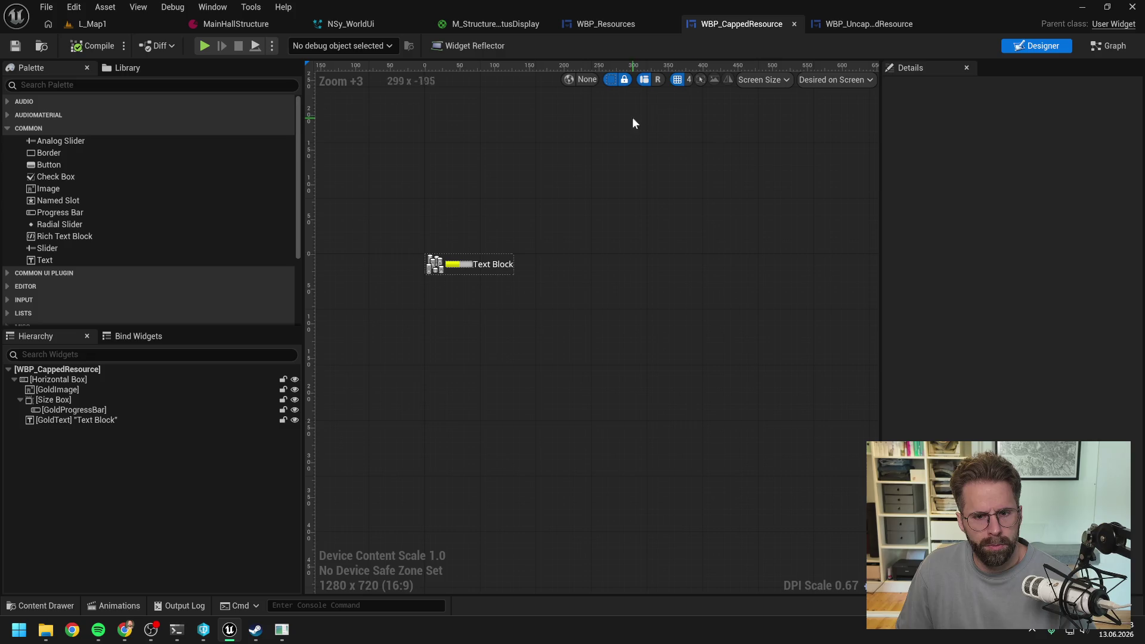
{"action": "left_click", "coordinate": [853, 24]}
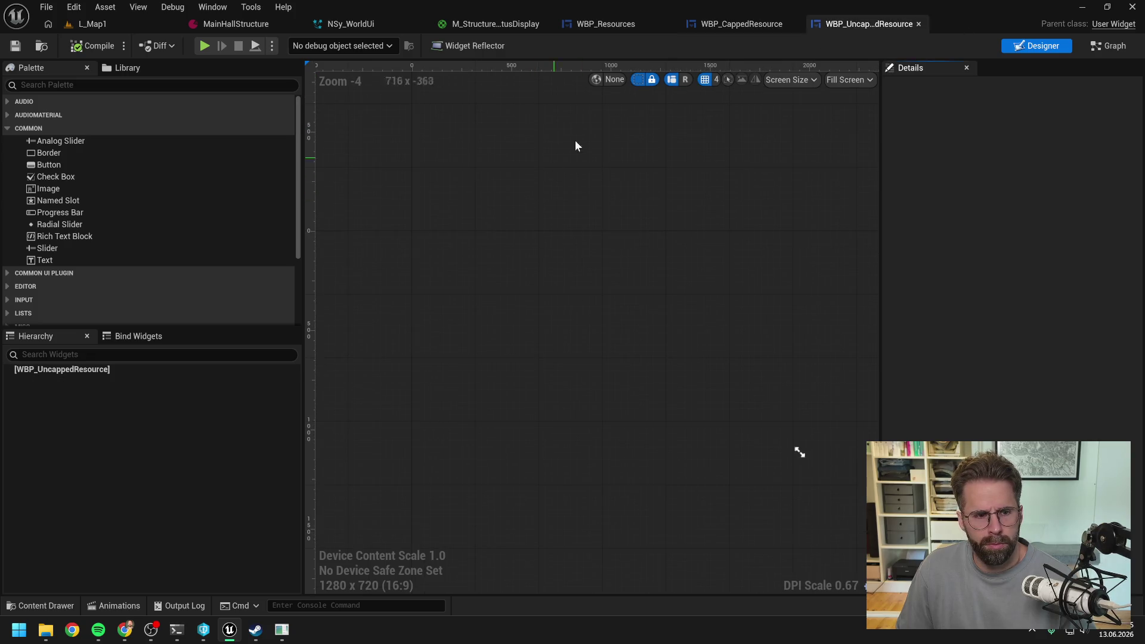
{"action": "left_click", "coordinate": [750, 24]}
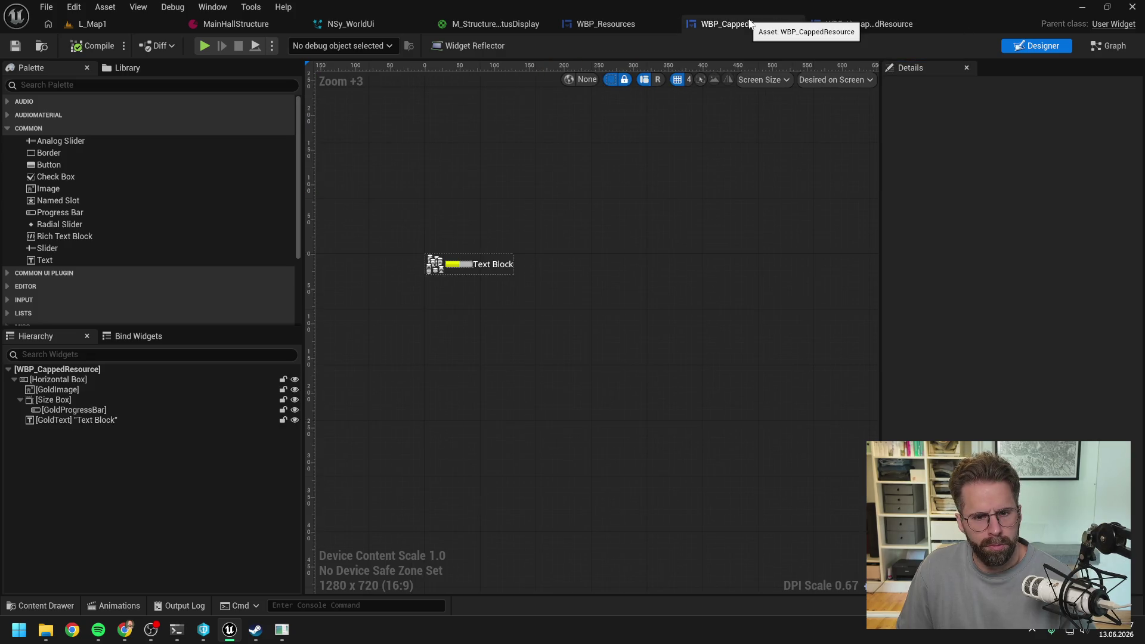
{"action": "scroll", "coordinate": [492, 263], "scroll_direction": "up", "scroll_amount": 8}
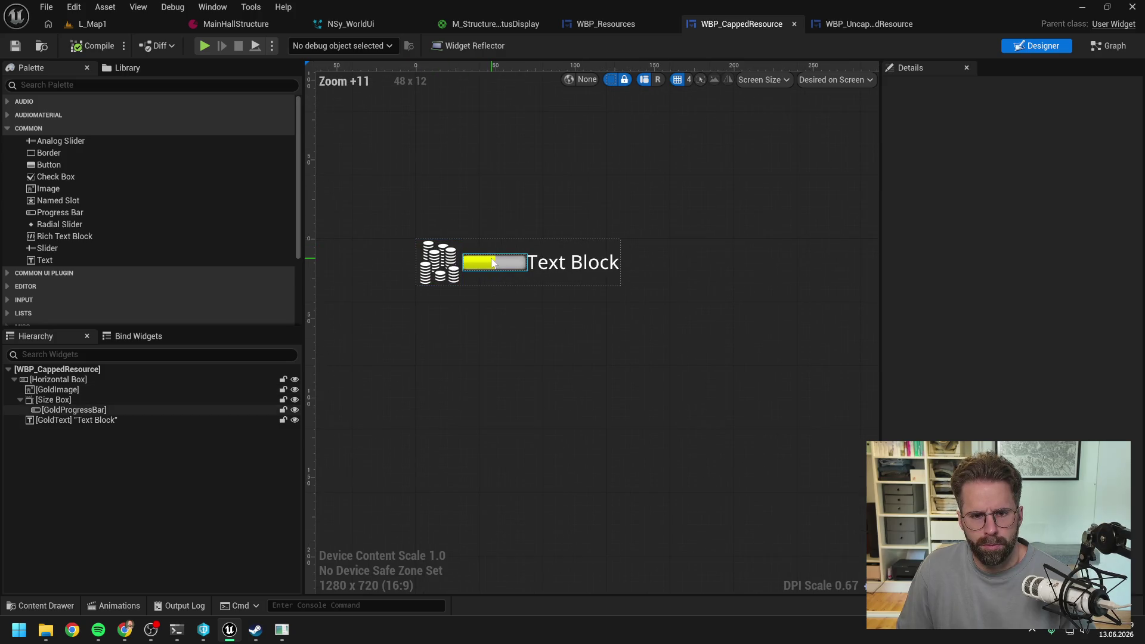
{"action": "left_click", "coordinate": [861, 27]}
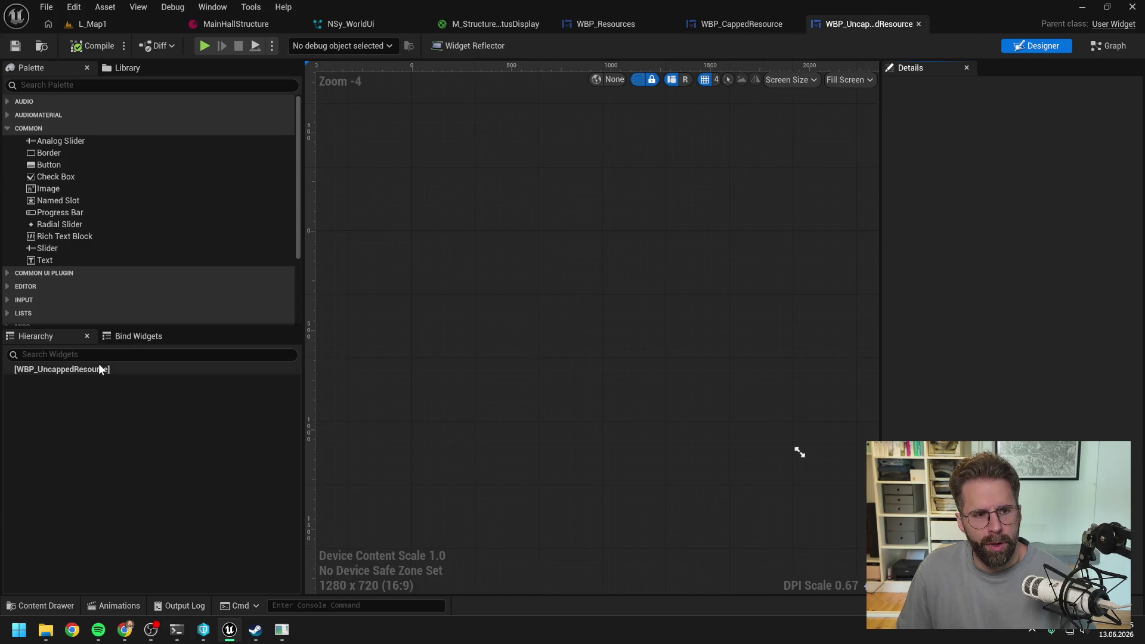
{"action": "left_click", "coordinate": [90, 84]}
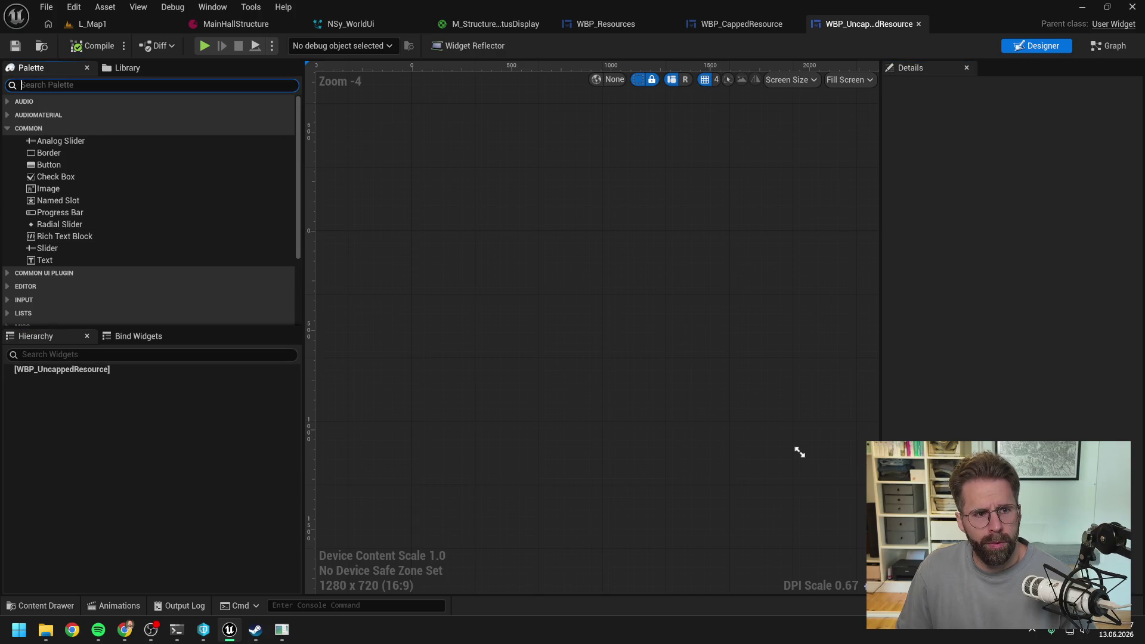
Add a Common Lazy Image to the widget root and rename it Image
{"action": "type", "text": "laz"}
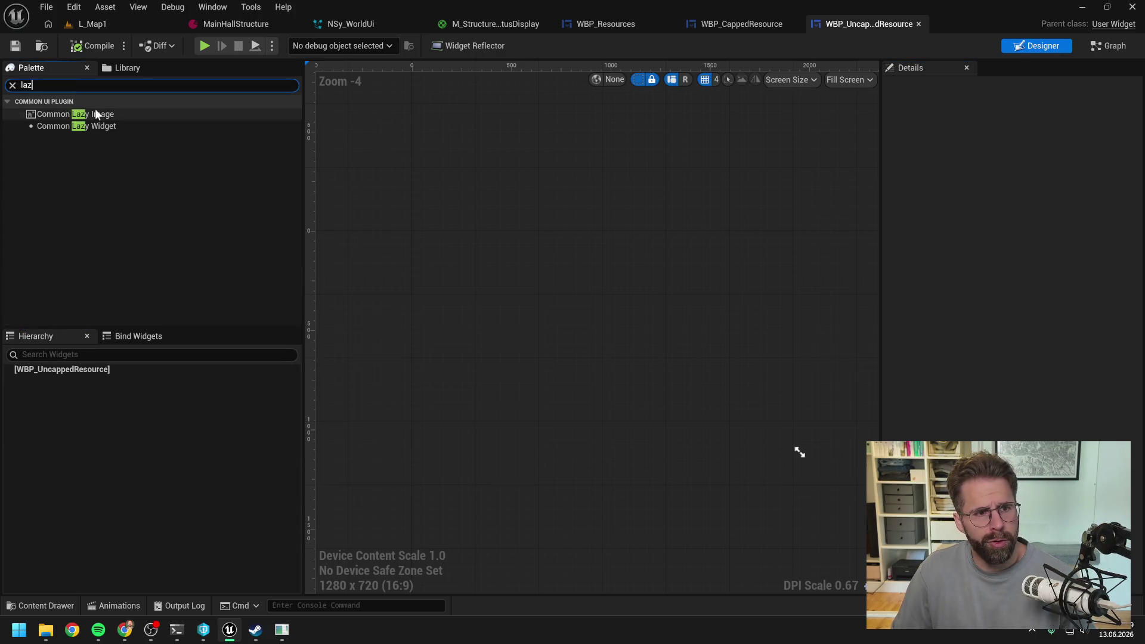
{"action": "mouse_move", "coordinate": [100, 118]}
{"action": "left_mouse_down"}
{"action": "mouse_move", "coordinate": [113, 115]}
{"action": "mouse_move", "coordinate": [92, 369]}
{"action": "left_mouse_up"}
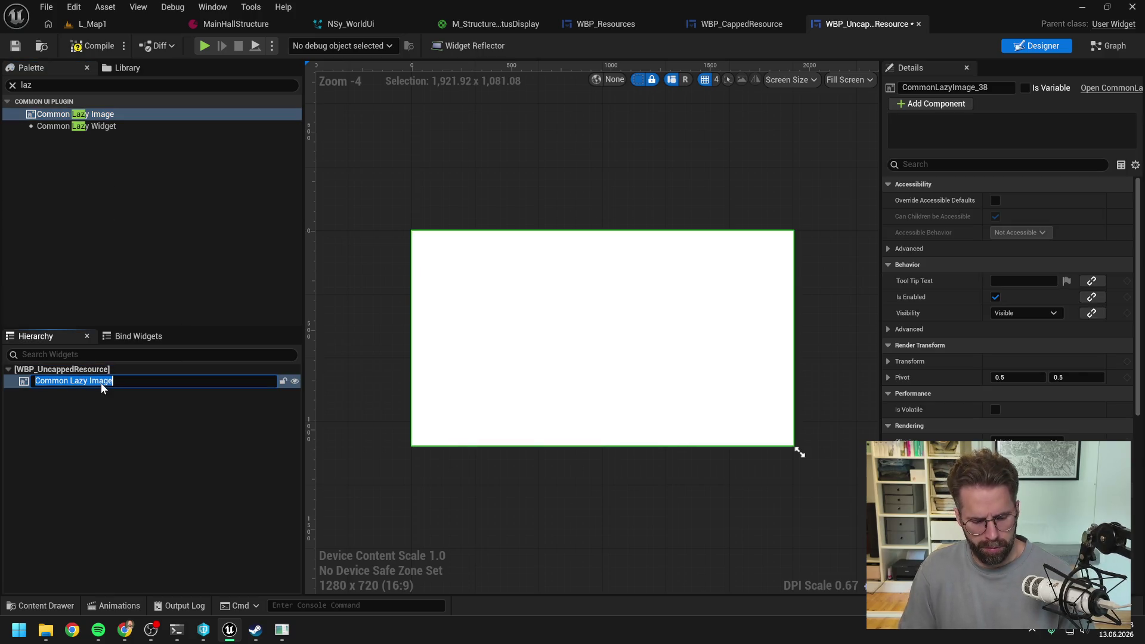
{"action": "type", "text": "Image"}
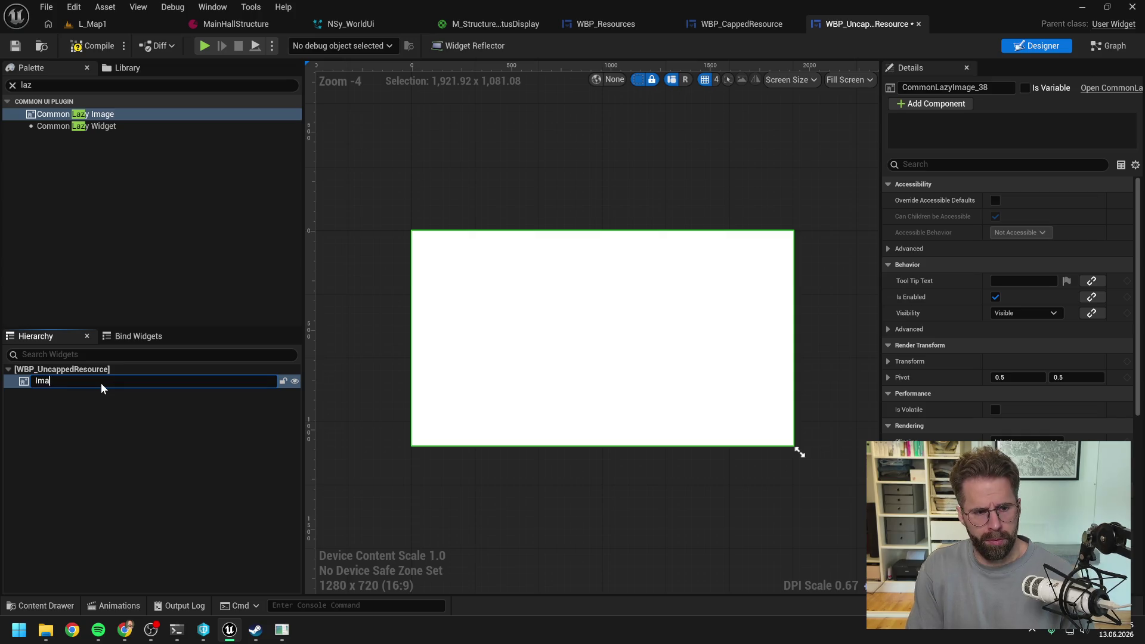
{"action": "key", "text": "Return"}
Wrap Image inside a new Horizontal Box
{"action": "right_click", "coordinate": [96, 381]}
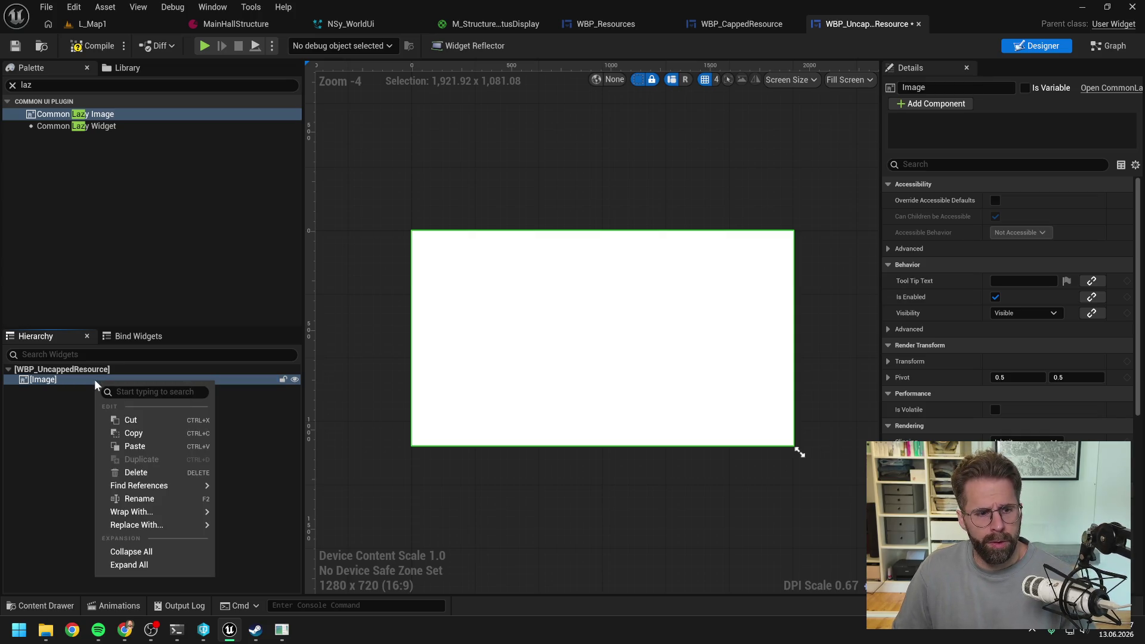
{"action": "mouse_move", "coordinate": [149, 512]}
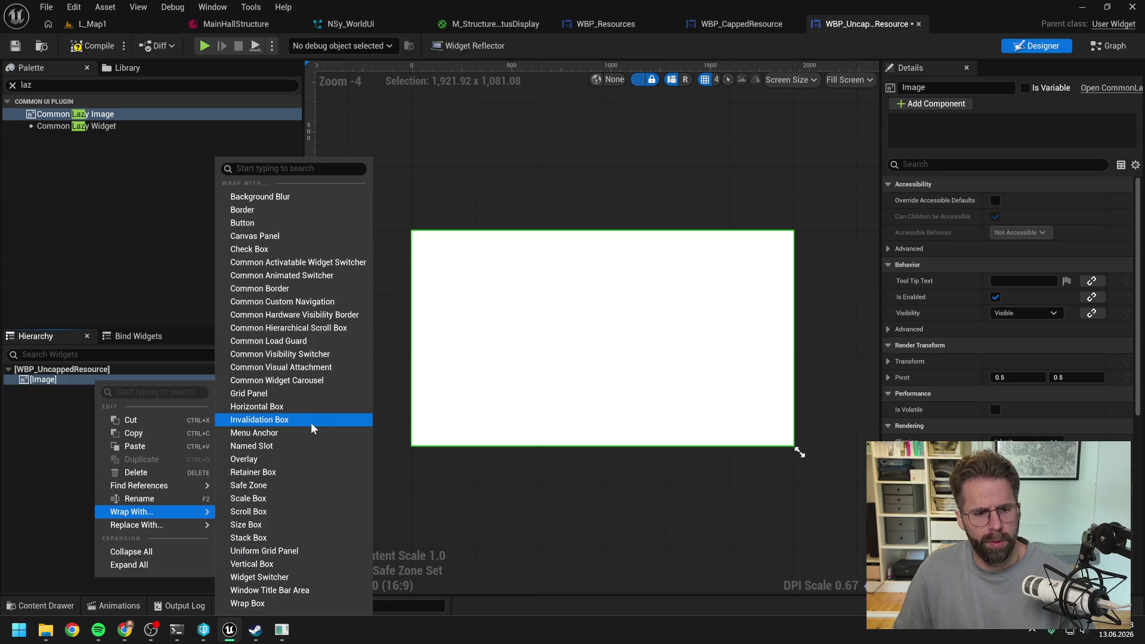
{"action": "left_click", "coordinate": [299, 403]}
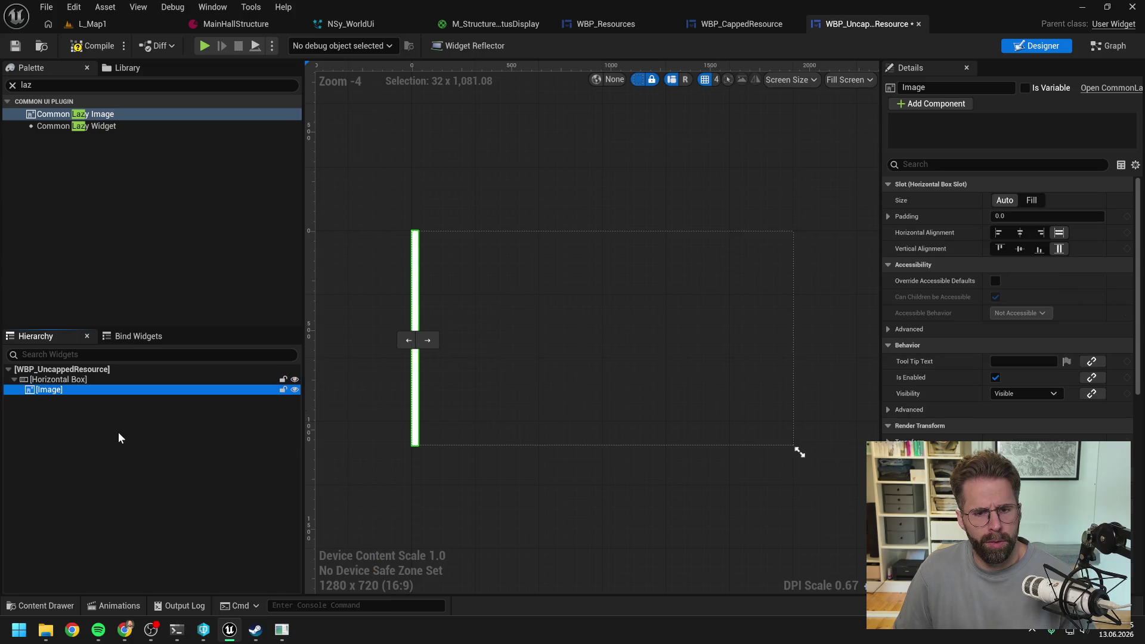
{"action": "left_click", "coordinate": [98, 405]}
{"action": "double_click", "coordinate": [26, 84]}
Add a Text block after Image in the Horizontal Box and preview at Desired on Screen
{"action": "type", "text": "text"}
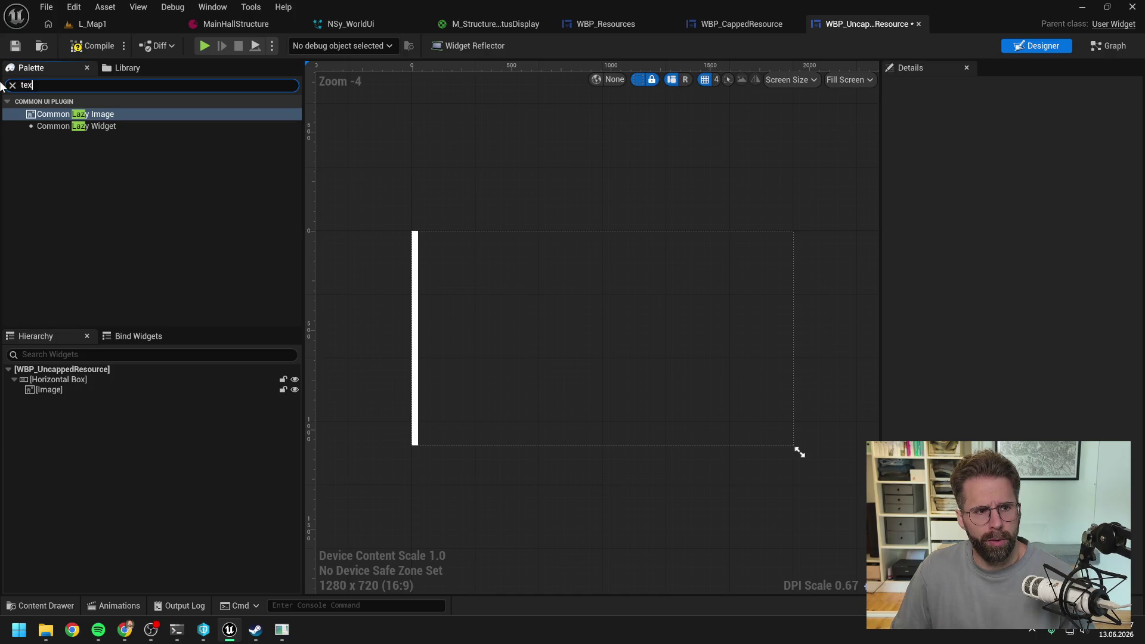
{"action": "mouse_move", "coordinate": [55, 130]}
{"action": "left_mouse_down"}
{"action": "mouse_move", "coordinate": [99, 411]}
{"action": "mouse_move", "coordinate": [81, 385]}
{"action": "mouse_move", "coordinate": [84, 398]}
{"action": "left_mouse_up"}
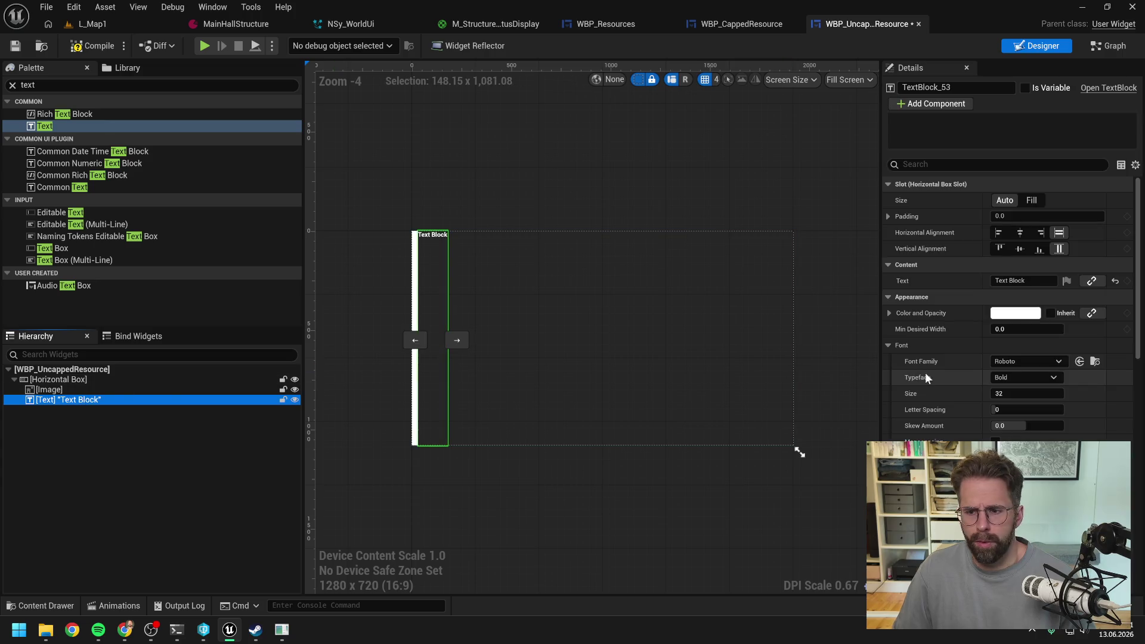
{"action": "left_click", "coordinate": [876, 82]}
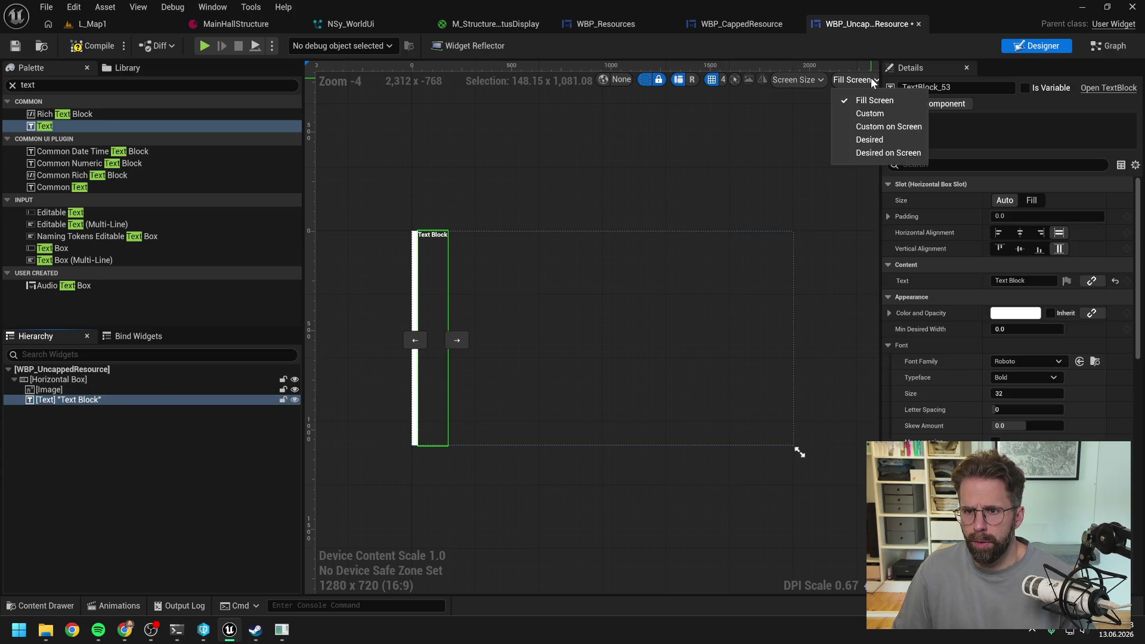
{"action": "left_click", "coordinate": [872, 155]}
Set the text's font family to CompositeFont and compile the widget blueprint
{"action": "left_click", "coordinate": [1026, 363]}
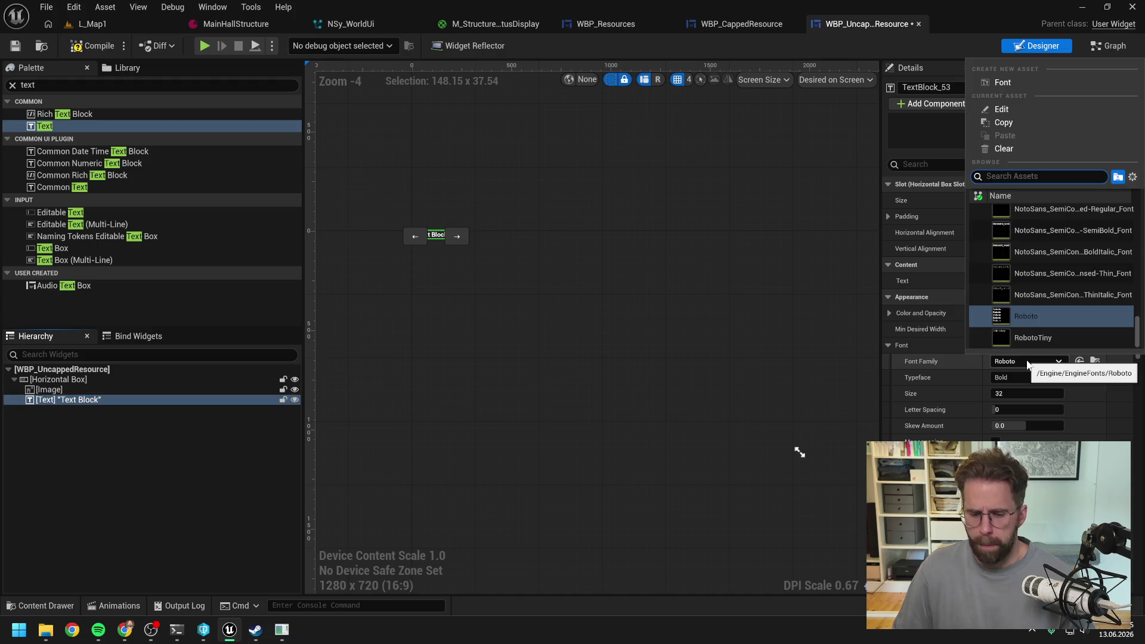
{"action": "type", "text": "com"}
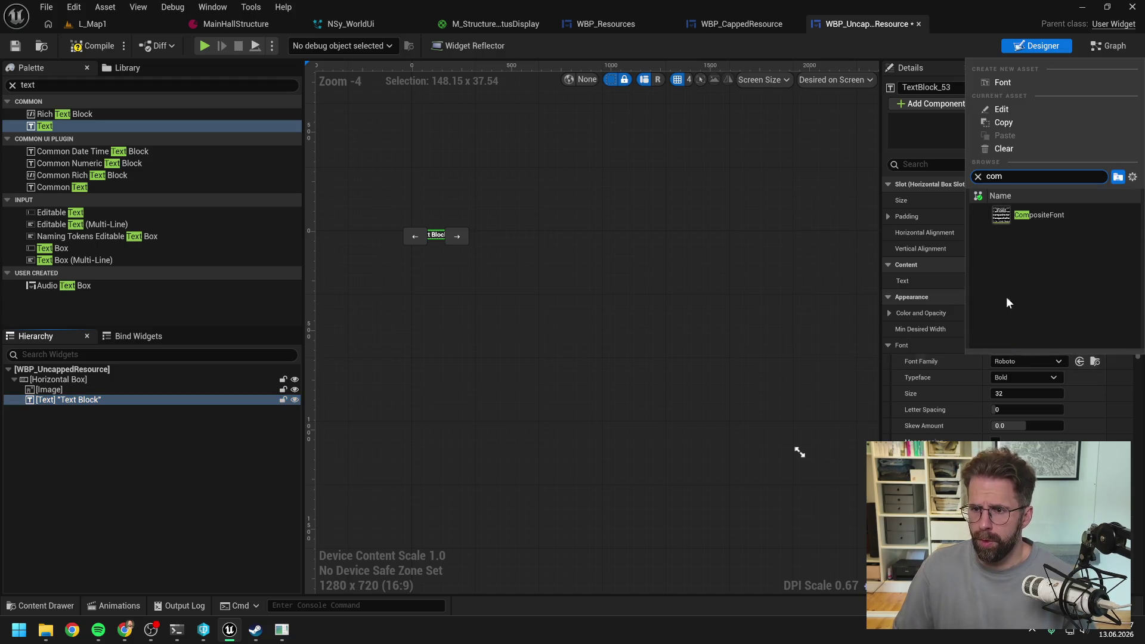
{"action": "left_click", "coordinate": [1038, 214]}
{"action": "left_click", "coordinate": [92, 45]}
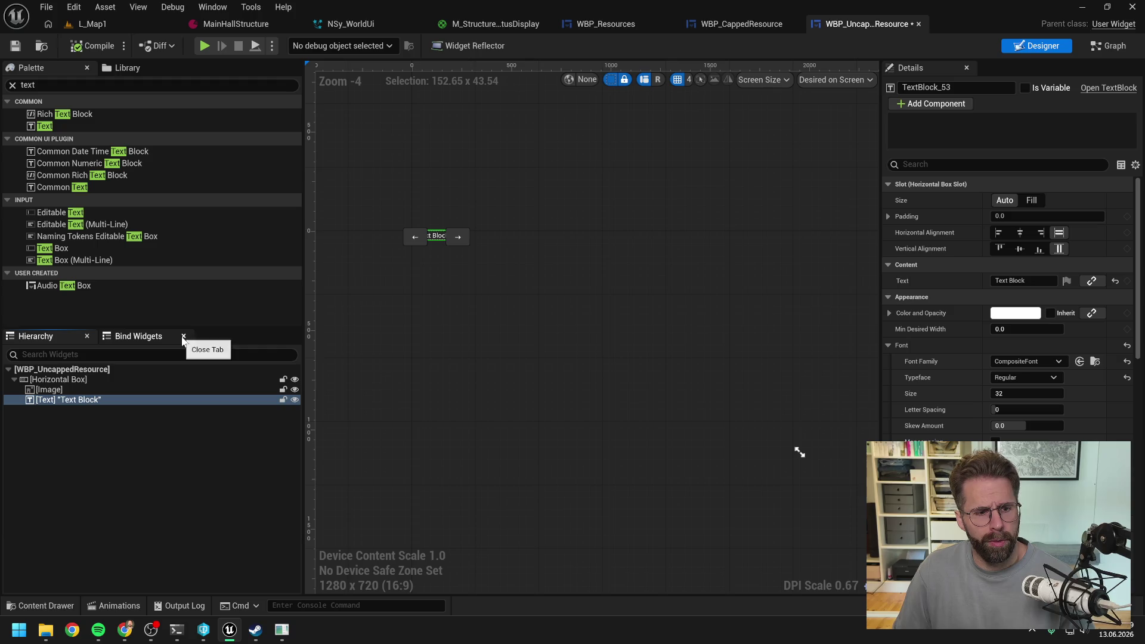
{"action": "scroll", "coordinate": [398, 234], "scroll_direction": "up", "scroll_amount": 5}
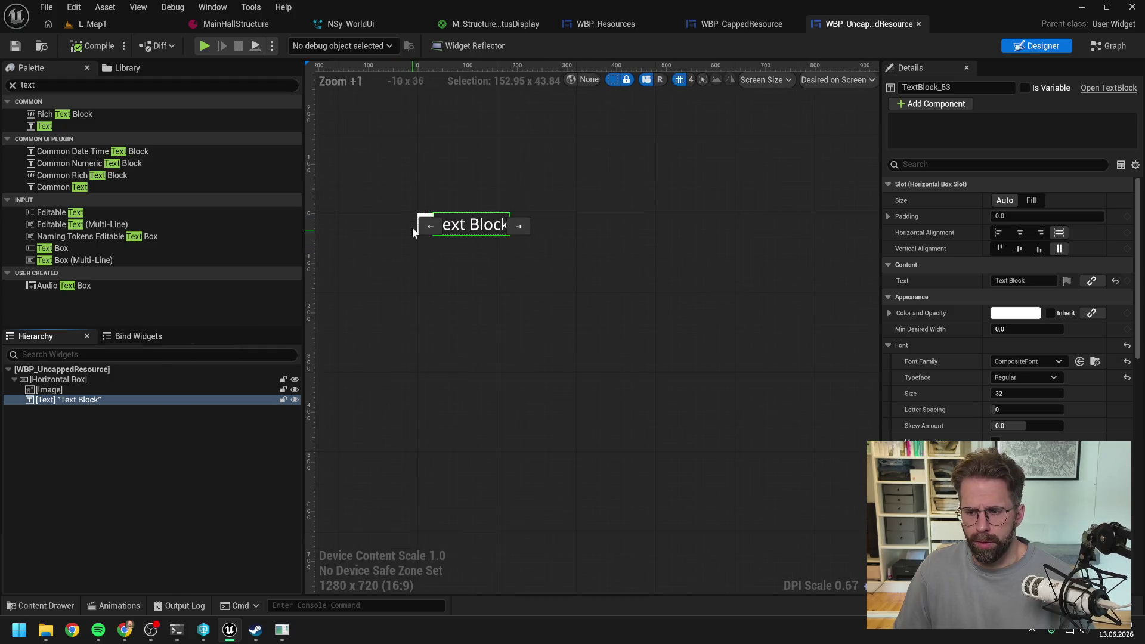
{"action": "scroll", "coordinate": [405, 235], "scroll_direction": "up", "scroll_amount": 4}
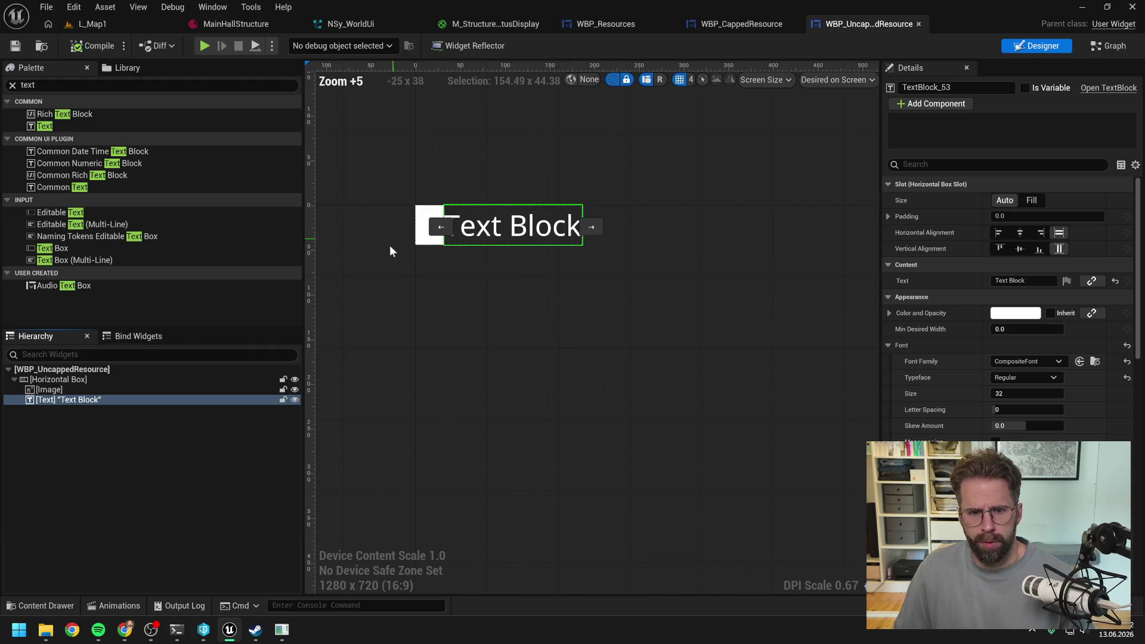
{"action": "left_click", "coordinate": [73, 388]}
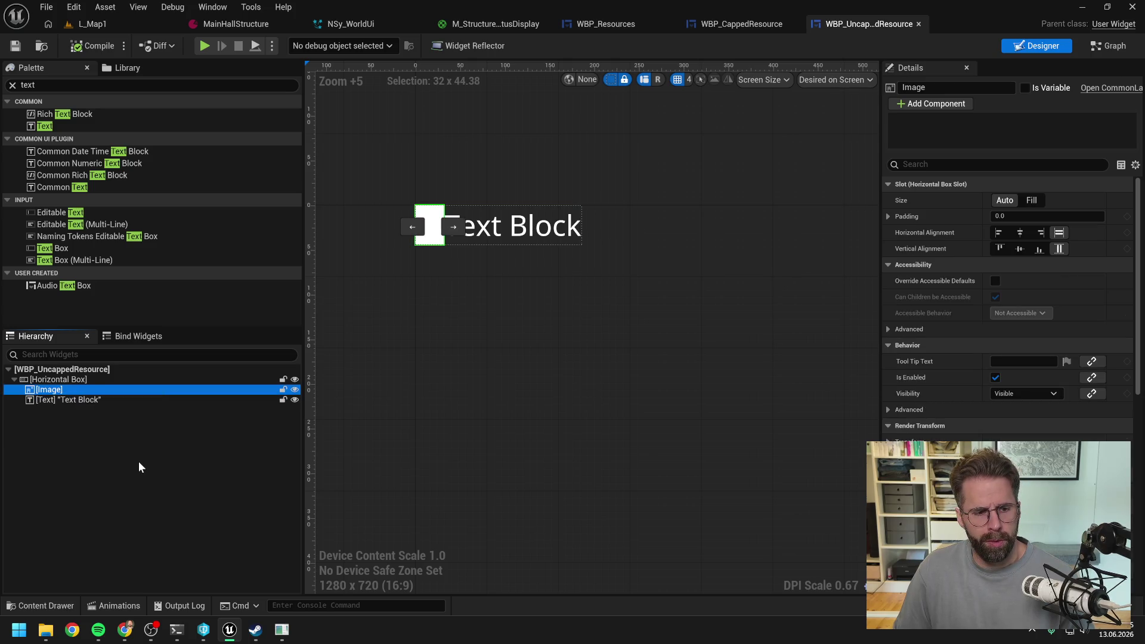
Center Image vertically and horizontally in its slot and inspect its Brush settings
{"action": "left_click", "coordinate": [138, 462]}
{"action": "left_click", "coordinate": [62, 390]}
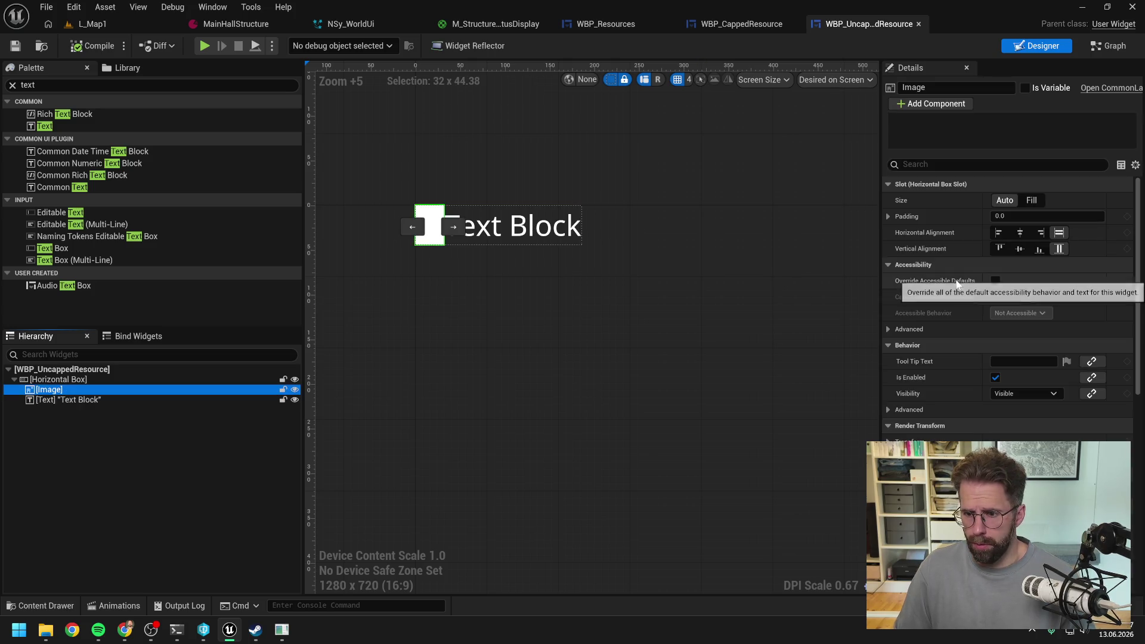
{"action": "left_click", "coordinate": [1018, 250]}
{"action": "left_click", "coordinate": [1019, 233]}
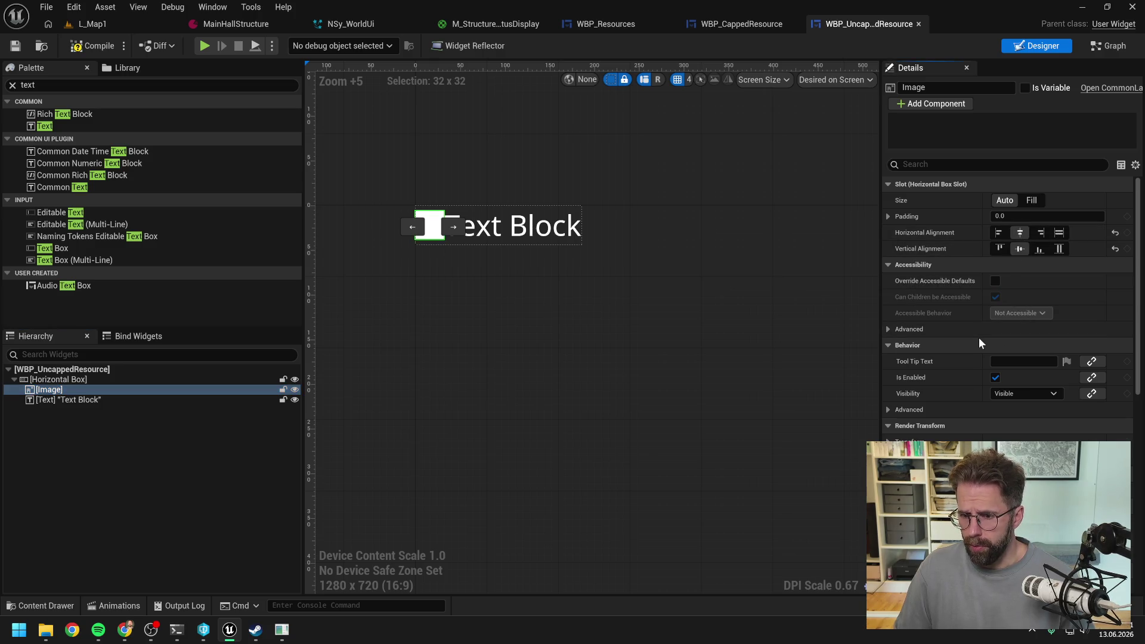
{"action": "scroll", "coordinate": [964, 351], "scroll_direction": "down", "scroll_amount": 2}
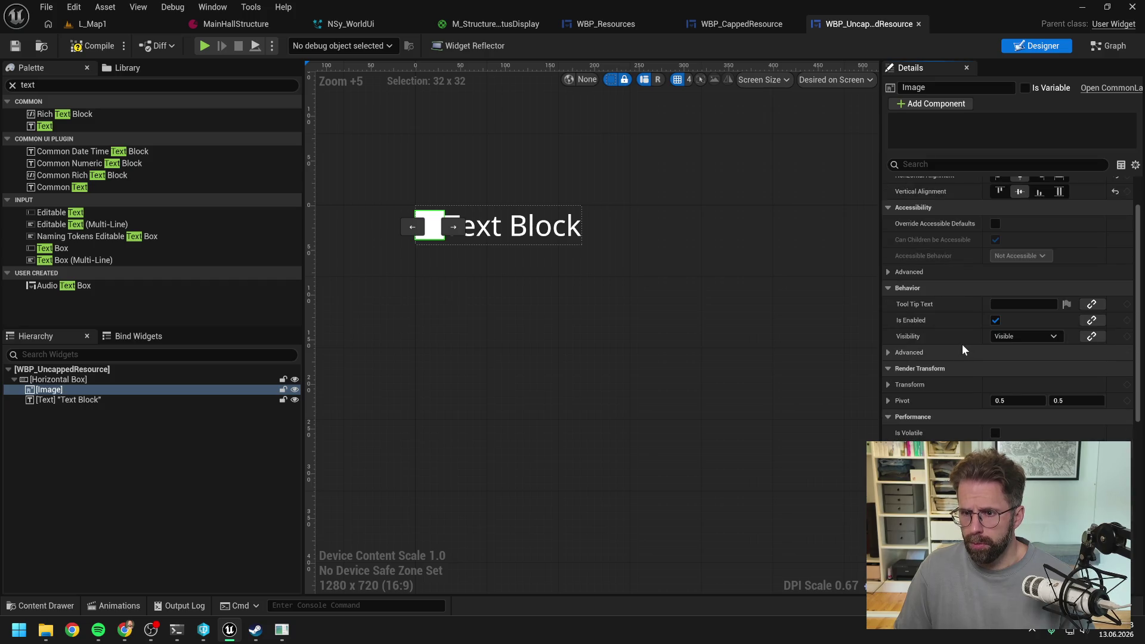
{"action": "scroll", "coordinate": [961, 345], "scroll_direction": "down", "scroll_amount": 3}
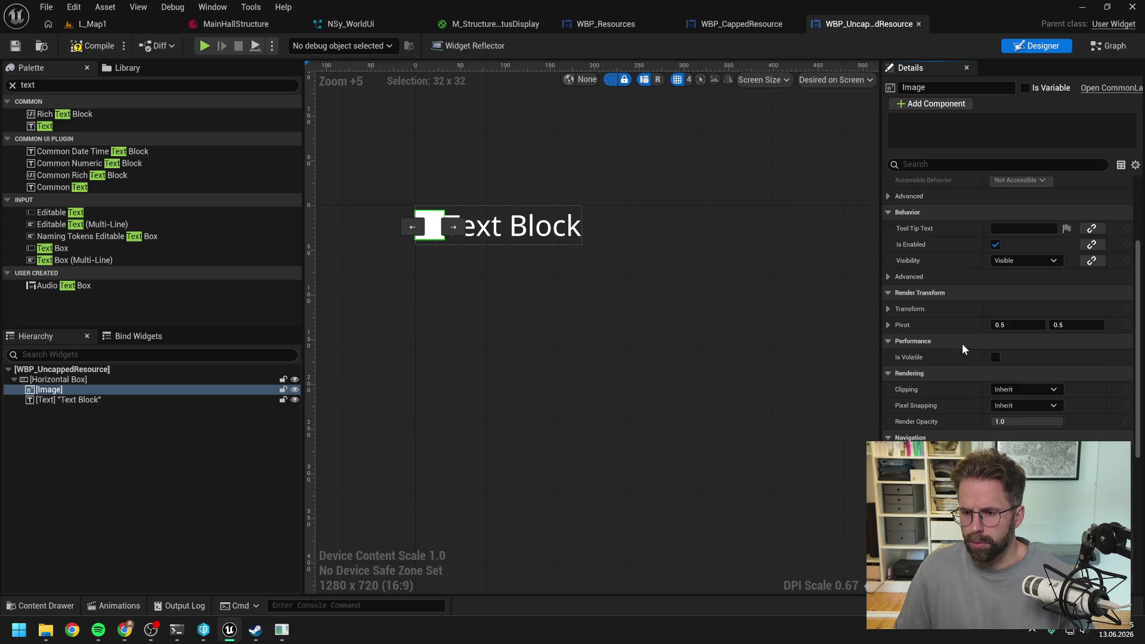
{"action": "scroll", "coordinate": [961, 345], "scroll_direction": "down", "scroll_amount": 5}
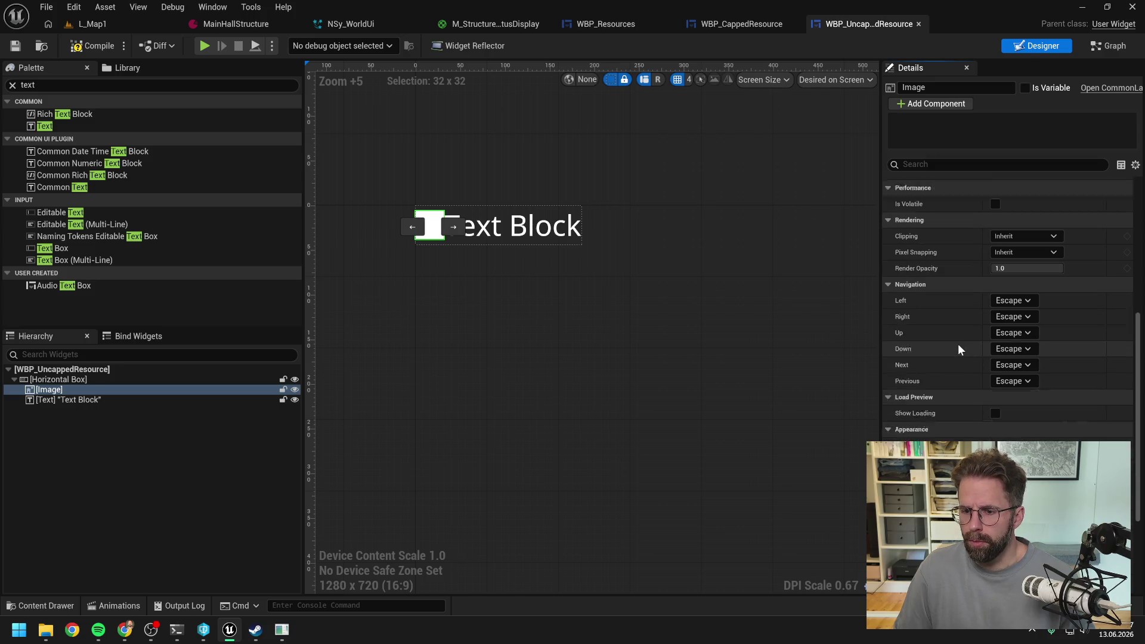
{"action": "scroll", "coordinate": [958, 349], "scroll_direction": "down", "scroll_amount": 1}
{"action": "scroll", "coordinate": [958, 349], "scroll_direction": "down", "scroll_amount": 3}
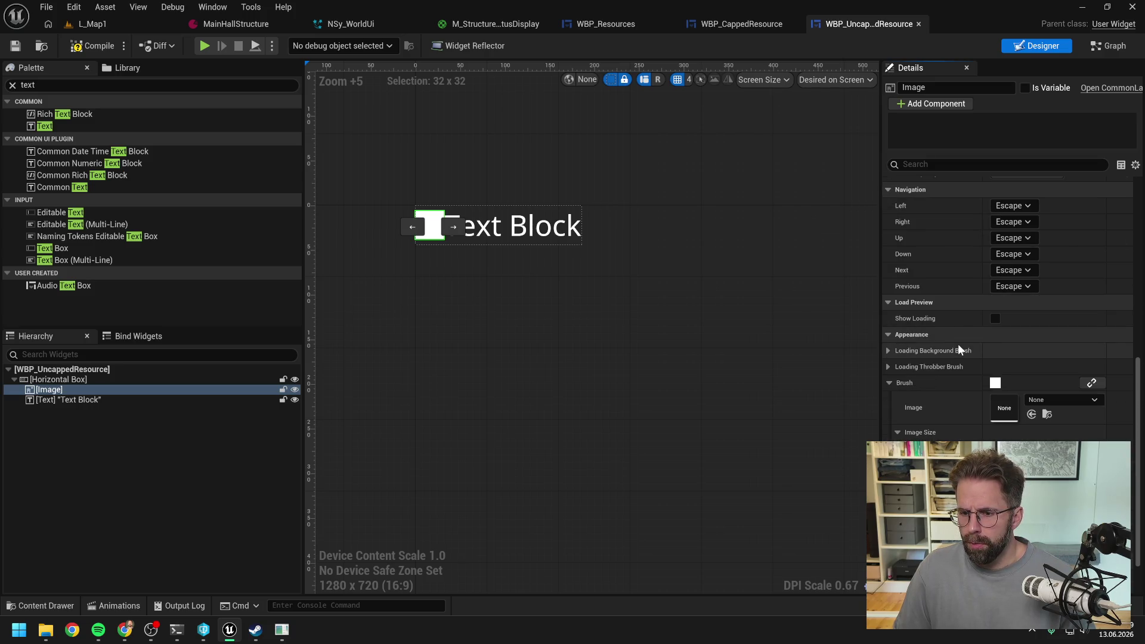
{"action": "scroll", "coordinate": [415, 209], "scroll_direction": "up", "scroll_amount": 4}
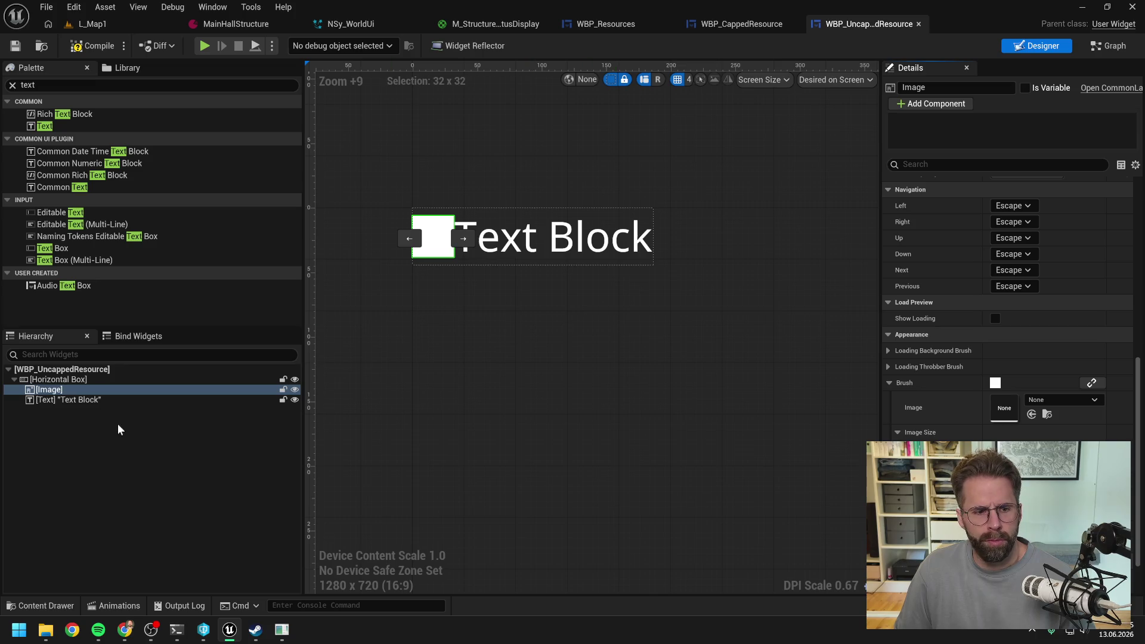
Select the Text Block and start editing its font size of 32
{"action": "left_click", "coordinate": [102, 399]}
{"action": "scroll", "coordinate": [1083, 427], "scroll_direction": "down", "scroll_amount": 2}
{"action": "scroll", "coordinate": [1080, 427], "scroll_direction": "up", "scroll_amount": 10}
{"action": "left_click", "coordinate": [1031, 364]}
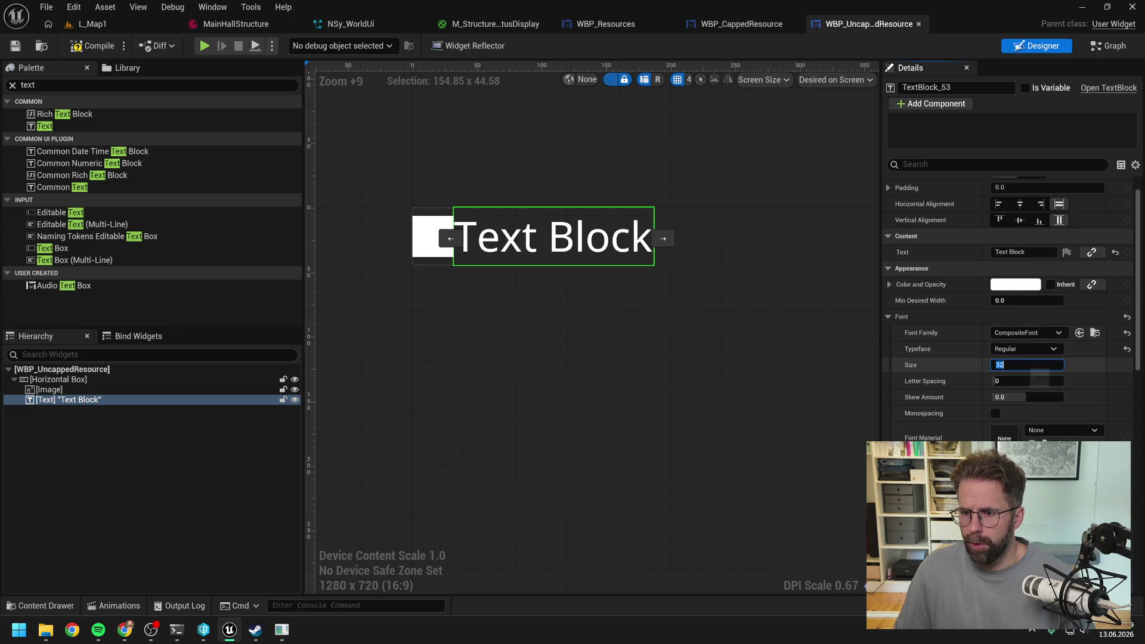
Set the text font size to 12, center it vertically and horizontally, and save
{"action": "type", "text": "12"}
{"action": "key", "text": "Return"}
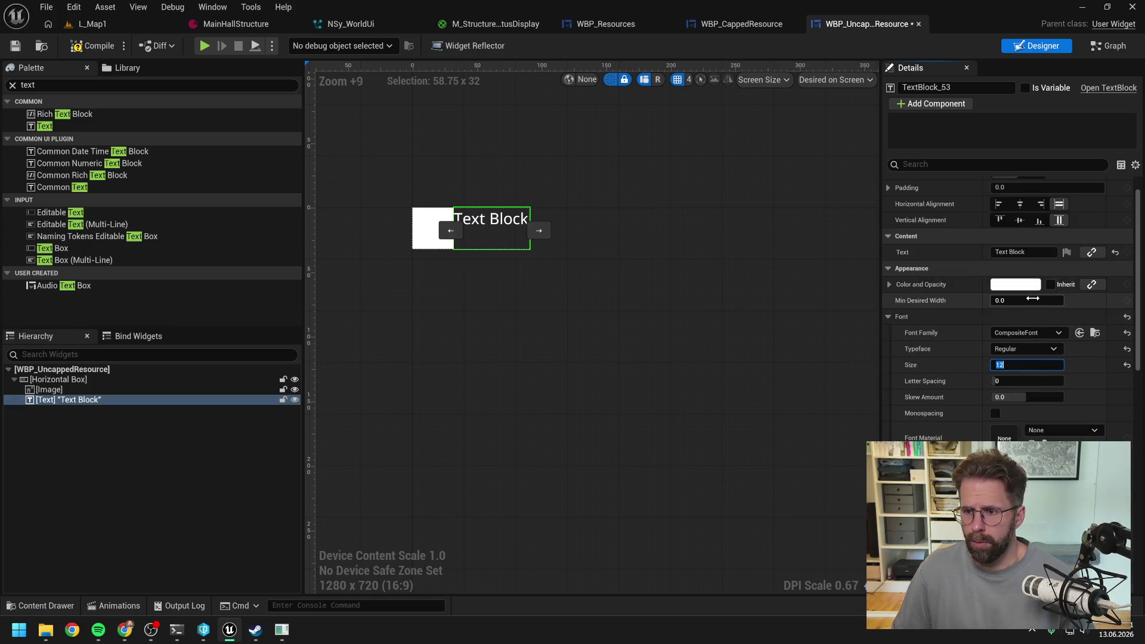
{"action": "scroll", "coordinate": [1015, 268], "scroll_direction": "up", "scroll_amount": 1}
{"action": "left_click", "coordinate": [1018, 250]}
{"action": "left_click", "coordinate": [1020, 232]}
{"action": "key", "text": "ctrl+s"}
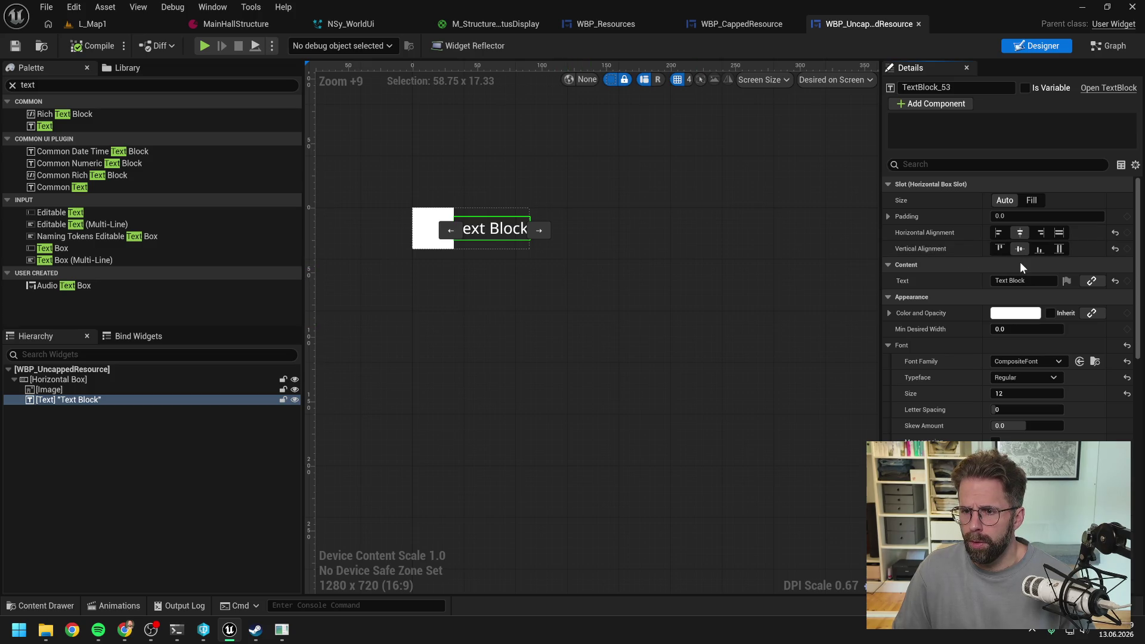
Give the text 10 px of left padding and preview the row
{"action": "left_click", "coordinate": [888, 216]}
{"action": "left_click", "coordinate": [1038, 232]}
{"action": "type", "text": "10"}
{"action": "key", "text": "Return"}
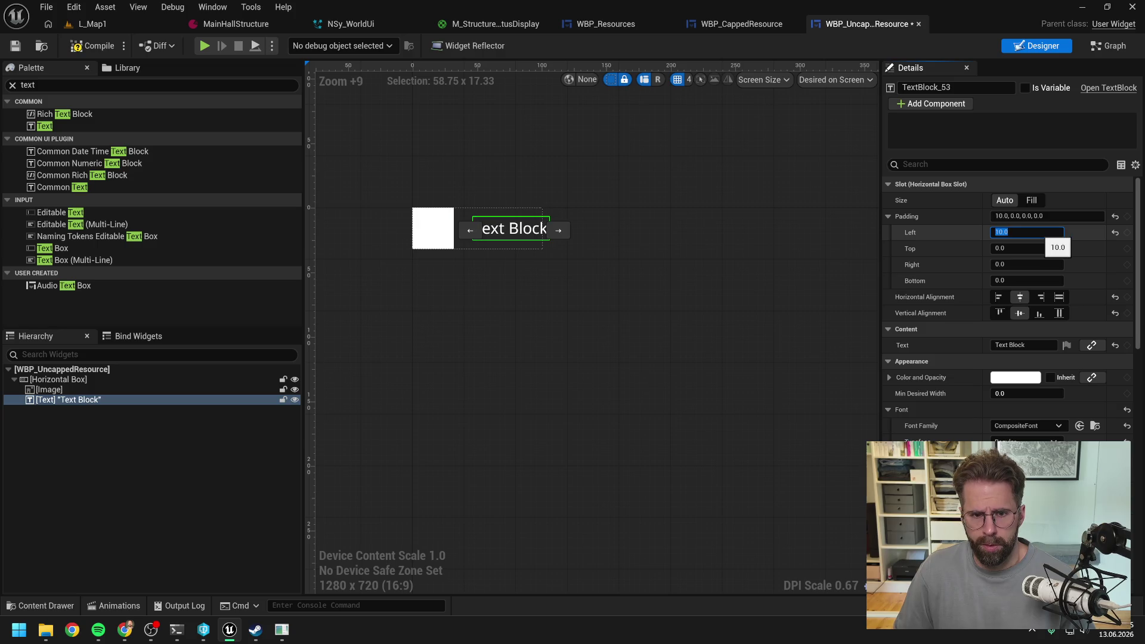
{"action": "left_click", "coordinate": [364, 350]}
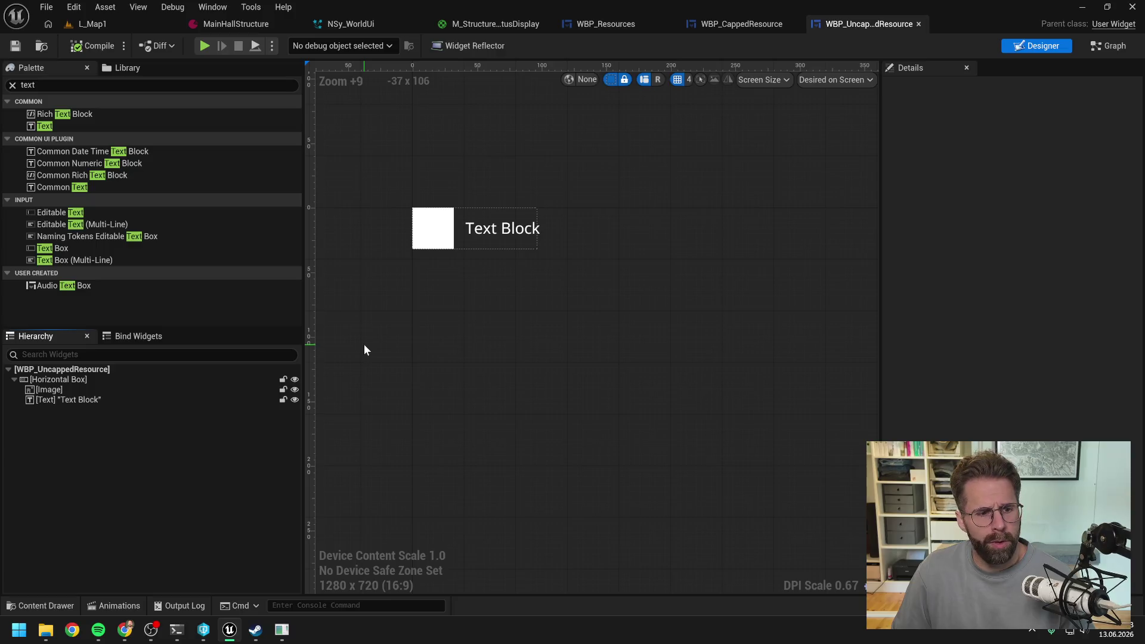
{"action": "left_click", "coordinate": [739, 24]}
In WBP_Resources, filter the Palette by 'unc' and add four WBP Uncapped Resource rows to UncappedResourcesBox
{"action": "left_click", "coordinate": [614, 27]}
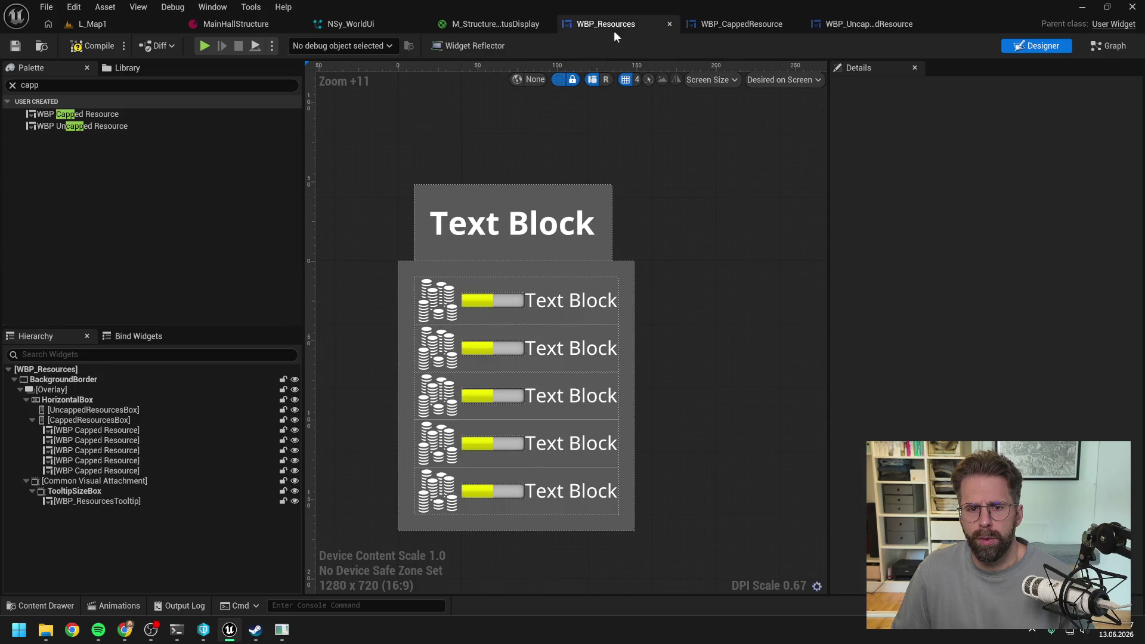
{"action": "left_click", "coordinate": [36, 85]}
{"action": "key", "text": "ctrl+a"}
{"action": "type", "text": "unc"}
{"action": "left_click_drag", "start_coordinate": [83, 114], "coordinate": [90, 415]}
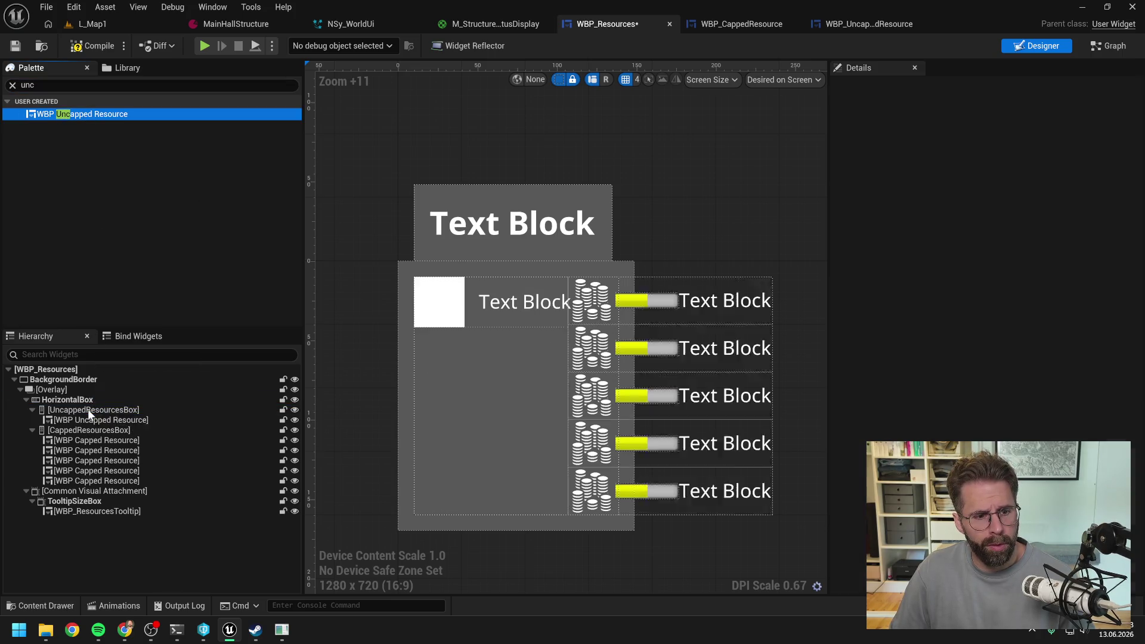
{"action": "mouse_move", "coordinate": [83, 115]}
{"action": "left_mouse_down"}
{"action": "mouse_move", "coordinate": [102, 370]}
{"action": "mouse_move", "coordinate": [87, 410]}
{"action": "left_mouse_up"}
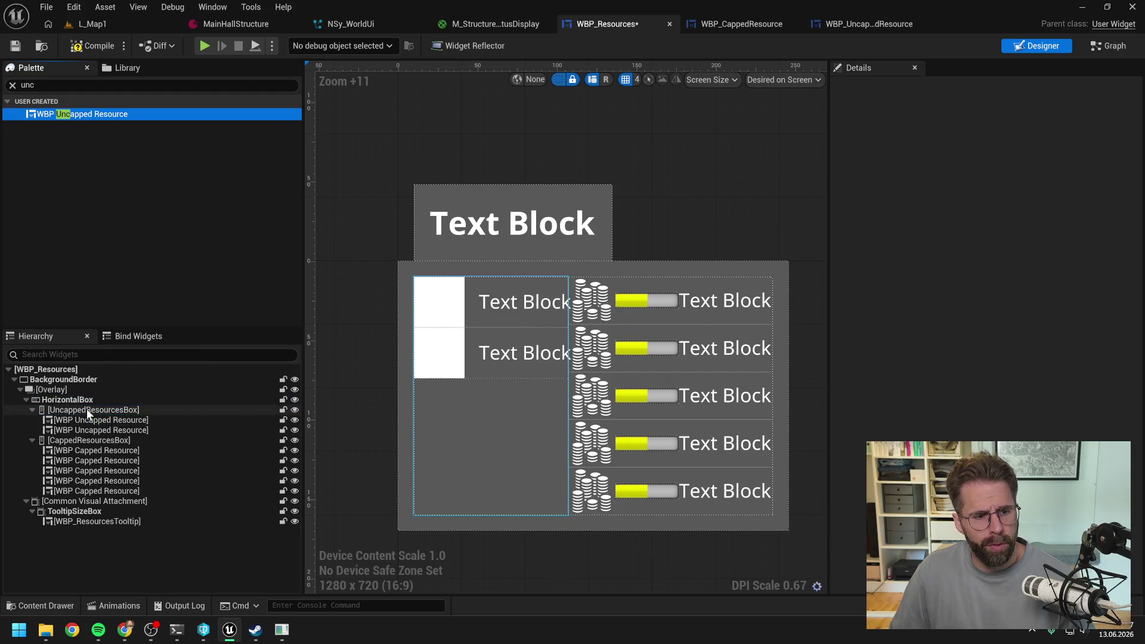
{"action": "left_click_drag", "start_coordinate": [86, 116], "coordinate": [96, 410]}
{"action": "left_click_drag", "start_coordinate": [76, 115], "coordinate": [96, 408]}
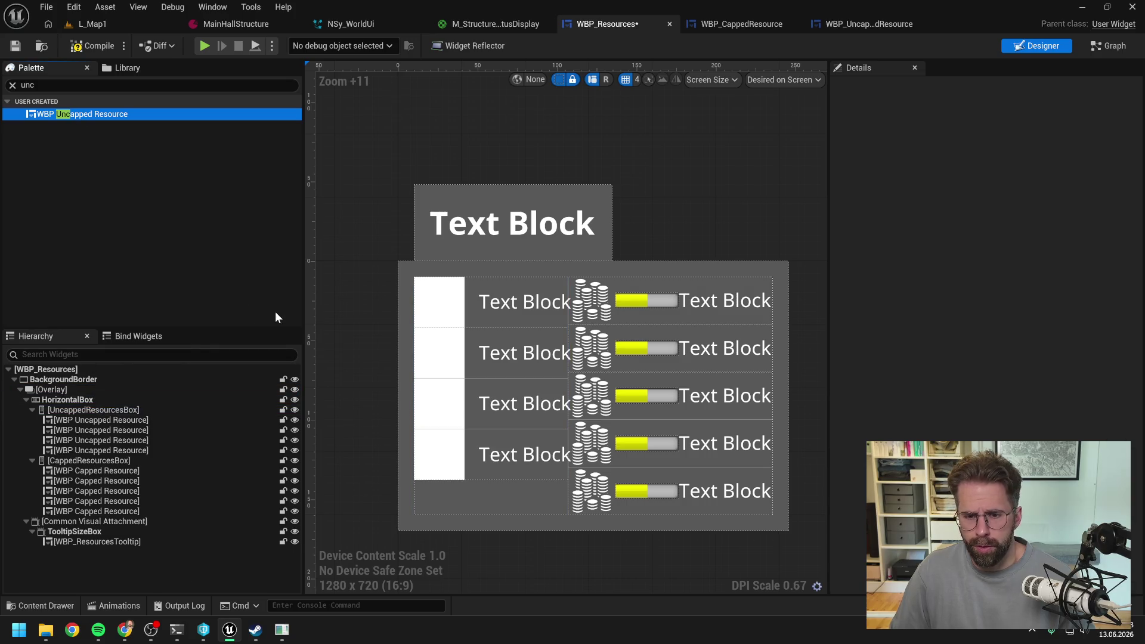
Check the running game, then go back to the WBP_UncappedResource editor
{"action": "left_click", "coordinate": [280, 639]}
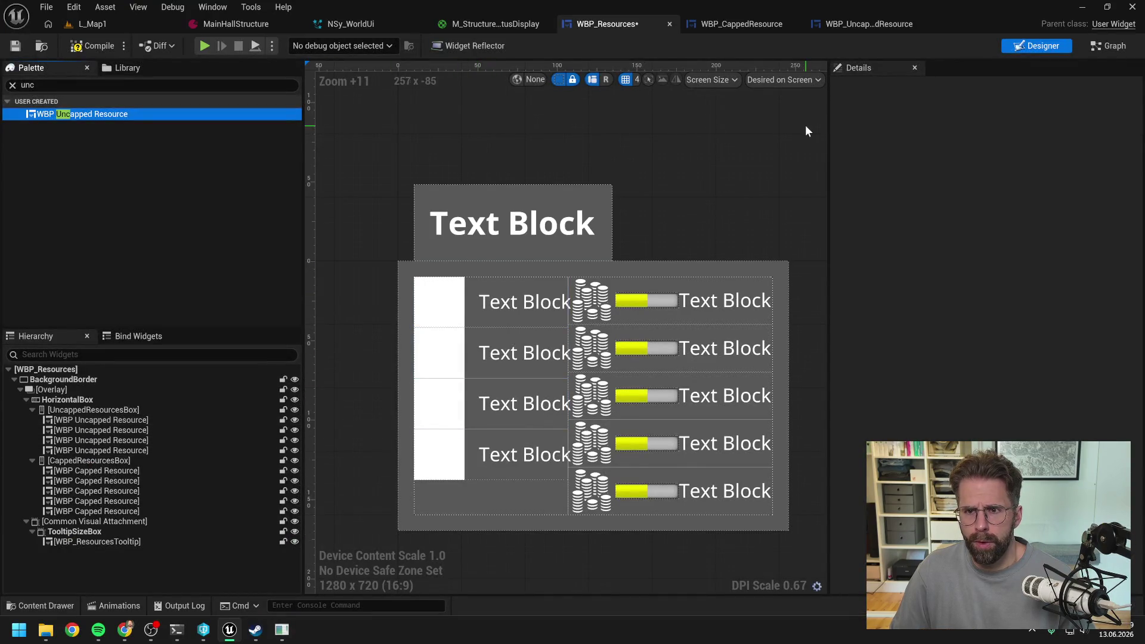
{"action": "left_click", "coordinate": [759, 24]}
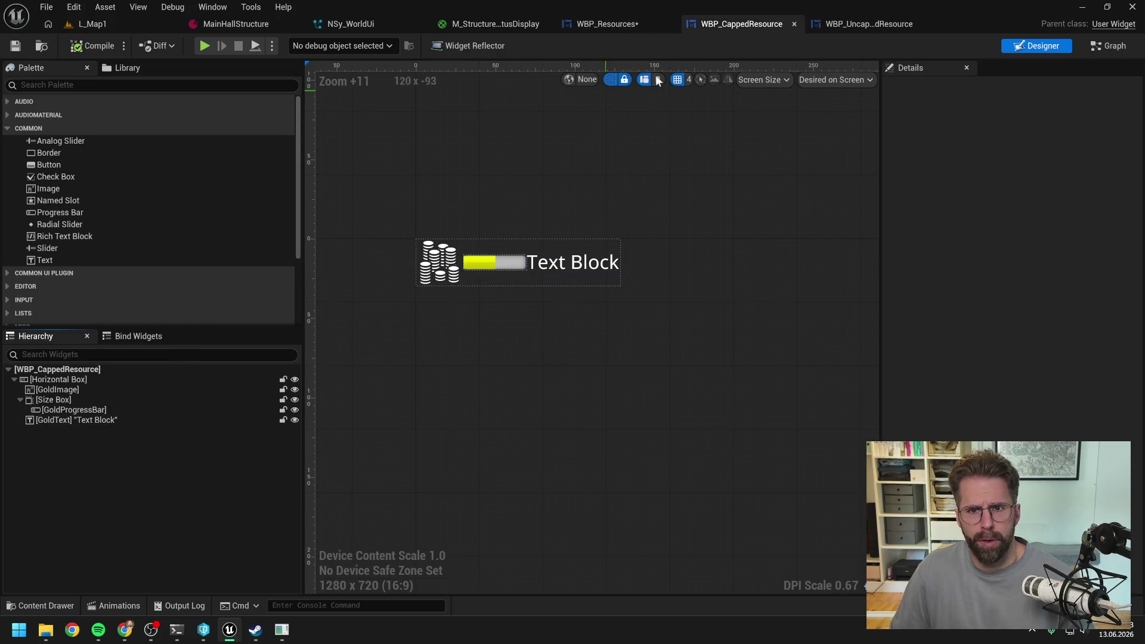
{"action": "left_click", "coordinate": [863, 23]}
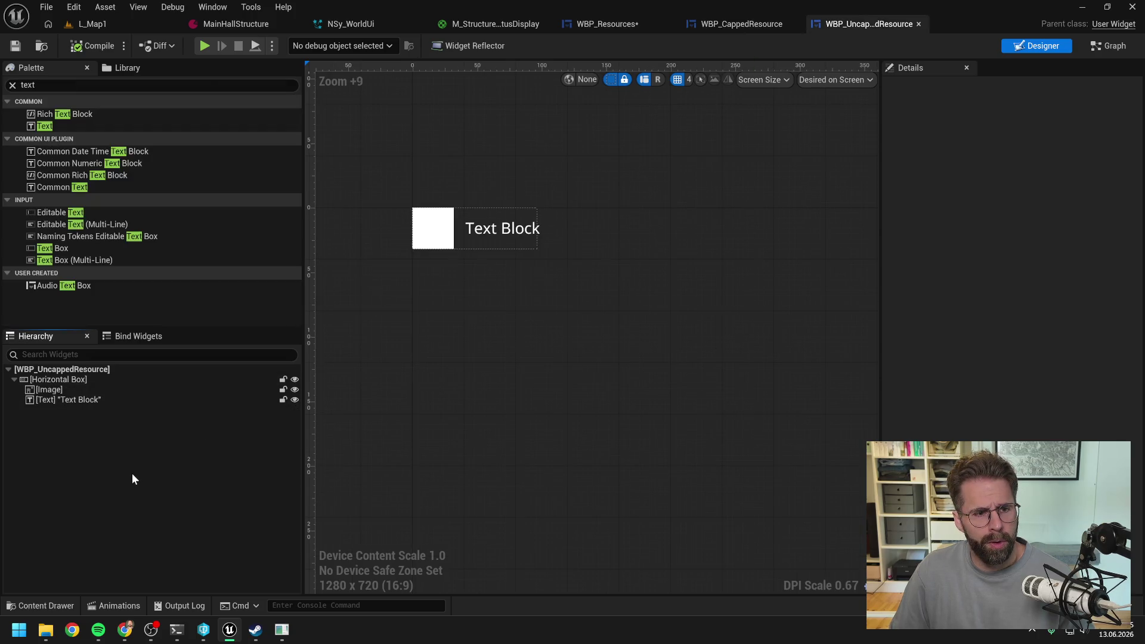
In the event graph, add a new variable NewVar and search its type list for 'resource'
{"action": "left_click", "coordinate": [1094, 50]}
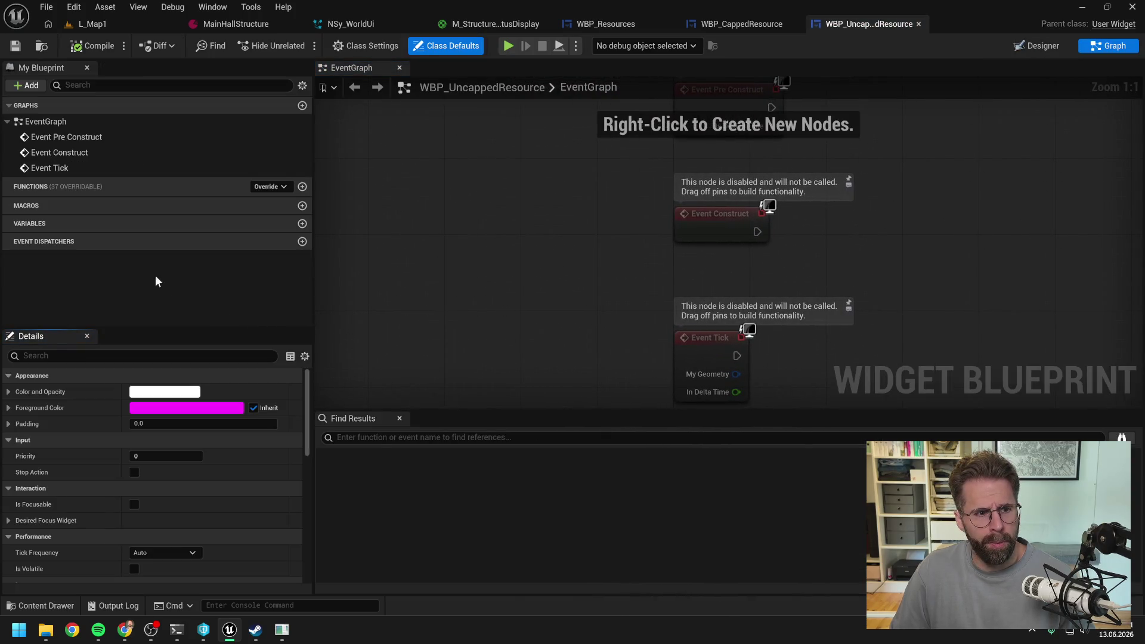
{"action": "left_click", "coordinate": [303, 223]}
{"action": "left_click", "coordinate": [201, 240]}
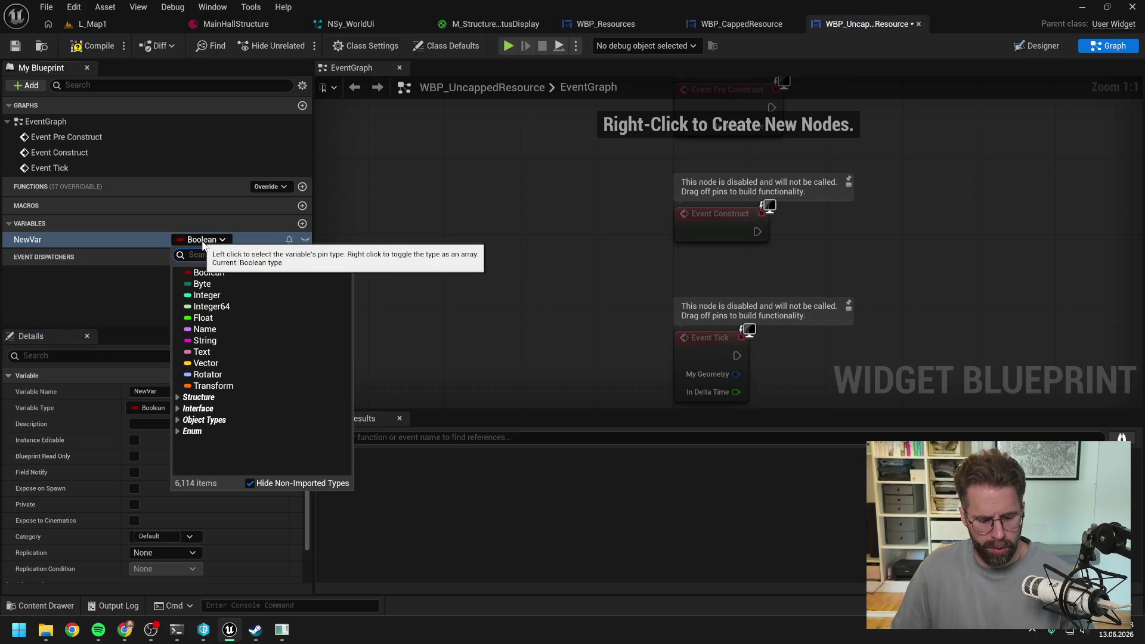
{"action": "type", "text": "resource"}
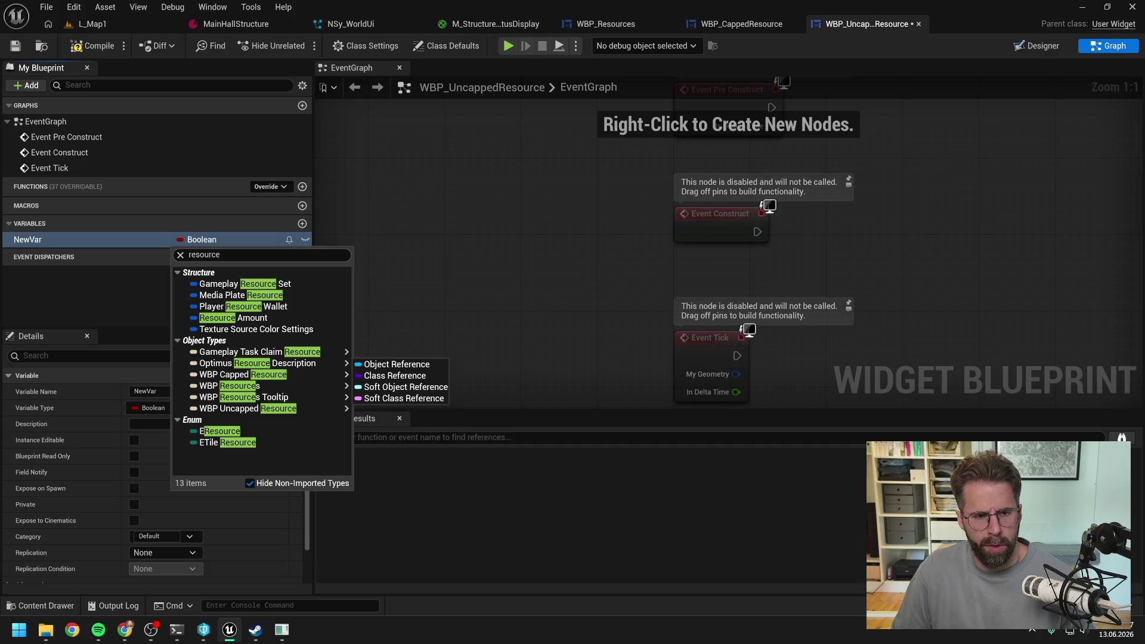
{"action": "key", "text": "ctrl+a"}
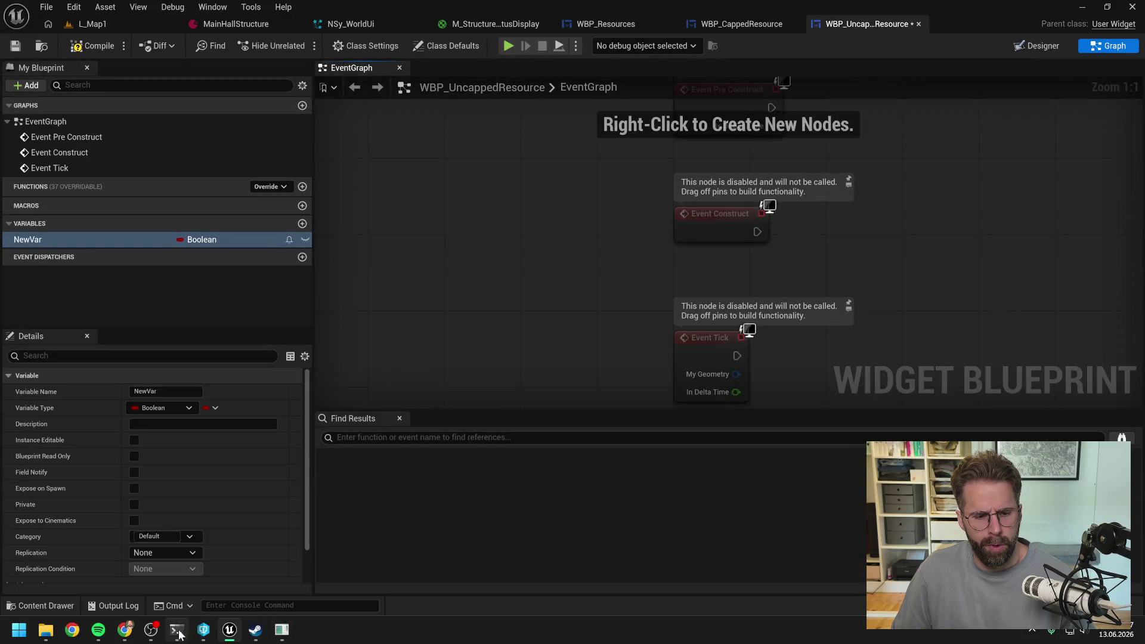
{"action": "left_click", "coordinate": [177, 629]}
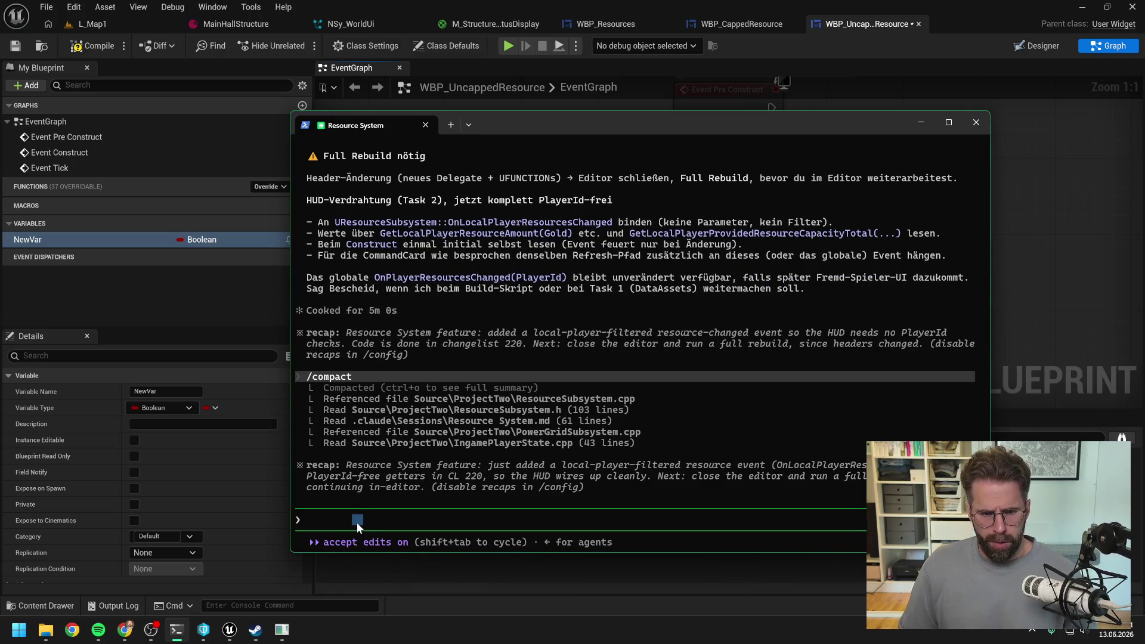
Ask Claude Code why EResource keeps its E prefix when the struct is now just Structure
{"action": "type", "text": "kurze zwisch"}
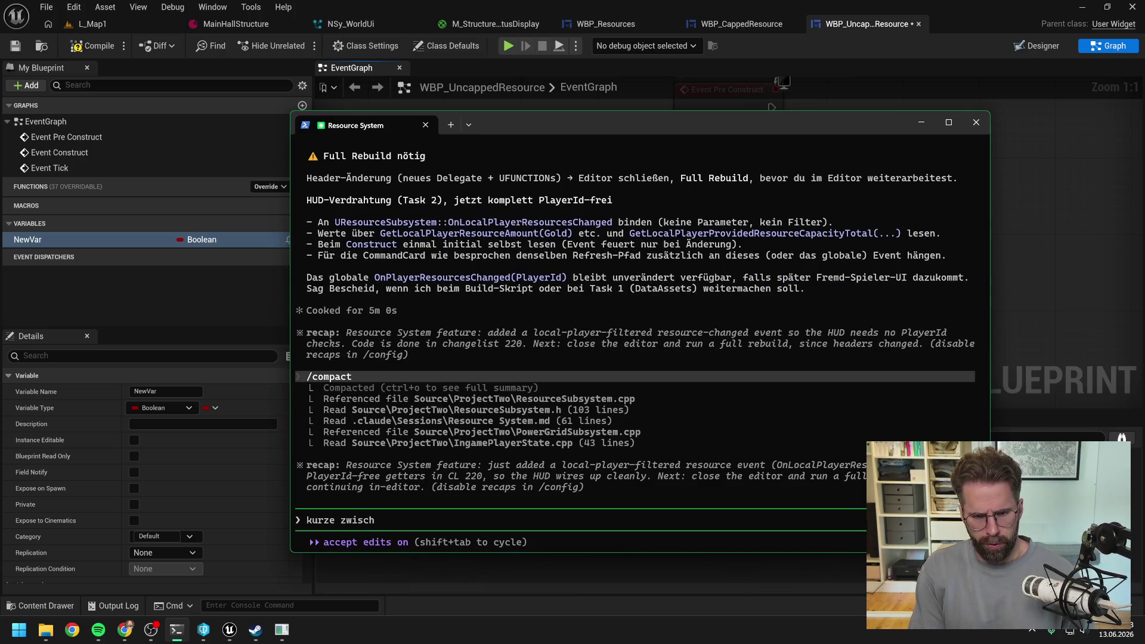
{"action": "type", "text": "enfrage:"}
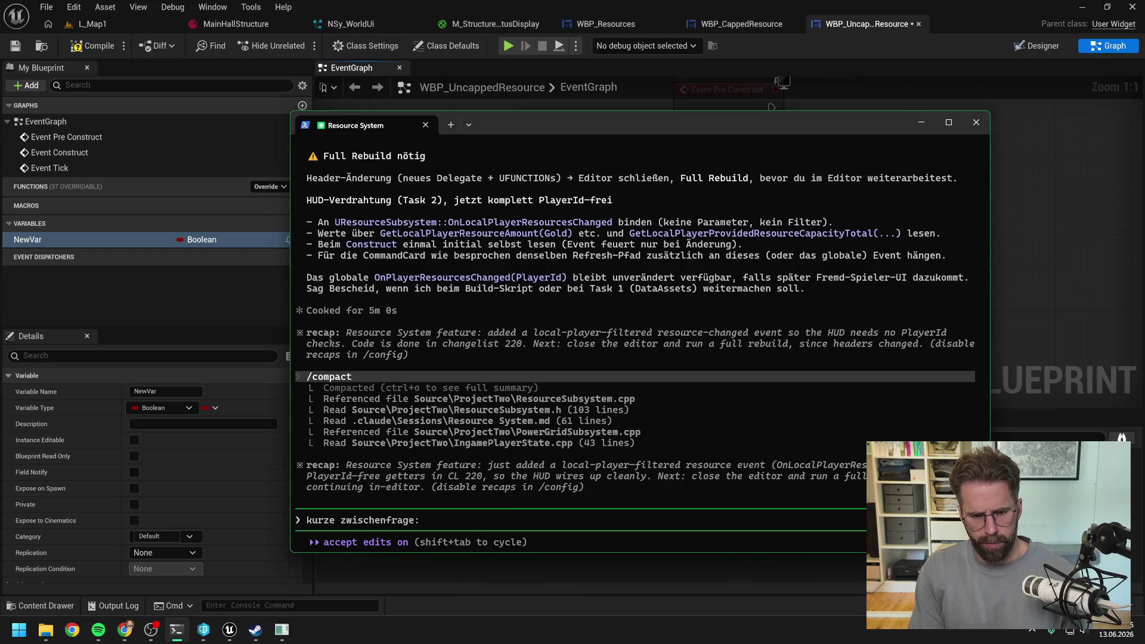
{"action": "type", "text": " Sehe gerade"}
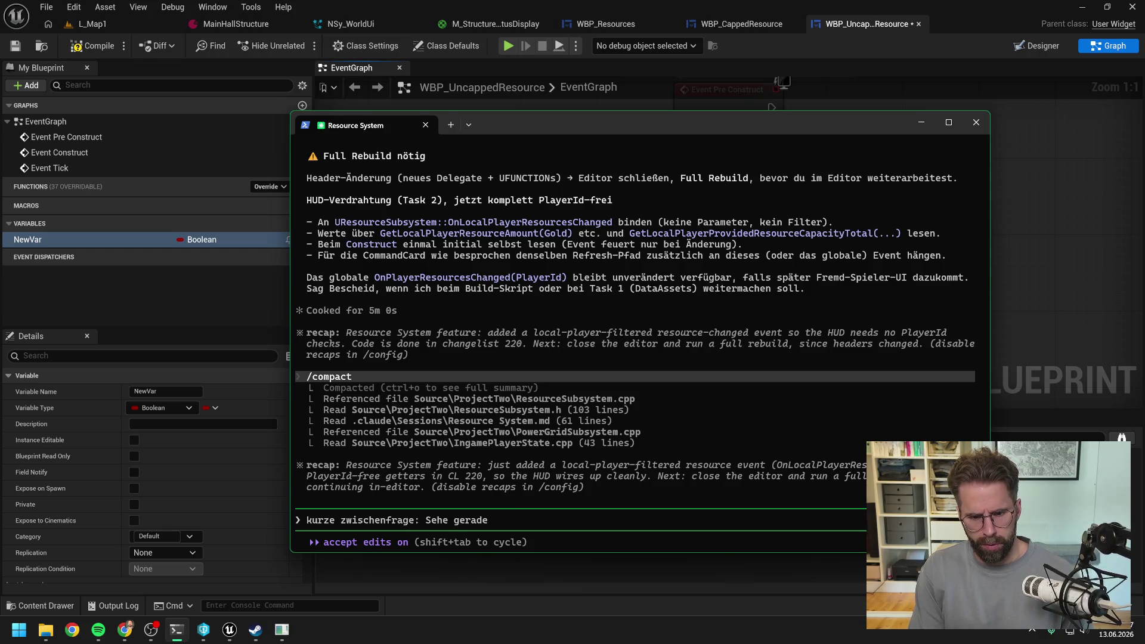
{"action": "type", "text": " R enum R"}
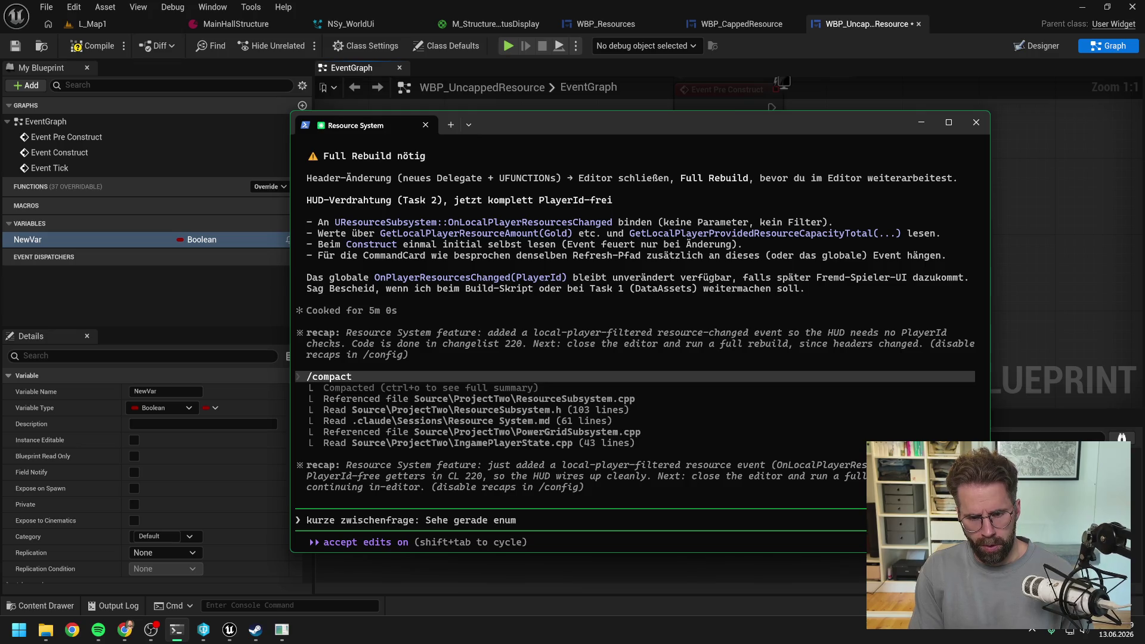
{"action": "type", "text": "source"}
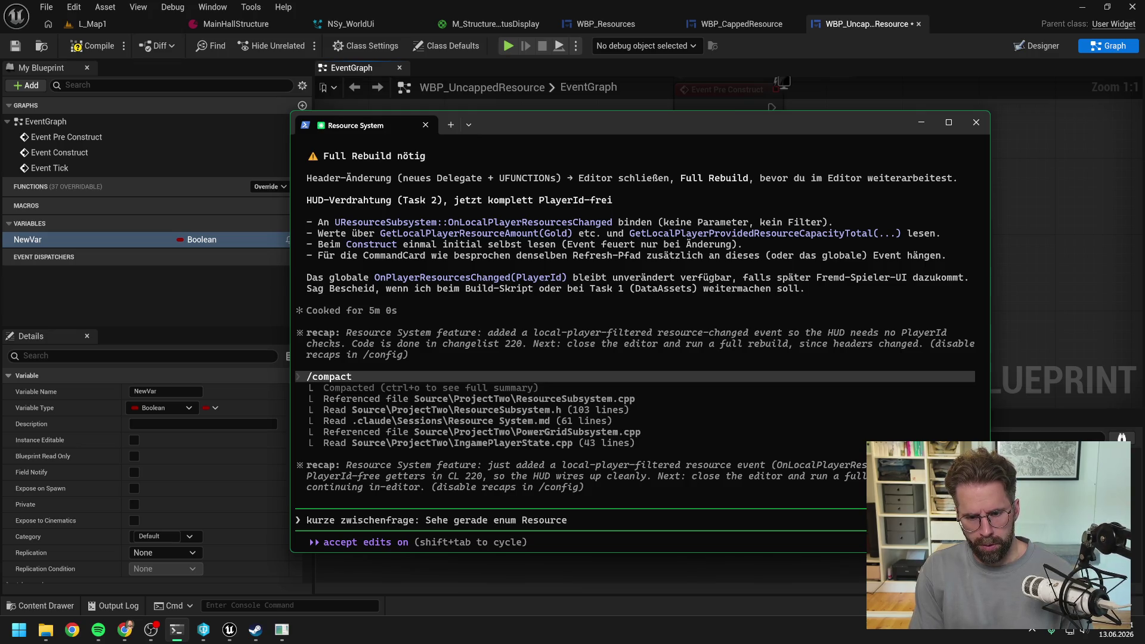
{"action": "type", "text": " heißt ERe"}
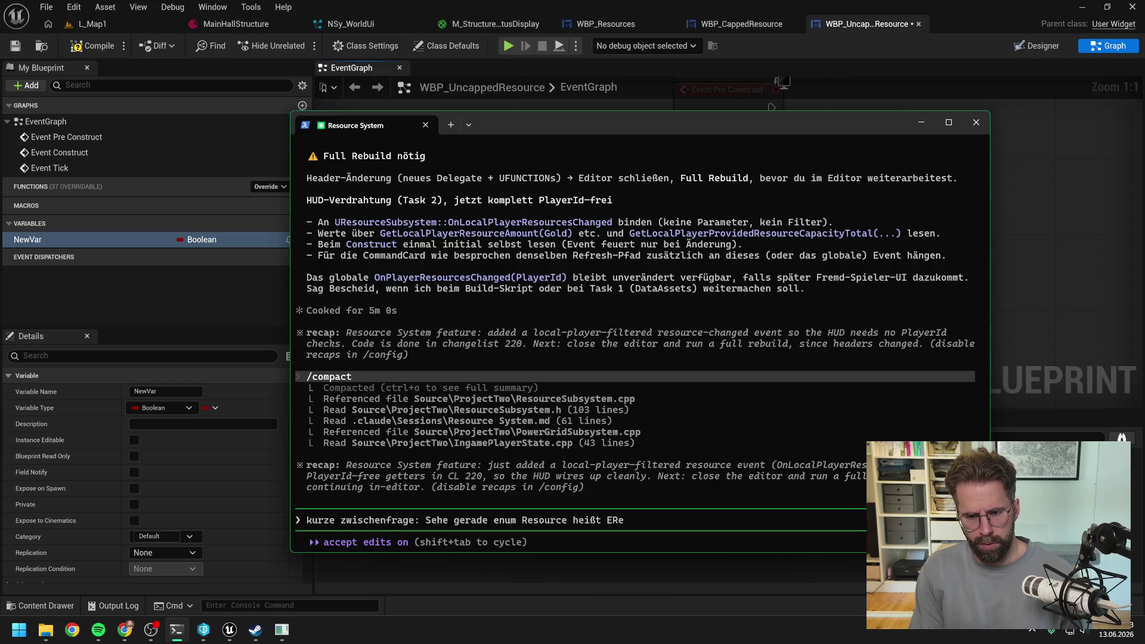
{"action": "type", "text": "source im Editor"}
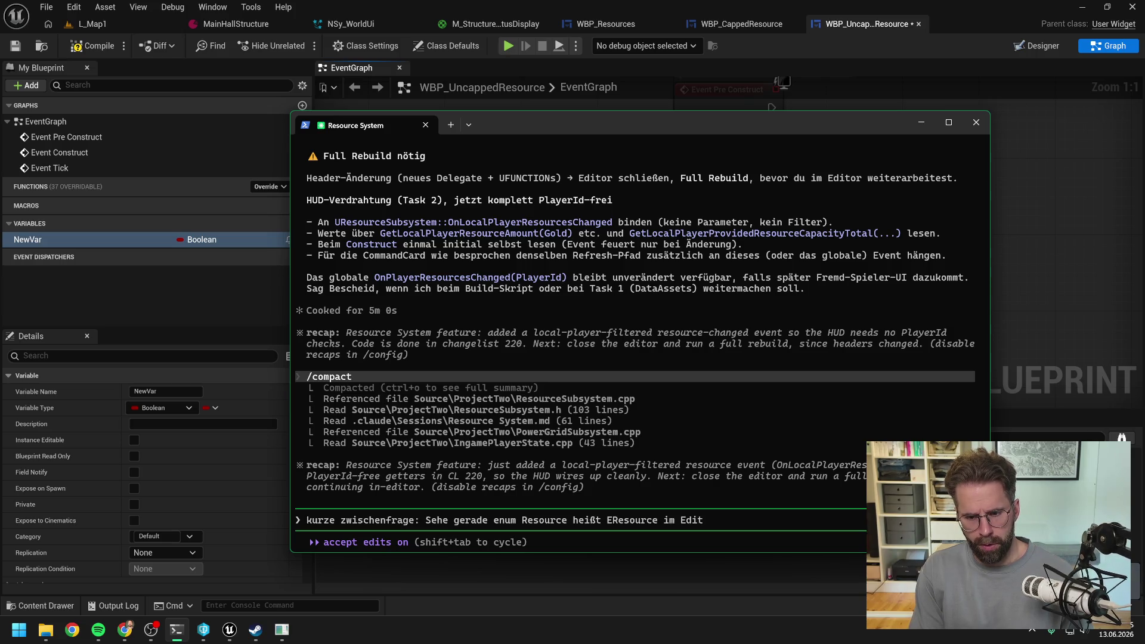
{"action": "type", "text": ". Bei St"}
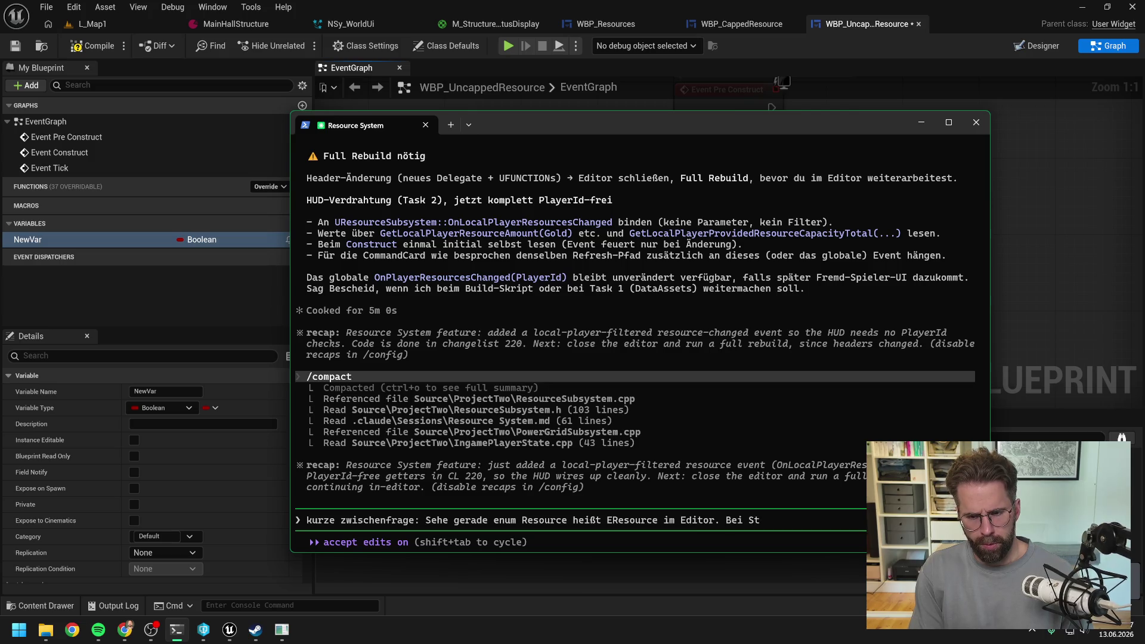
{"action": "type", "text": "ruct haben wir das"}
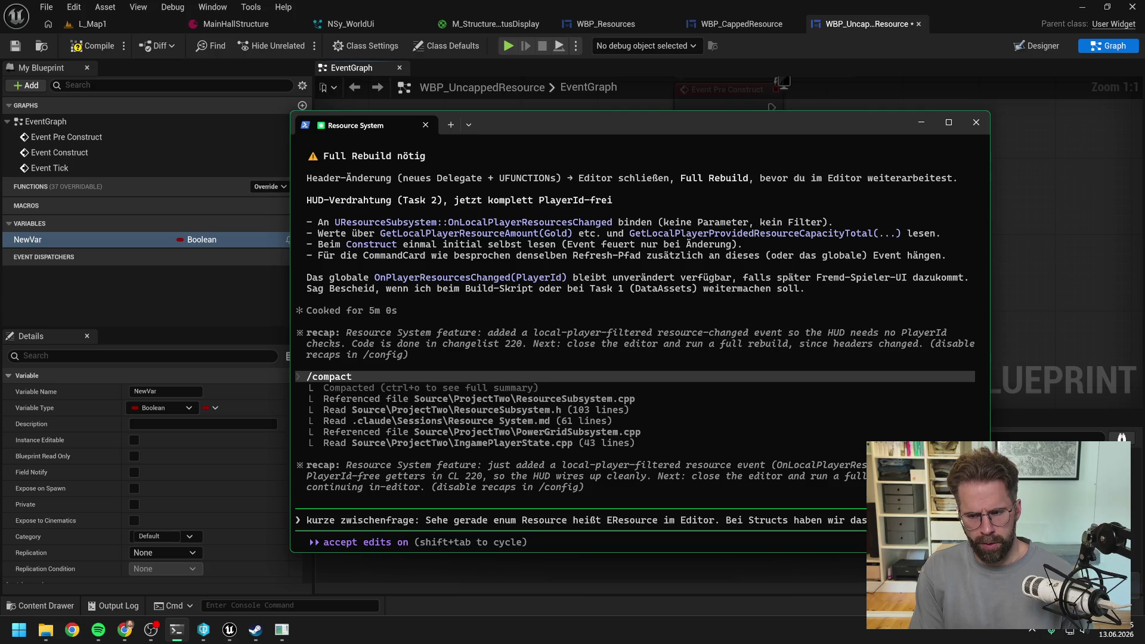
{"action": "type", "text": "genommen. Al"}
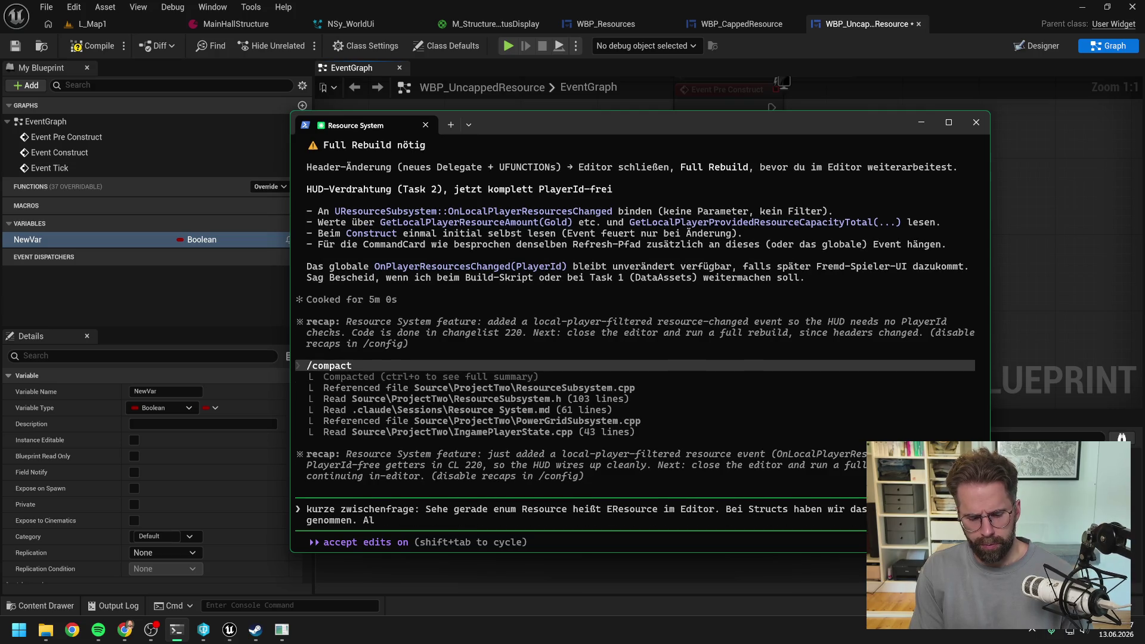
{"action": "type", "text": "s Statt"}
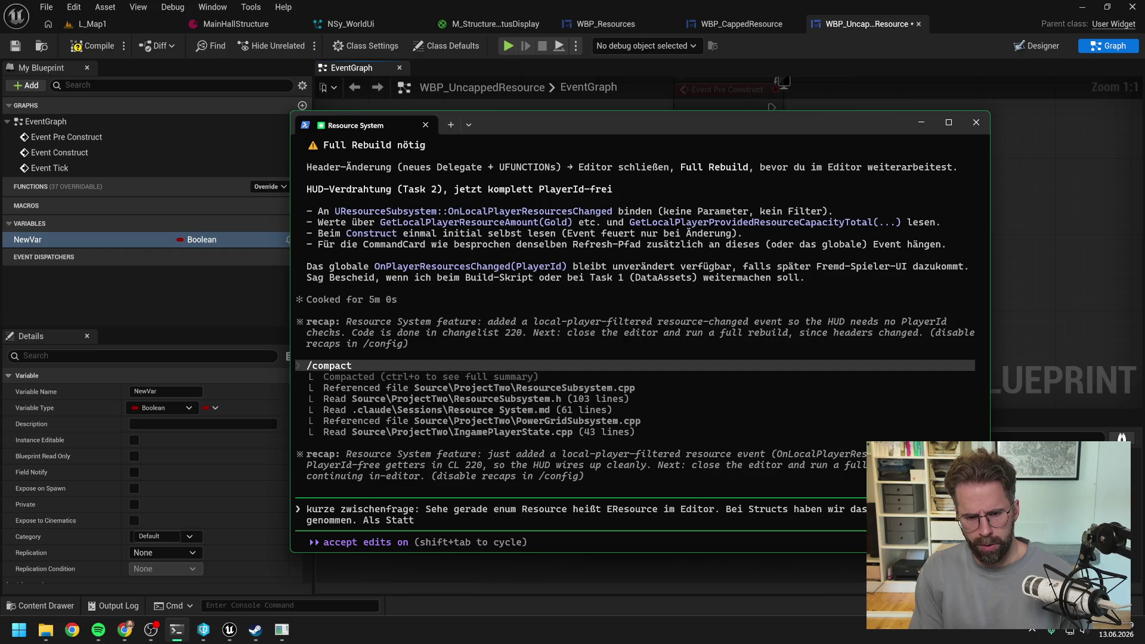
{"action": "type", "text": " FStr"}
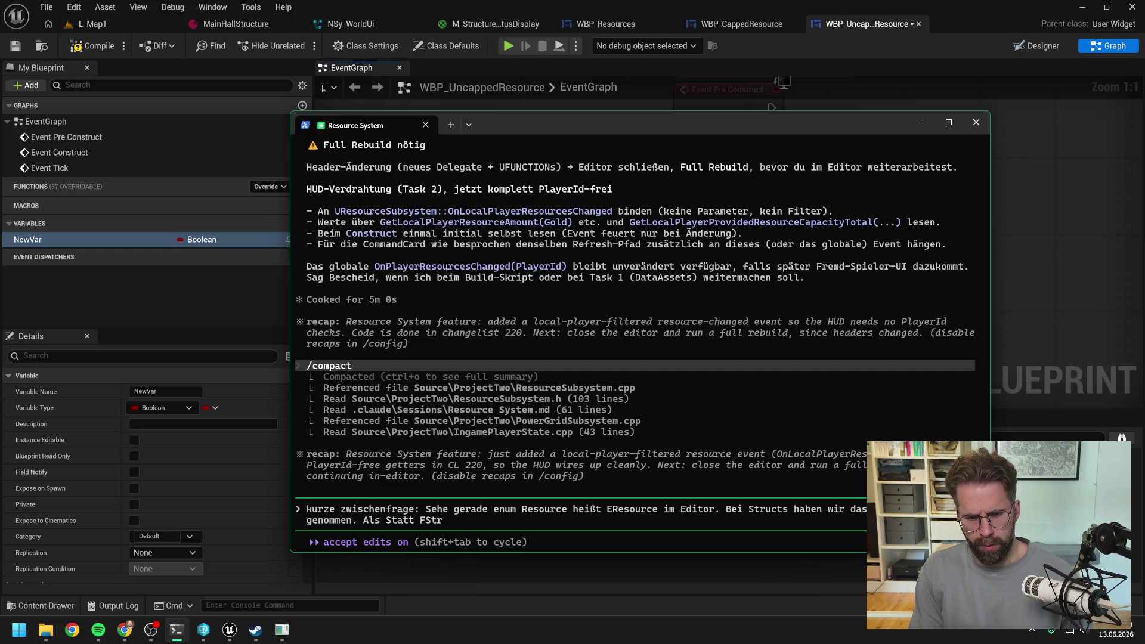
{"action": "type", "text": "ucture nur noch Structure nur noch St"}
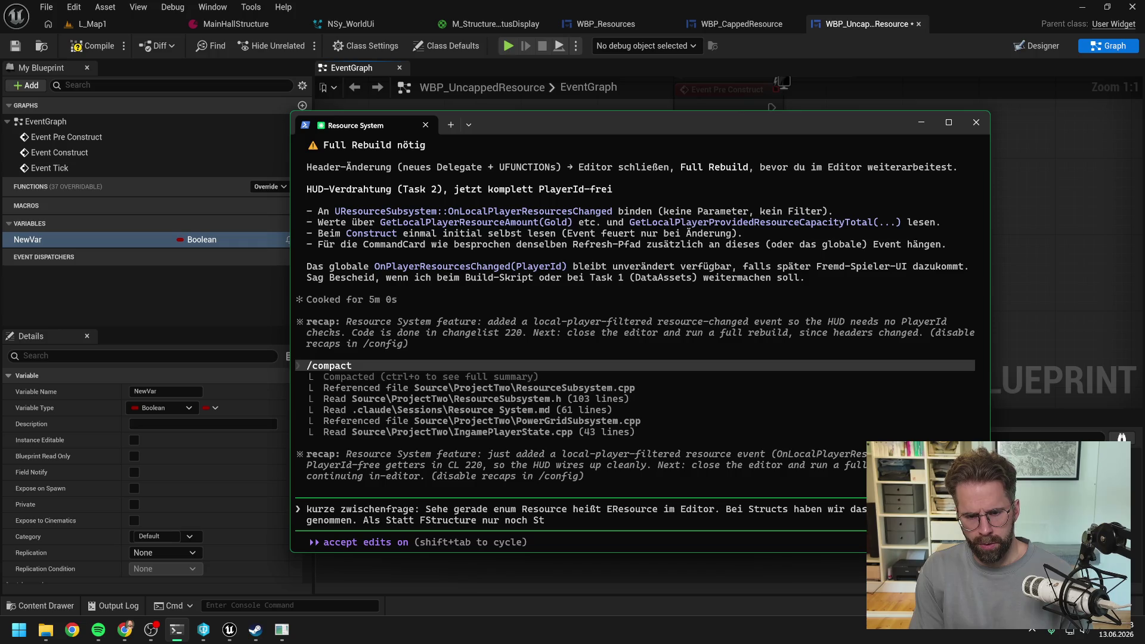
{"action": "type", "text": ". Wie ist unsere Rt"}
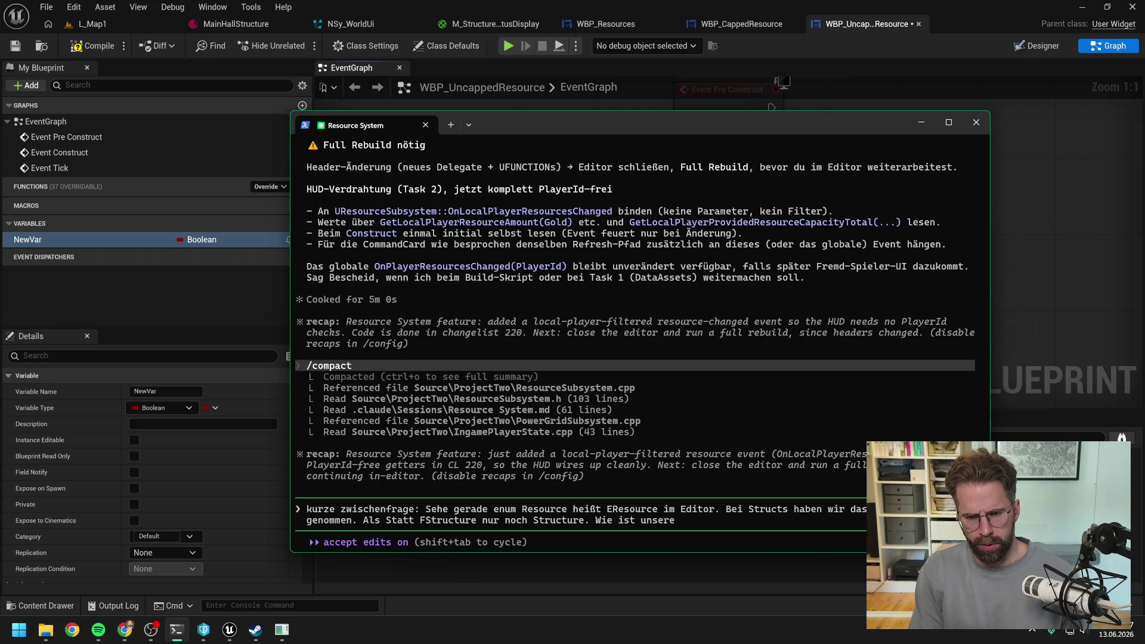
{"action": "type", "text": "egel fü"}
{"action": "type", "text": "r Enums?"}
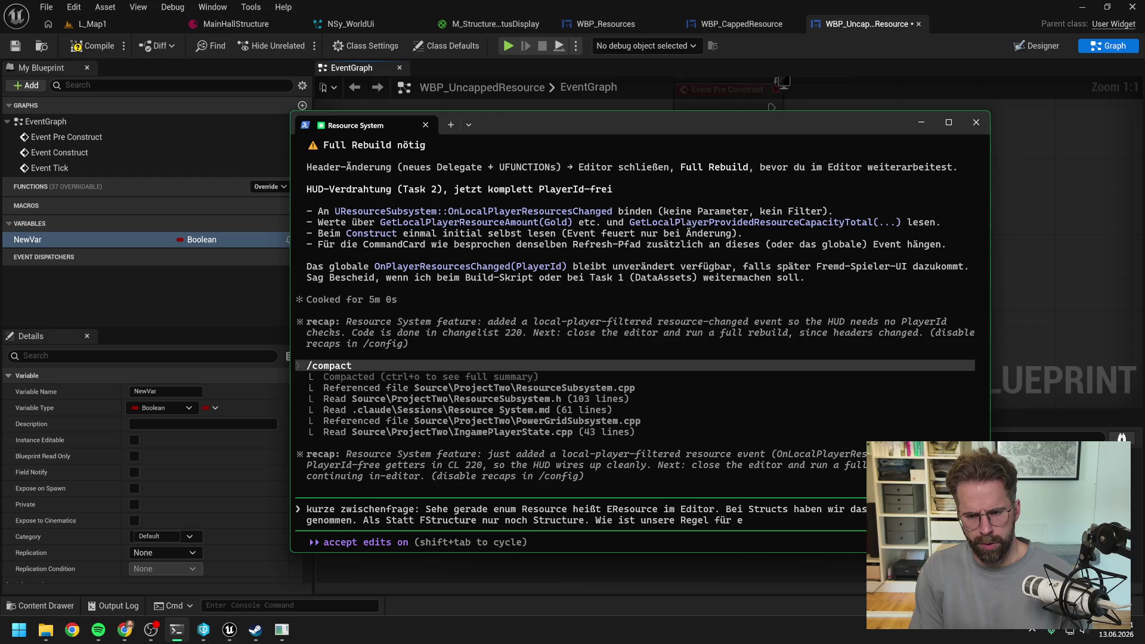
{"action": "key", "text": "Return"}
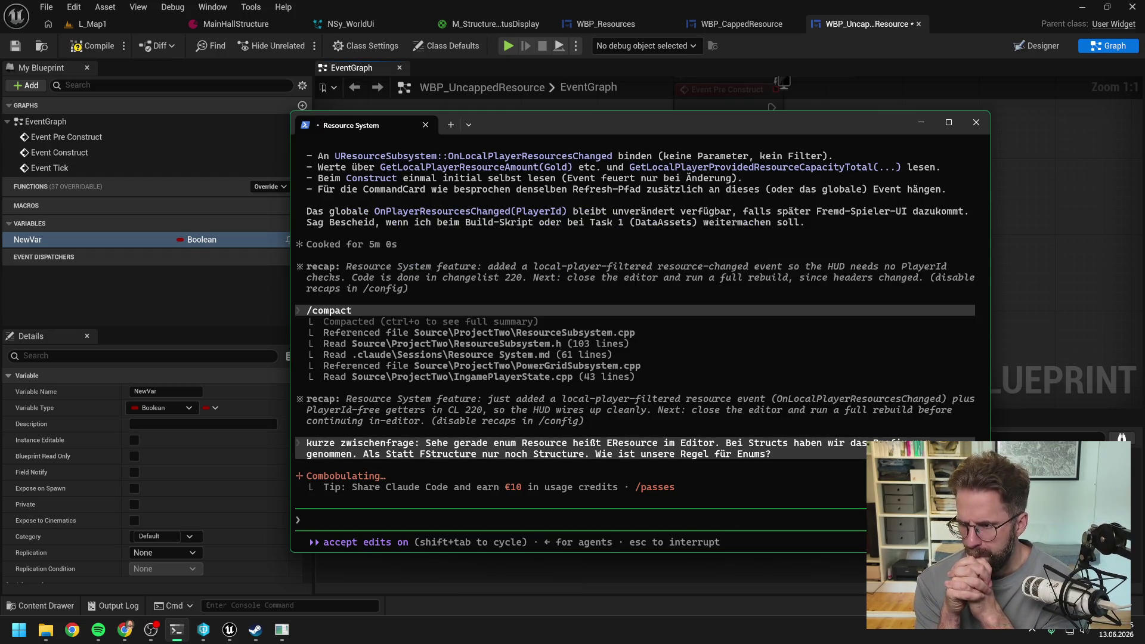
Leave Claude answering and return to the Unreal editor
{"action": "key", "text": "alt+Tab"}
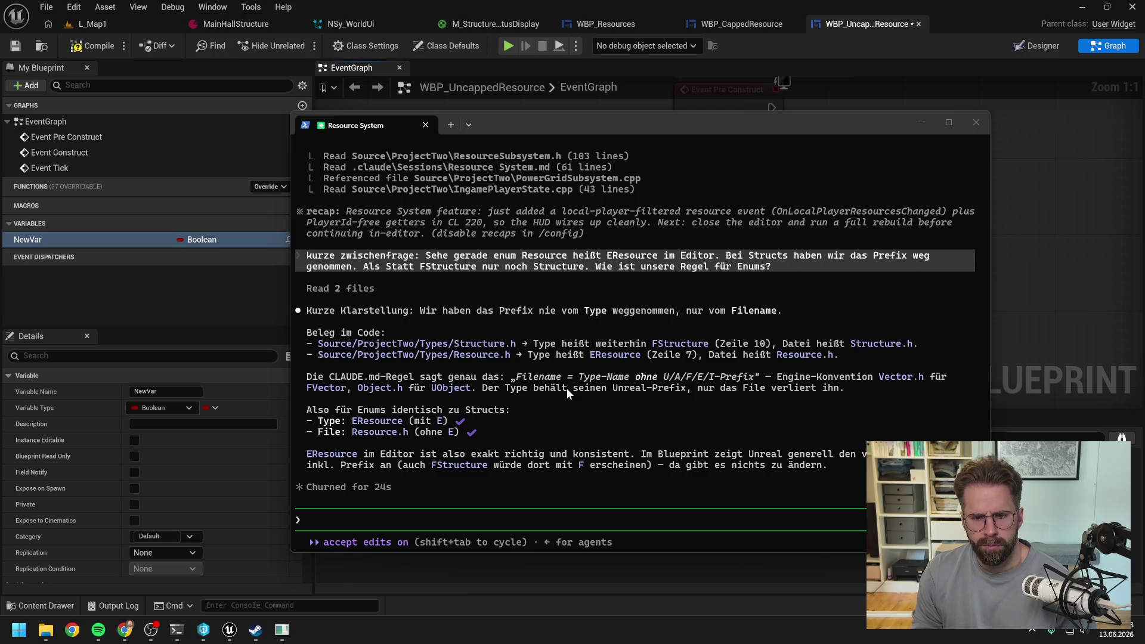
{"action": "left_click", "coordinate": [1026, 294]}
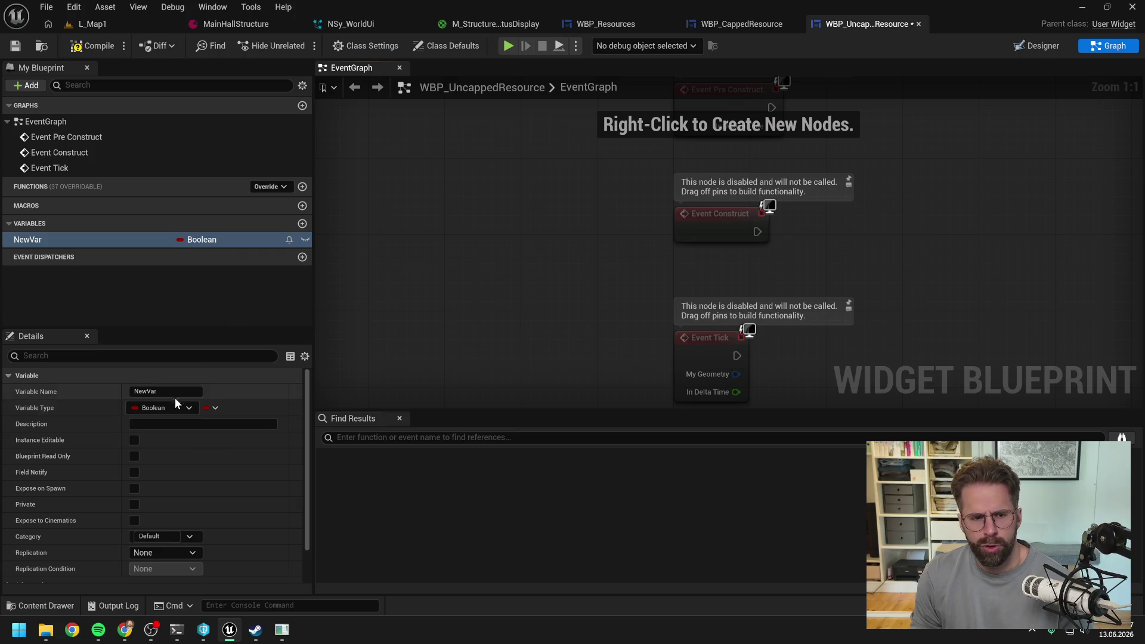
Search NewVar's type list for 'structure', then go back to the Claude Code terminal
{"action": "left_click", "coordinate": [163, 408]}
{"action": "type", "text": "structure"}
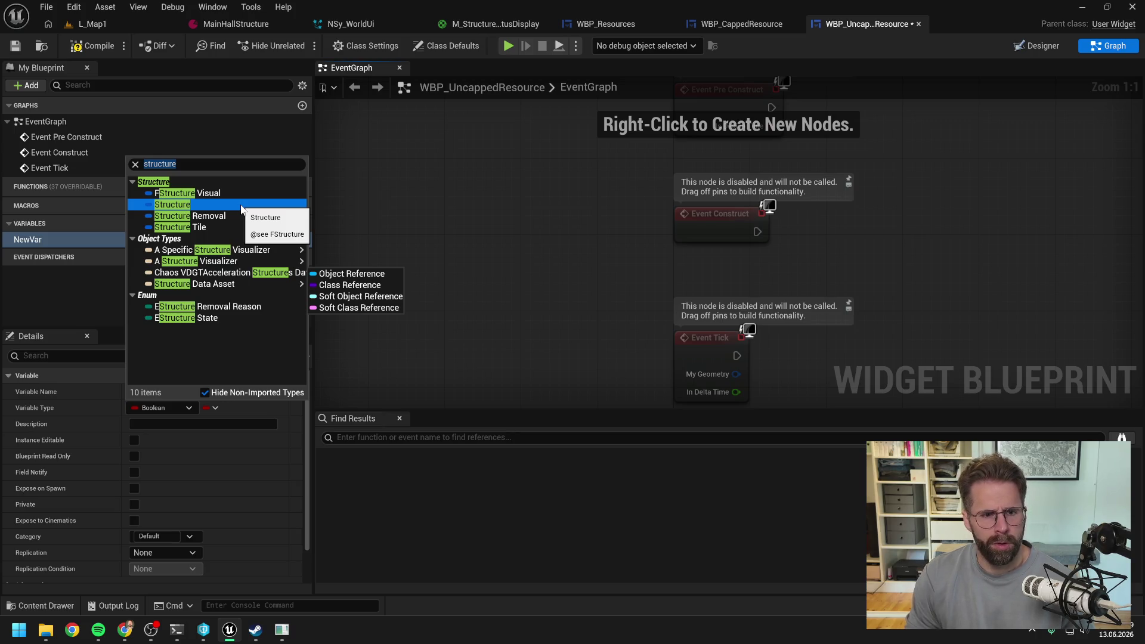
{"action": "key", "text": "alt+Tab"}
{"action": "key", "text": "alt+Tab"}
{"action": "key", "text": "alt+Tab"}
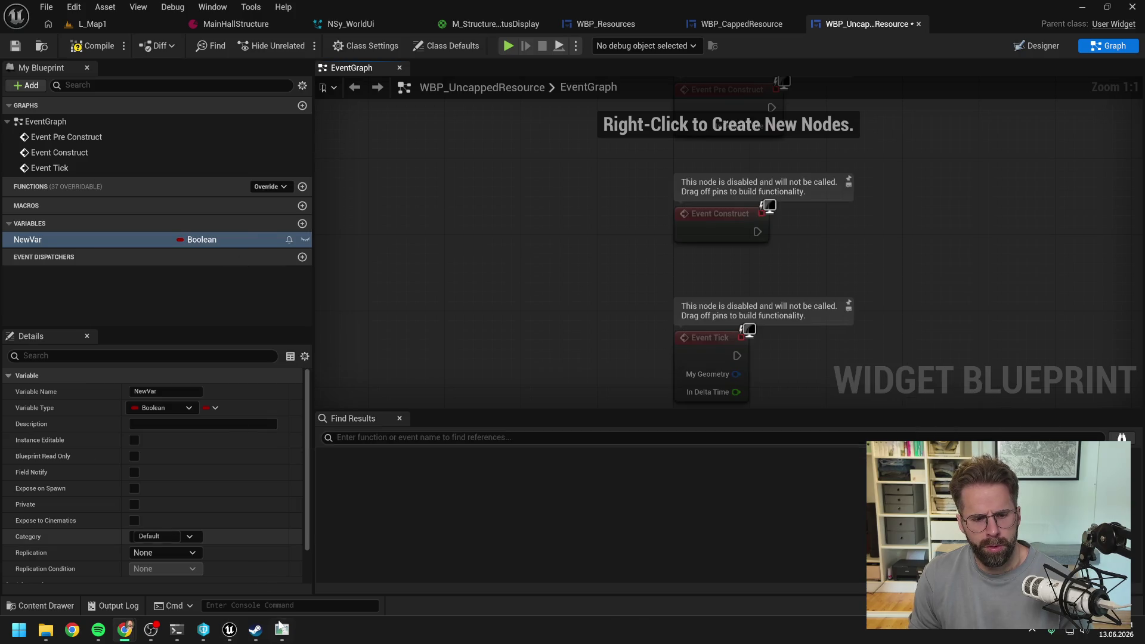
{"action": "key", "text": "alt+Tab"}
{"action": "key", "text": "alt+Tab"}
{"action": "key", "text": "alt+Tab"}
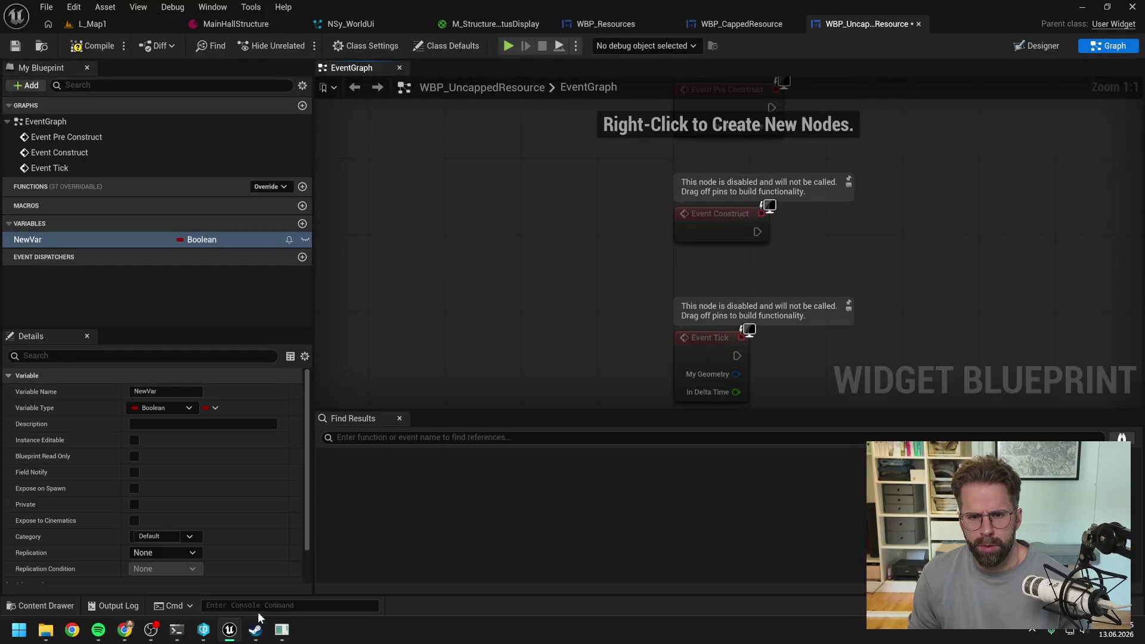
{"action": "left_click", "coordinate": [177, 629]}
Send 'FStructure sehen wir im Editor als nur Structure' with a pasted screenshot
{"action": "type", "text": "F"}
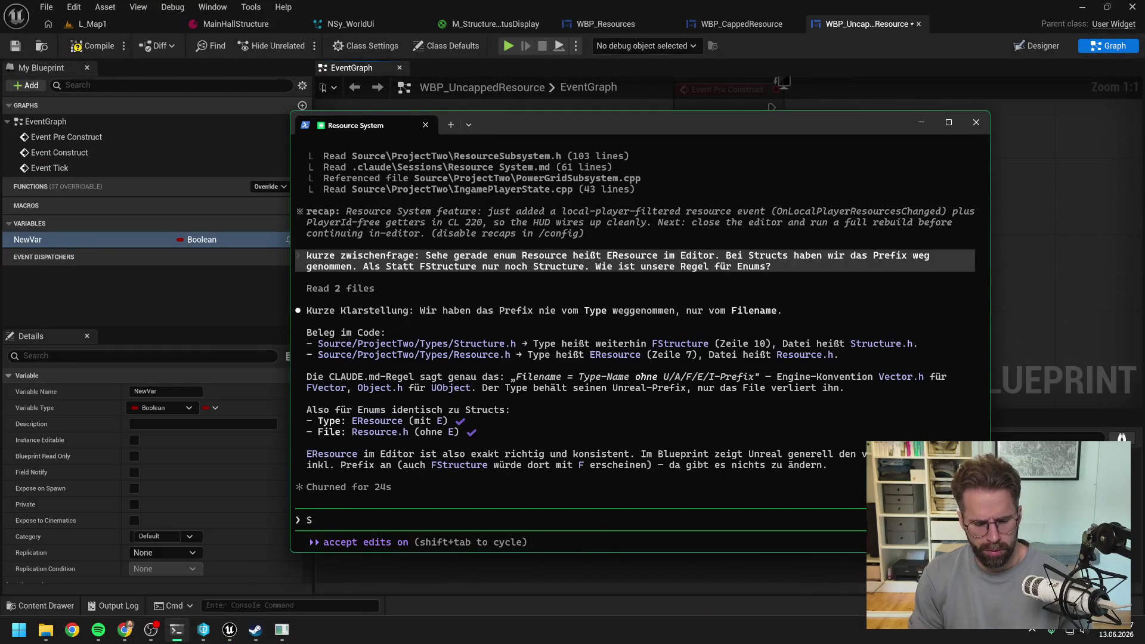
{"action": "type", "text": "Str"}
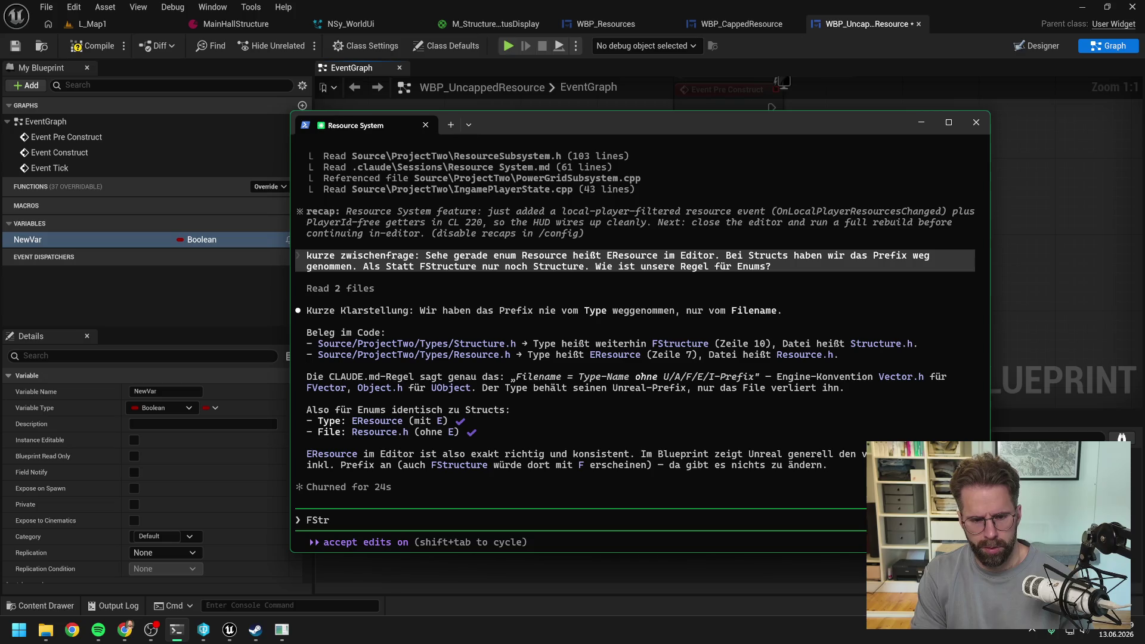
{"action": "type", "text": "ucture sehen wir im"}
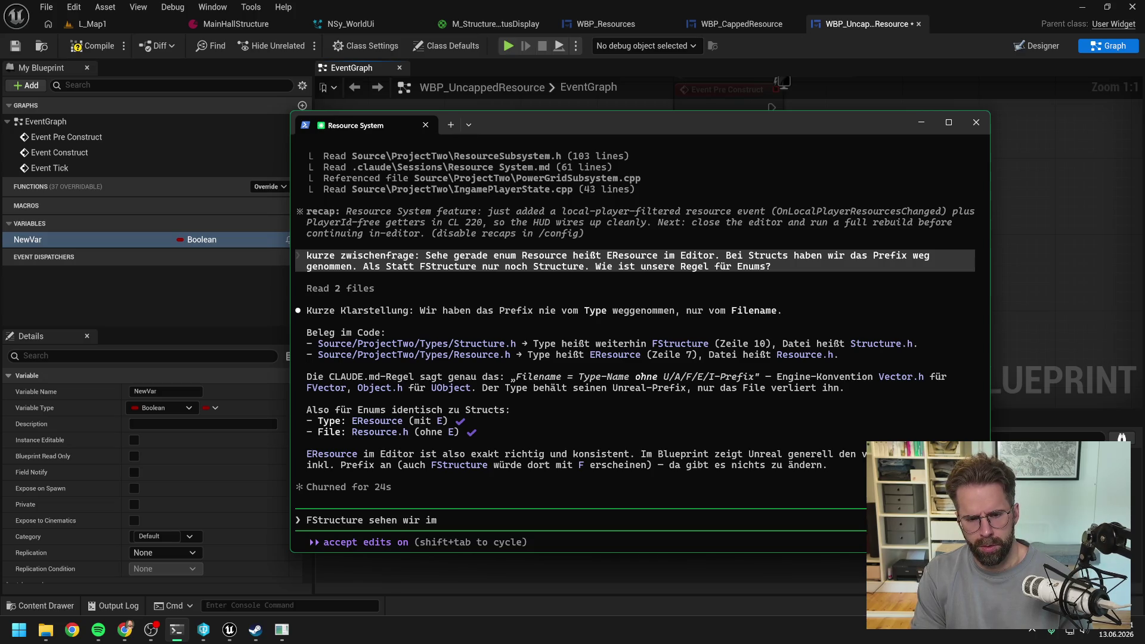
{"action": "type", "text": " Editor als nu"}
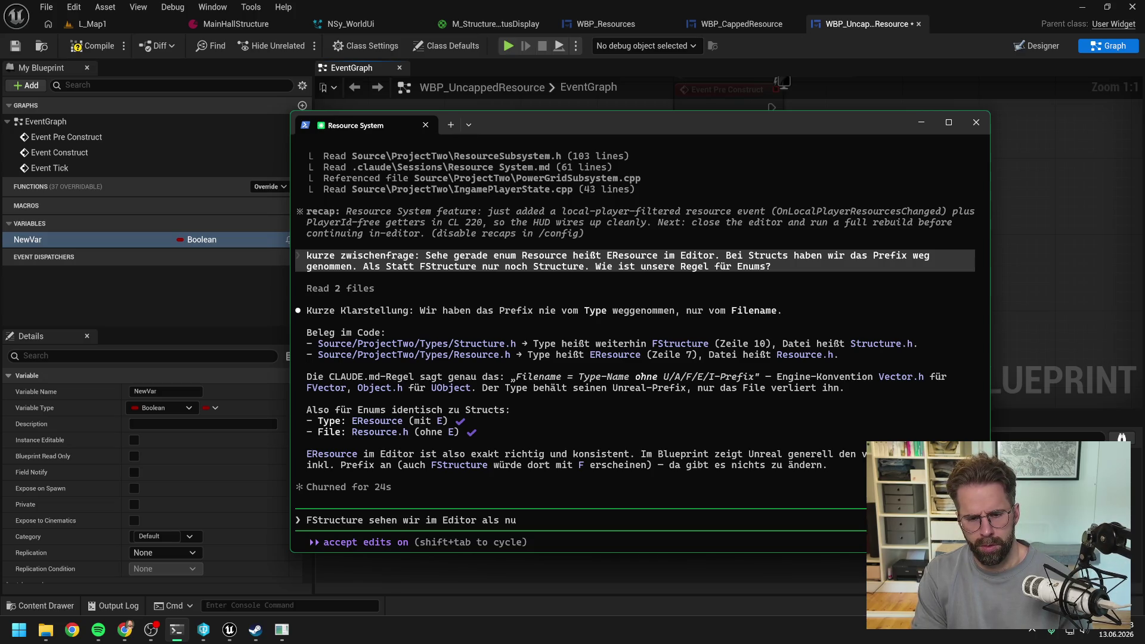
{"action": "type", "text": "r Structure"}
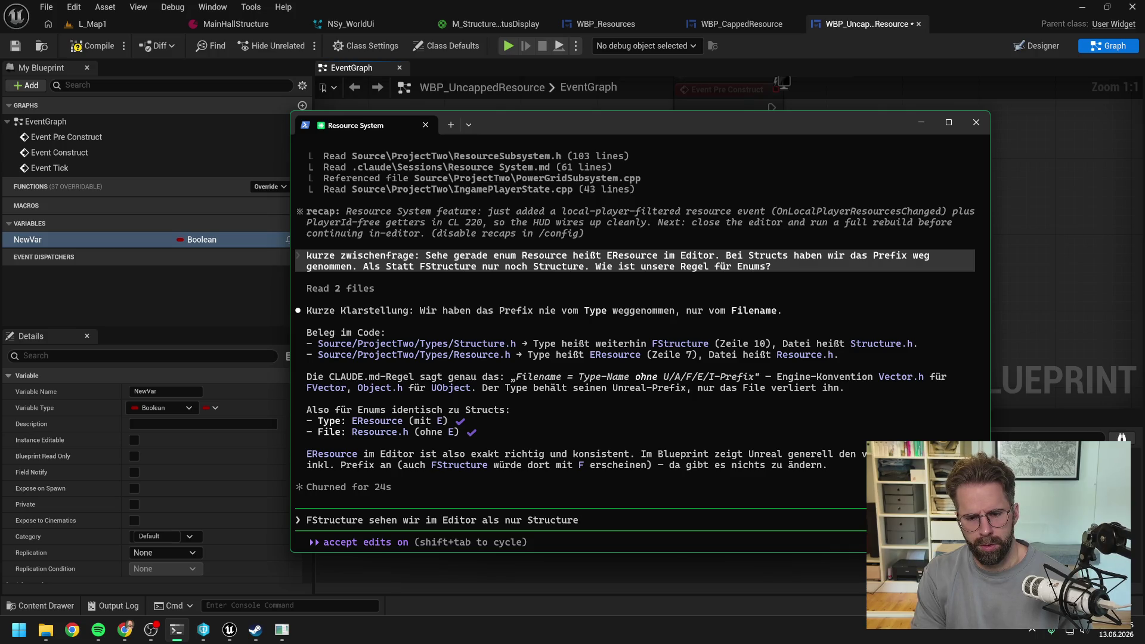
{"action": "key", "text": "alt+v"}
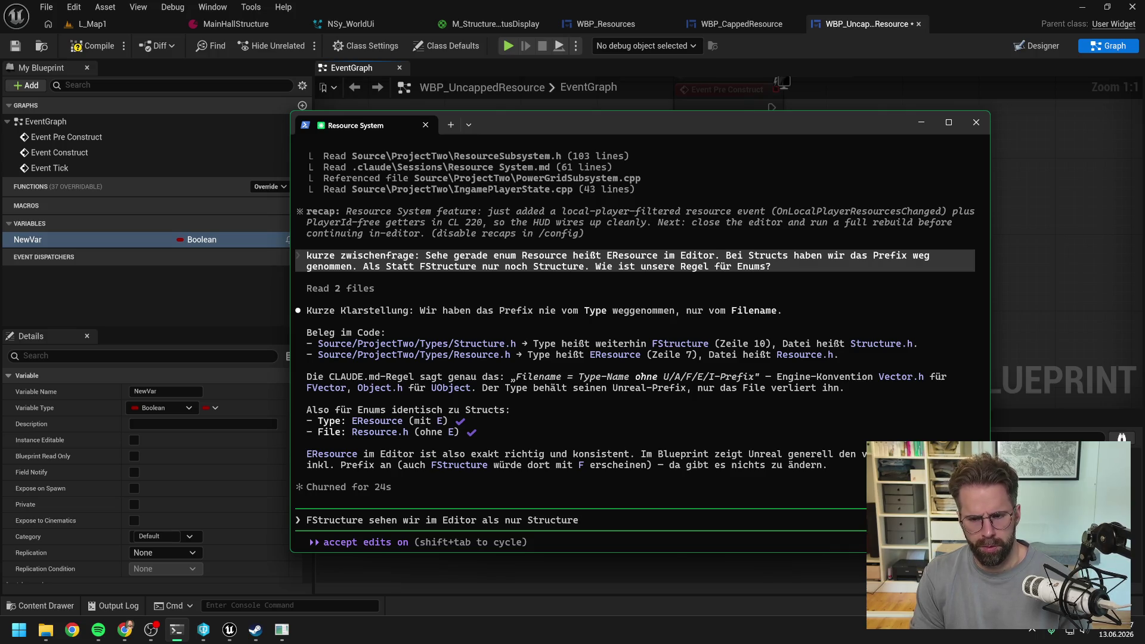
{"action": "key", "text": "ctrl+v"}
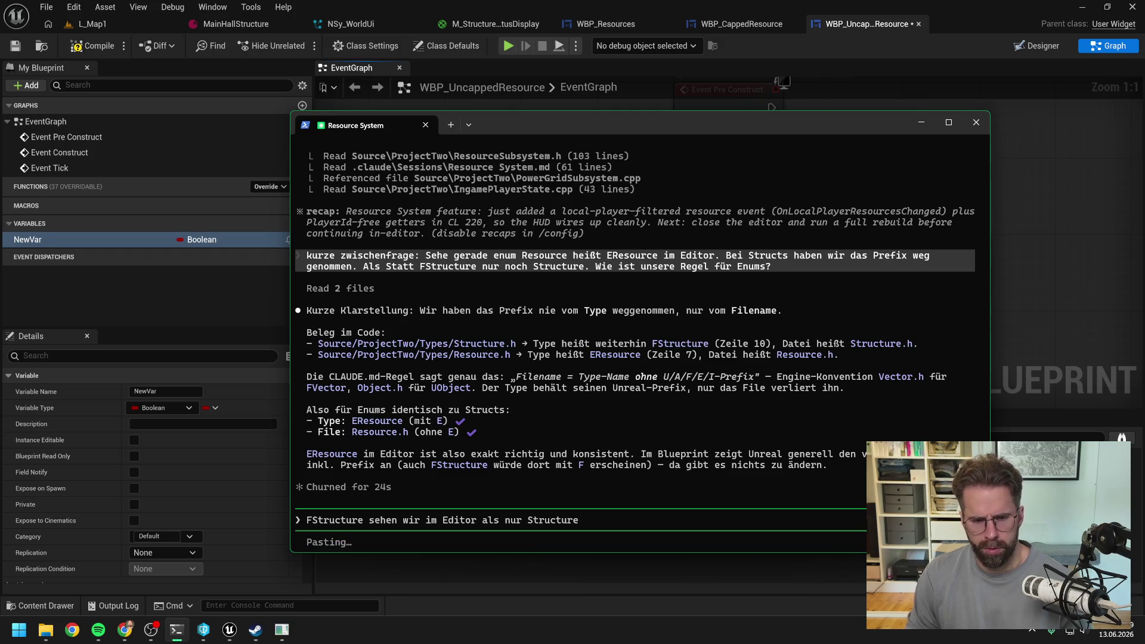
{"action": "key", "text": "Return"}
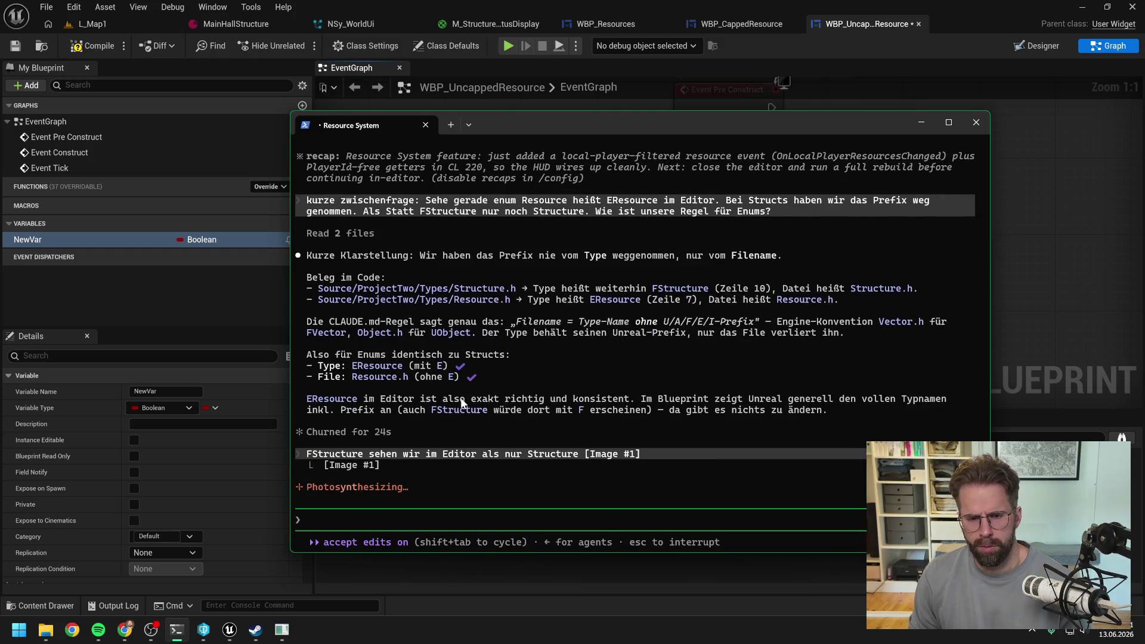
{"action": "key", "text": "alt+Tab"}
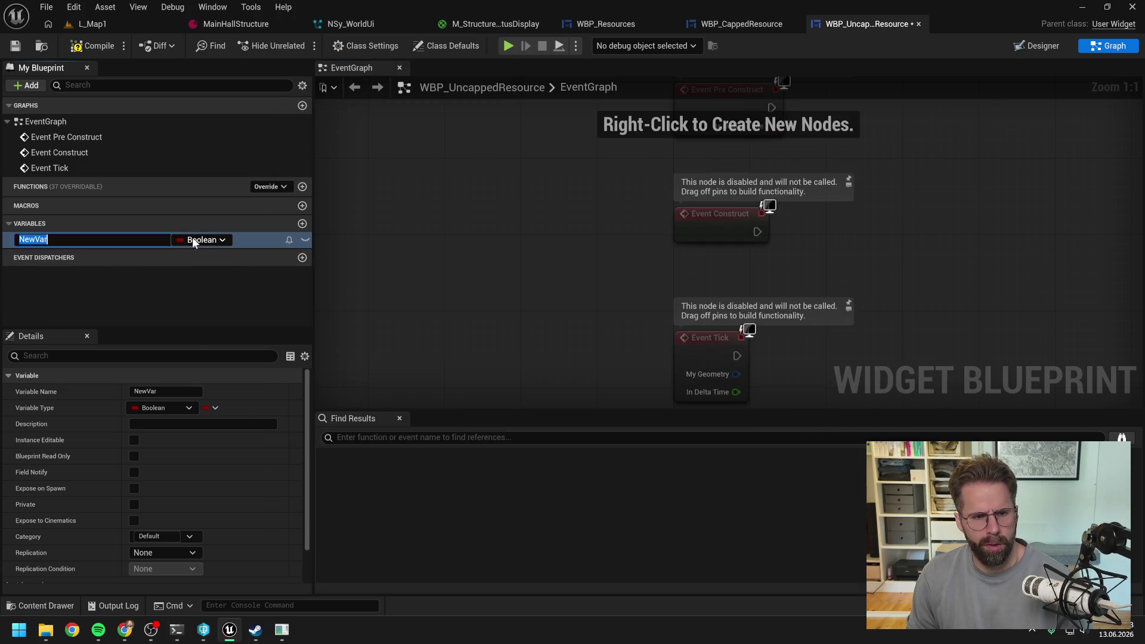
Change NewVar's variable type to EResource
{"action": "left_click", "coordinate": [191, 239]}
{"action": "type", "text": "es"}
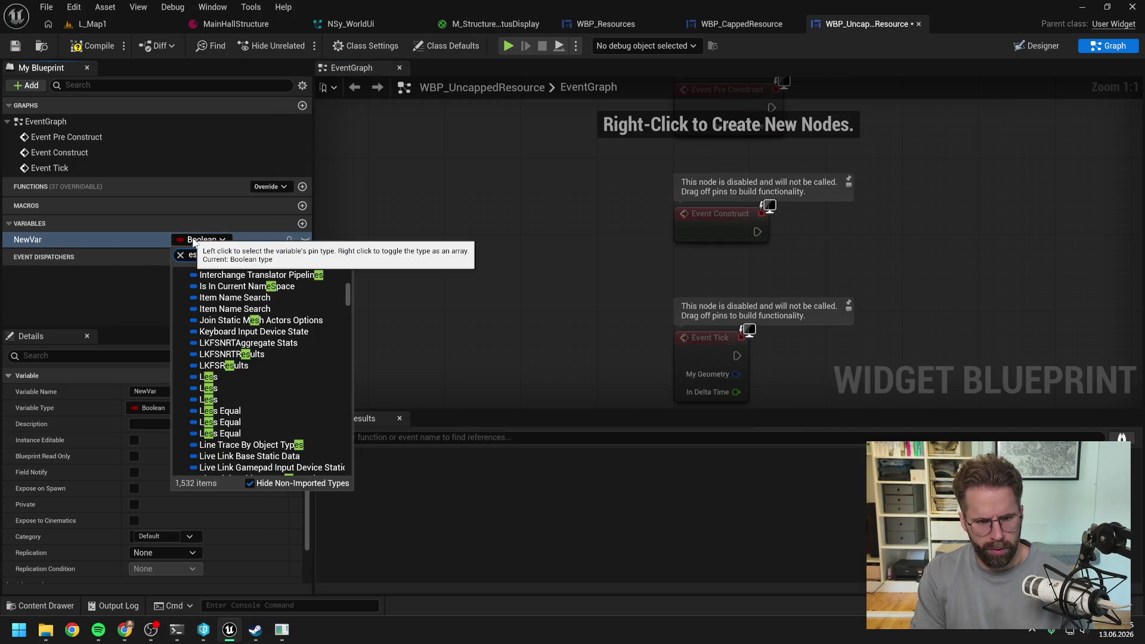
{"action": "type", "text": "tru"}
{"action": "key", "text": "ctrl+a"}
{"action": "type", "text": "eres"}
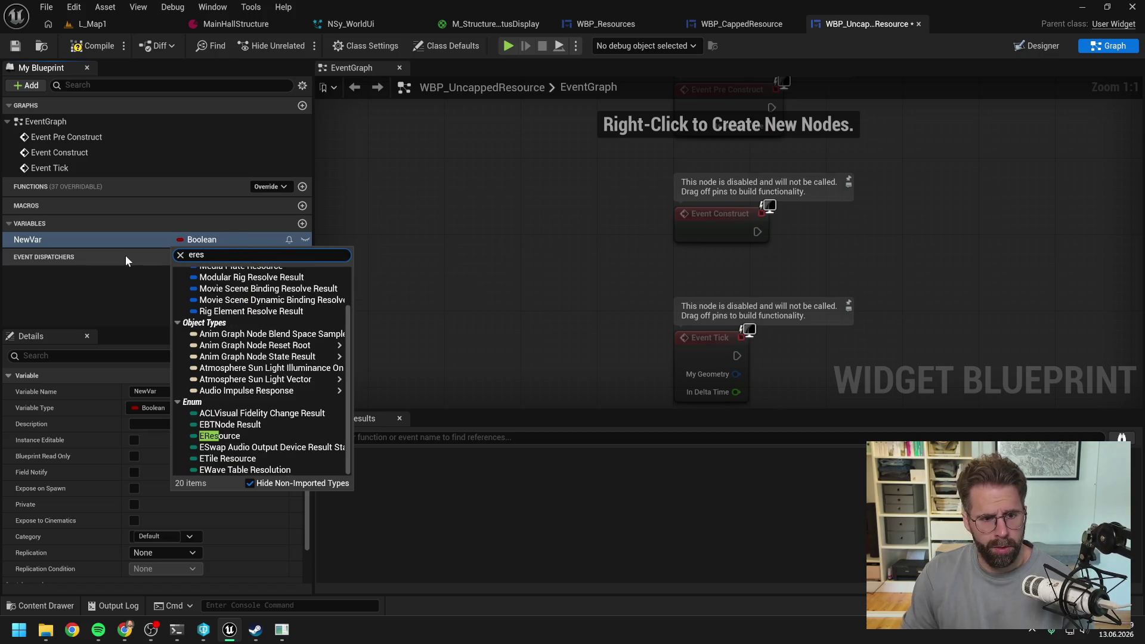
{"action": "left_click", "coordinate": [220, 442]}
Rename the variable to Resource, make it Instance Editable, and compile
{"action": "key", "text": "F2"}
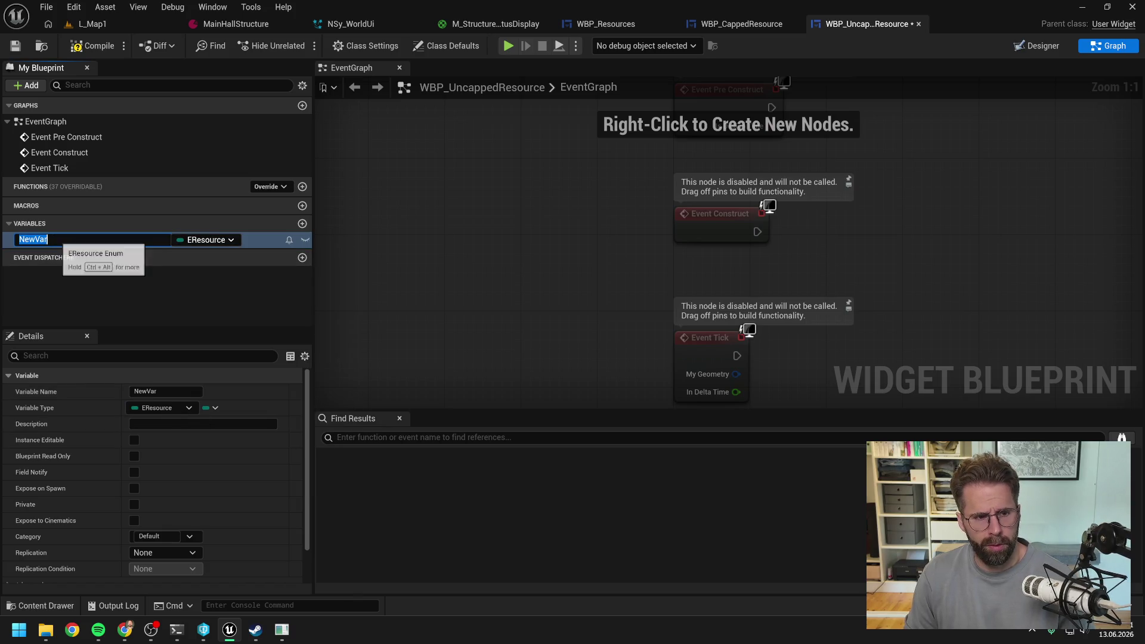
{"action": "type", "text": "Resource"}
{"action": "key", "text": "Return"}
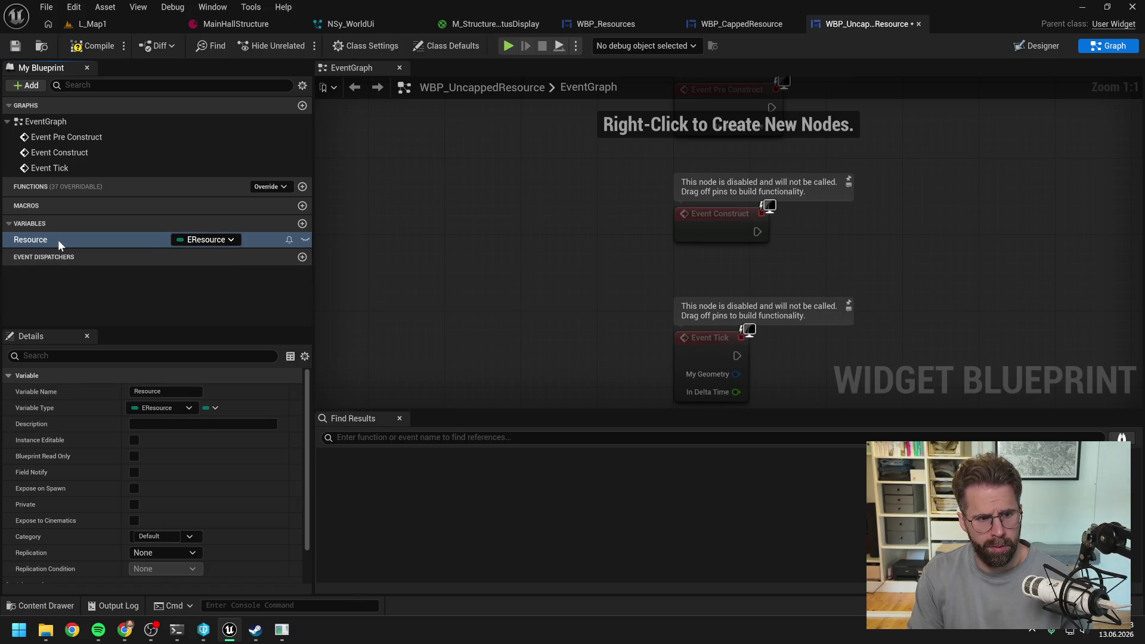
{"action": "key", "text": "ctrl+s"}
{"action": "left_click", "coordinate": [135, 440]}
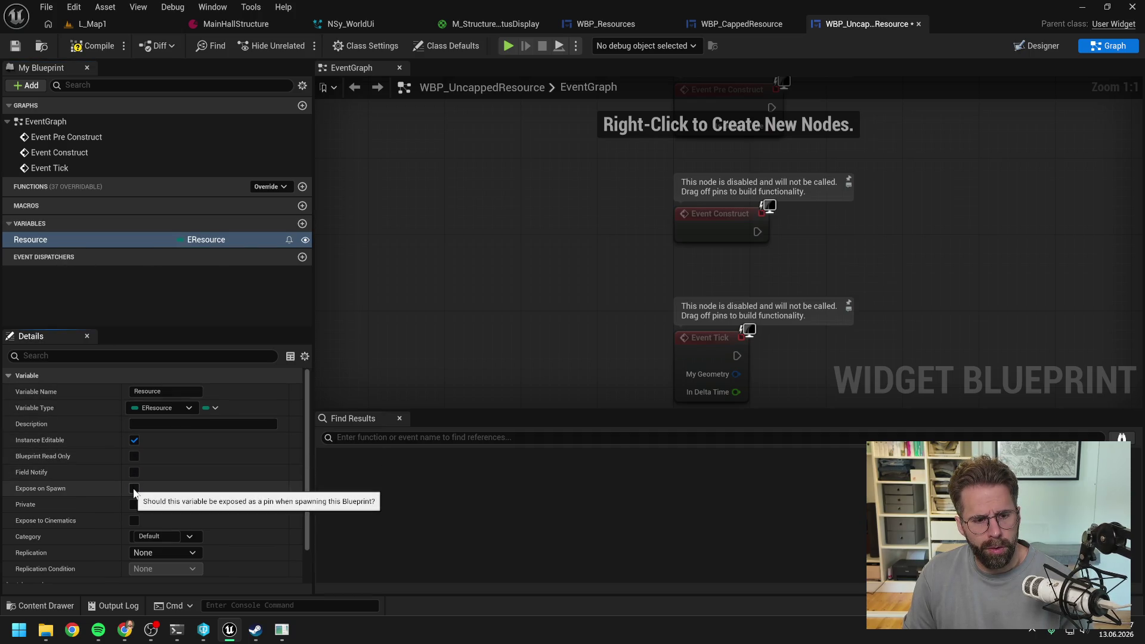
{"action": "left_click", "coordinate": [84, 48]}
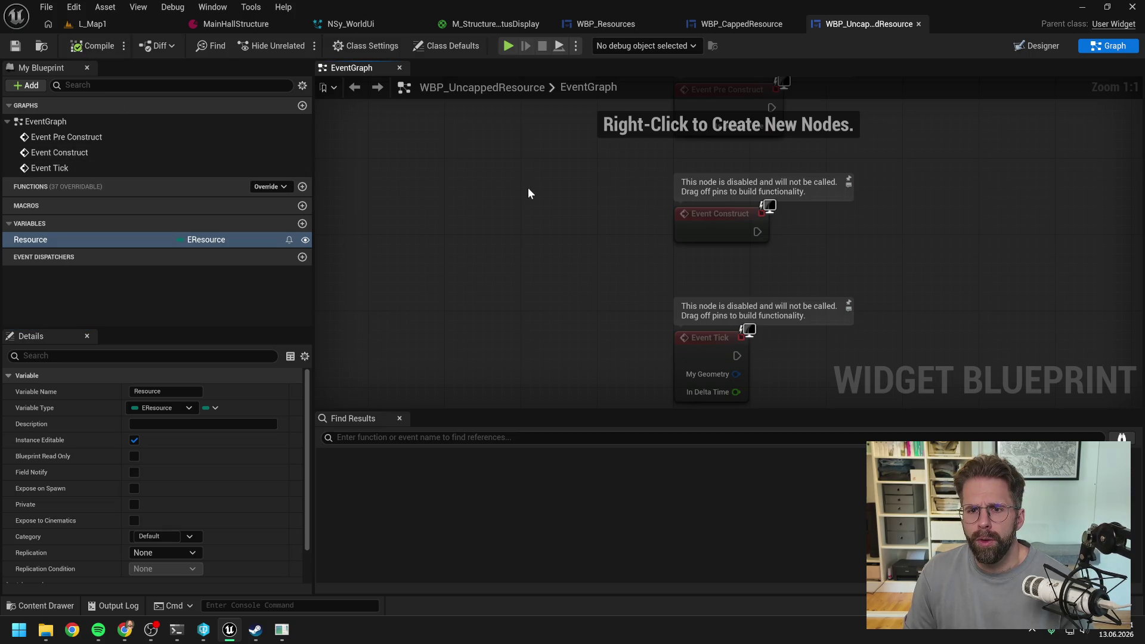
{"action": "key", "text": "Home"}
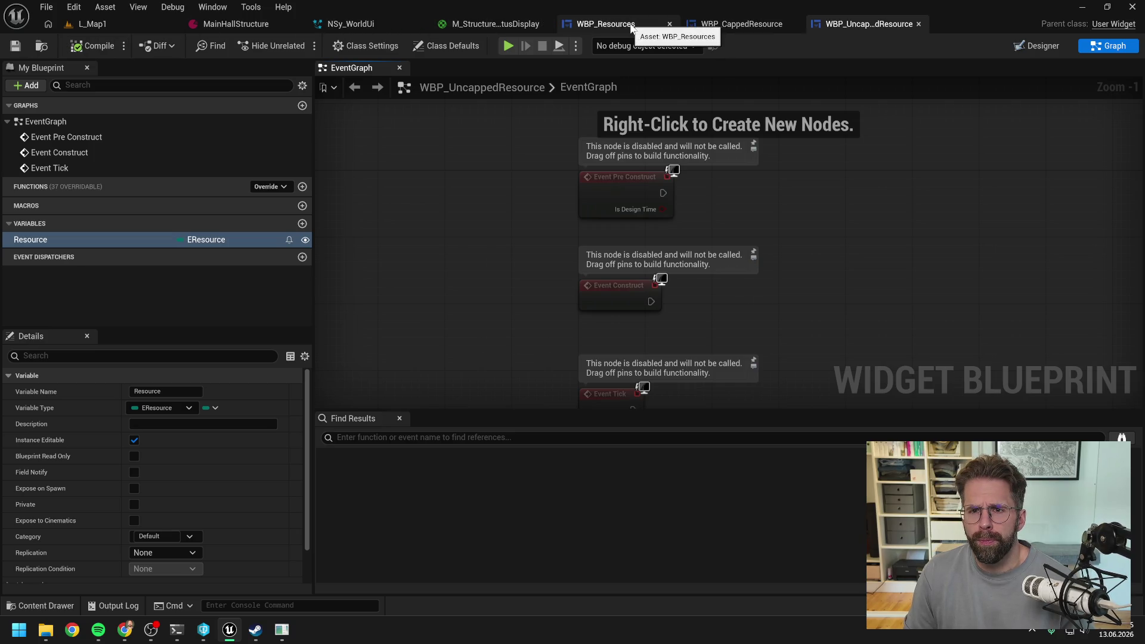
In WBP_CappedResource's graph, add a new variable of type EResource
{"action": "left_click", "coordinate": [741, 24]}
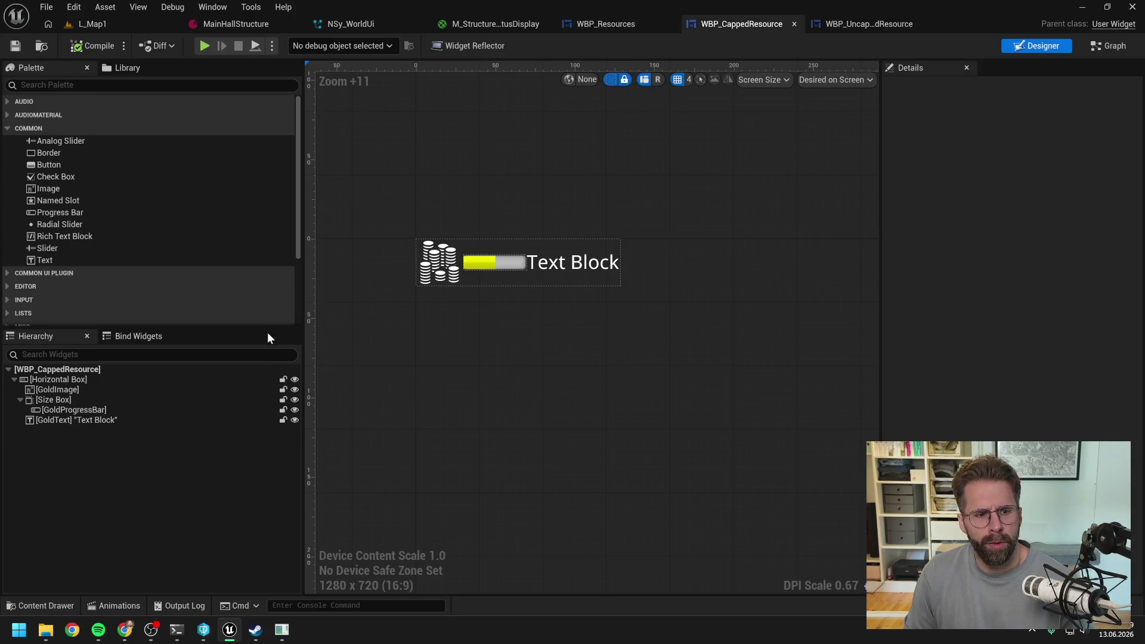
{"action": "key", "text": "ctrl+shift+g"}
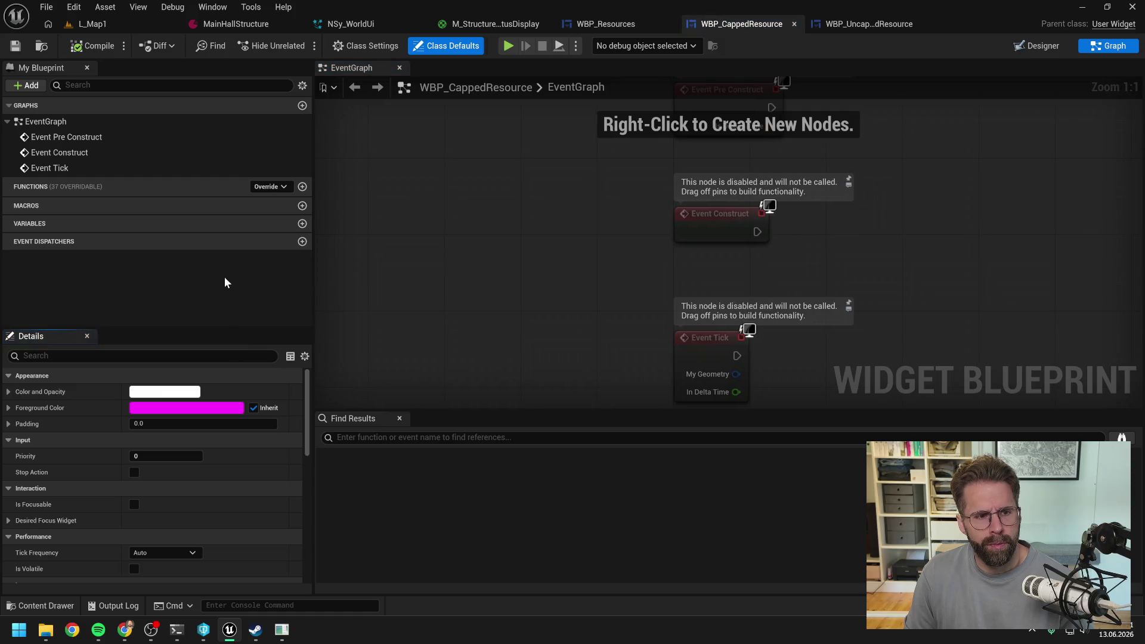
{"action": "left_click", "coordinate": [302, 223]}
{"action": "left_click", "coordinate": [209, 239]}
{"action": "type", "text": "eres"}
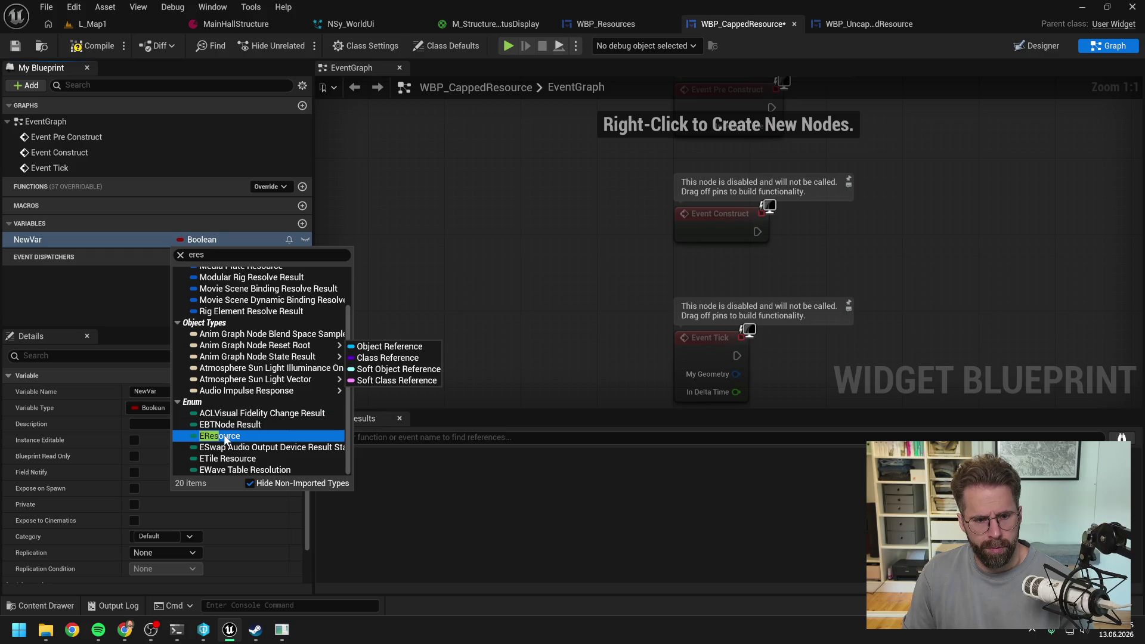
{"action": "left_click", "coordinate": [220, 436]}
Name the variable Resource, save, make it Instance Editable, and compile
{"action": "key", "text": "F2"}
{"action": "type", "text": "Resource"}
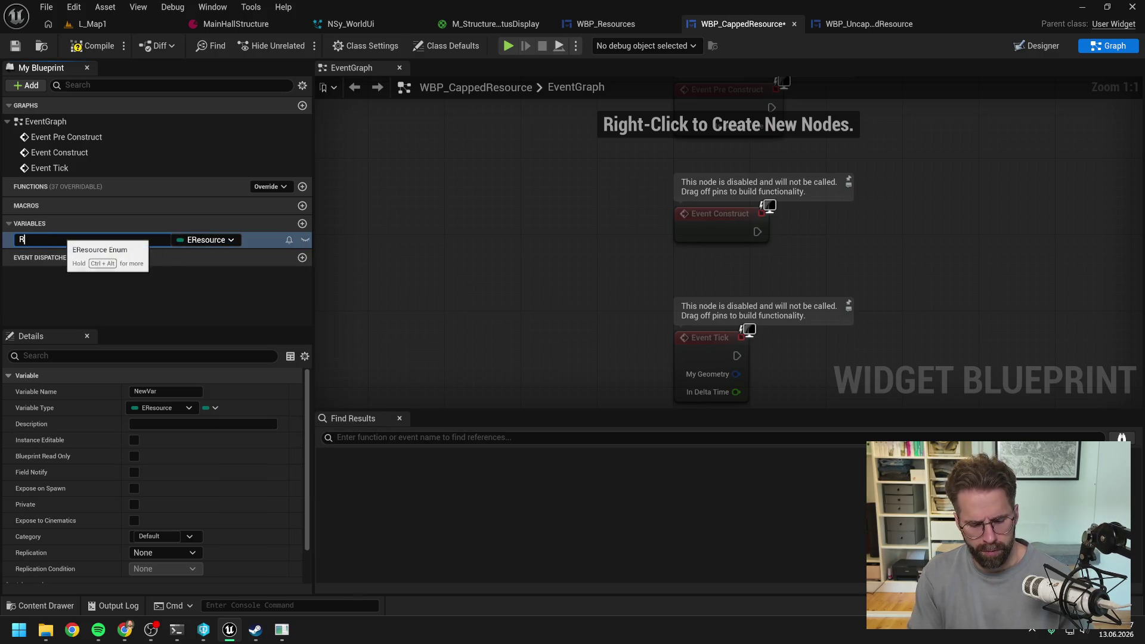
{"action": "key", "text": "Return"}
{"action": "key", "text": "ctrl+s"}
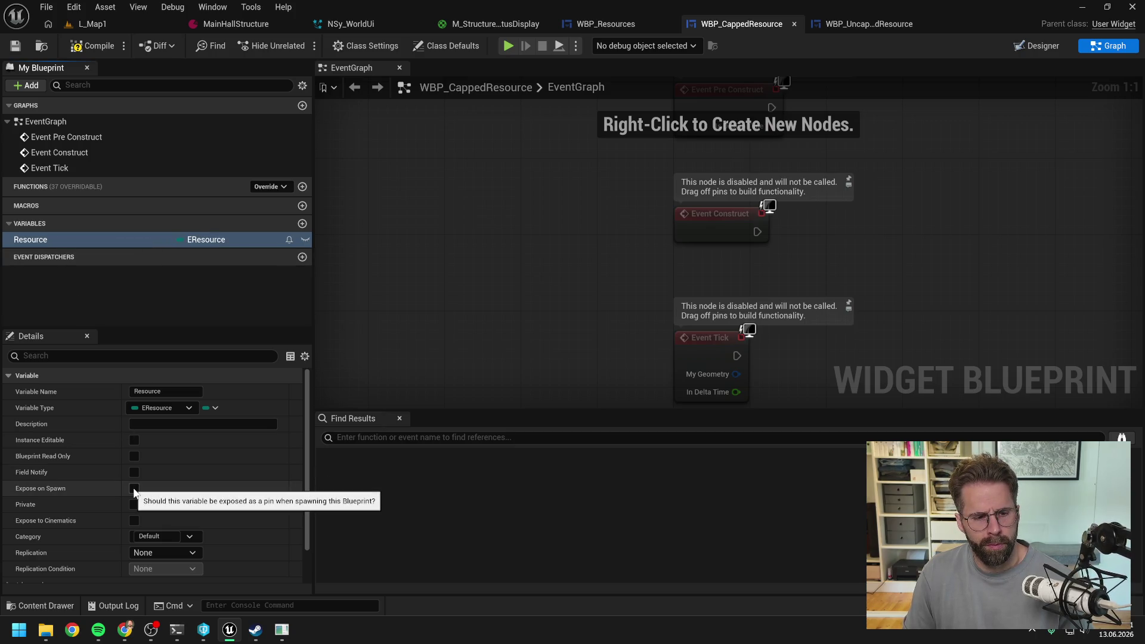
{"action": "left_click", "coordinate": [135, 441]}
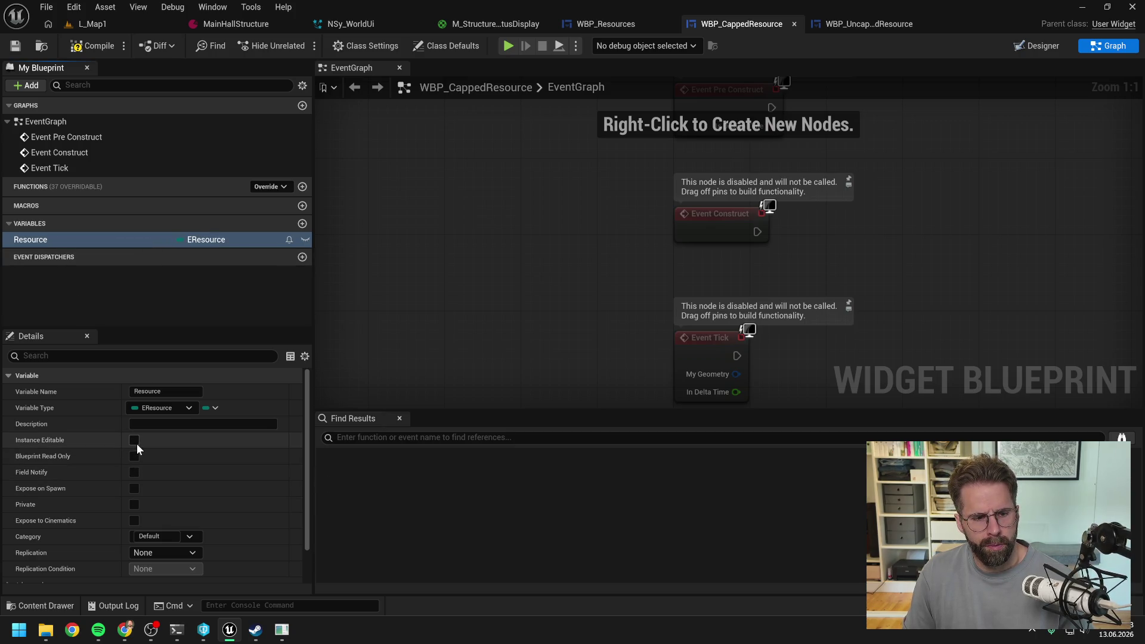
{"action": "left_click", "coordinate": [91, 46]}
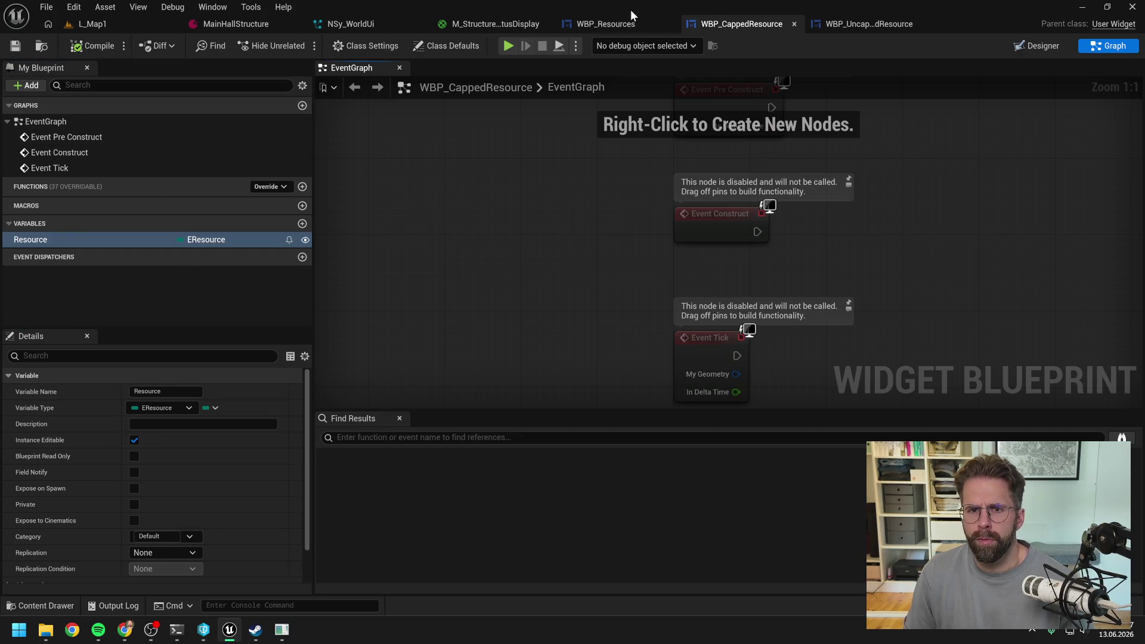
In WBP_Resources, set the uncapped rows' Resource to Villager, Worker, Food and Energy
{"action": "left_click", "coordinate": [600, 24]}
{"action": "left_click", "coordinate": [425, 322]}
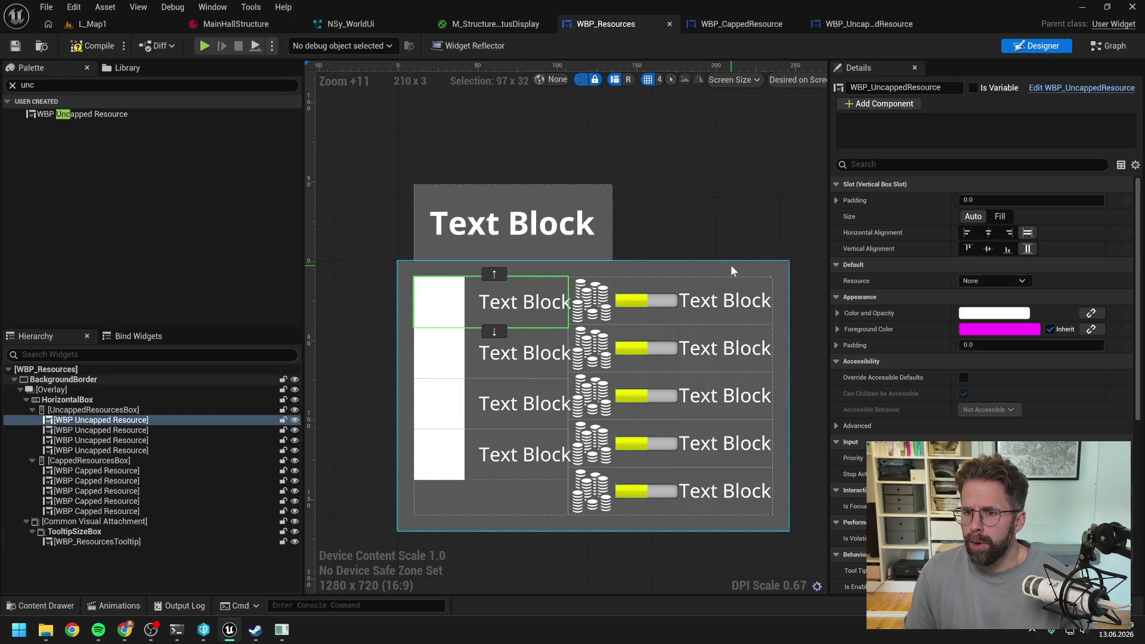
{"action": "left_click", "coordinate": [979, 281]}
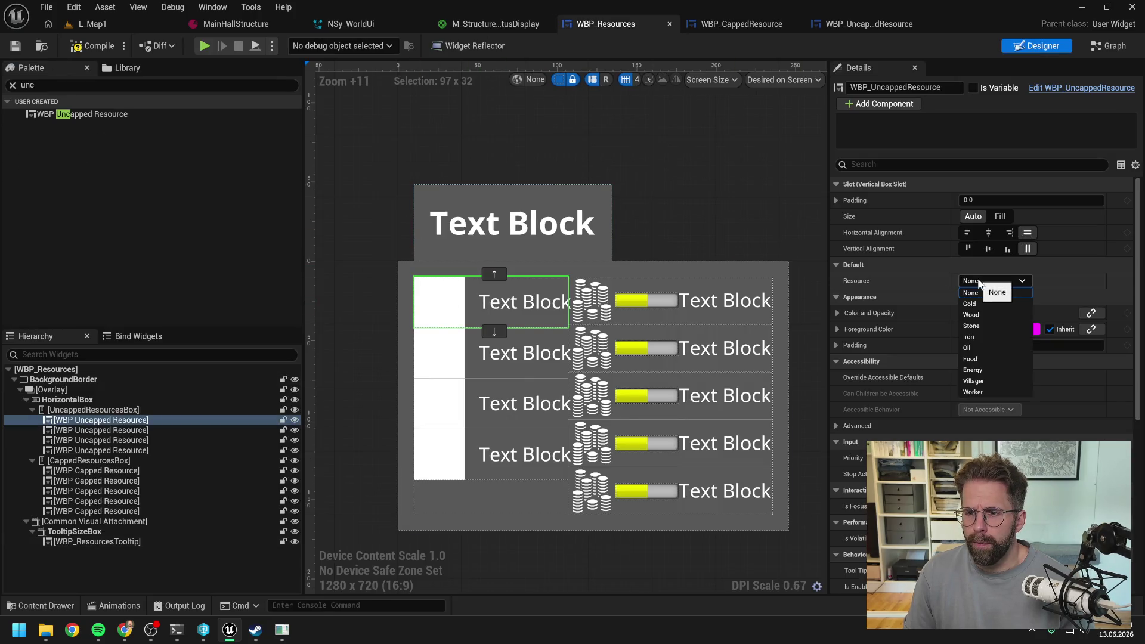
{"action": "left_click", "coordinate": [977, 381]}
{"action": "left_click", "coordinate": [435, 352]}
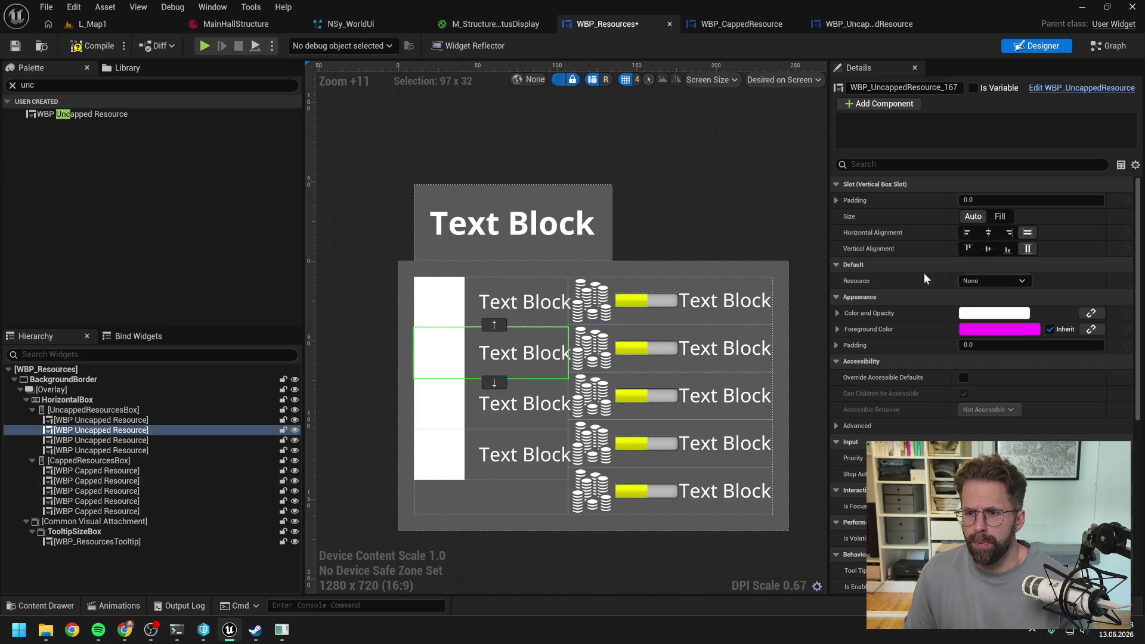
{"action": "left_click", "coordinate": [990, 280]}
{"action": "left_click", "coordinate": [973, 381]}
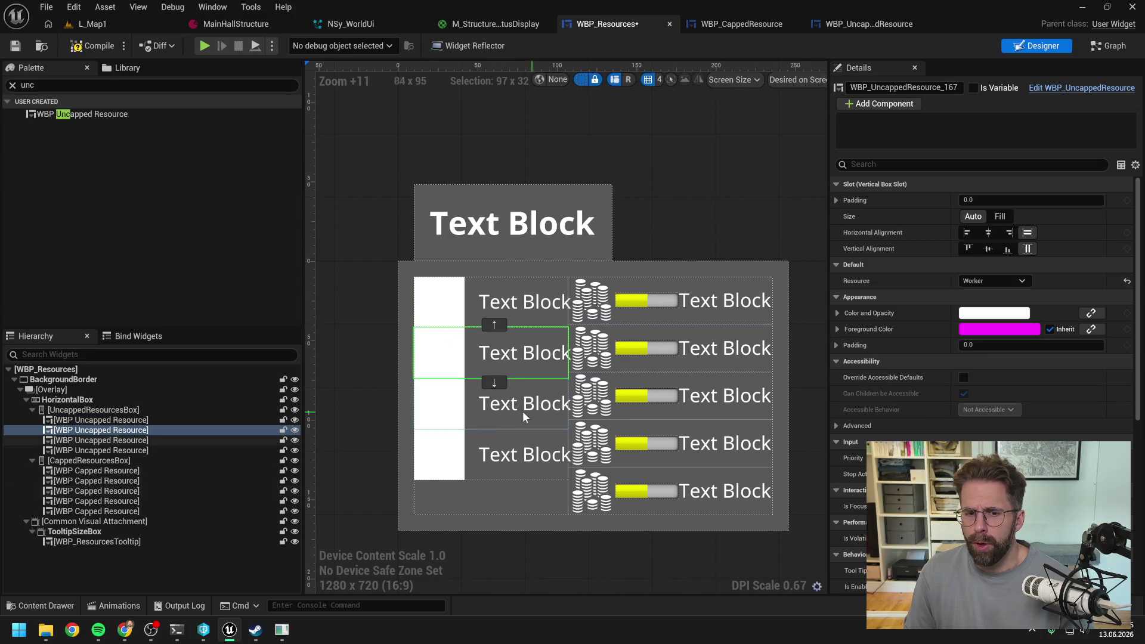
{"action": "left_click", "coordinate": [520, 406]}
{"action": "left_click", "coordinate": [997, 285]}
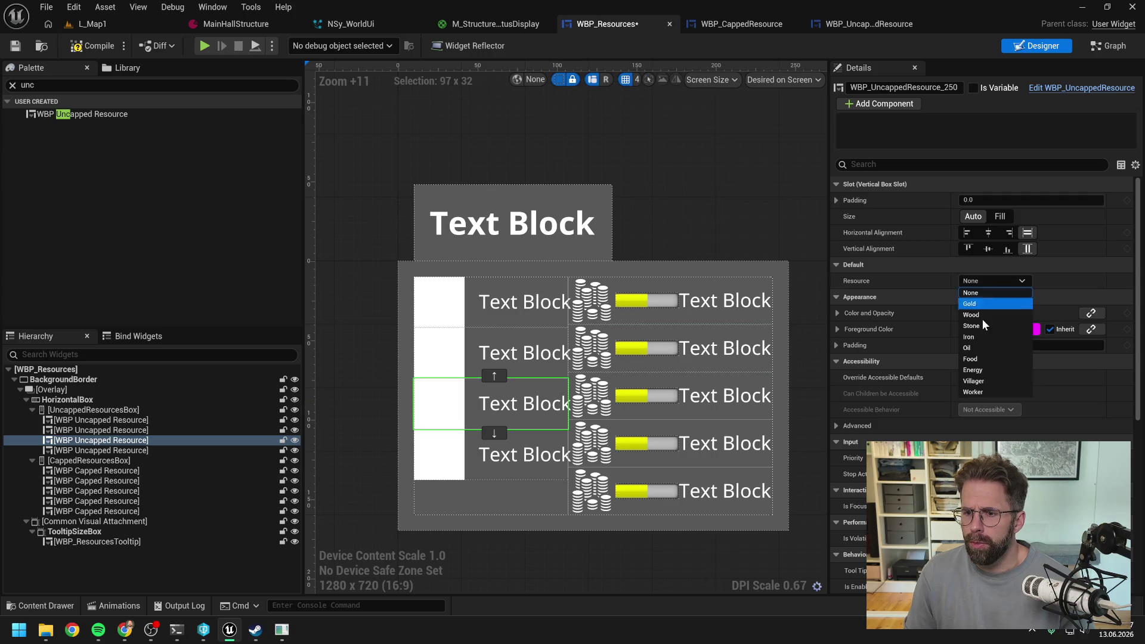
{"action": "left_click", "coordinate": [978, 361]}
{"action": "left_click", "coordinate": [489, 459]}
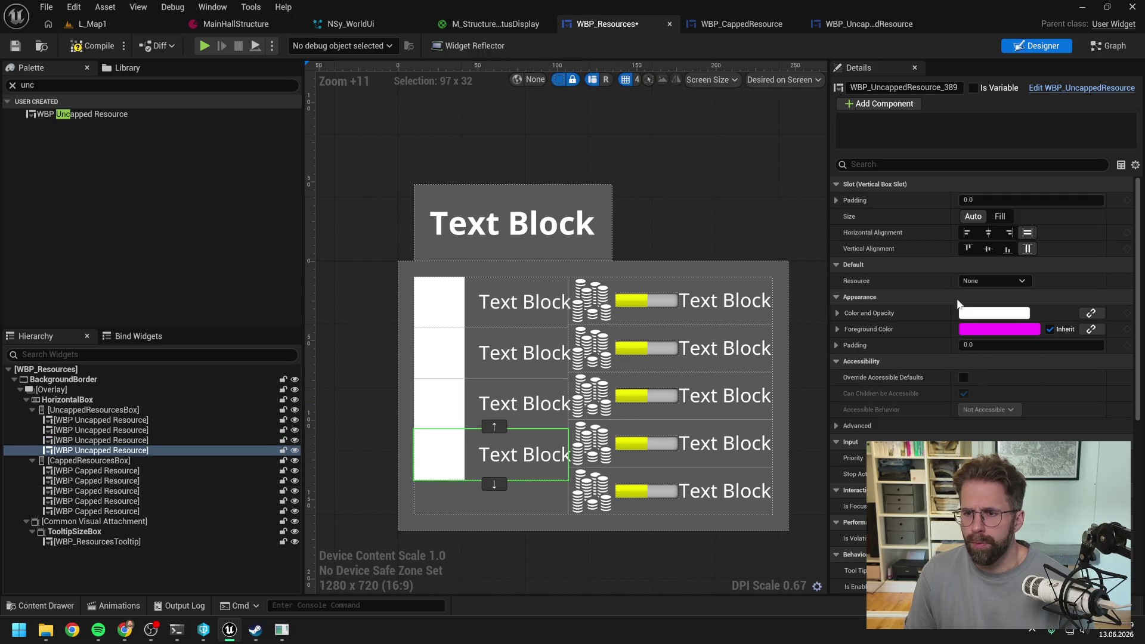
{"action": "left_click", "coordinate": [993, 281]}
{"action": "left_click", "coordinate": [973, 369]}
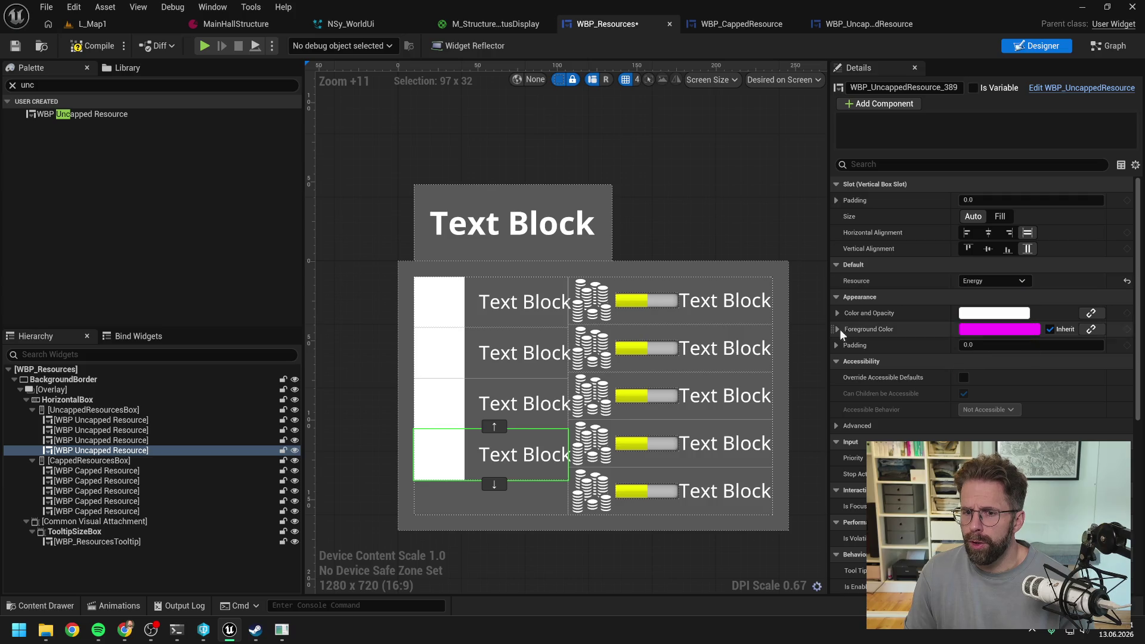
Set the capped rows to Gold, Wood, Stone, Iron and Oil, and save
{"action": "left_click", "coordinate": [715, 306]}
{"action": "left_click", "coordinate": [961, 285]}
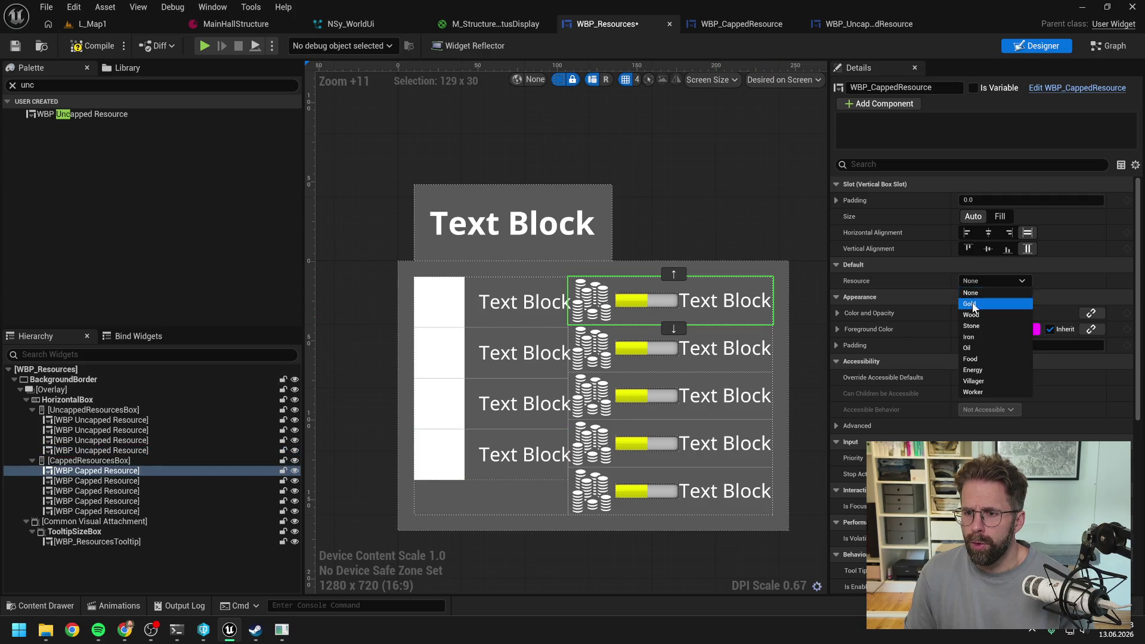
{"action": "left_click", "coordinate": [967, 299]}
{"action": "left_click", "coordinate": [724, 346]}
{"action": "left_click", "coordinate": [984, 281]}
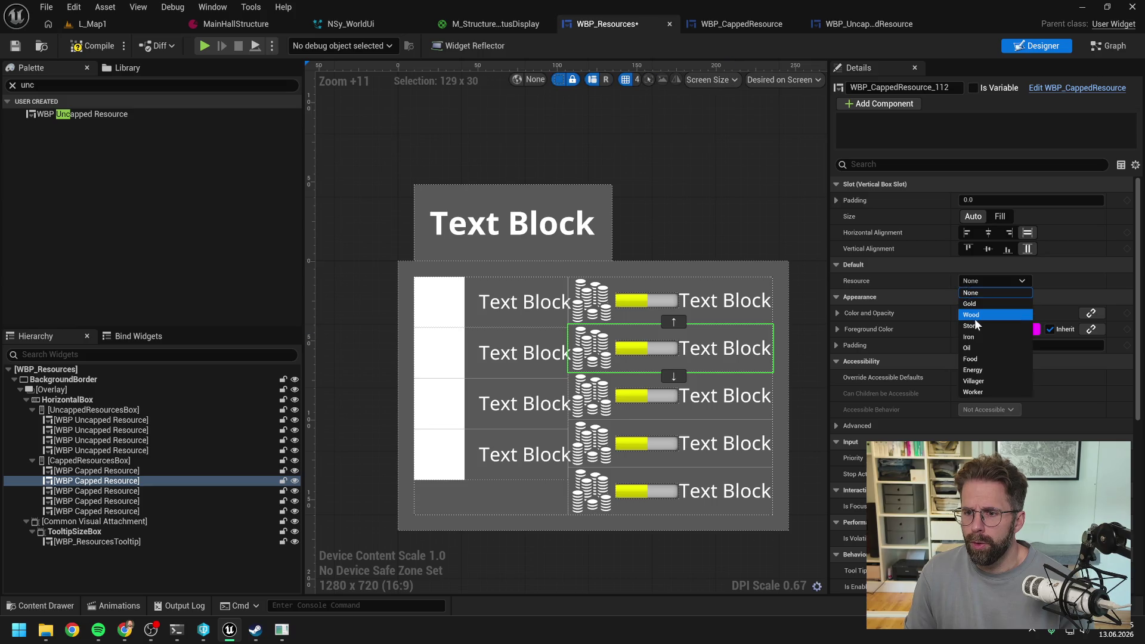
{"action": "left_click", "coordinate": [967, 294]}
{"action": "left_click", "coordinate": [703, 396]}
{"action": "left_click", "coordinate": [990, 280]}
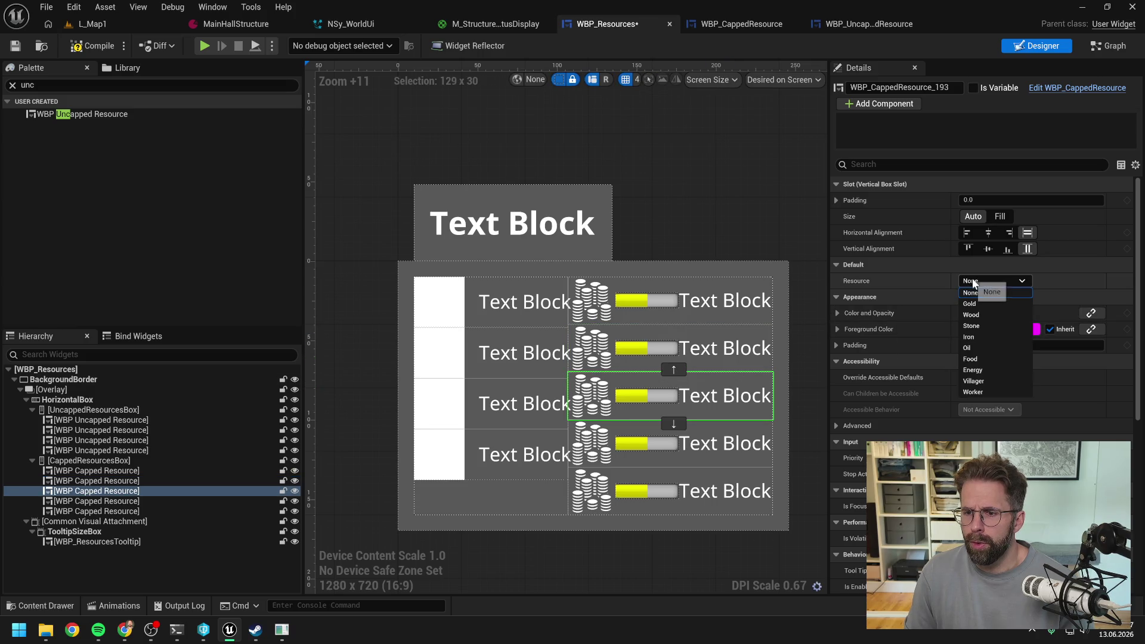
{"action": "left_click", "coordinate": [981, 339]}
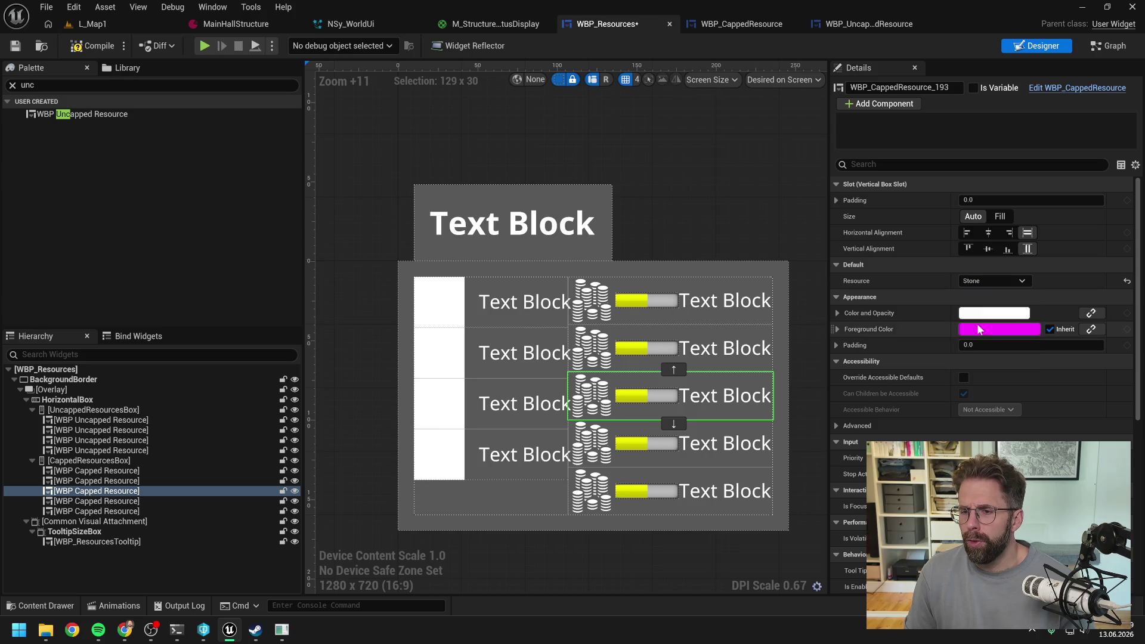
{"action": "left_click", "coordinate": [703, 444]}
{"action": "left_click", "coordinate": [975, 282]}
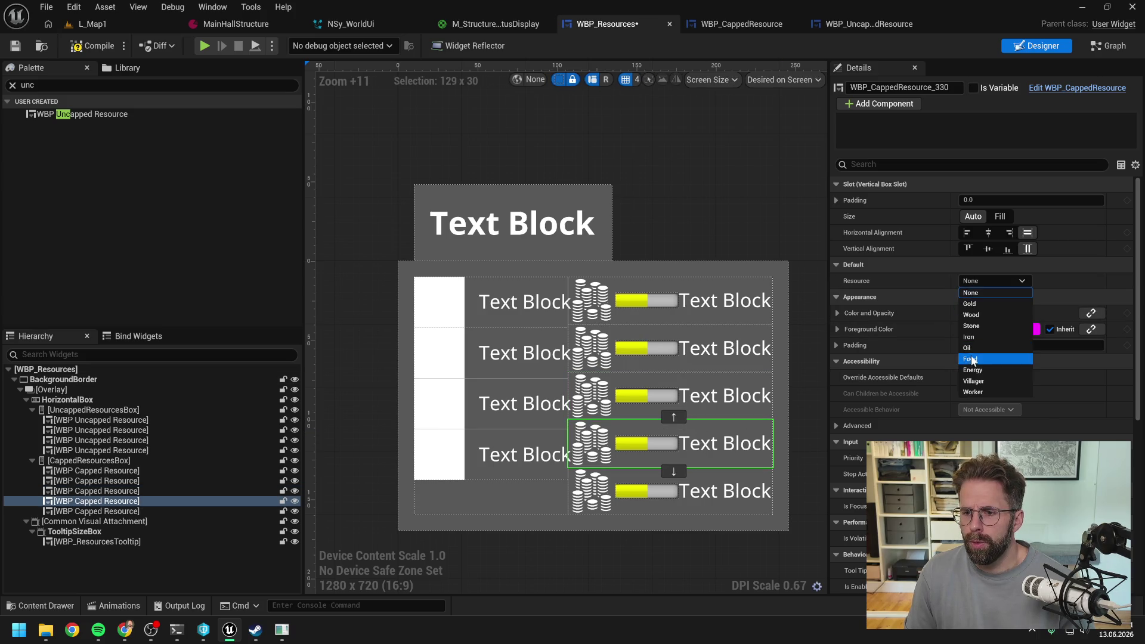
{"action": "left_click", "coordinate": [972, 338]}
{"action": "left_click", "coordinate": [752, 484]}
{"action": "left_click", "coordinate": [990, 281]}
{"action": "left_click", "coordinate": [978, 347]}
{"action": "key", "text": "ctrl+s"}
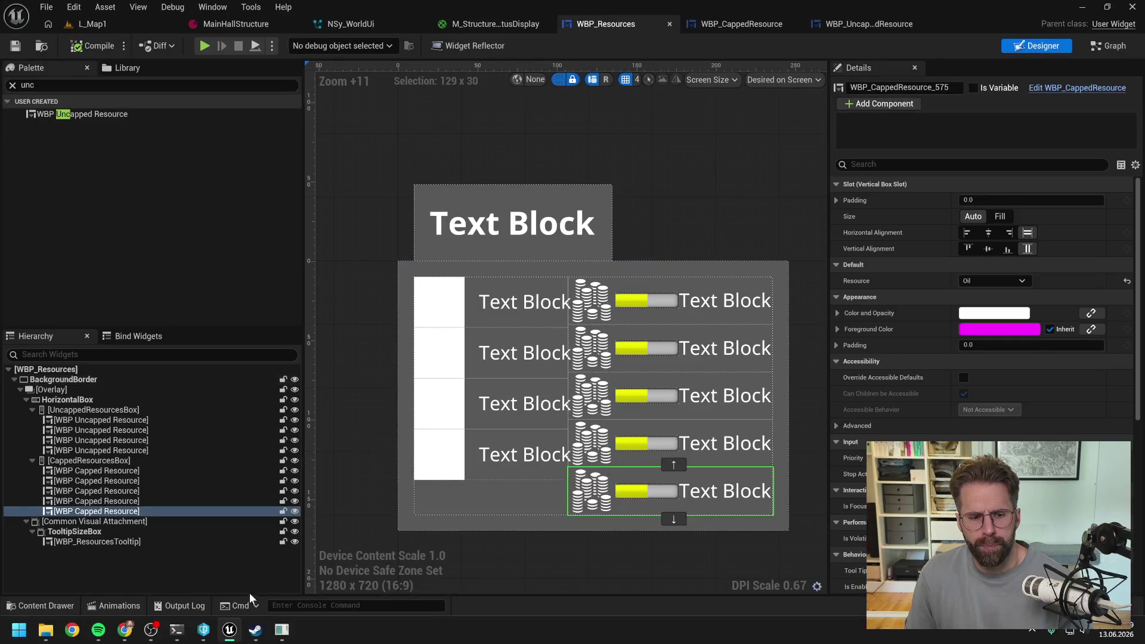
{"action": "left_click", "coordinate": [176, 630]}
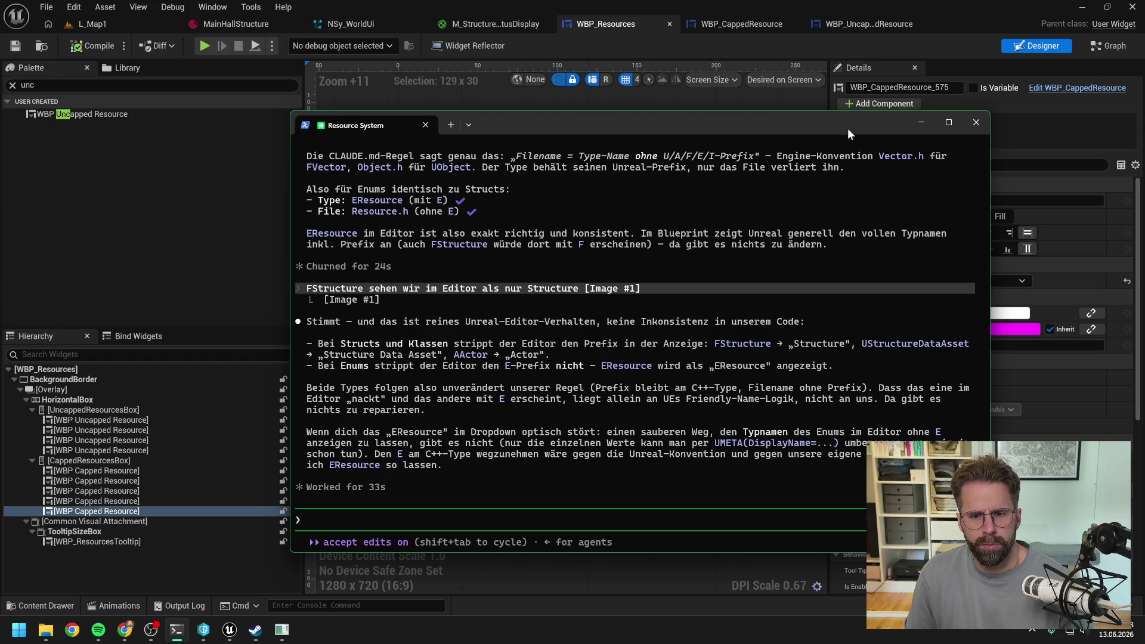
{"action": "key", "text": "super+Down"}
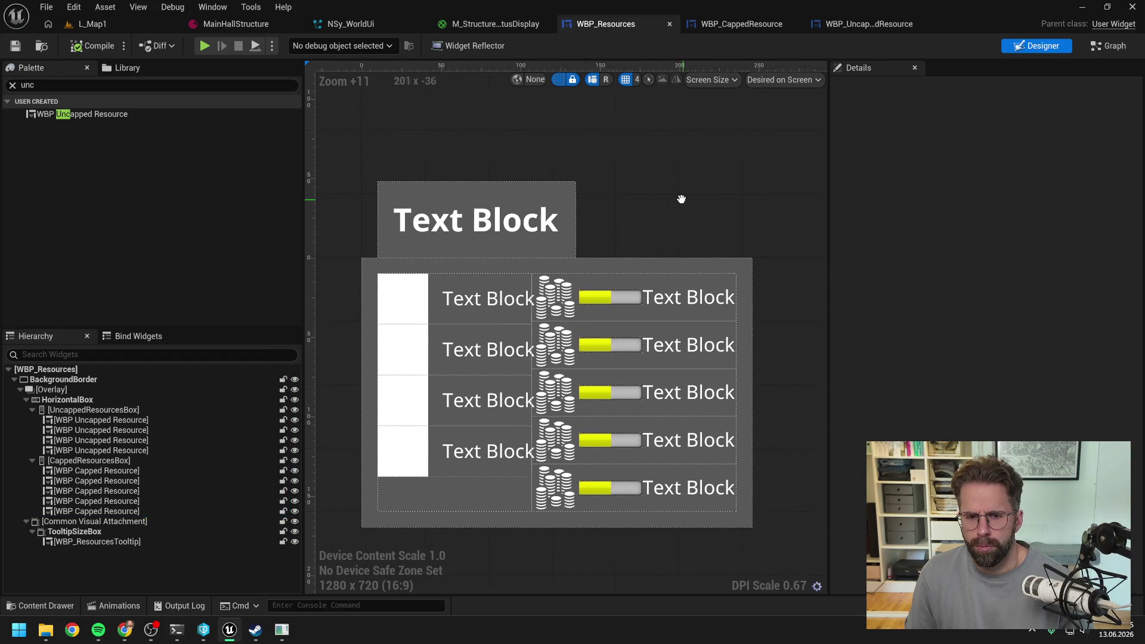
Check the first rows' Resource values, glance at WBP_CappedResource, then open WBP_UncappedResource
{"action": "left_click", "coordinate": [686, 297]}
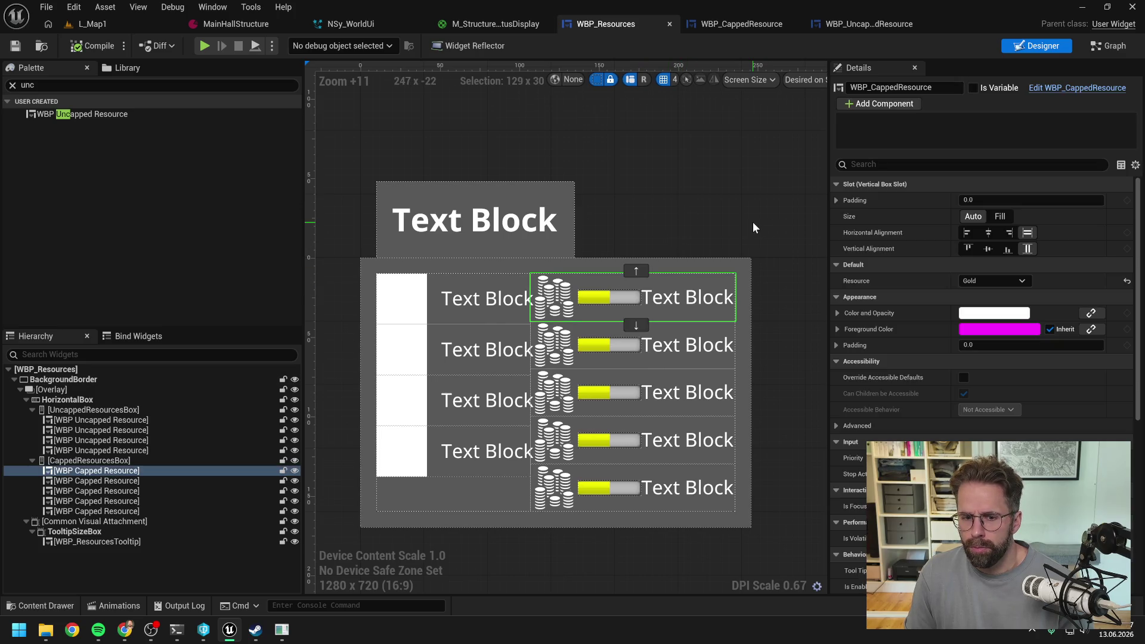
{"action": "left_click", "coordinate": [482, 304]}
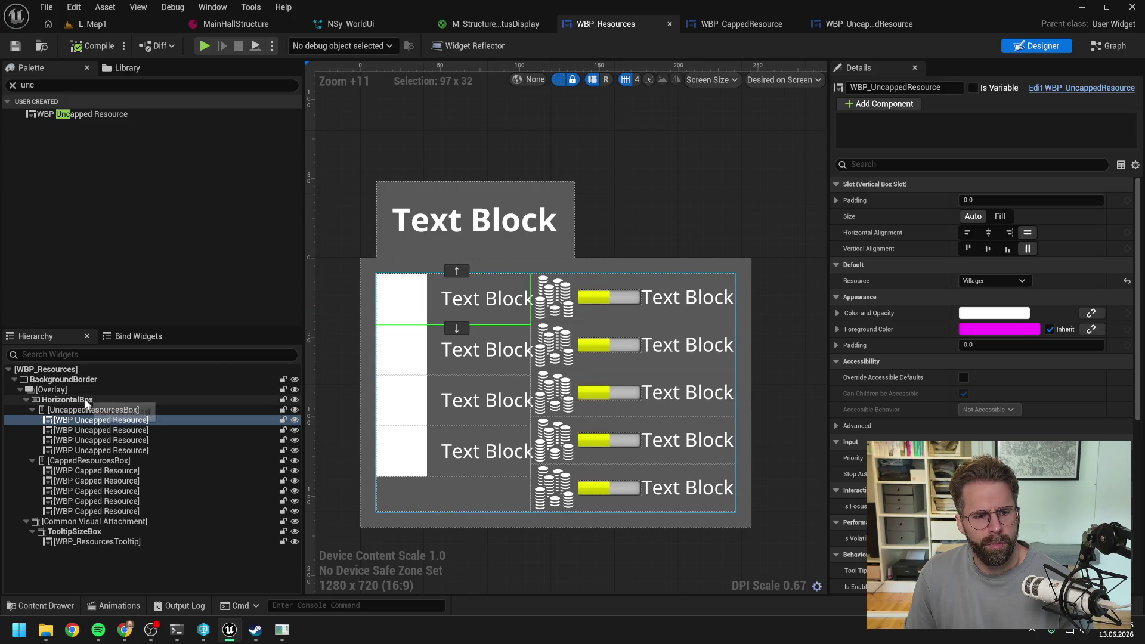
{"action": "left_click", "coordinate": [733, 25]}
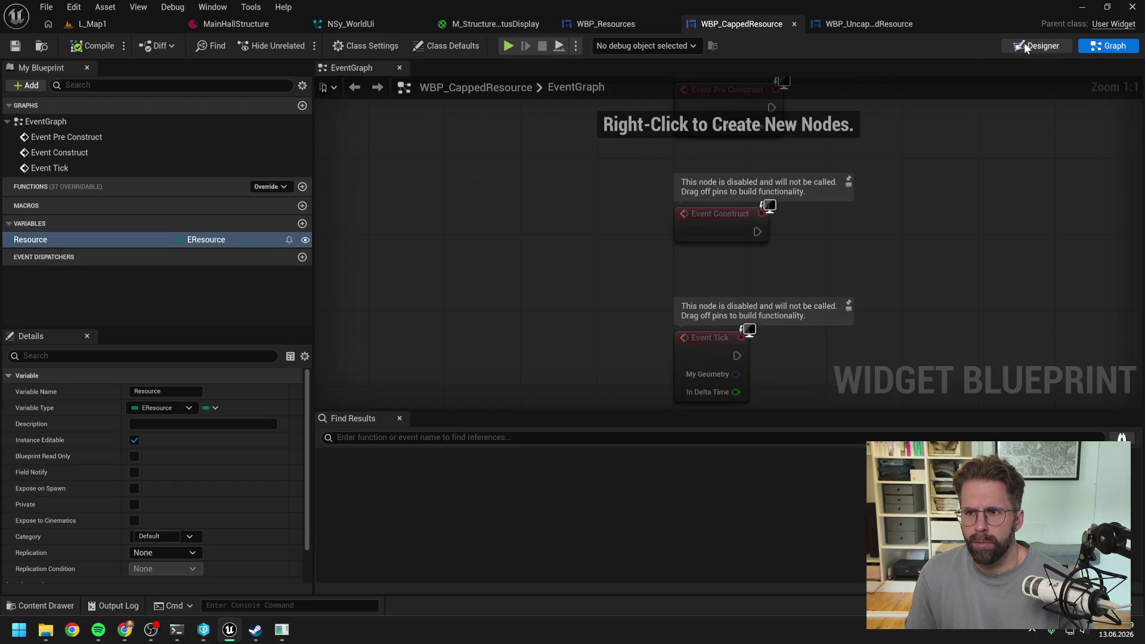
{"action": "left_click", "coordinate": [1026, 47]}
{"action": "scroll", "coordinate": [420, 217], "scroll_direction": "up", "scroll_amount": 11}
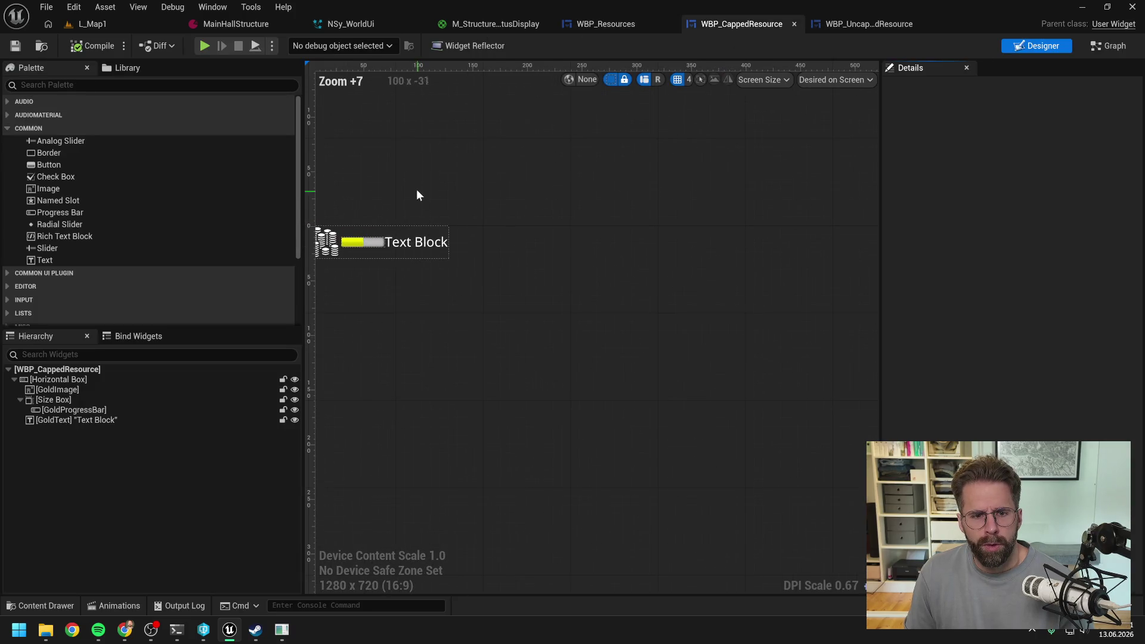
{"action": "left_click", "coordinate": [883, 24]}
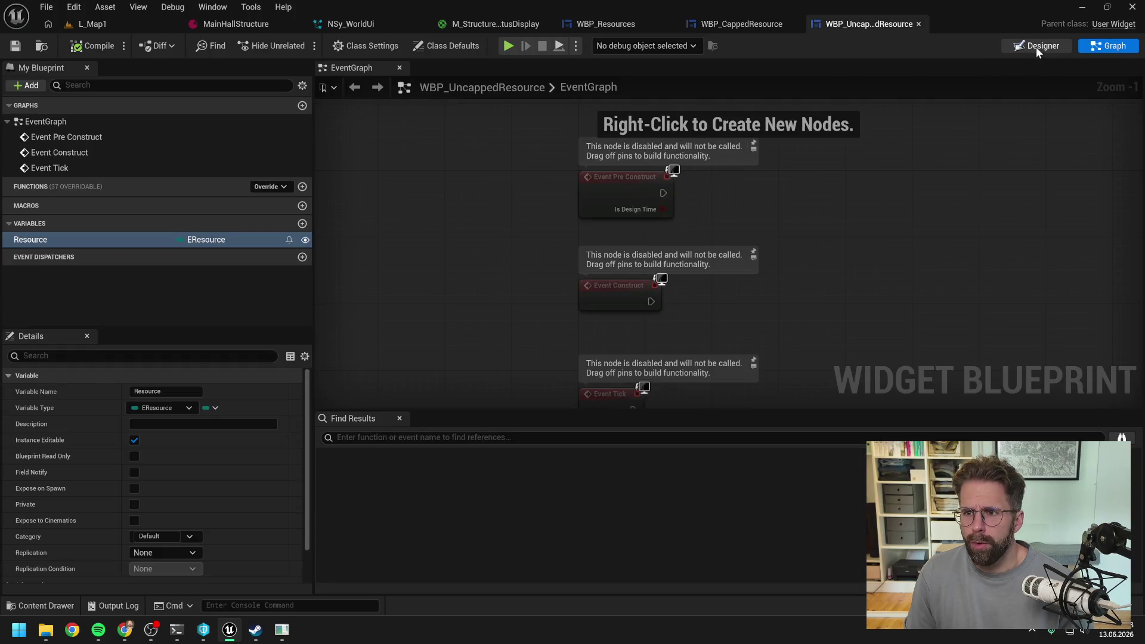
Give the text block a right padding of 6.0, then compile and save
{"action": "left_click", "coordinate": [1036, 47]}
{"action": "scroll", "coordinate": [429, 225], "scroll_direction": "up", "scroll_amount": 11}
{"action": "left_click_drag", "start_coordinate": [468, 218], "coordinate": [619, 222]}
{"action": "left_click", "coordinate": [65, 380]}
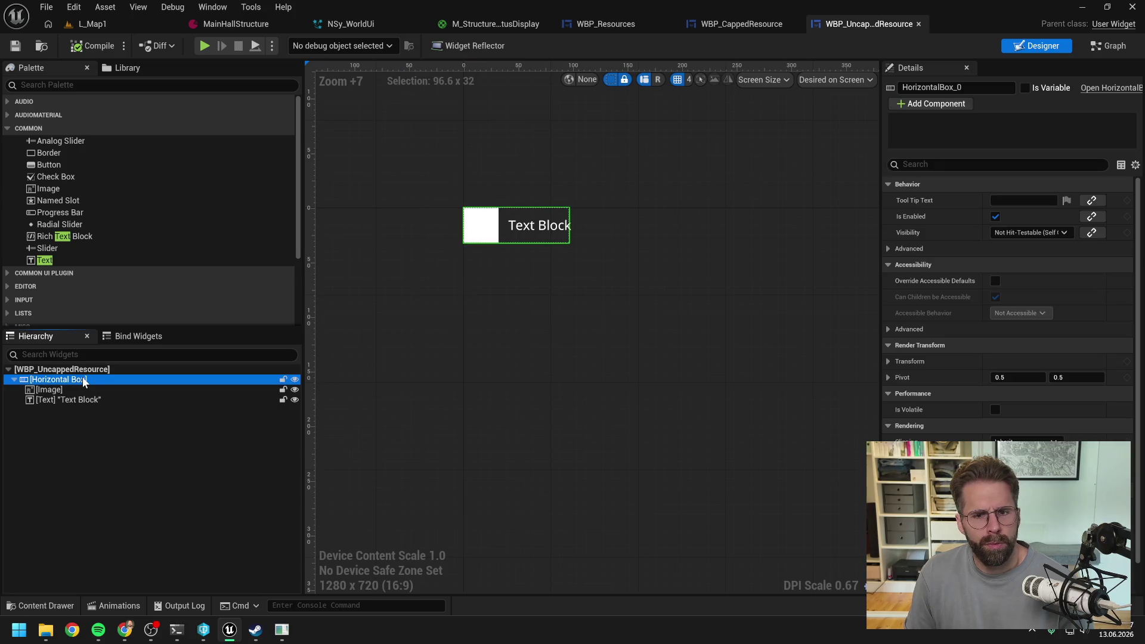
{"action": "scroll", "coordinate": [561, 195], "scroll_direction": "up", "scroll_amount": 4}
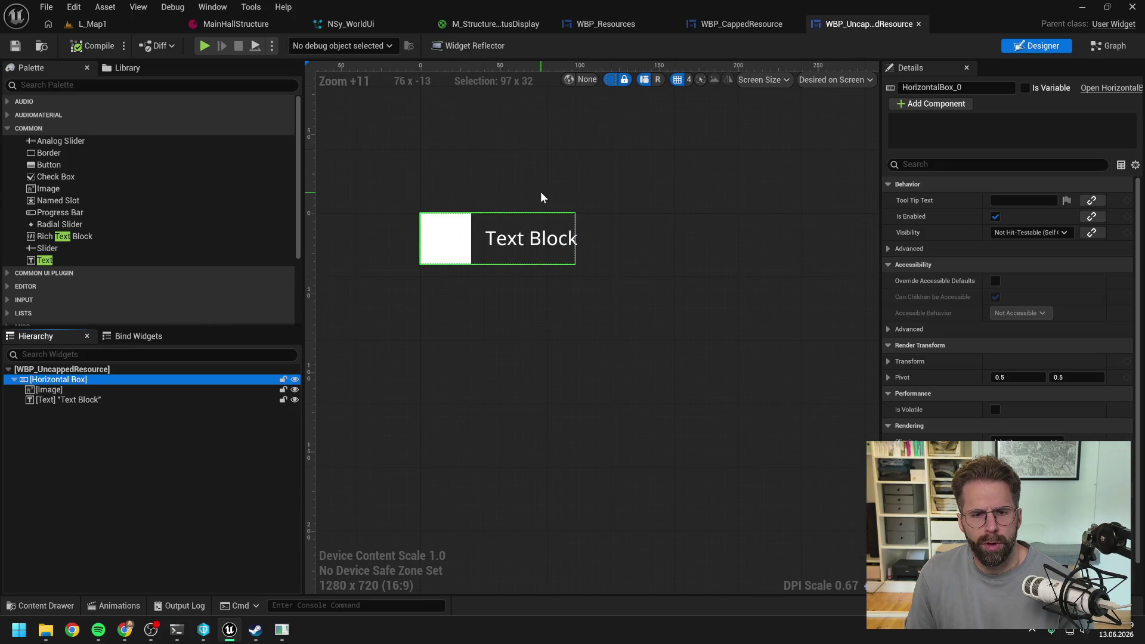
{"action": "left_click", "coordinate": [59, 399]}
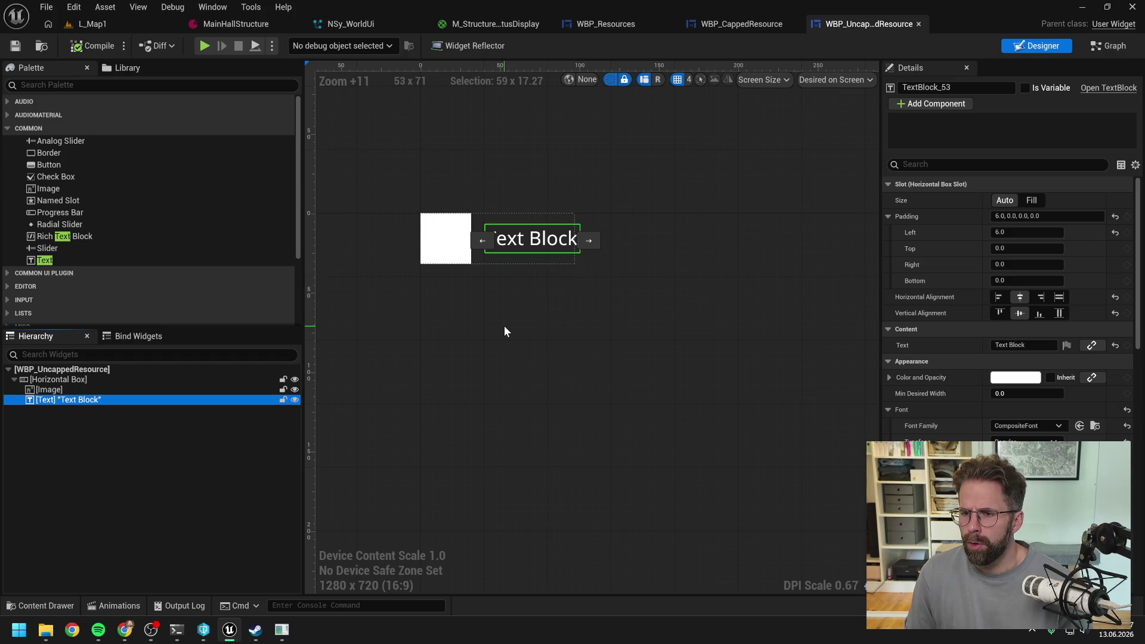
{"action": "left_click", "coordinate": [1058, 264]}
{"action": "type", "text": "6"}
{"action": "key", "text": "Return"}
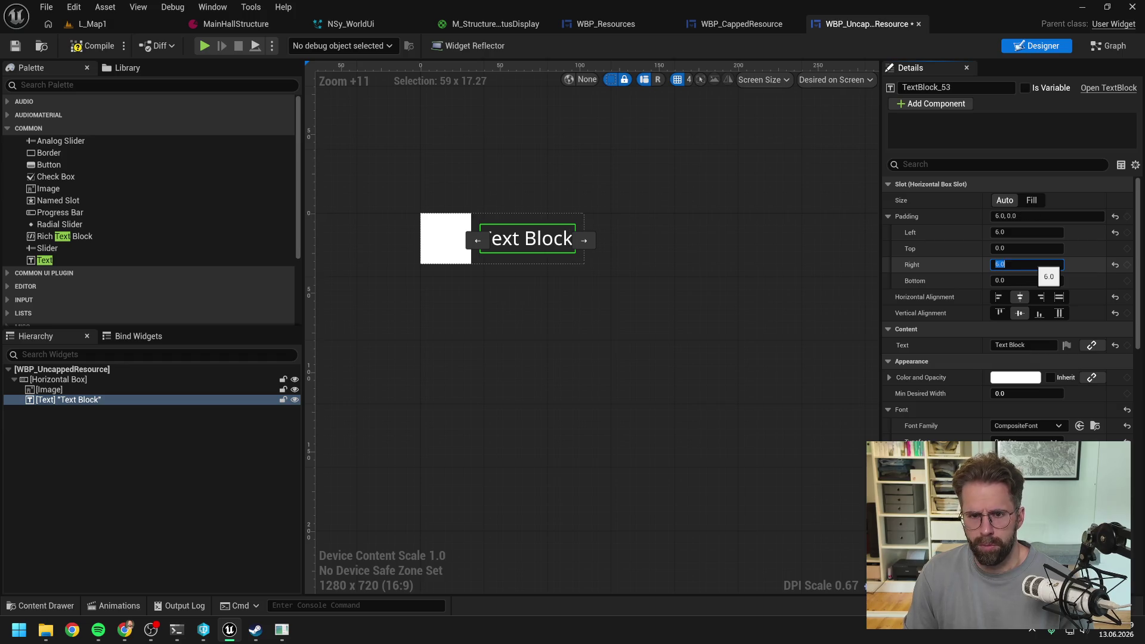
{"action": "left_click", "coordinate": [95, 48]}
{"action": "key", "text": "ctrl+s"}
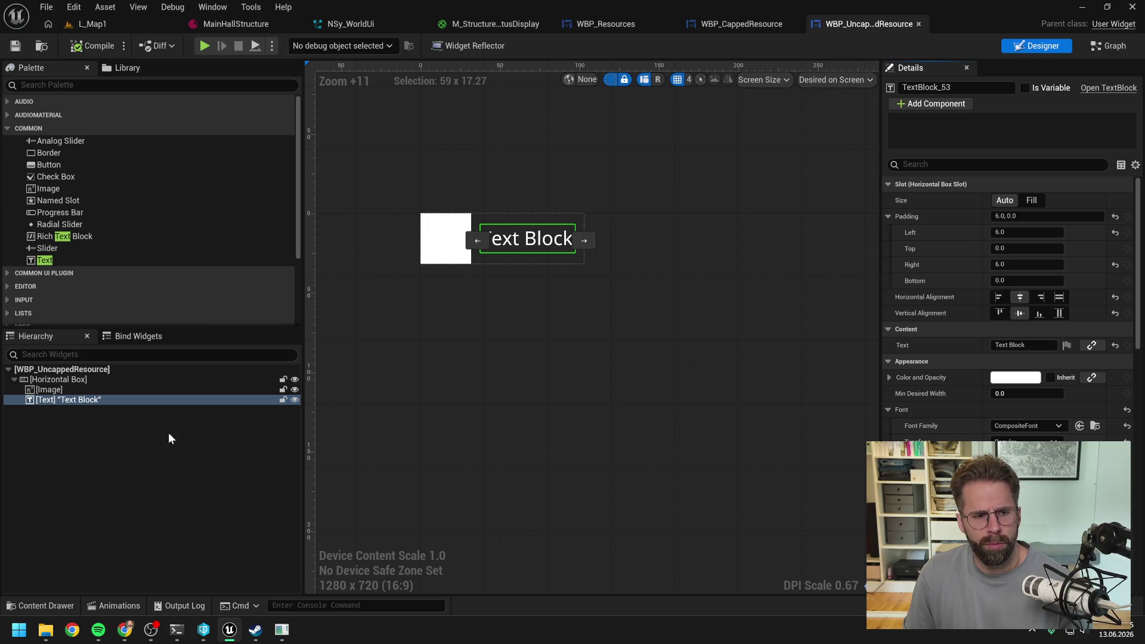
Left-align the text block, test right padding 0.0 then restore 6.0, and compile
{"action": "left_click", "coordinate": [70, 380]}
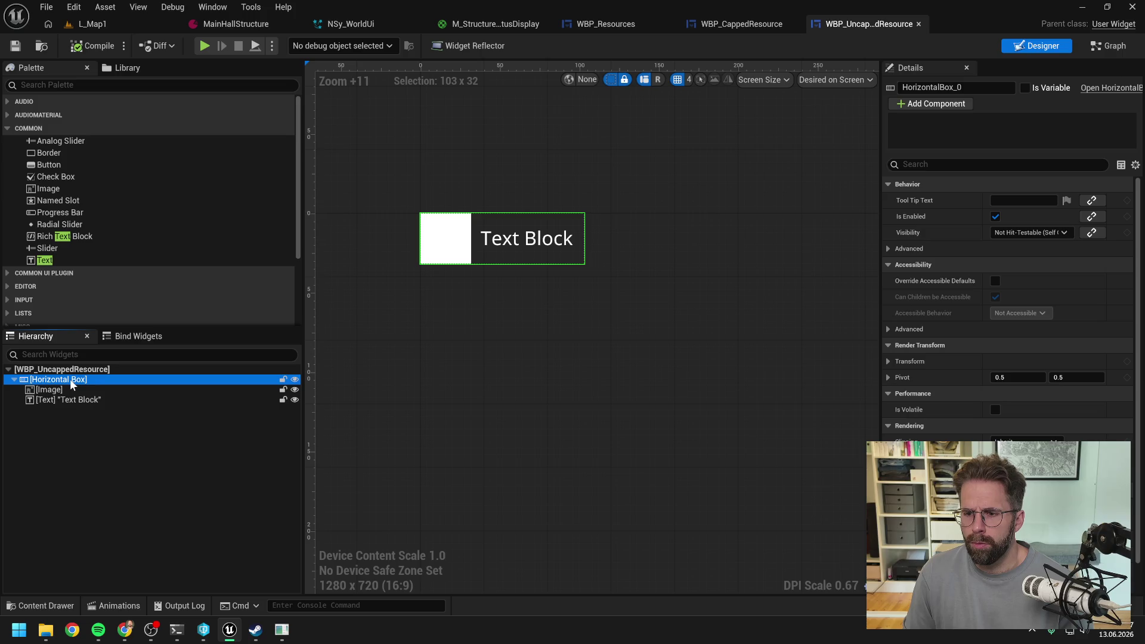
{"action": "left_click", "coordinate": [68, 389]}
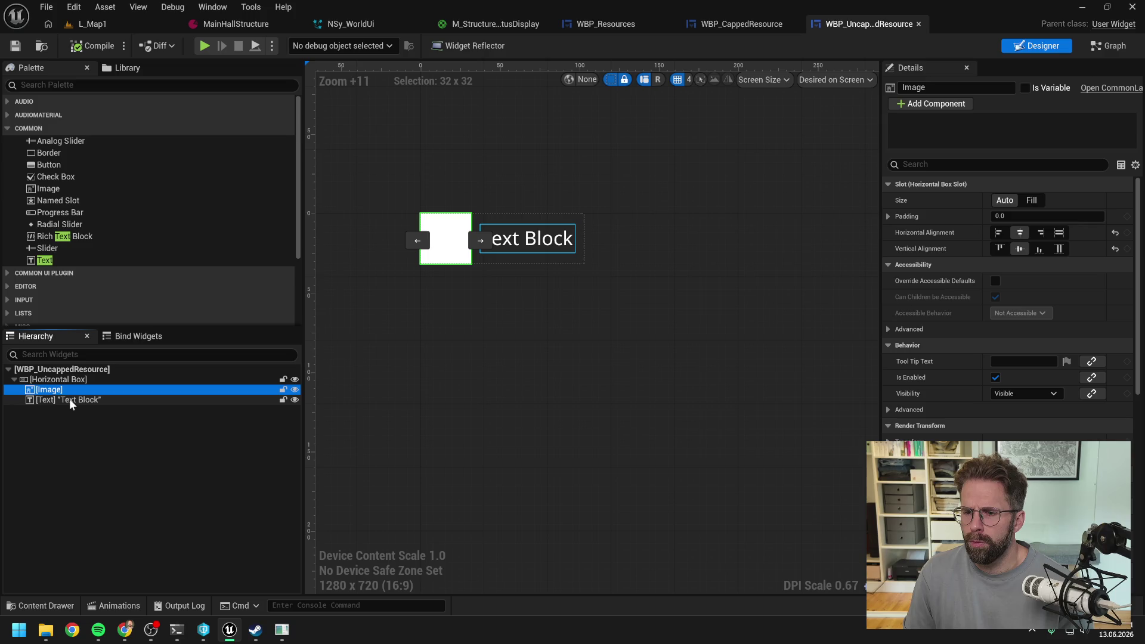
{"action": "left_click", "coordinate": [69, 400]}
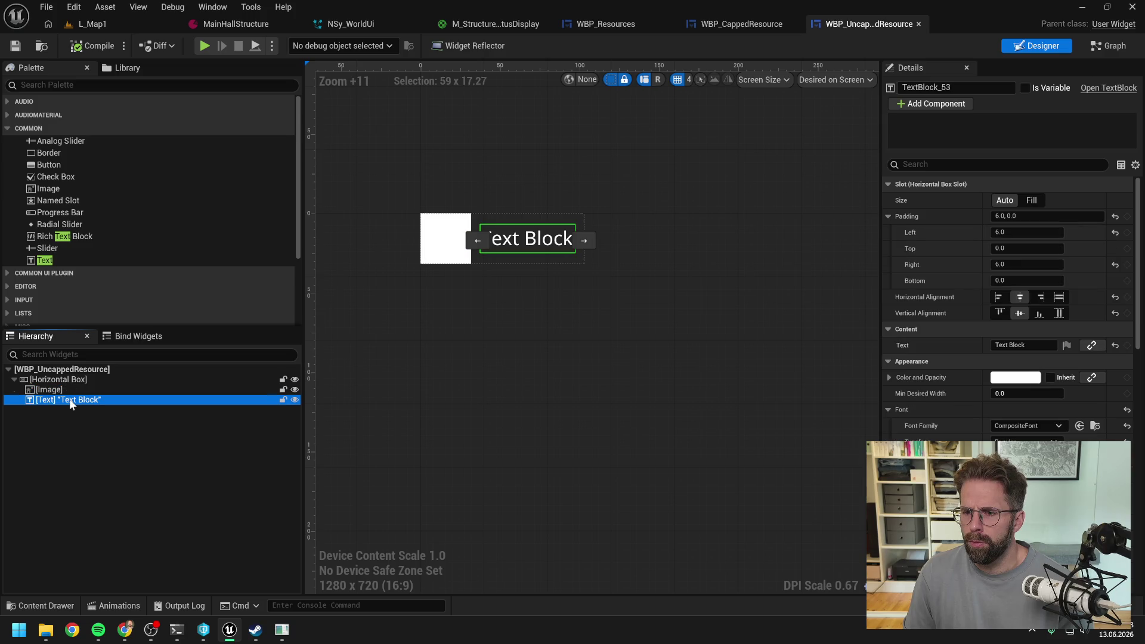
{"action": "left_click", "coordinate": [1000, 296]}
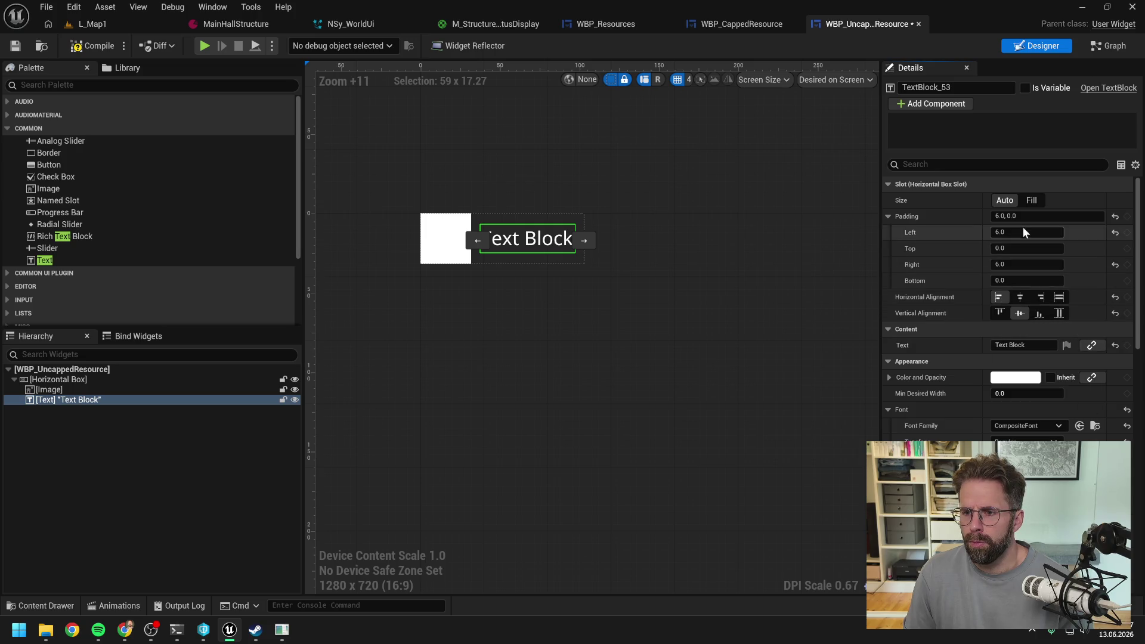
{"action": "left_click", "coordinate": [1026, 264]}
{"action": "type", "text": "0"}
{"action": "key", "text": "Return"}
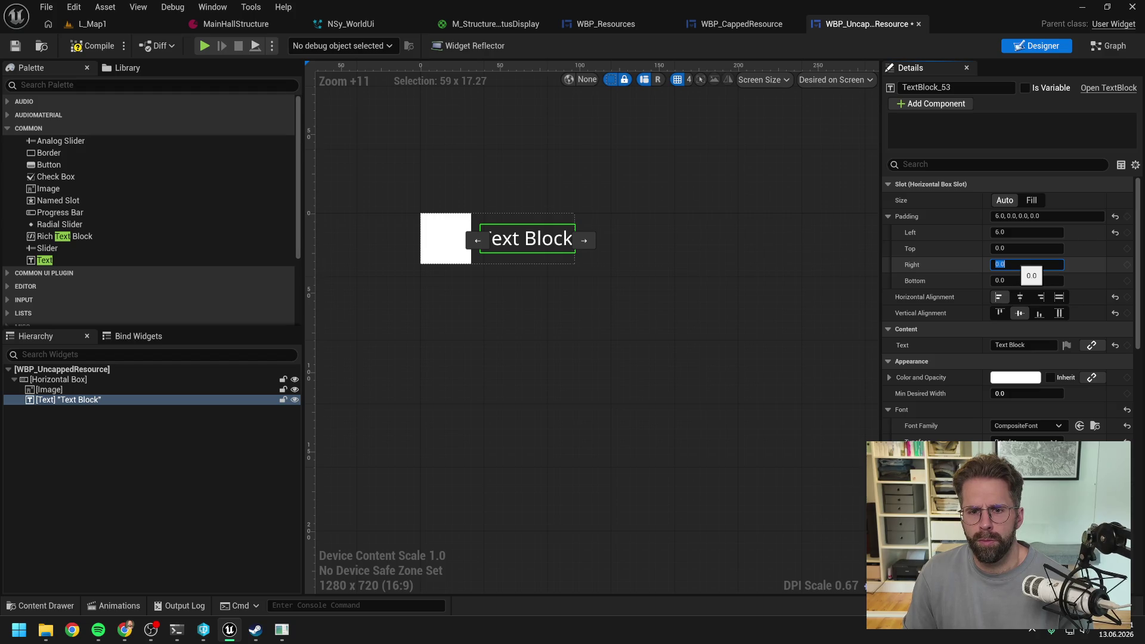
{"action": "type", "text": "6"}
{"action": "key", "text": "Return"}
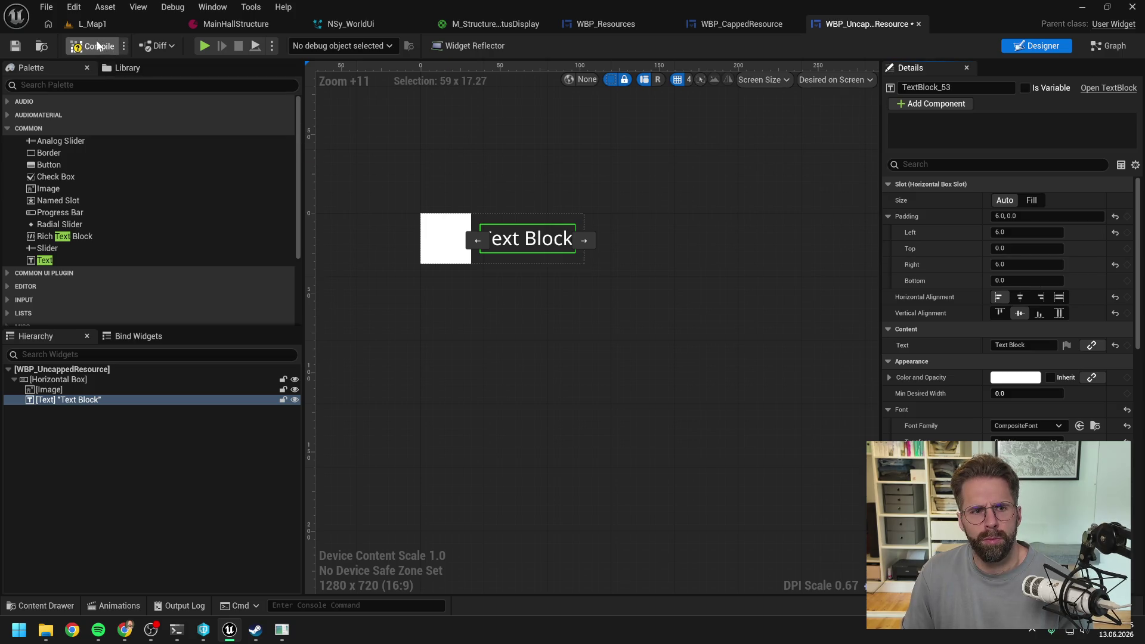
{"action": "left_click", "coordinate": [98, 45]}
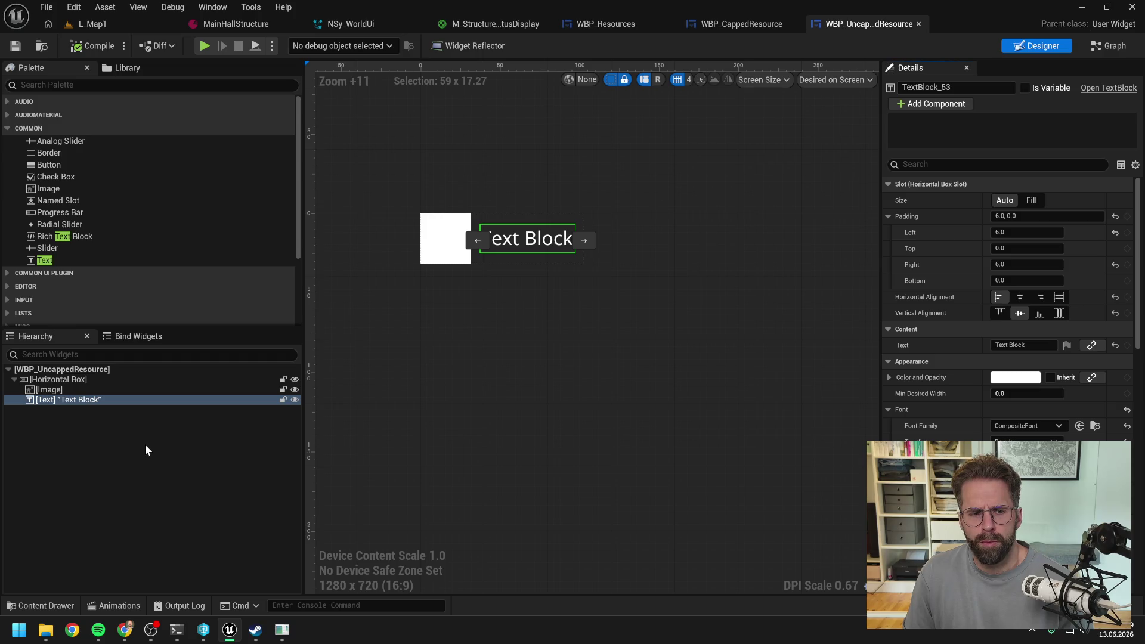
Select the horizontal box and search its properties
{"action": "left_click", "coordinate": [144, 445]}
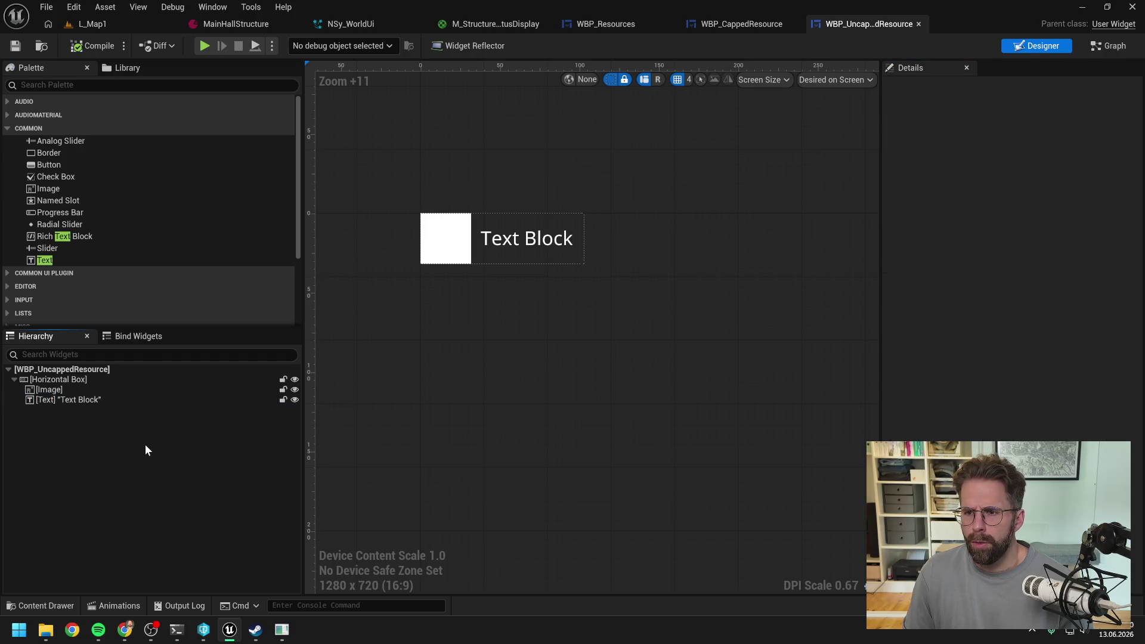
{"action": "left_click", "coordinate": [75, 382]}
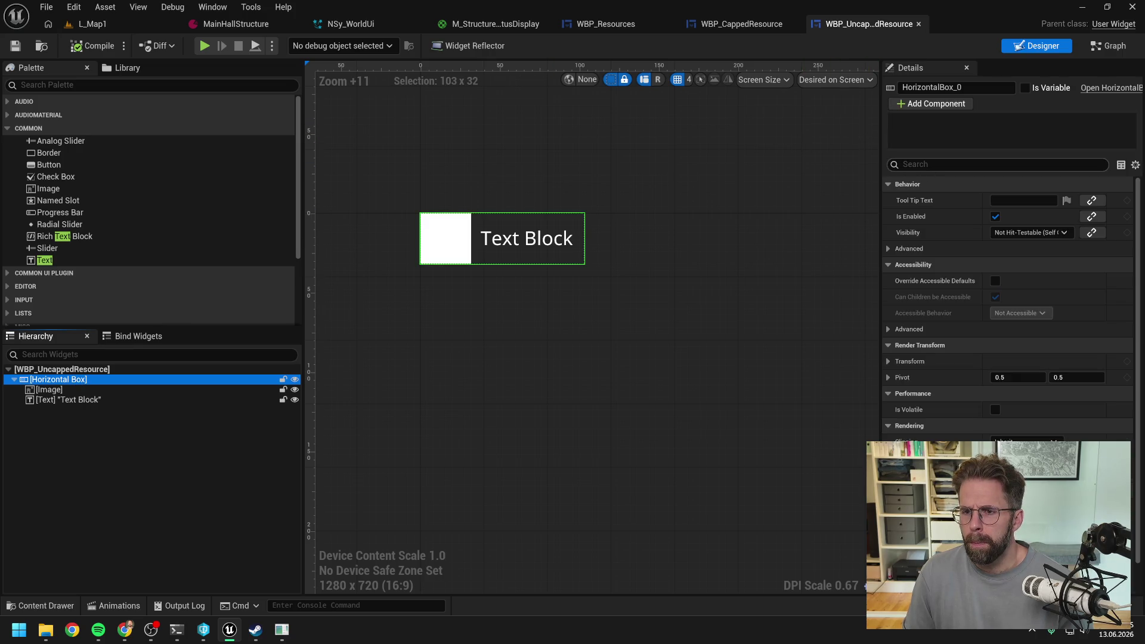
{"action": "left_click", "coordinate": [954, 165]}
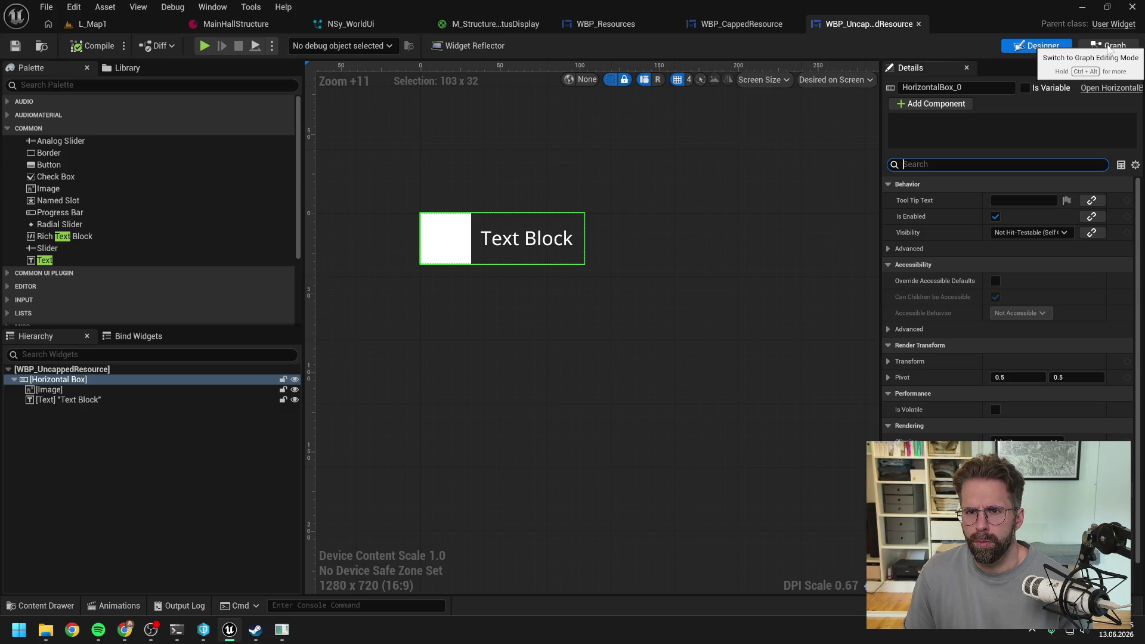
In the event graph, delete the unused Event Construct and Event Tick nodes
{"action": "left_click", "coordinate": [1107, 50]}
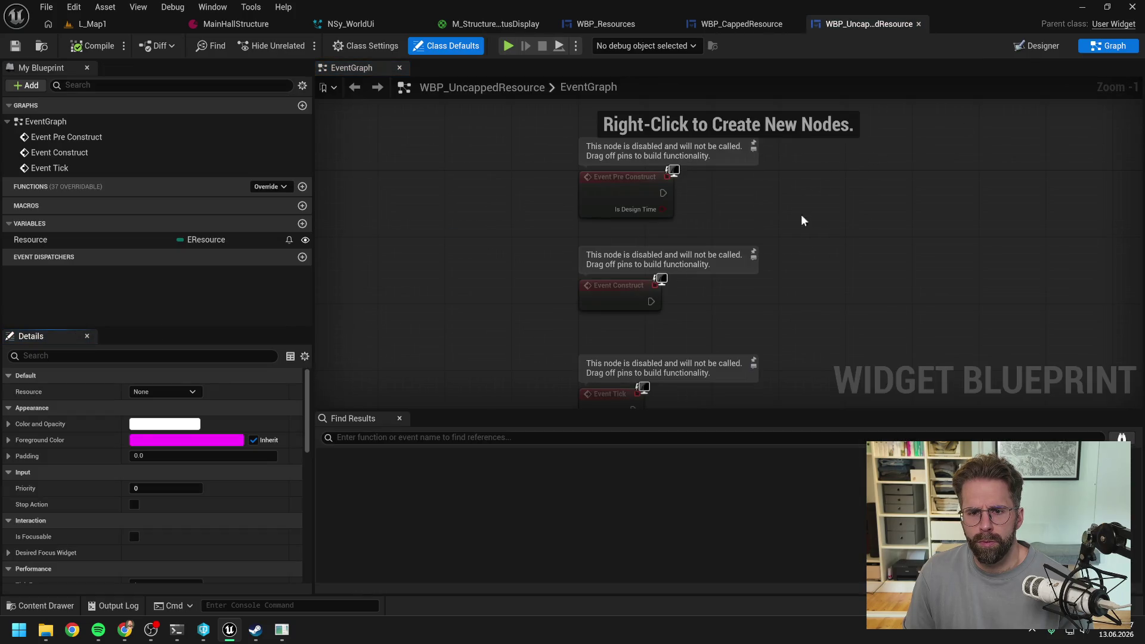
{"action": "left_click_drag", "start_coordinate": [407, 222], "coordinate": [559, 353]}
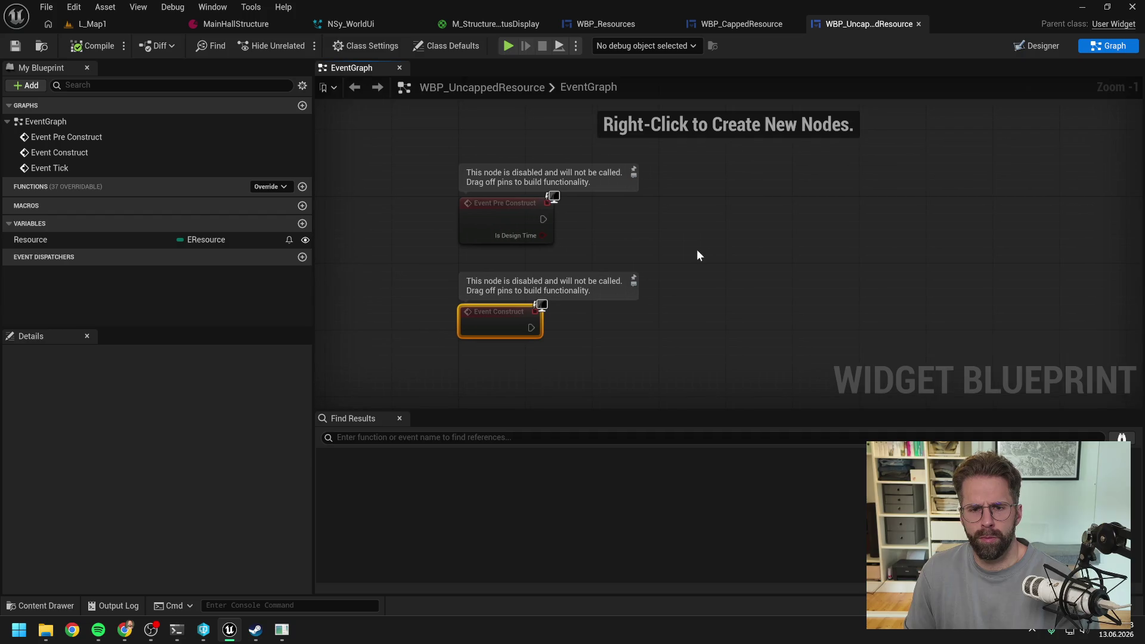
{"action": "key", "text": "Delete"}
Add a Resource getter feeding a Switch on EResource node
{"action": "mouse_move", "coordinate": [131, 209]}
{"action": "left_mouse_down"}
{"action": "mouse_move", "coordinate": [629, 217]}
{"action": "mouse_move", "coordinate": [632, 266]}
{"action": "mouse_move", "coordinate": [636, 237]}
{"action": "left_mouse_up"}
{"action": "left_click", "coordinate": [650, 225]}
{"action": "left_click", "coordinate": [672, 238]}
{"action": "type", "text": "switch"}
{"action": "key", "text": "Return"}
{"action": "left_click", "coordinate": [676, 300]}
{"action": "left_click", "coordinate": [521, 279]}
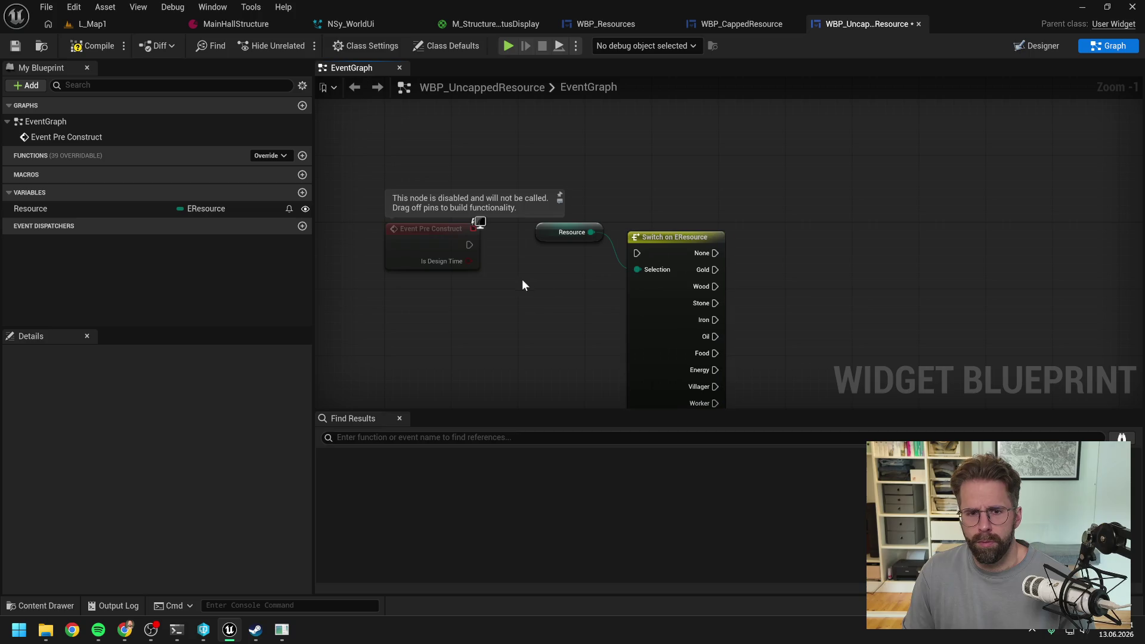
Wire Event Pre Construct into the switch and compile
{"action": "left_click_drag", "start_coordinate": [469, 245], "coordinate": [636, 253]}
{"action": "left_click", "coordinate": [438, 246]}
{"action": "left_click_drag", "start_coordinate": [441, 249], "coordinate": [468, 250]}
{"action": "left_click", "coordinate": [596, 244]}
{"action": "scroll", "coordinate": [659, 203], "scroll_direction": "down", "scroll_amount": 2}
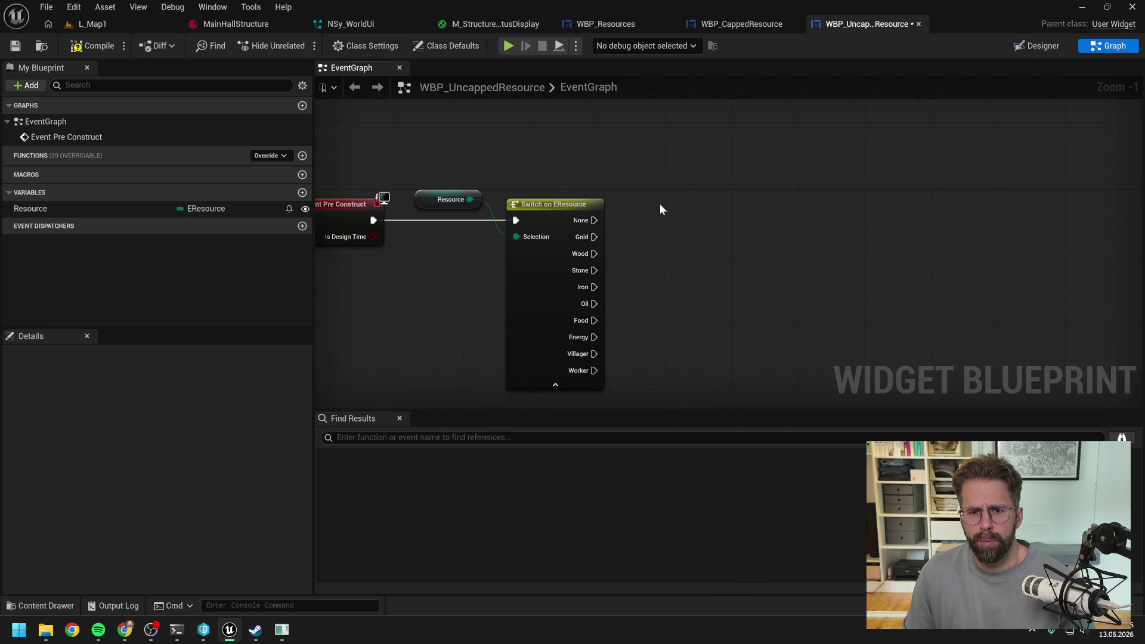
{"action": "left_click", "coordinate": [90, 46]}
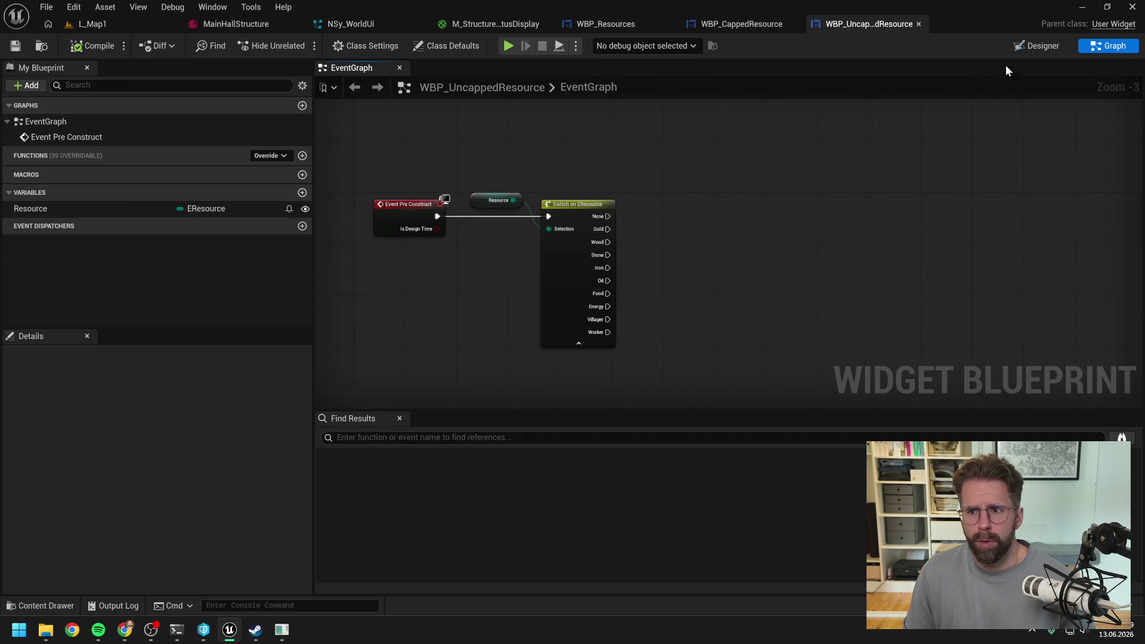
{"action": "left_click", "coordinate": [1036, 46]}
Make the Image widget a variable and save the widget blueprint
{"action": "left_click", "coordinate": [49, 389]}
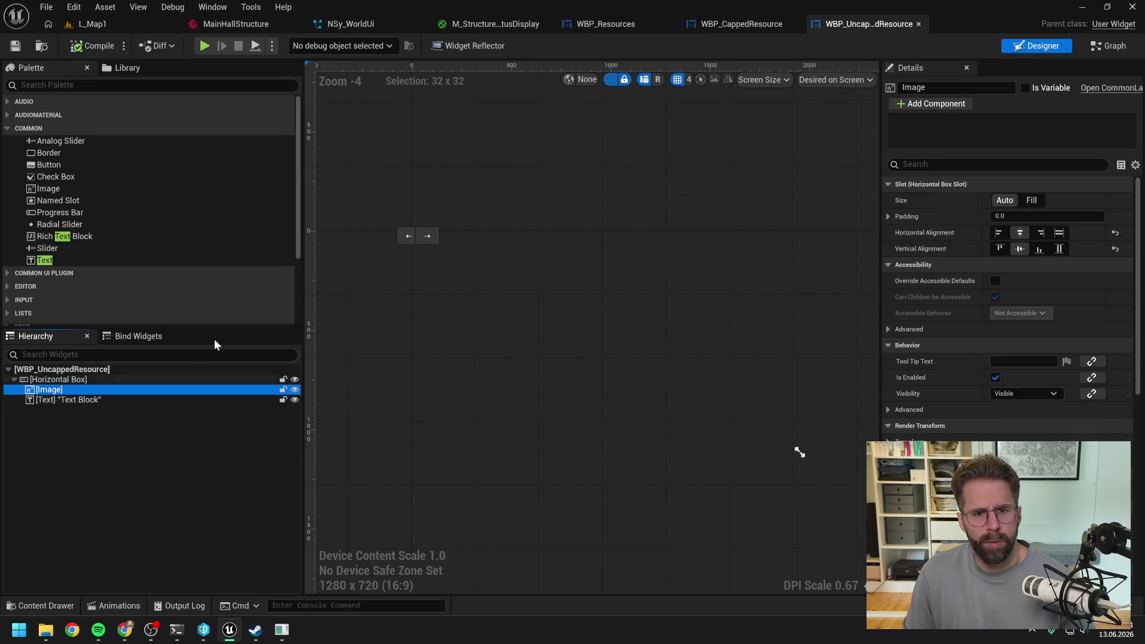
{"action": "left_click", "coordinate": [1026, 87]}
{"action": "key", "text": "ctrl+s"}
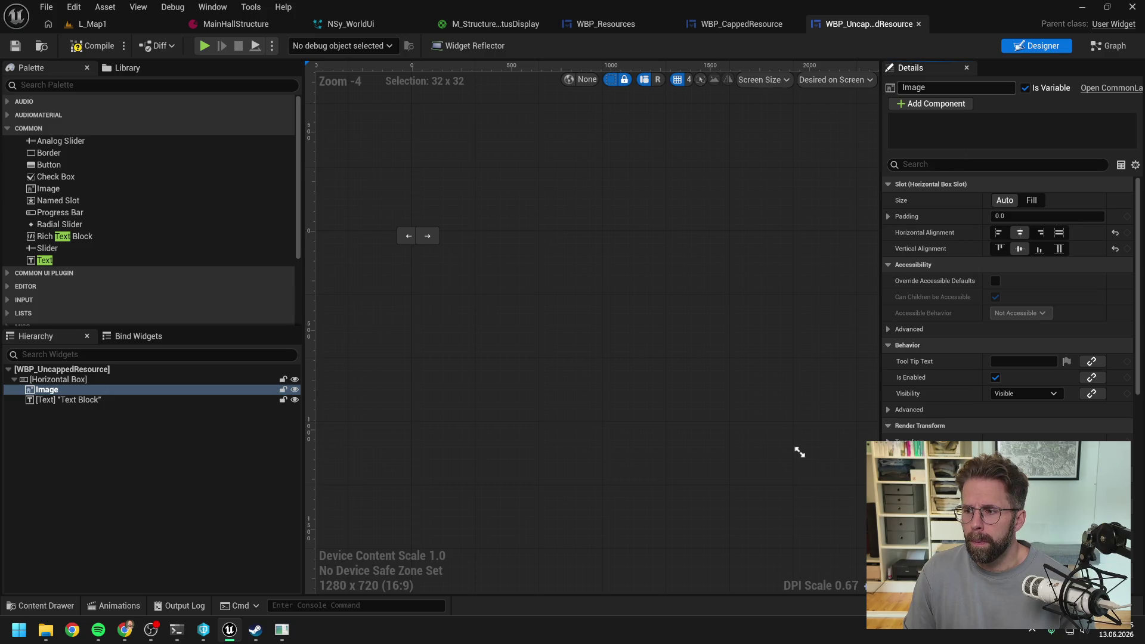
Place a Get Image node in the event graph and connect it to a new Set Brush from Lazy Texture node
{"action": "left_click", "coordinate": [1108, 46]}
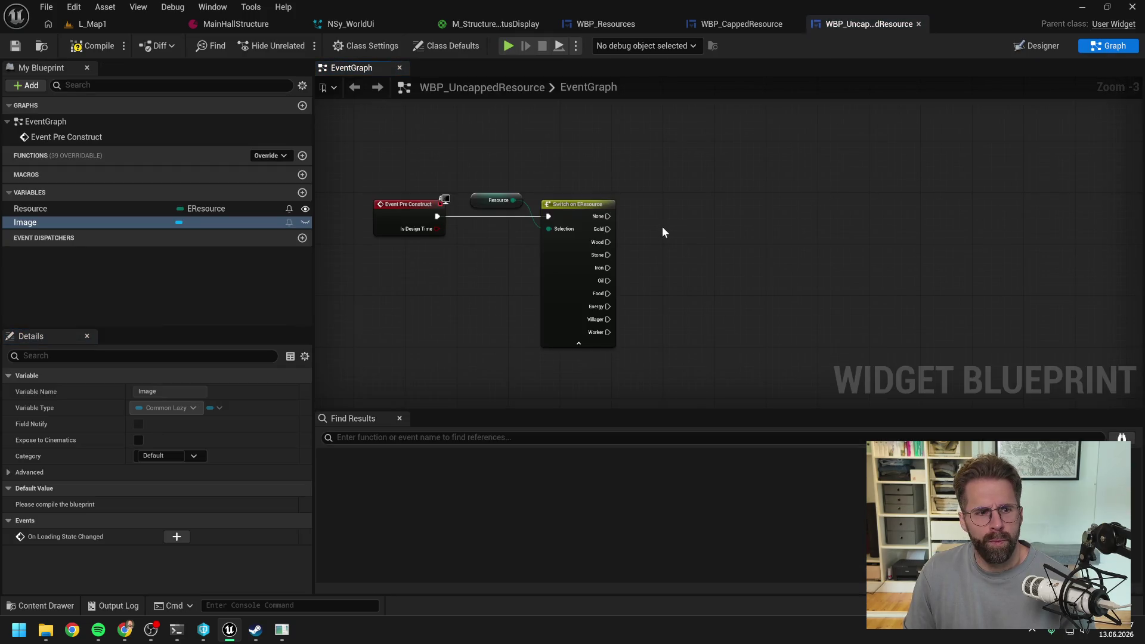
{"action": "mouse_move", "coordinate": [123, 222]}
{"action": "left_mouse_down"}
{"action": "mouse_move", "coordinate": [715, 203]}
{"action": "mouse_move", "coordinate": [668, 201]}
{"action": "mouse_move", "coordinate": [670, 219]}
{"action": "left_mouse_up"}
{"action": "left_click", "coordinate": [691, 212]}
{"action": "scroll", "coordinate": [647, 231], "scroll_direction": "up", "scroll_amount": 1}
{"action": "type", "text": "set iam"}
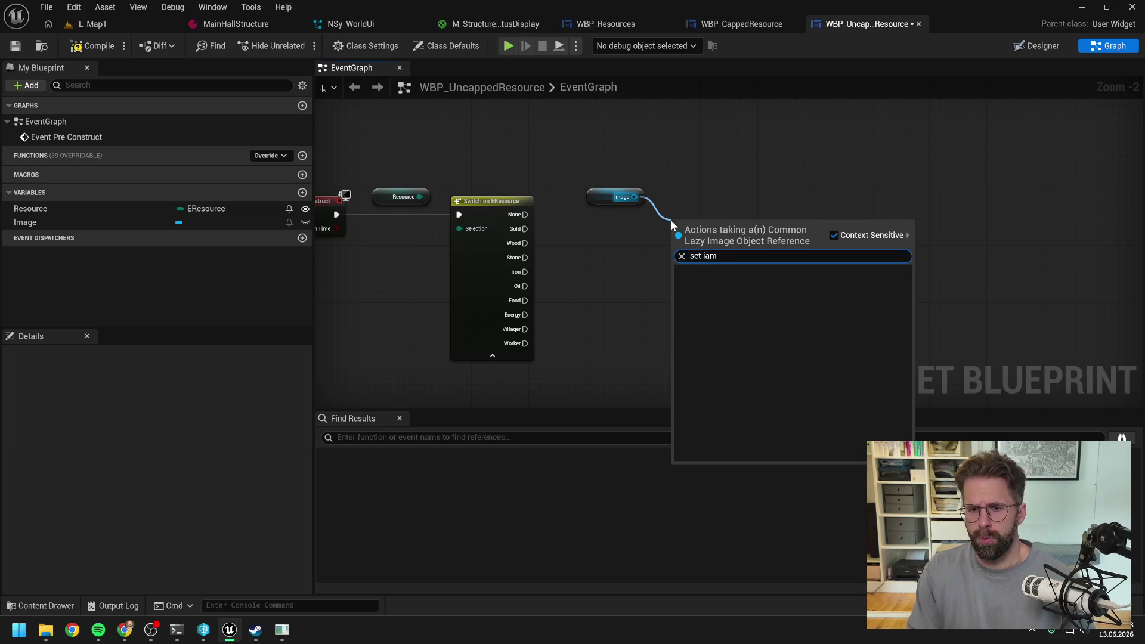
{"action": "key", "text": "BackSpace"}
{"action": "key", "text": "BackSpace"}
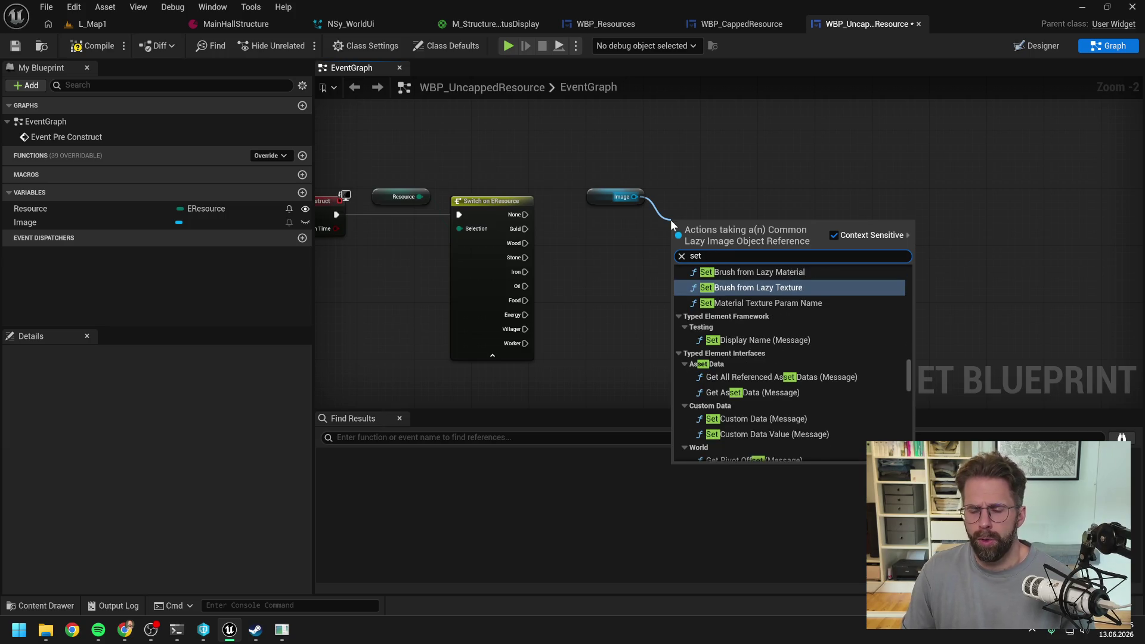
{"action": "left_click", "coordinate": [802, 292]}
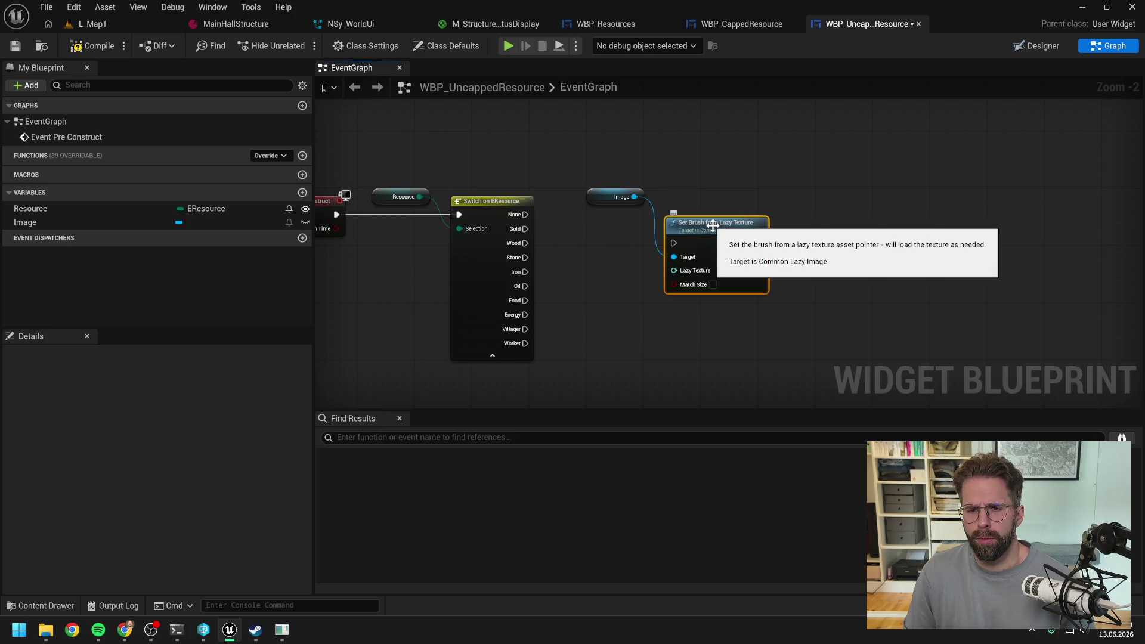
{"action": "left_click_drag", "start_coordinate": [683, 269], "coordinate": [724, 225]}
{"action": "left_click", "coordinate": [660, 264]}
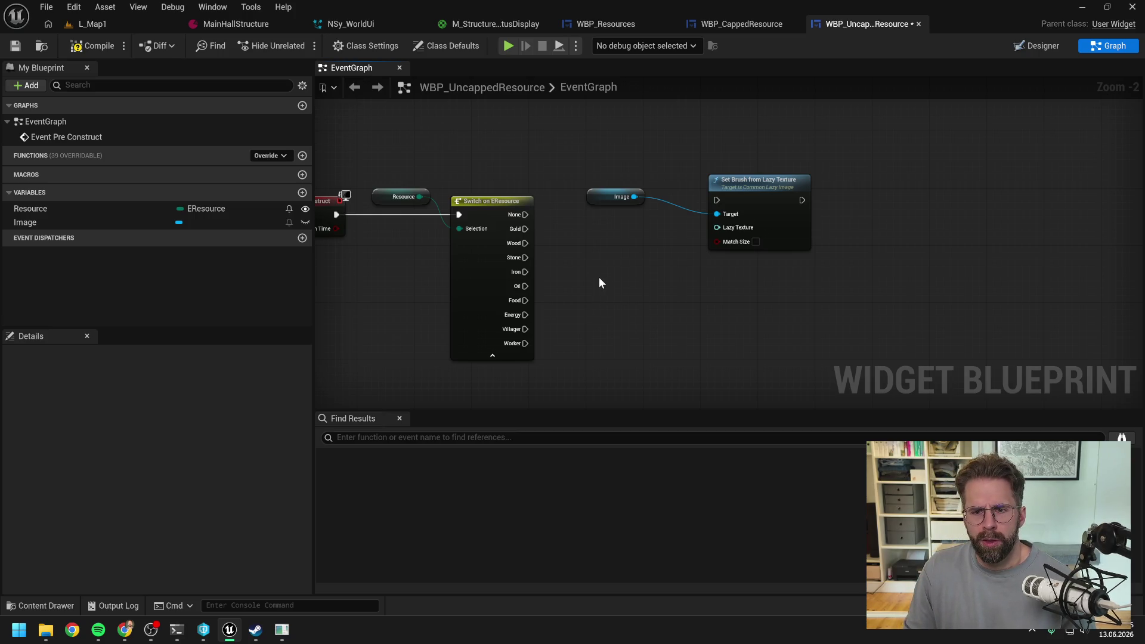
Replace the Lazy Texture node with a Set Brush from Soft Texture node driven by the Image reference
{"action": "mouse_move", "coordinate": [634, 196]}
{"action": "left_mouse_down"}
{"action": "mouse_move", "coordinate": [656, 206]}
{"action": "mouse_move", "coordinate": [667, 262]}
{"action": "left_mouse_up"}
{"action": "type", "text": "set brush"}
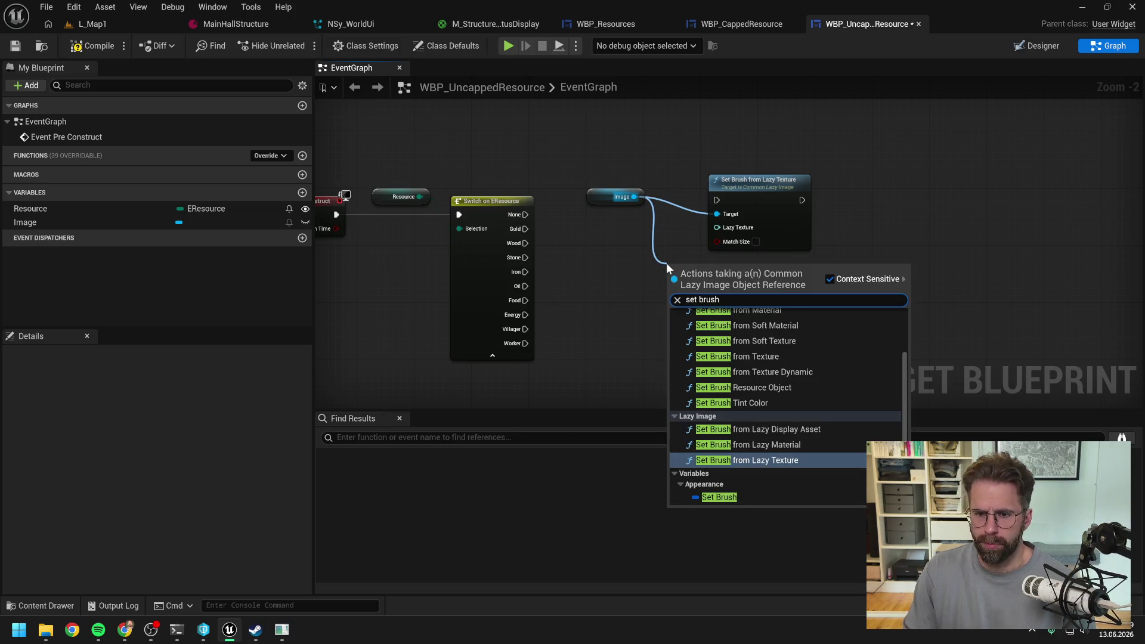
{"action": "left_click", "coordinate": [803, 344]}
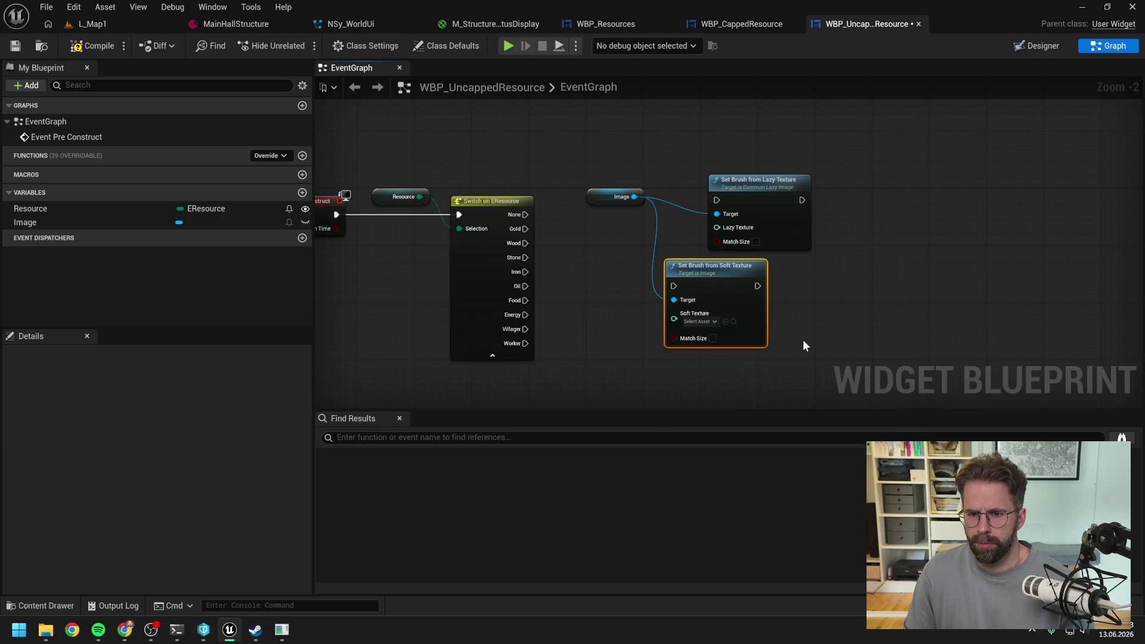
{"action": "left_click_drag", "start_coordinate": [706, 267], "coordinate": [752, 275]}
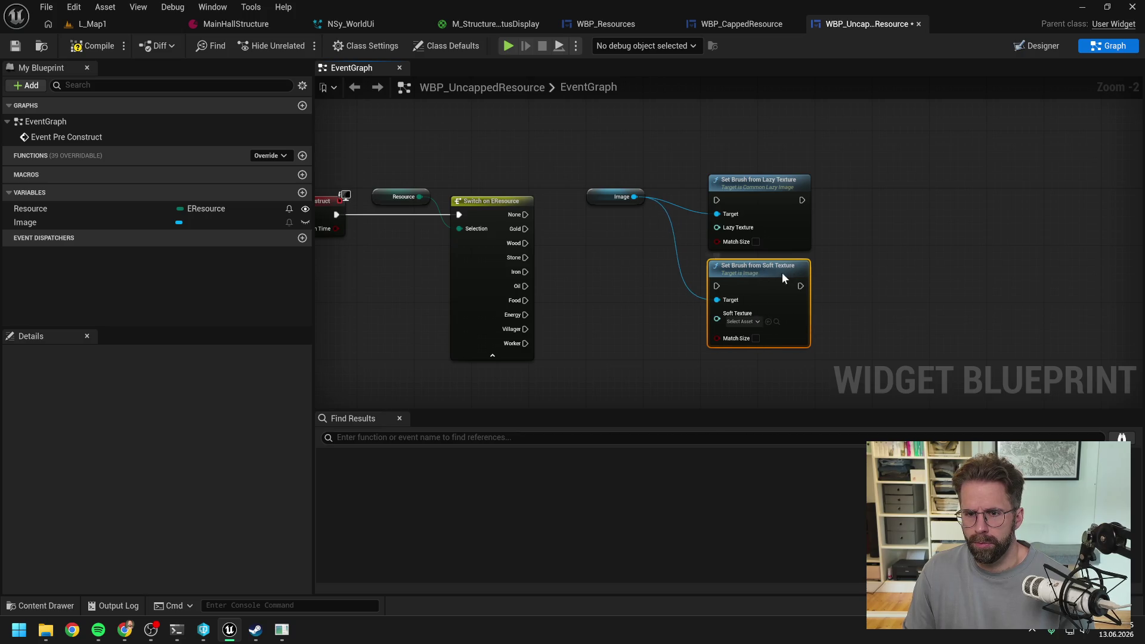
{"action": "left_click", "coordinate": [769, 200]}
{"action": "key", "text": "Delete"}
{"action": "mouse_move", "coordinate": [774, 265]}
{"action": "left_mouse_down"}
{"action": "mouse_move", "coordinate": [762, 222]}
{"action": "mouse_move", "coordinate": [700, 199]}
{"action": "left_mouse_up"}
{"action": "left_click", "coordinate": [608, 261]}
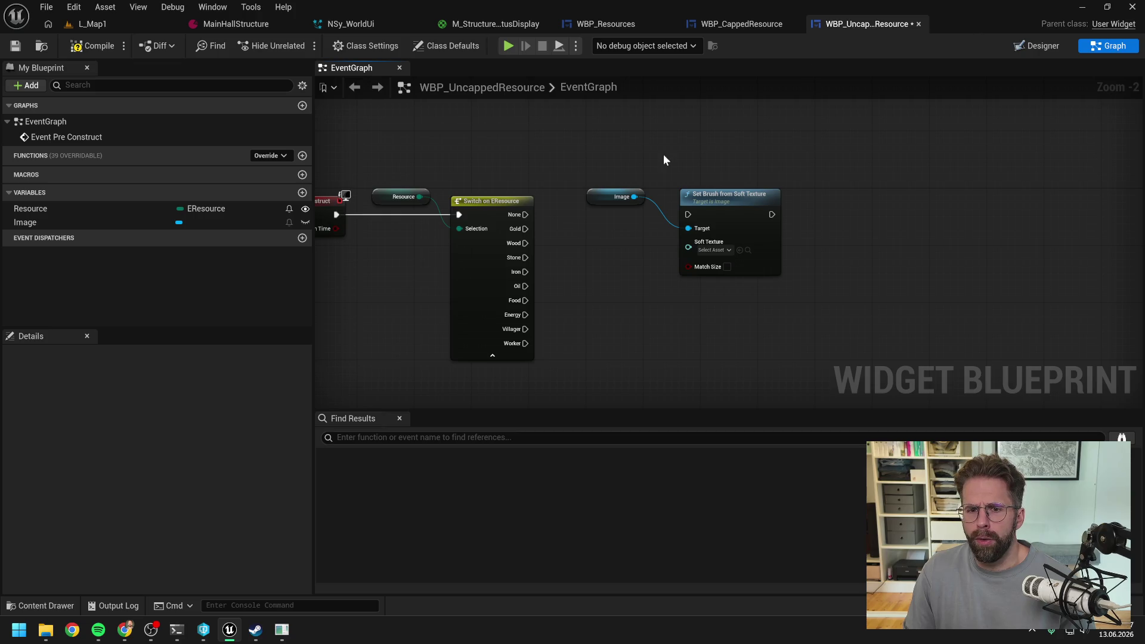
Connect the Switch's Food case to Set Brush and set its Soft Texture to T_Food
{"action": "left_click_drag", "start_coordinate": [663, 154], "coordinate": [728, 156]}
{"action": "scroll", "coordinate": [728, 155], "scroll_direction": "down", "scroll_amount": 1}
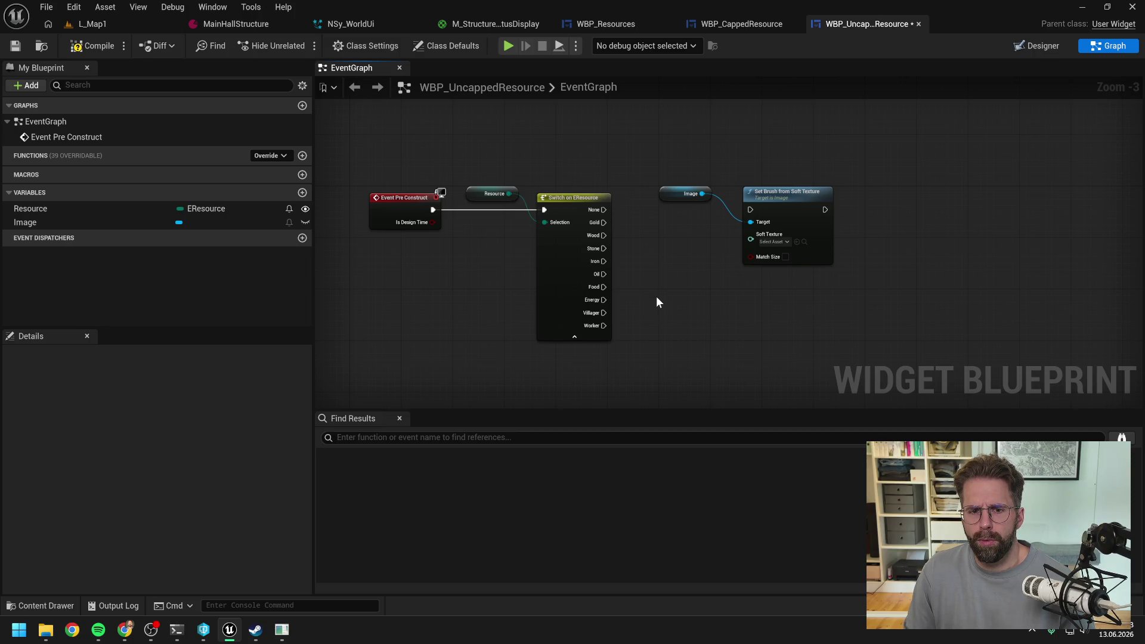
{"action": "key", "text": "ctrl+space"}
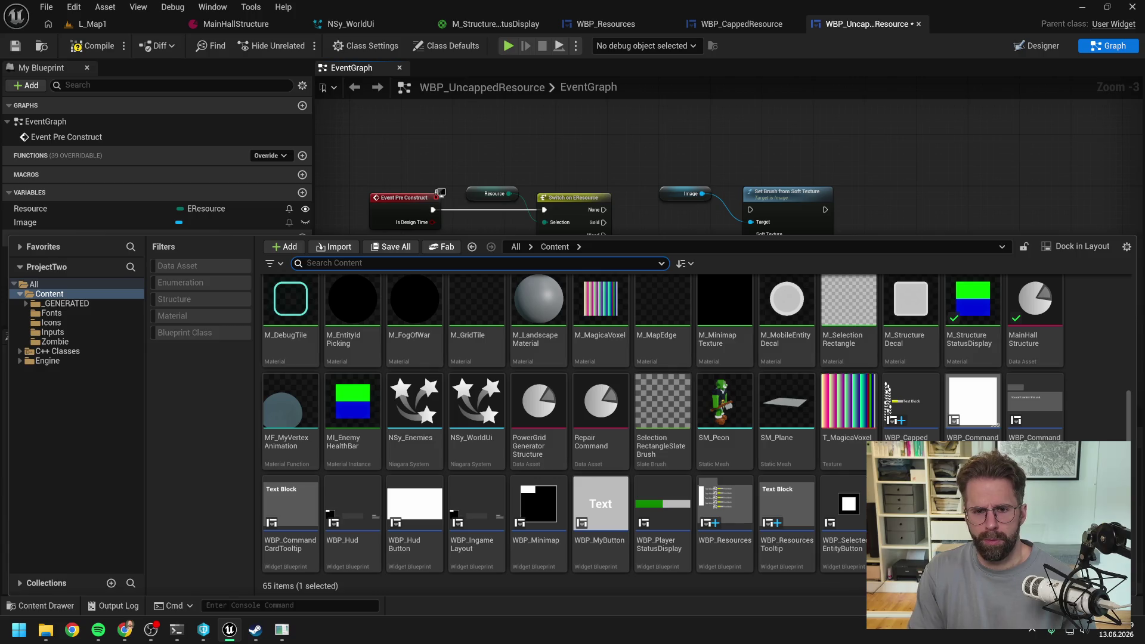
{"action": "left_click", "coordinate": [603, 149]}
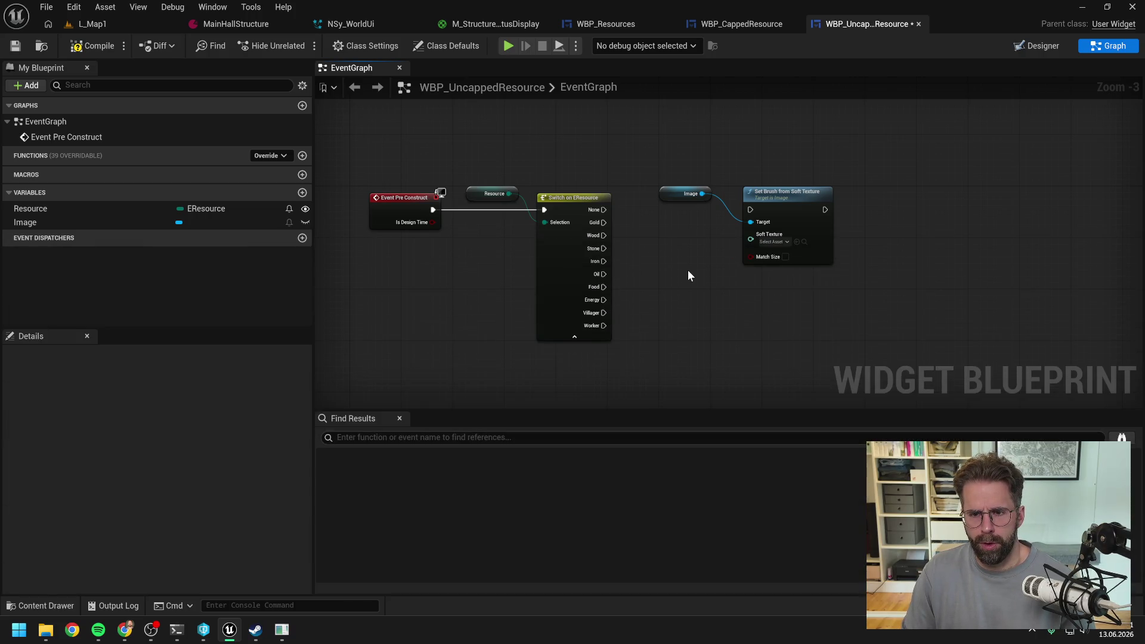
{"action": "scroll", "coordinate": [656, 280], "scroll_direction": "up", "scroll_amount": 1}
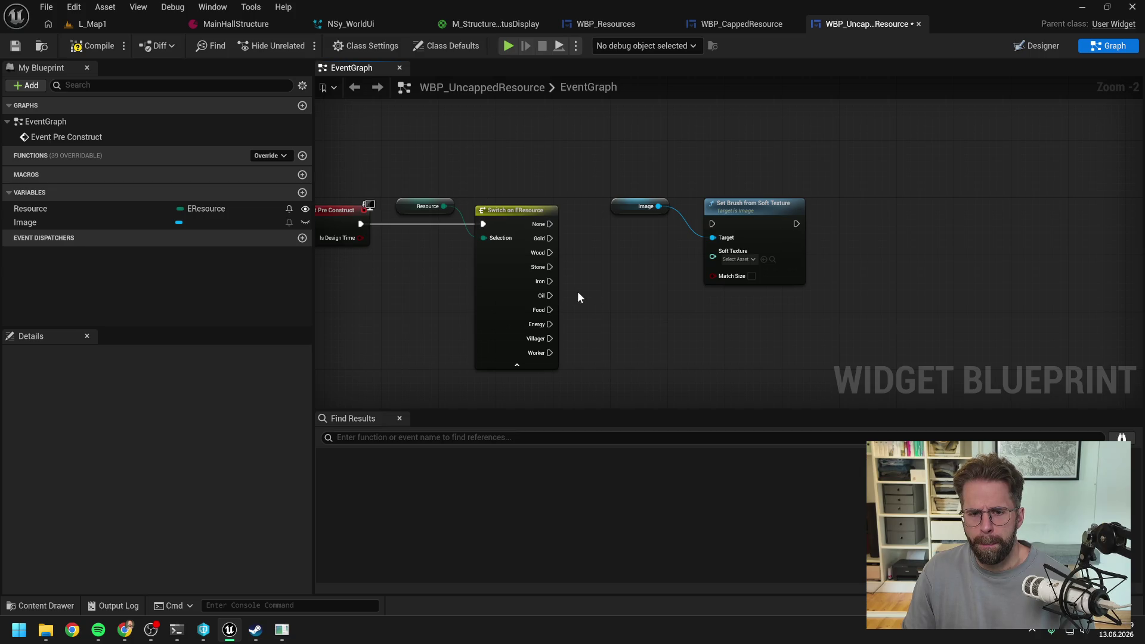
{"action": "left_click_drag", "start_coordinate": [549, 310], "coordinate": [712, 224]}
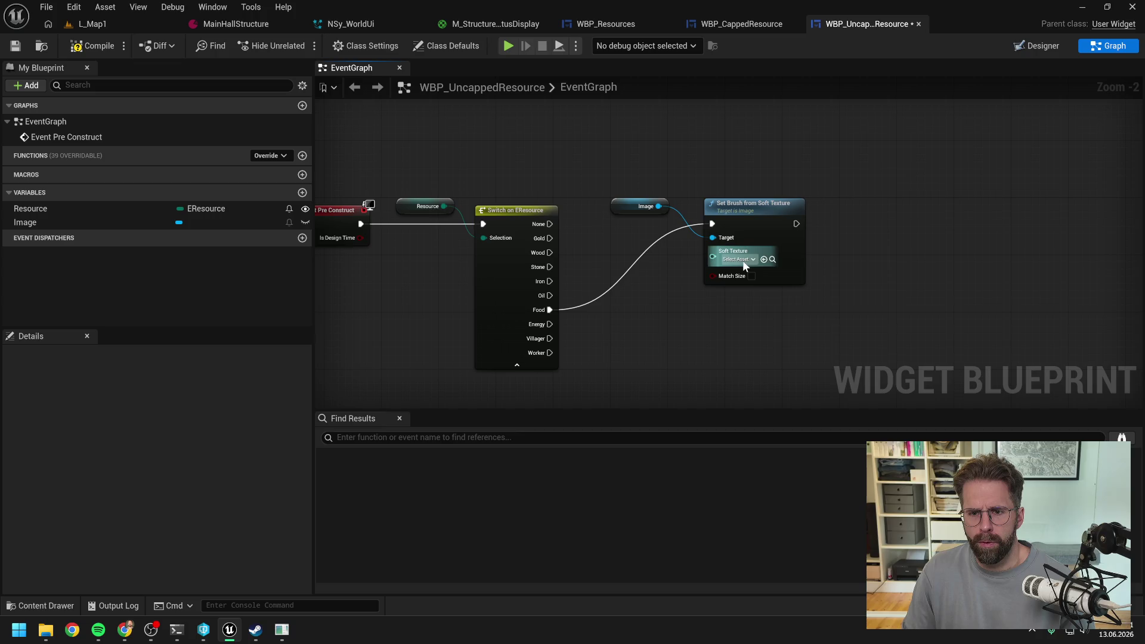
{"action": "left_click", "coordinate": [740, 259]}
{"action": "type", "text": "food"}
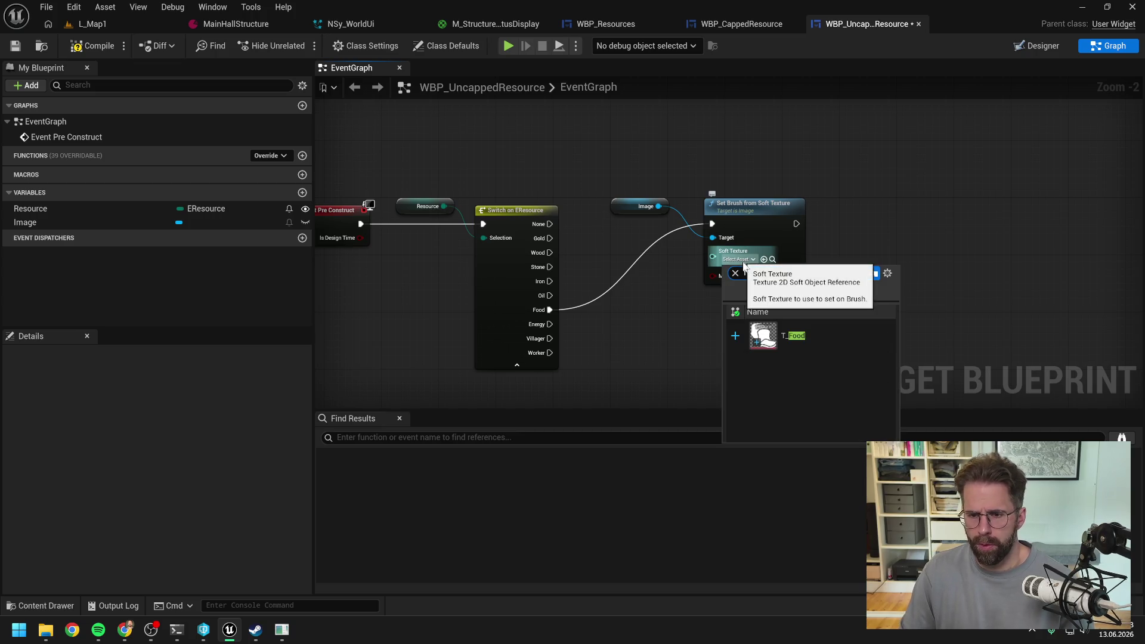
{"action": "left_click", "coordinate": [788, 341]}
Duplicate the T_Food Set Brush node into a stacked column and delete the extra copy
{"action": "left_click", "coordinate": [691, 219]}
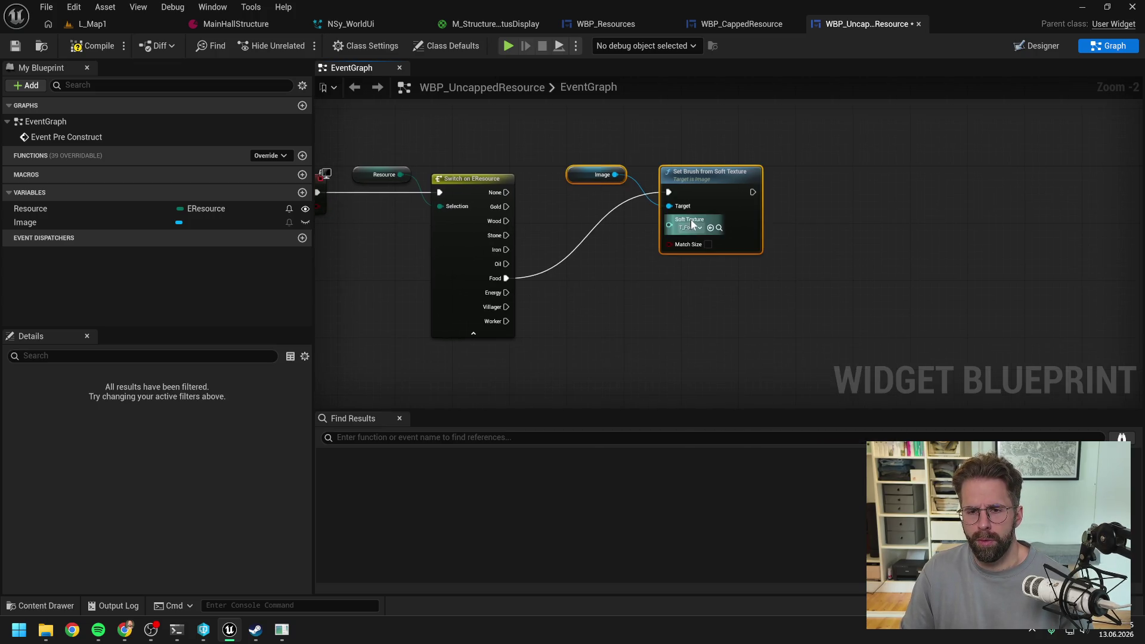
{"action": "left_click", "coordinate": [695, 239]}
{"action": "key", "text": "ctrl+d"}
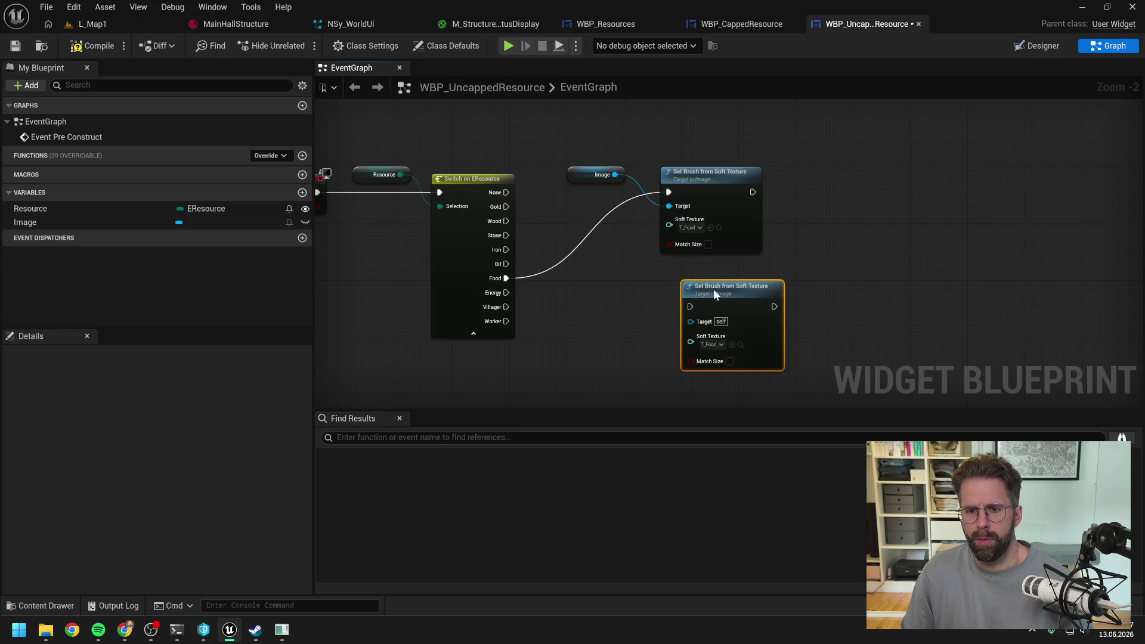
{"action": "left_click_drag", "start_coordinate": [713, 289], "coordinate": [695, 273]}
{"action": "left_click", "coordinate": [728, 203], "text": "ctrl"}
{"action": "left_click_drag", "start_coordinate": [727, 204], "coordinate": [750, 167]}
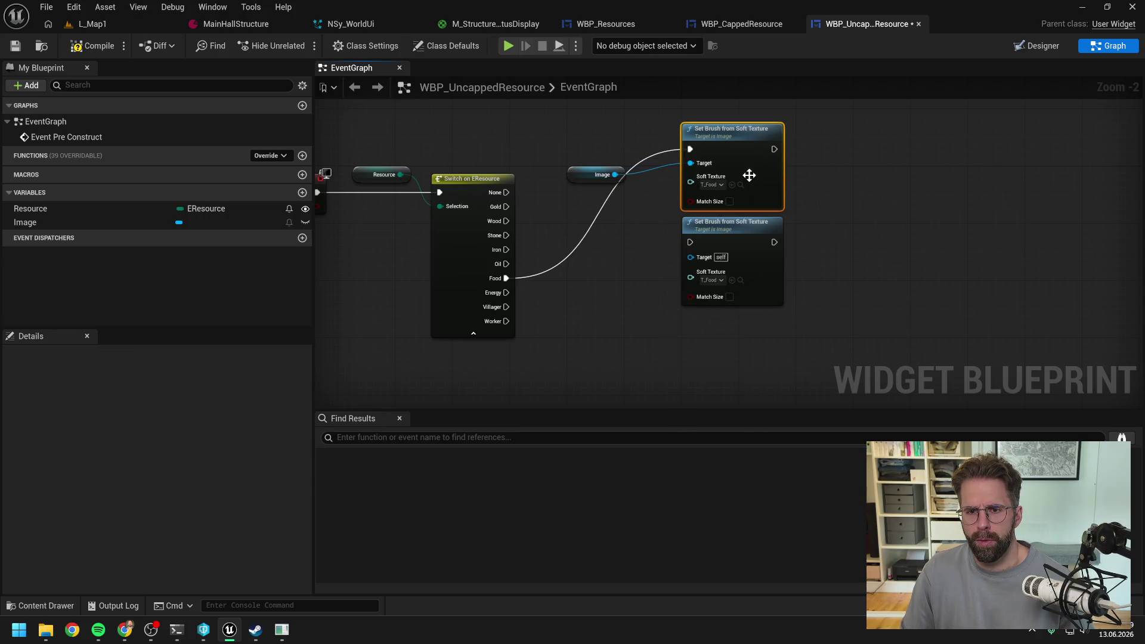
{"action": "left_click_drag", "start_coordinate": [577, 176], "coordinate": [599, 134]}
{"action": "left_click", "coordinate": [717, 238]}
{"action": "key", "text": "ctrl+d"}
{"action": "key", "text": "ctrl+d"}
{"action": "left_click_drag", "start_coordinate": [730, 263], "coordinate": [702, 249]}
{"action": "left_click_drag", "start_coordinate": [844, 310], "coordinate": [681, 346]}
{"action": "mouse_move", "coordinate": [771, 357]}
{"action": "left_mouse_down"}
{"action": "mouse_move", "coordinate": [767, 248]}
{"action": "mouse_move", "coordinate": [750, 342]}
{"action": "mouse_move", "coordinate": [735, 294]}
{"action": "left_mouse_up"}
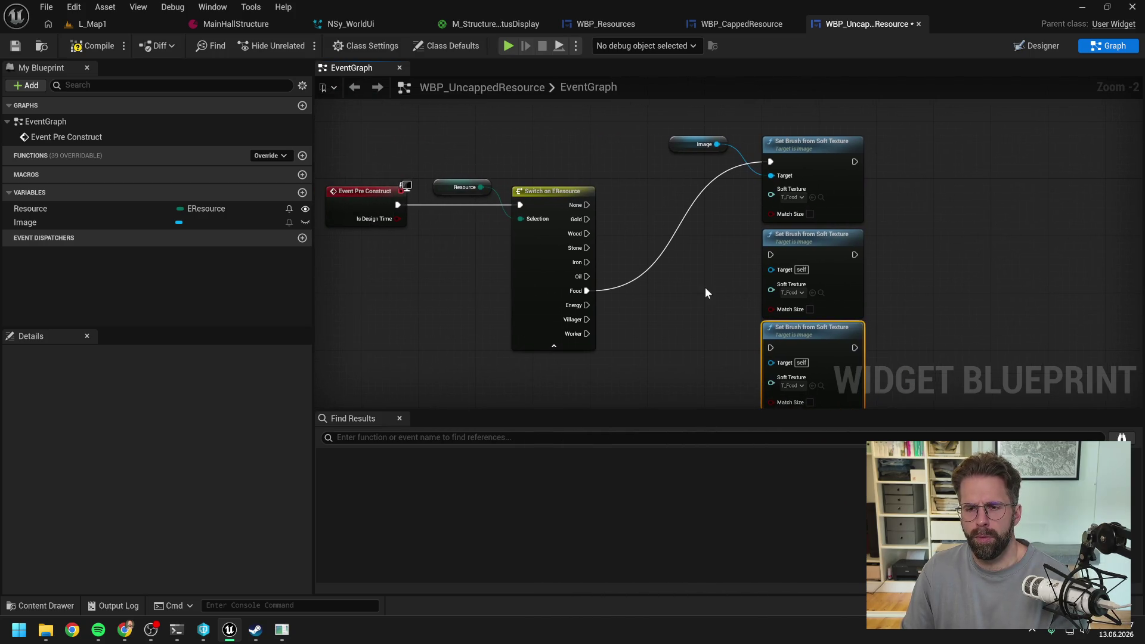
{"action": "key", "text": "Delete"}
{"action": "left_click_drag", "start_coordinate": [771, 195], "coordinate": [698, 273]}
Feed Soft Texture from a new Select node indexed by the Resource variable
{"action": "type", "text": "selec"}
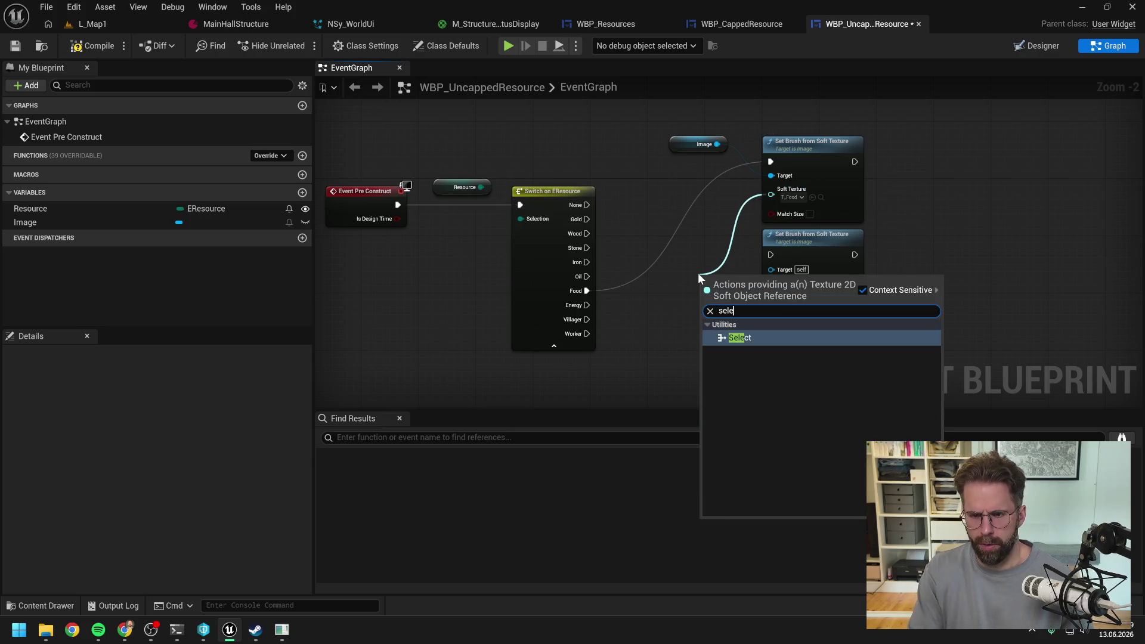
{"action": "left_click", "coordinate": [730, 341]}
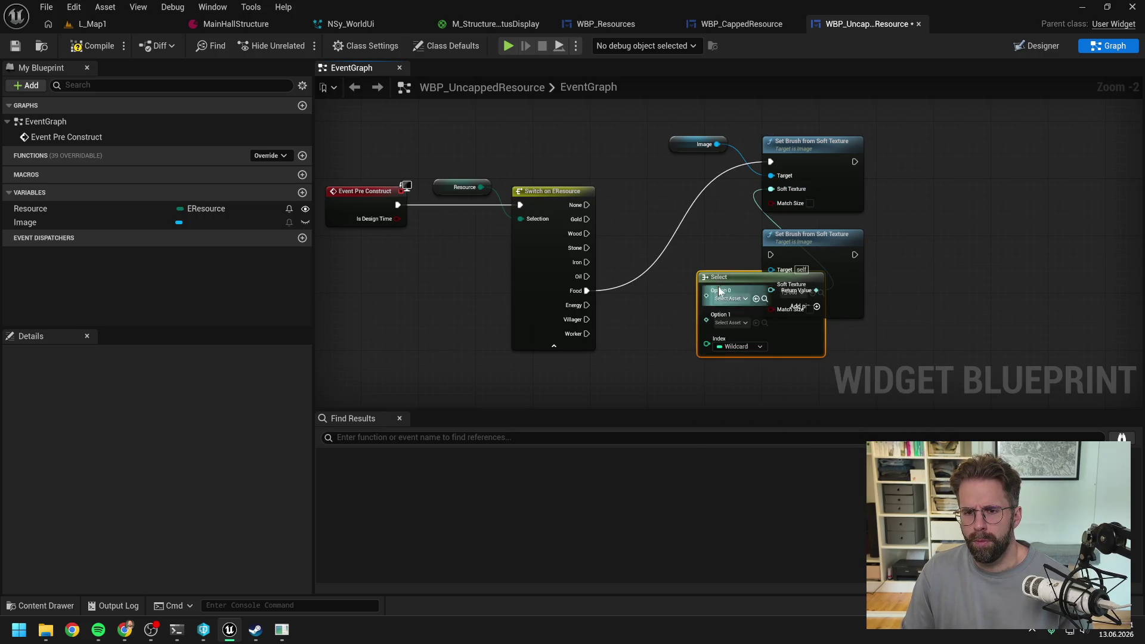
{"action": "left_click_drag", "start_coordinate": [735, 279], "coordinate": [671, 295]}
{"action": "left_click", "coordinate": [708, 258]}
{"action": "mouse_move", "coordinate": [480, 187]}
{"action": "left_mouse_down"}
{"action": "mouse_move", "coordinate": [569, 301]}
{"action": "mouse_move", "coordinate": [642, 359]}
{"action": "left_mouse_up"}
Remove the Switch and spare Set Brush nodes, and connect Event Pre Construct directly to Set Brush
{"action": "left_click", "coordinate": [782, 235]}
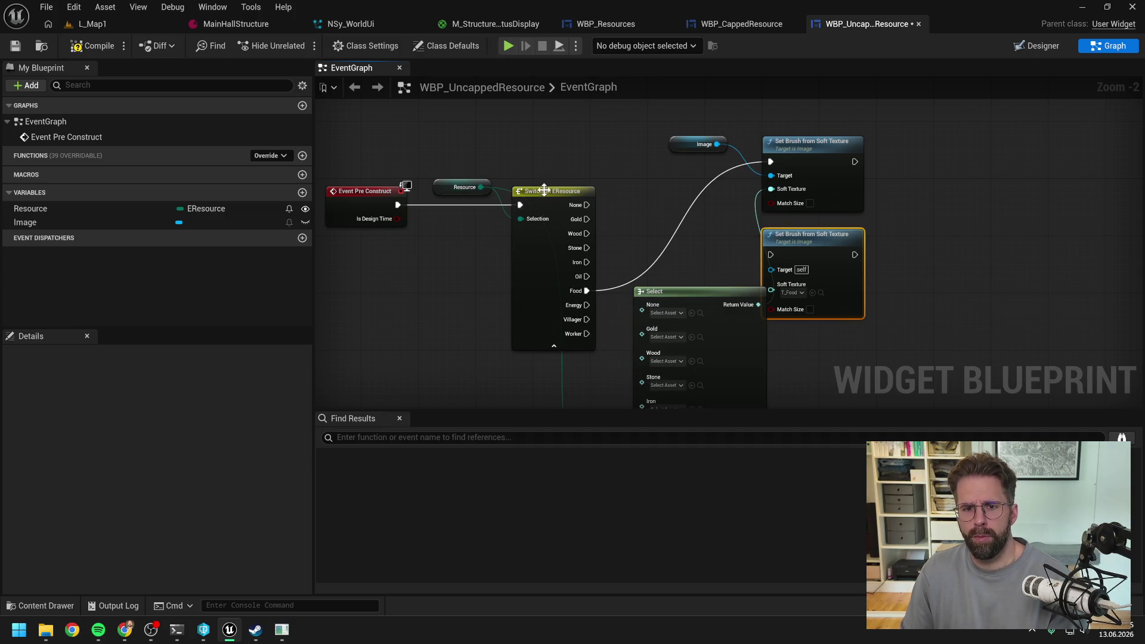
{"action": "key", "text": "Delete"}
{"action": "left_click", "coordinate": [544, 191]}
{"action": "key", "text": "Delete"}
{"action": "mouse_move", "coordinate": [397, 205]}
{"action": "left_mouse_down"}
{"action": "mouse_move", "coordinate": [770, 161]}
{"action": "mouse_move", "coordinate": [847, 189]}
{"action": "left_mouse_up"}
{"action": "left_click_drag", "start_coordinate": [709, 288], "coordinate": [682, 212]}
{"action": "mouse_move", "coordinate": [444, 187]}
{"action": "left_mouse_down"}
{"action": "mouse_move", "coordinate": [506, 227]}
{"action": "mouse_move", "coordinate": [486, 360]}
{"action": "mouse_move", "coordinate": [508, 233]}
{"action": "mouse_move", "coordinate": [494, 284]}
{"action": "mouse_move", "coordinate": [486, 245]}
{"action": "mouse_move", "coordinate": [499, 296]}
{"action": "left_mouse_up"}
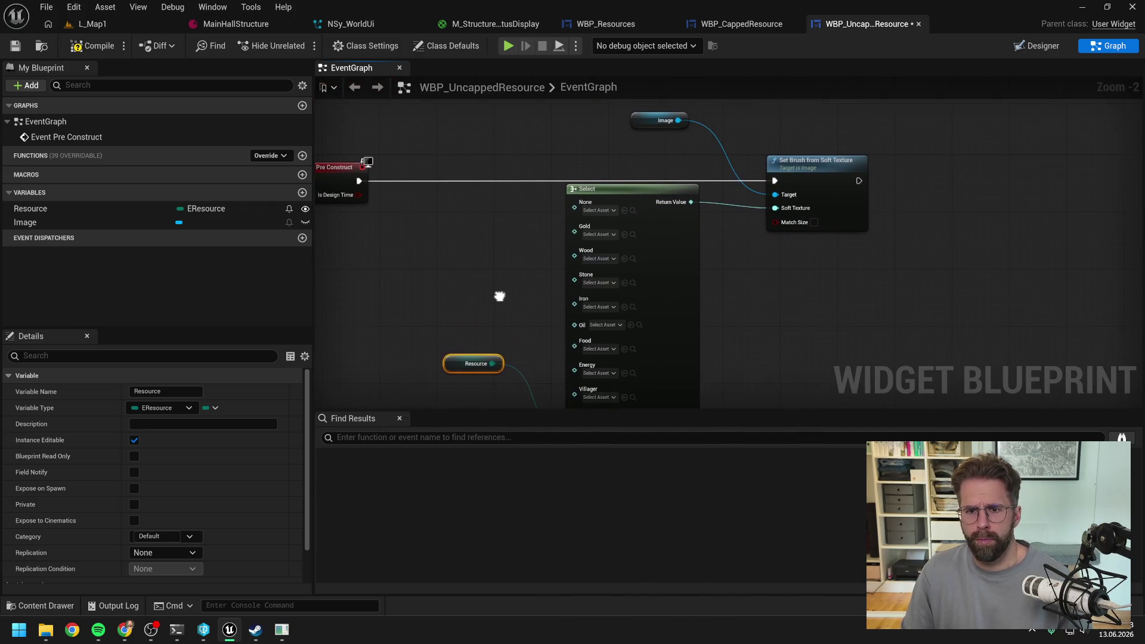
{"action": "mouse_move", "coordinate": [647, 121]}
{"action": "left_mouse_down"}
{"action": "mouse_move", "coordinate": [657, 160]}
{"action": "mouse_move", "coordinate": [473, 276]}
{"action": "mouse_move", "coordinate": [574, 296]}
{"action": "left_mouse_up"}
Assign T_Food, T_Energy, T_Villager and T_Worker to the Select node's Food, Energy, Villager and Worker options
{"action": "left_click", "coordinate": [610, 279]}
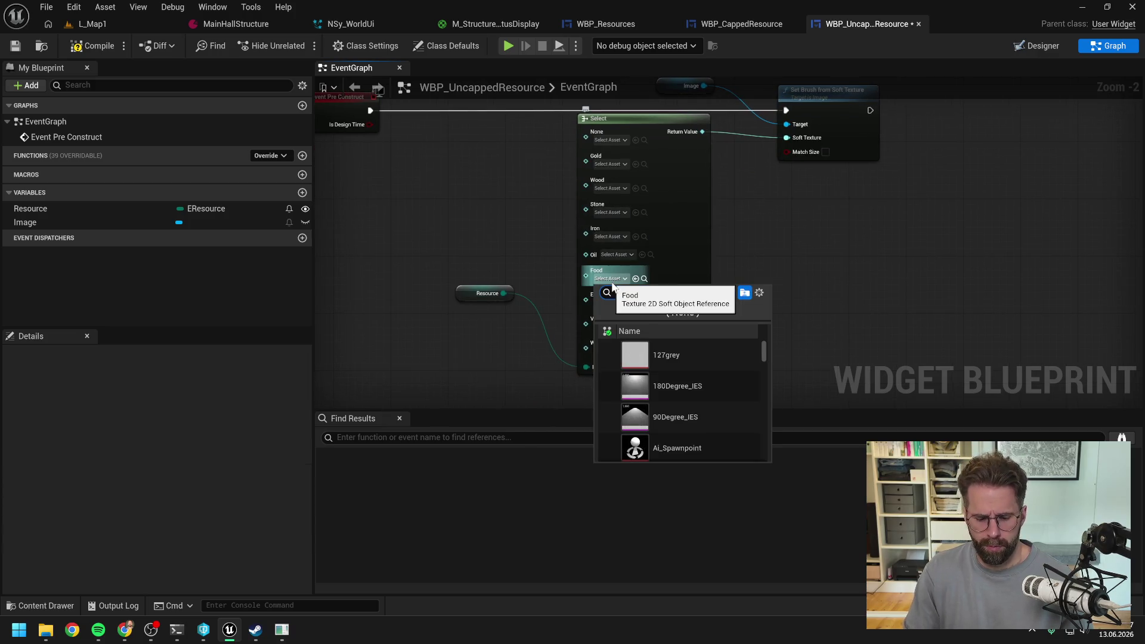
{"action": "type", "text": "food"}
{"action": "left_click", "coordinate": [656, 350]}
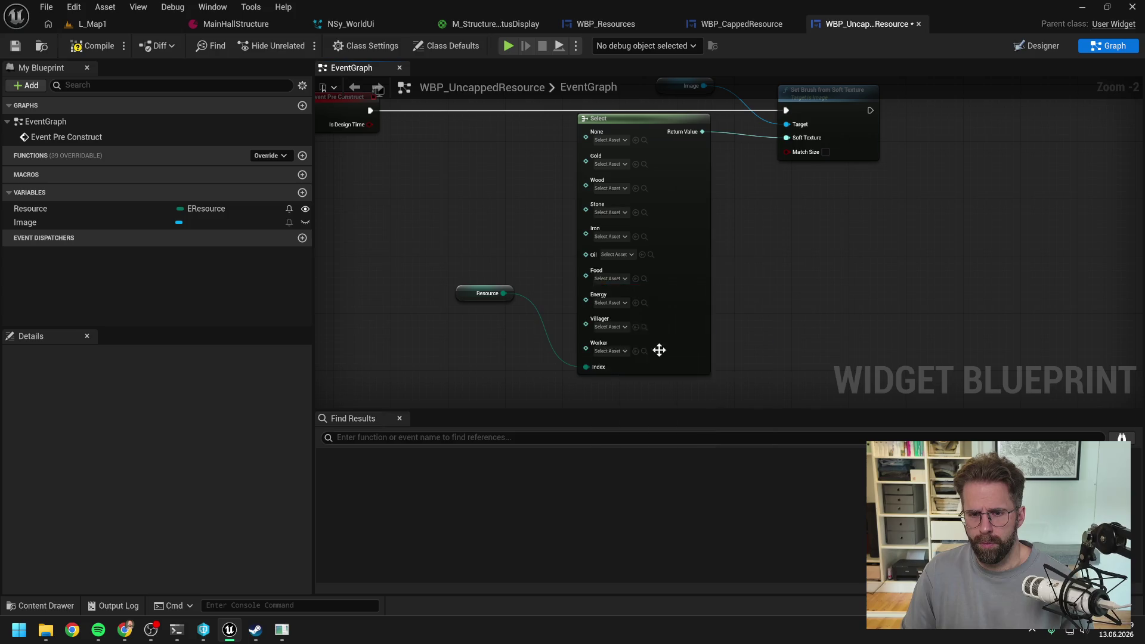
{"action": "left_click", "coordinate": [608, 298]}
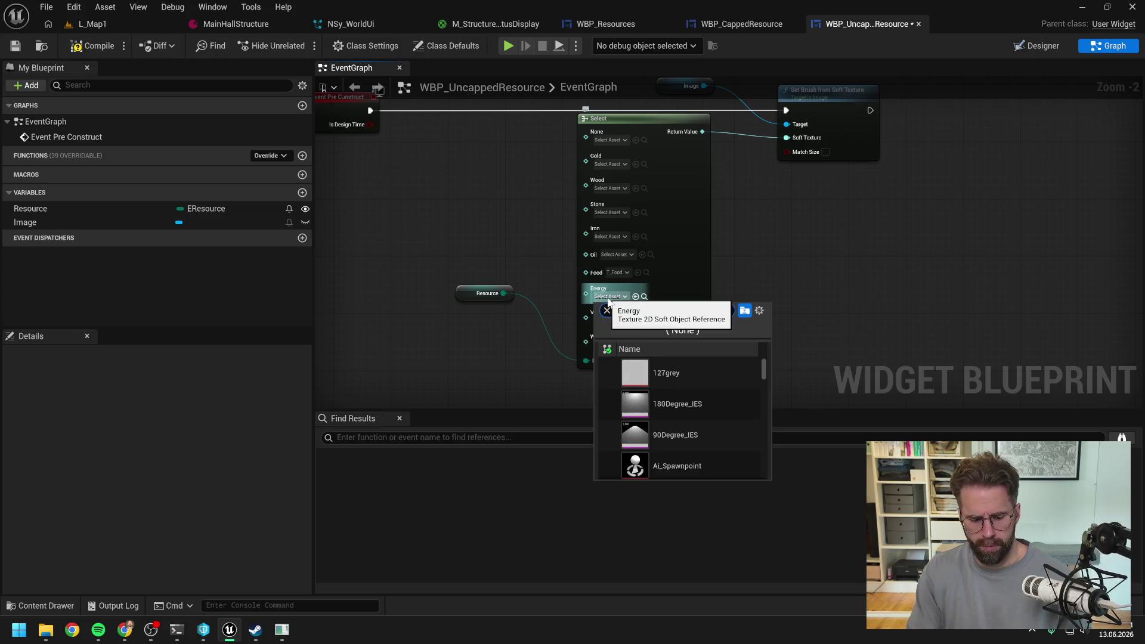
{"action": "type", "text": "energy"}
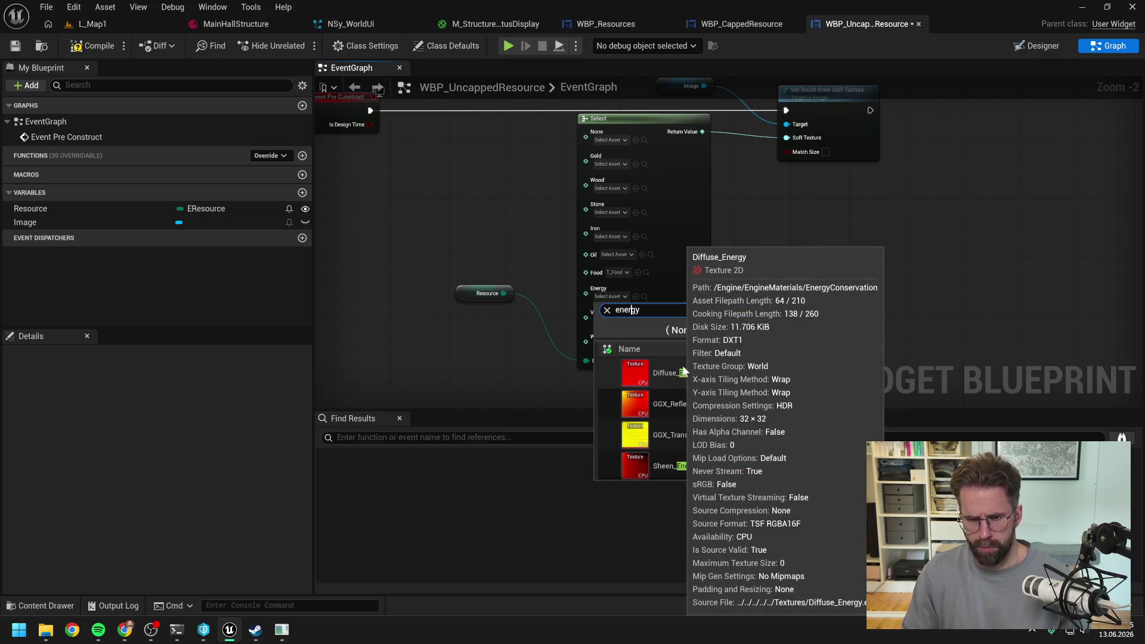
{"action": "type", "text": "T_"}
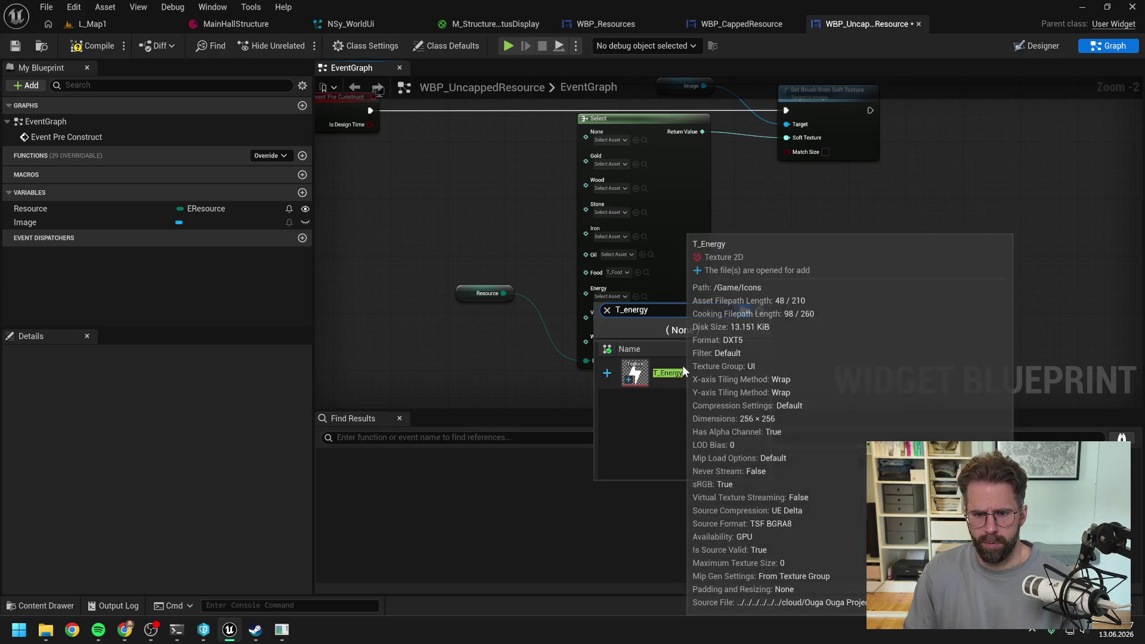
{"action": "left_click", "coordinate": [682, 366]}
{"action": "left_click", "coordinate": [608, 320]}
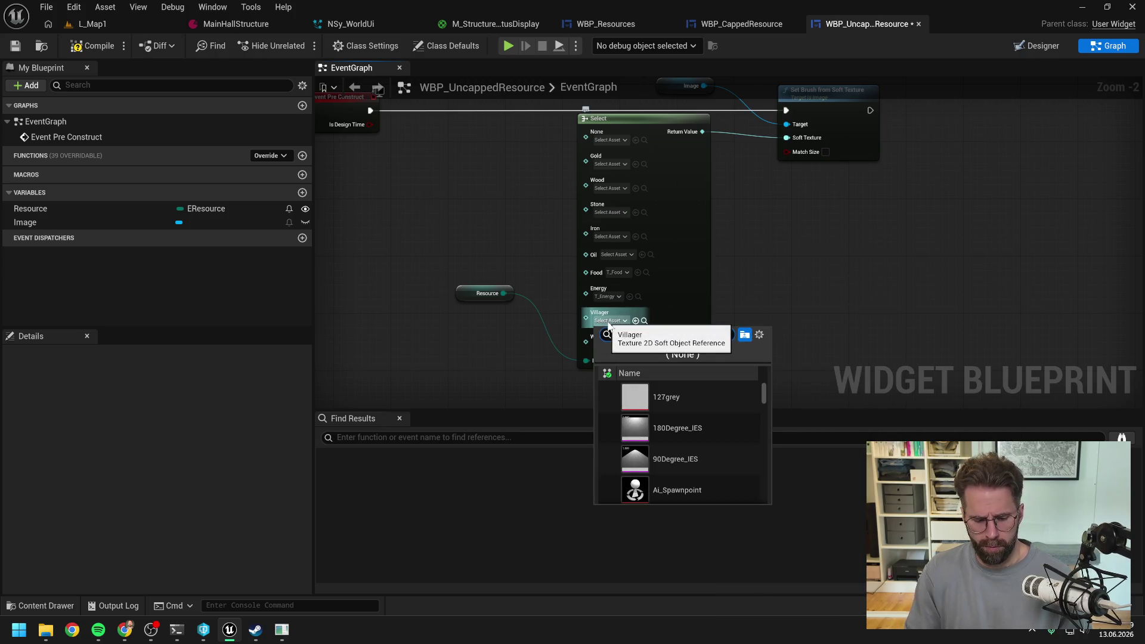
{"action": "type", "text": "villager"}
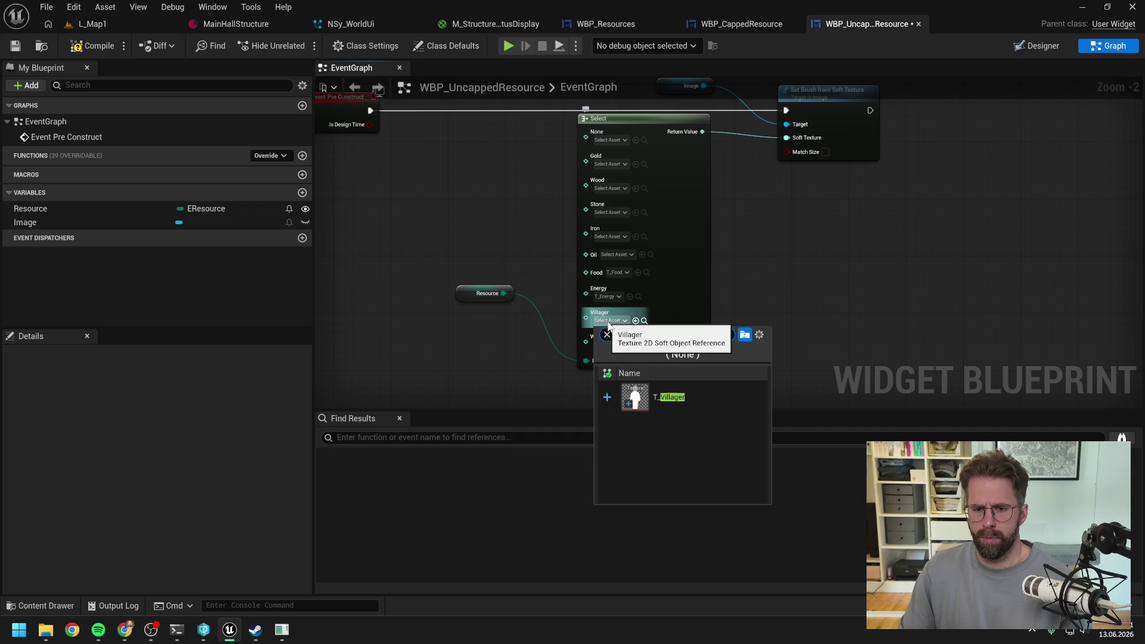
{"action": "left_click", "coordinate": [667, 397]}
{"action": "left_click", "coordinate": [613, 347]}
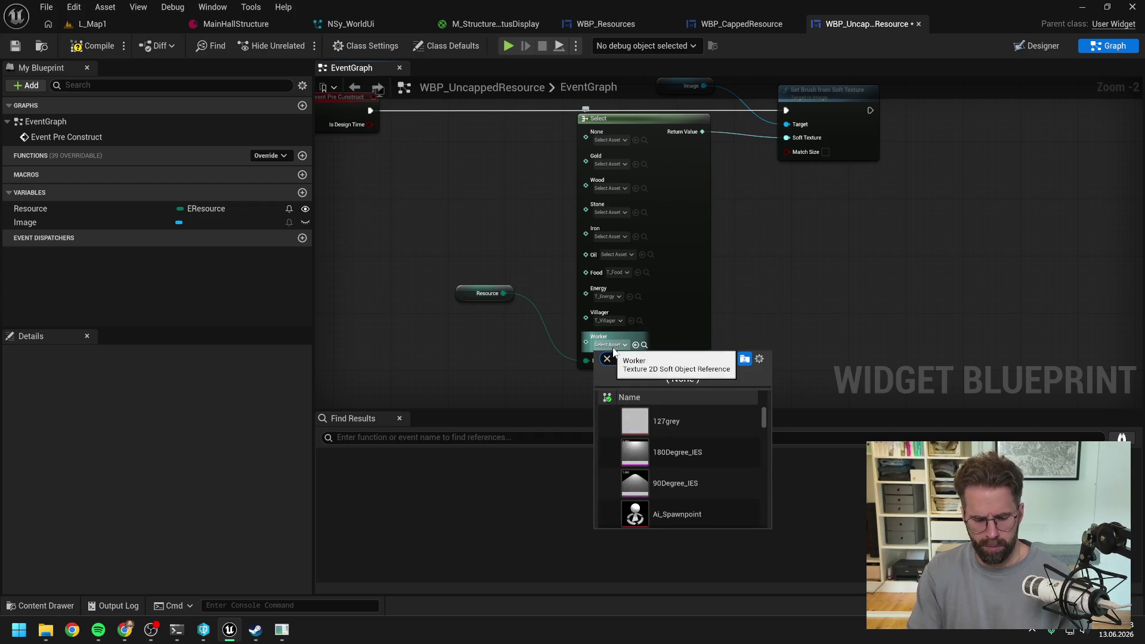
{"action": "type", "text": "worker"}
{"action": "left_click", "coordinate": [665, 419]}
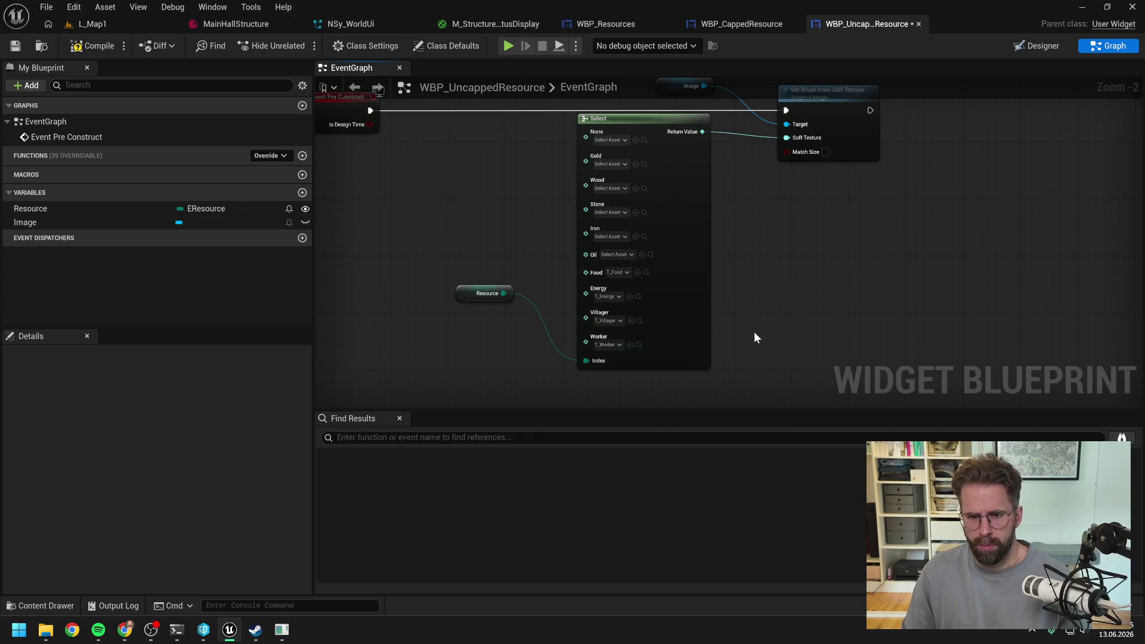
Tidy the node layout, compile, and view the resulting icons in WBP_Resources
{"action": "scroll", "coordinate": [750, 333], "scroll_direction": "down", "scroll_amount": 1}
{"action": "left_click_drag", "start_coordinate": [423, 110], "coordinate": [644, 278]}
{"action": "left_click_drag", "start_coordinate": [792, 186], "coordinate": [699, 185]}
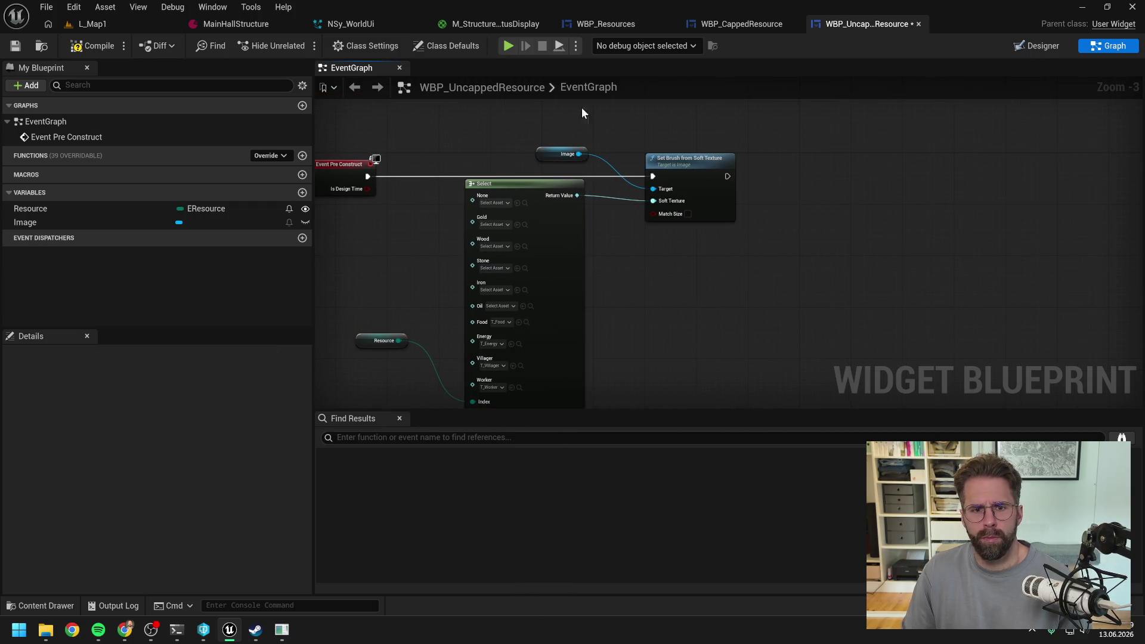
{"action": "left_click", "coordinate": [89, 46]}
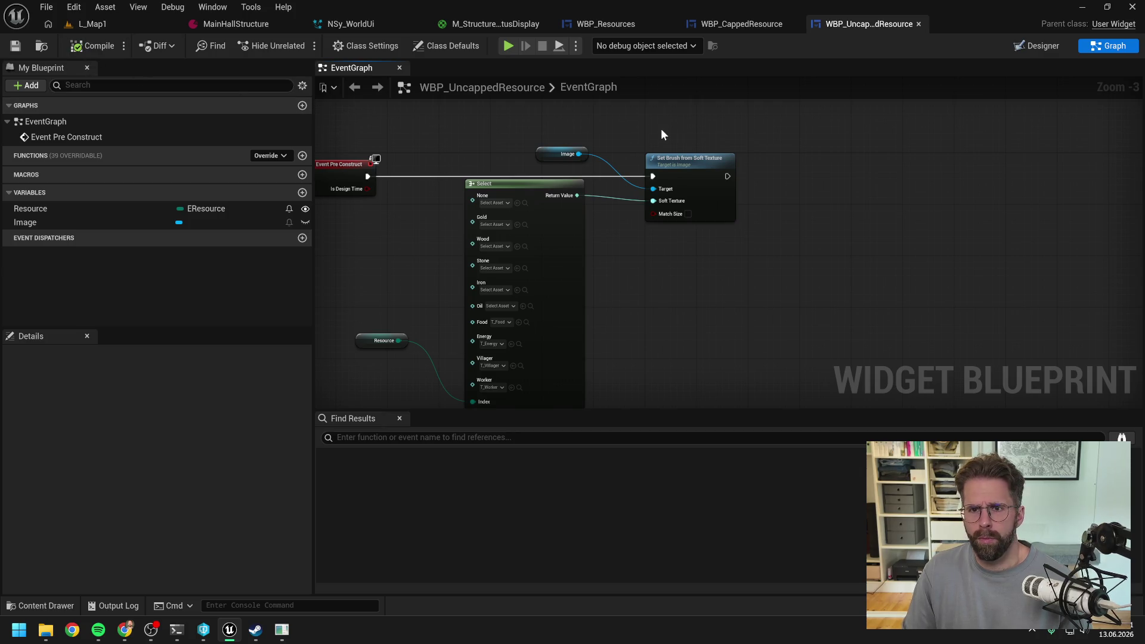
{"action": "left_click", "coordinate": [624, 26]}
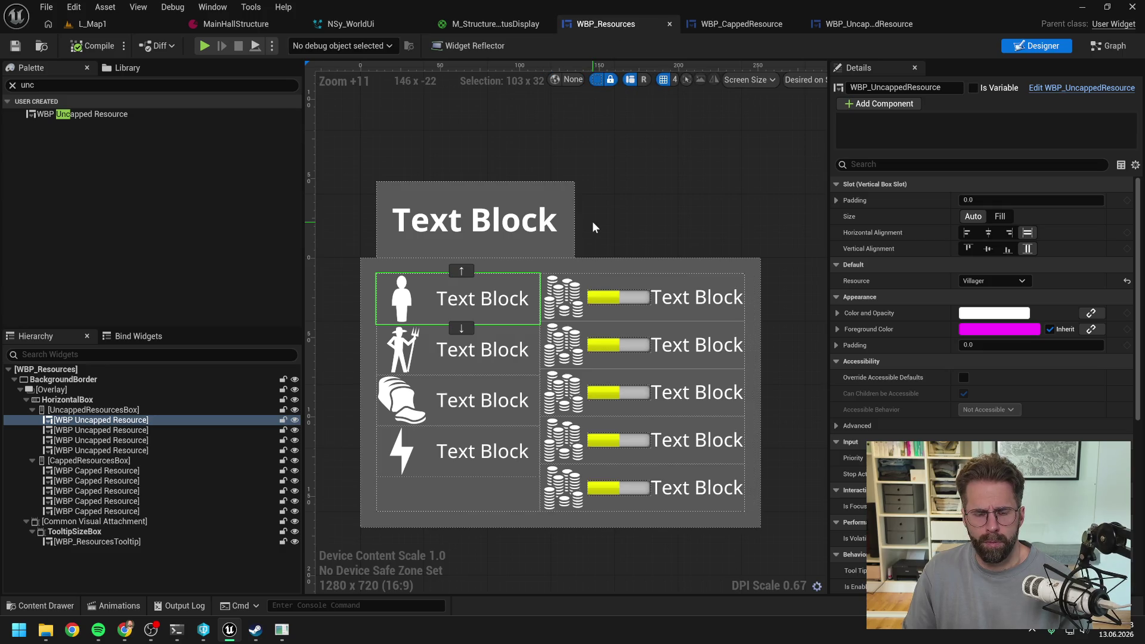
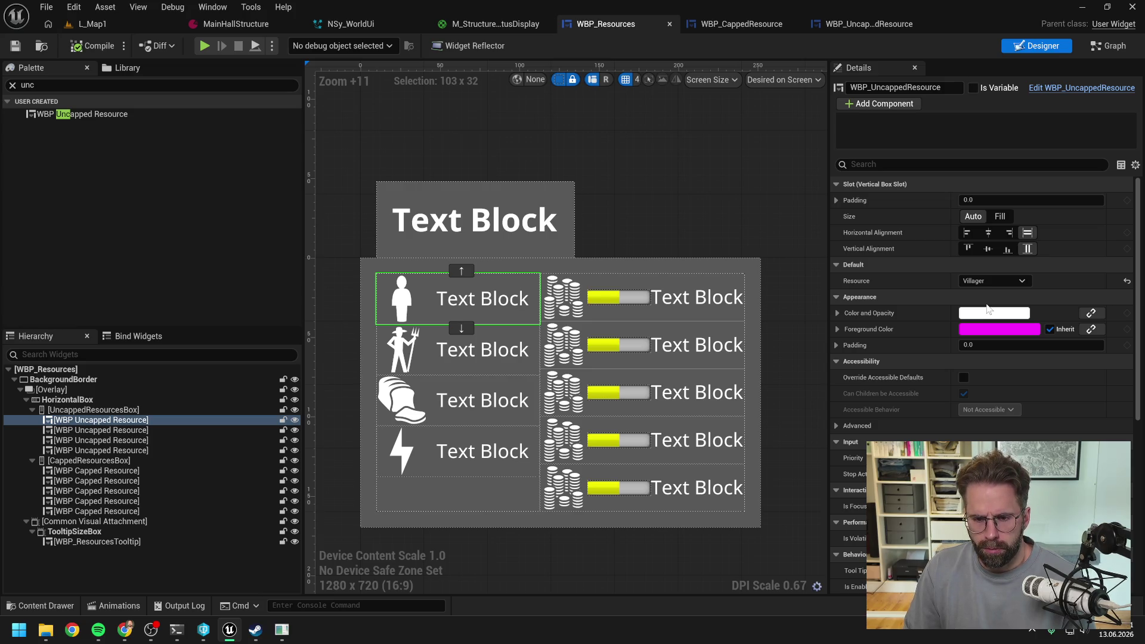
Check WBP_CappedResource's event graph, then return to WBP_UncappedResource's event graph
{"action": "left_click", "coordinate": [1109, 46]}
{"action": "scroll", "coordinate": [736, 268], "scroll_direction": "down", "scroll_amount": 3}
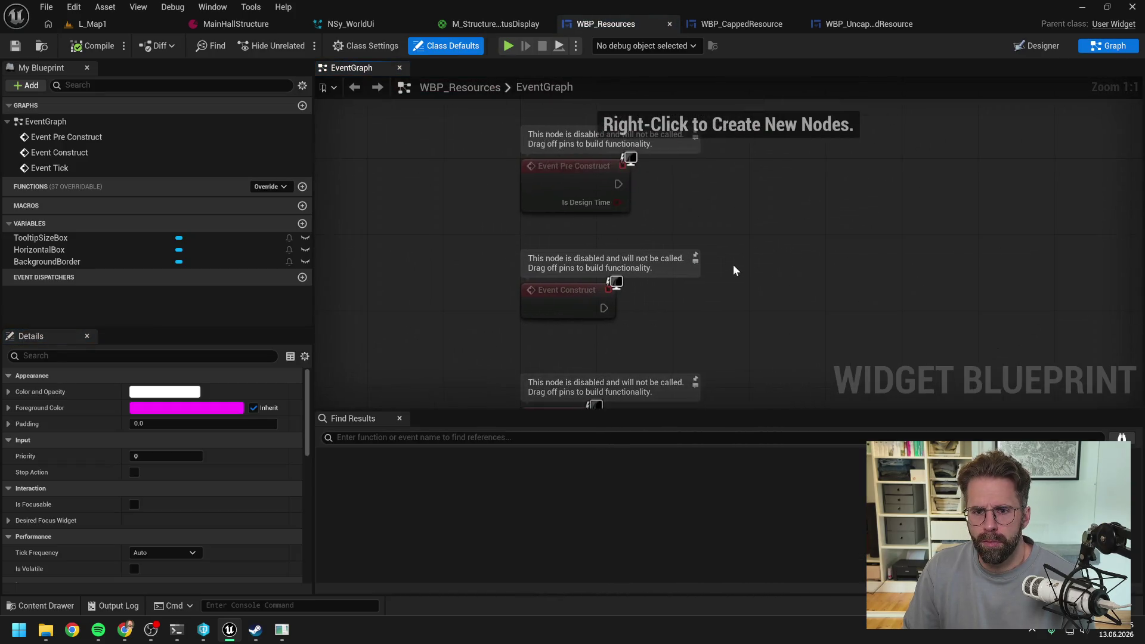
{"action": "left_click", "coordinate": [749, 25]}
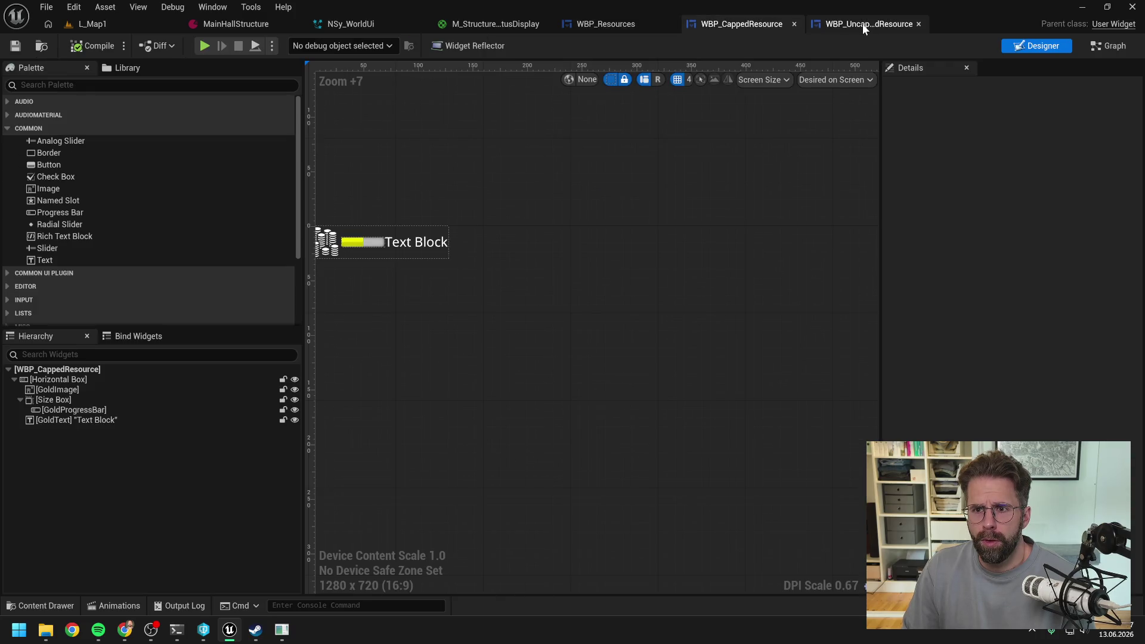
{"action": "left_click", "coordinate": [862, 23]}
{"action": "left_click", "coordinate": [737, 25]}
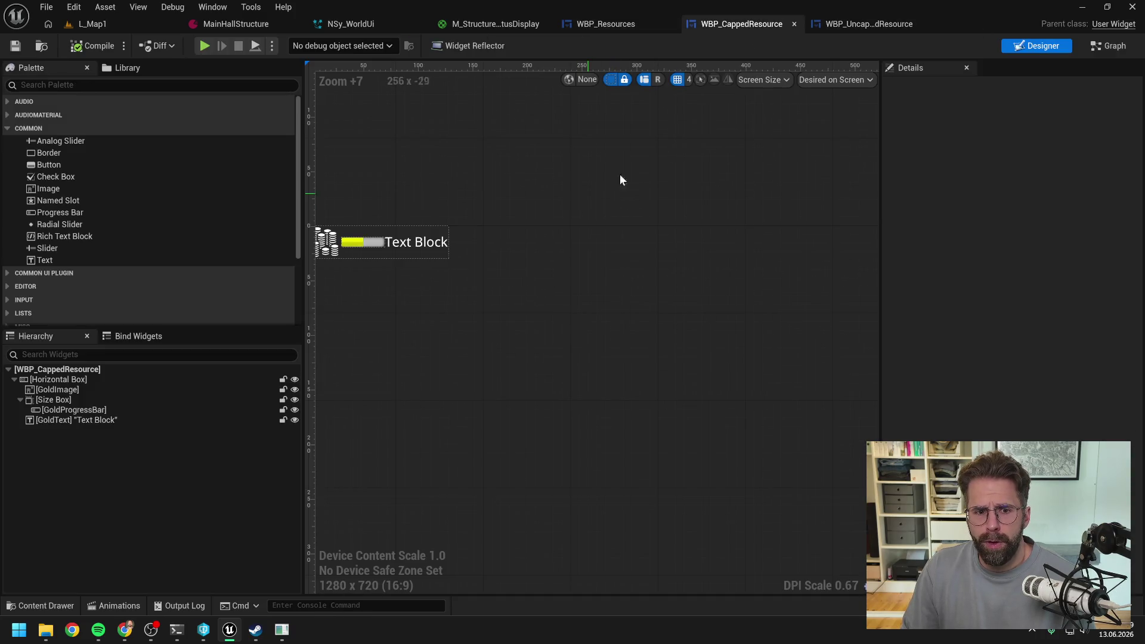
{"action": "left_click", "coordinate": [1107, 46]}
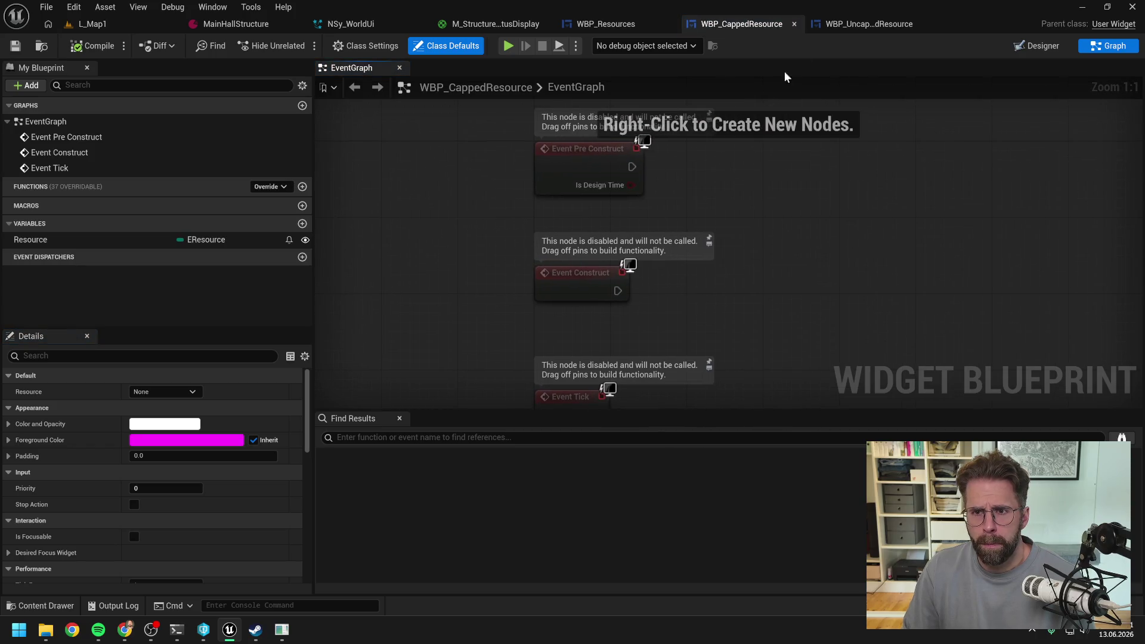
{"action": "left_click", "coordinate": [871, 23]}
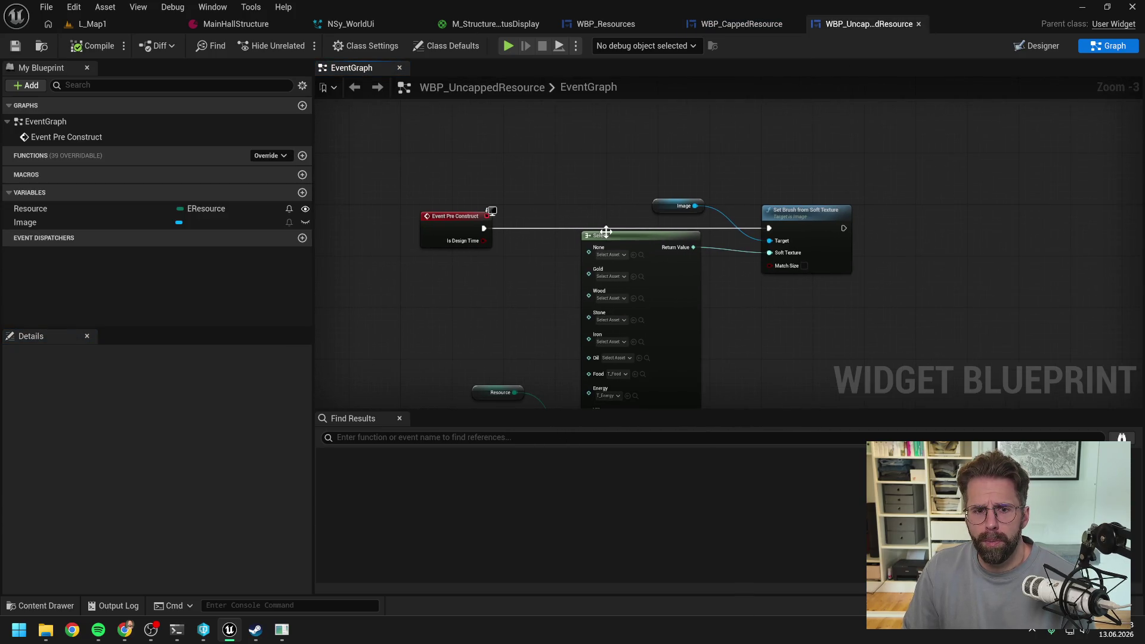
Add an Event On Initialized node above the Pre Construct chain and compile
{"action": "right_click", "coordinate": [519, 203]}
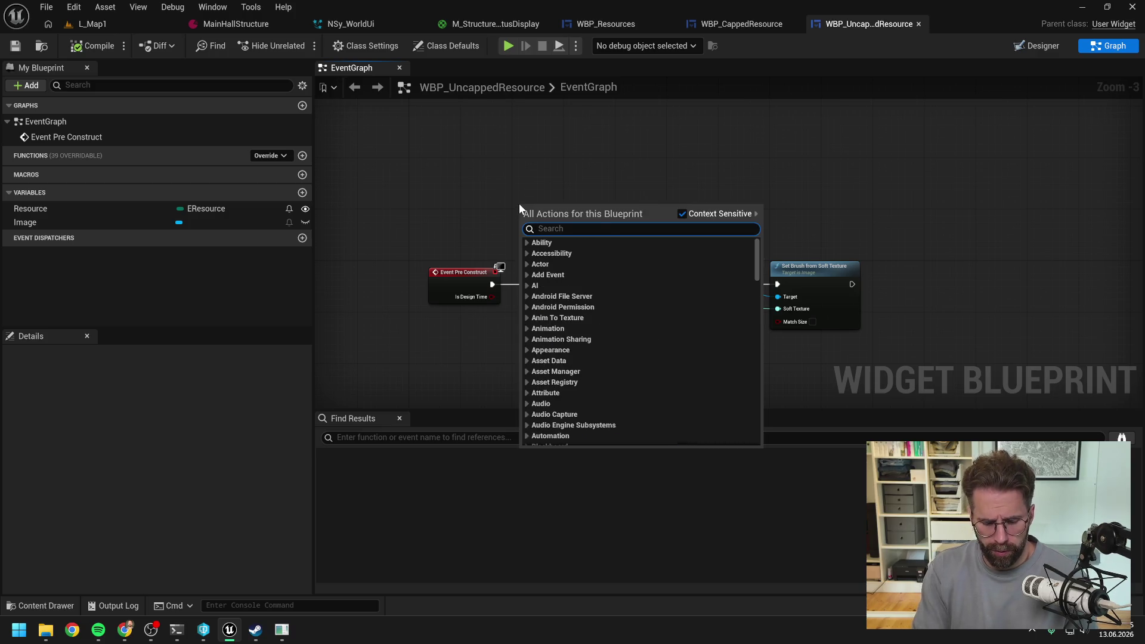
{"action": "type", "text": "on init"}
{"action": "left_click", "coordinate": [577, 260]}
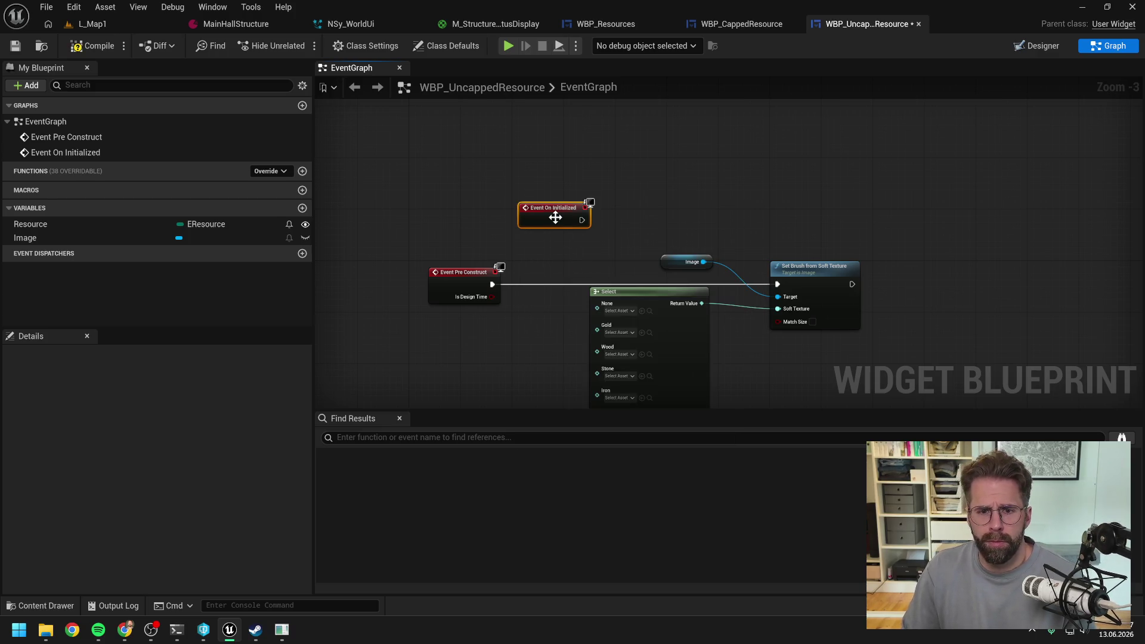
{"action": "mouse_move", "coordinate": [556, 214]}
{"action": "left_mouse_down"}
{"action": "mouse_move", "coordinate": [459, 163]}
{"action": "mouse_move", "coordinate": [446, 169]}
{"action": "left_mouse_up"}
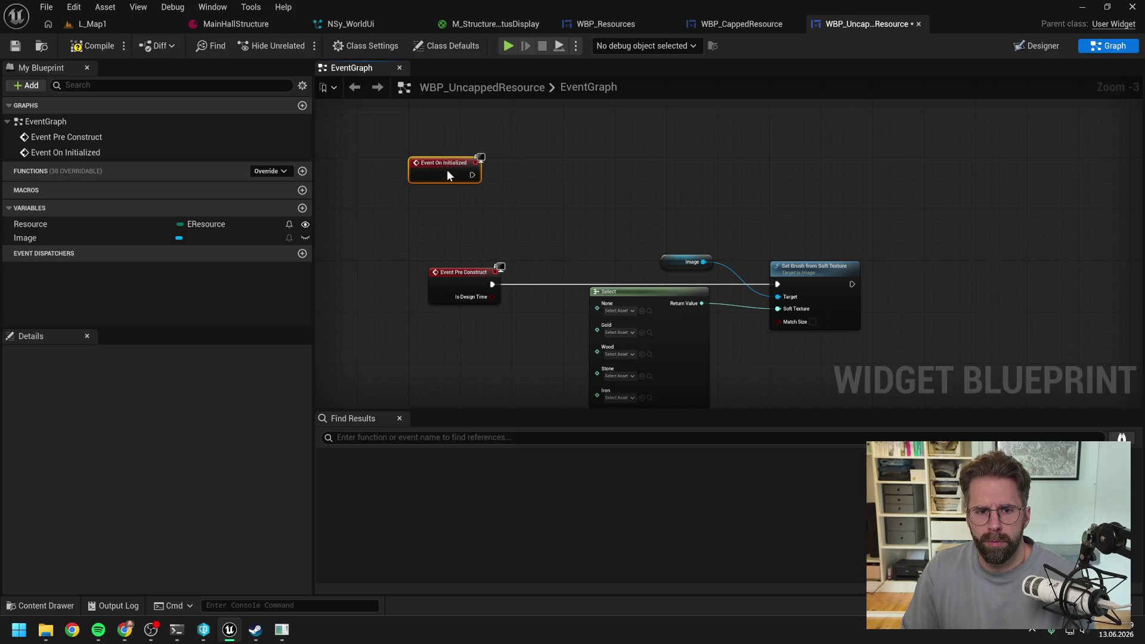
{"action": "left_click_drag", "start_coordinate": [504, 225], "coordinate": [823, 342]}
{"action": "left_click_drag", "start_coordinate": [465, 273], "coordinate": [446, 292]}
{"action": "left_click", "coordinate": [528, 238]}
{"action": "left_click", "coordinate": [92, 46]}
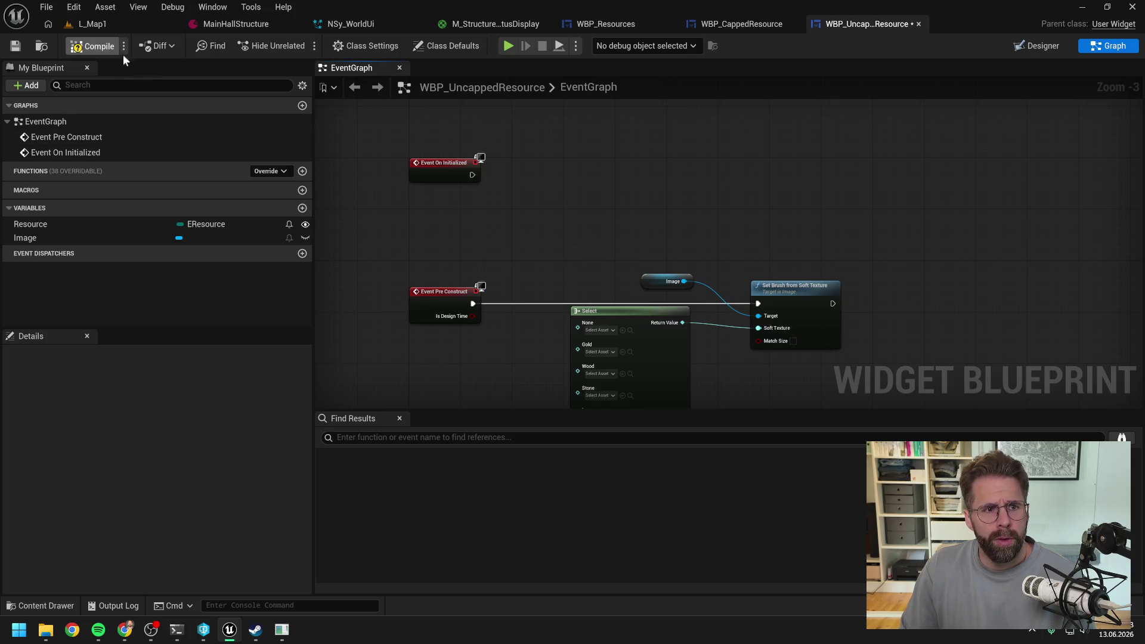
Add a Get Resource Subsystem node beside On Initialized and compile
{"action": "right_click", "coordinate": [582, 198]}
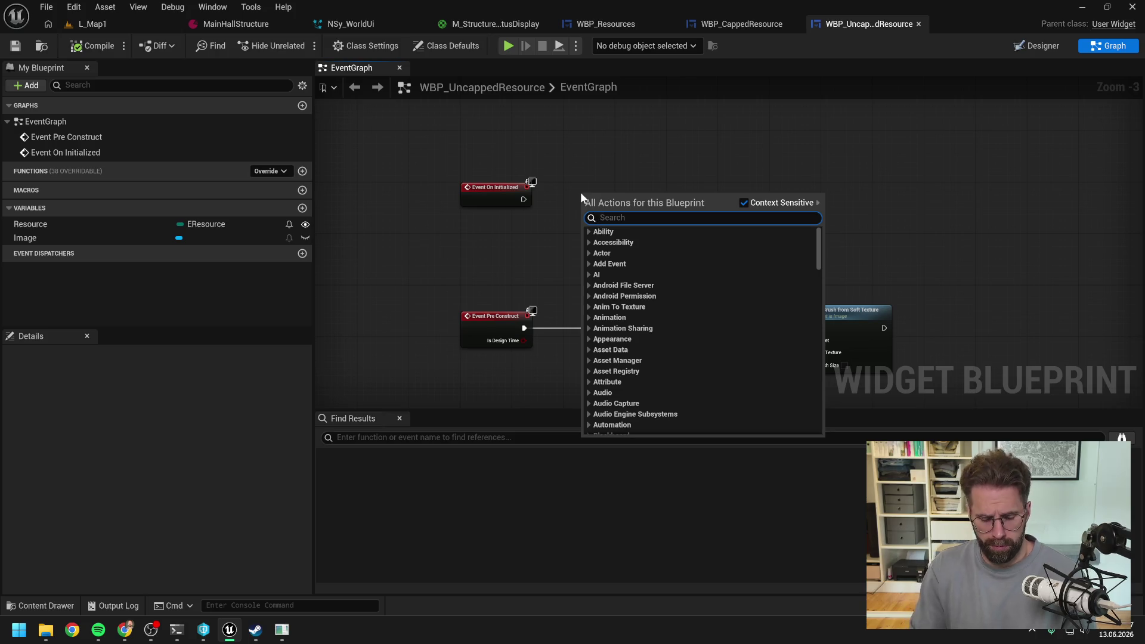
{"action": "type", "text": "res"}
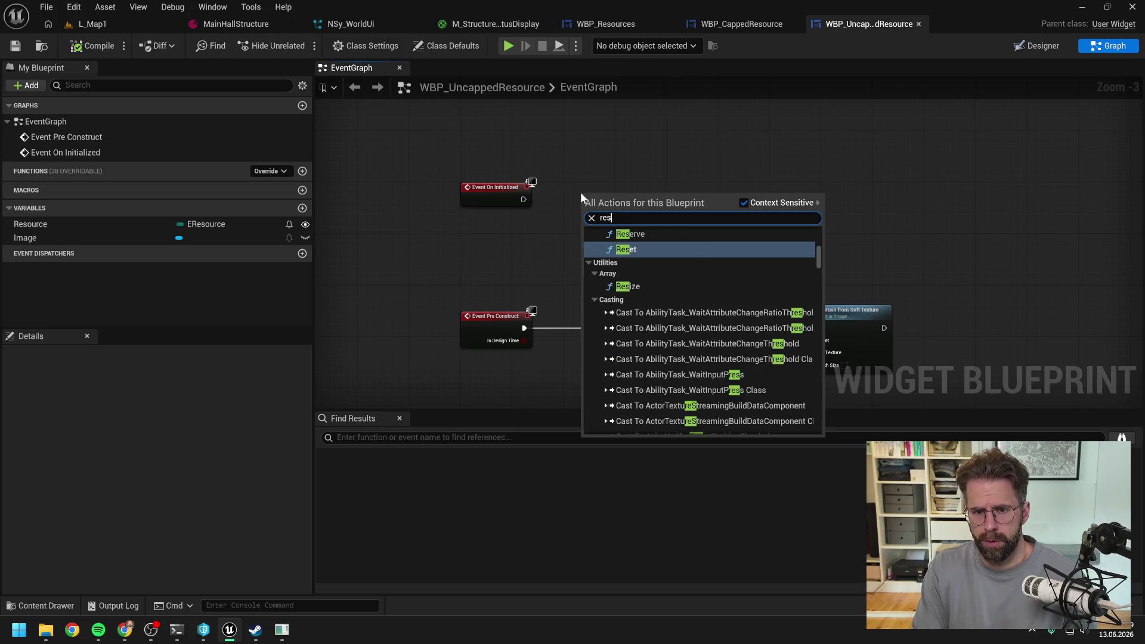
{"action": "type", "text": " sub"}
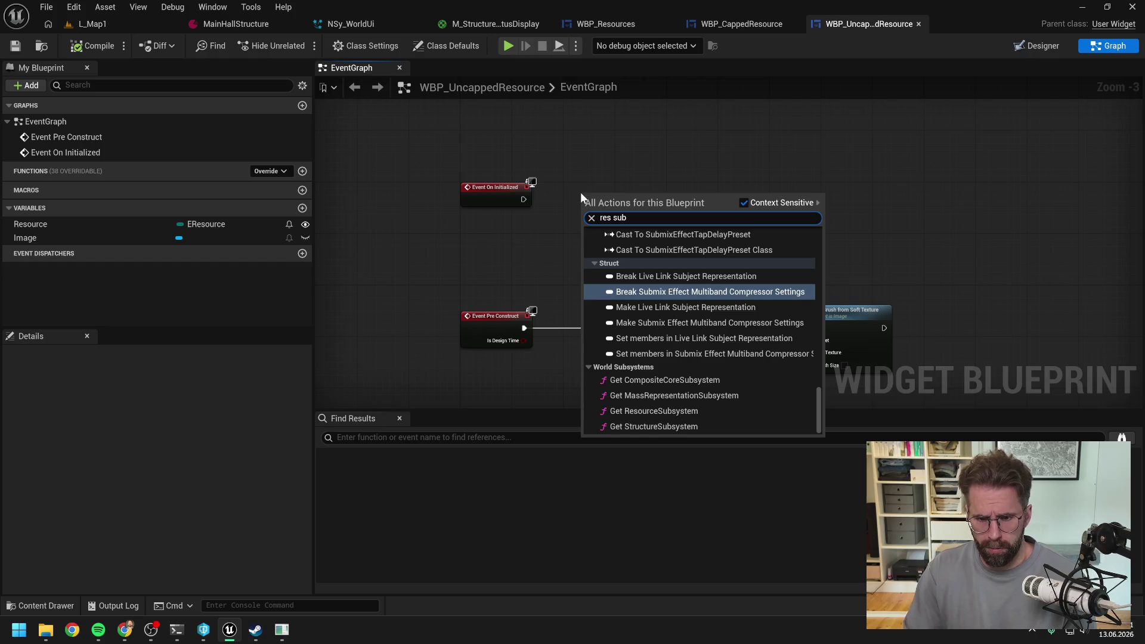
{"action": "left_click", "coordinate": [670, 411]}
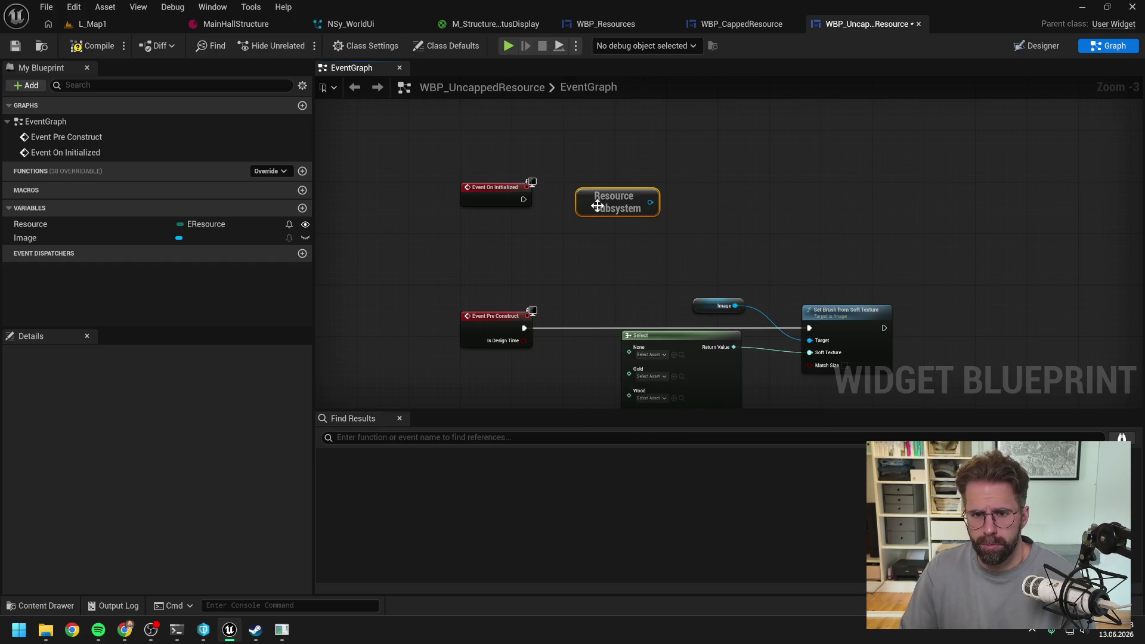
{"action": "left_click_drag", "start_coordinate": [633, 203], "coordinate": [584, 167]}
{"action": "left_click", "coordinate": [525, 144]}
{"action": "left_click", "coordinate": [93, 46]}
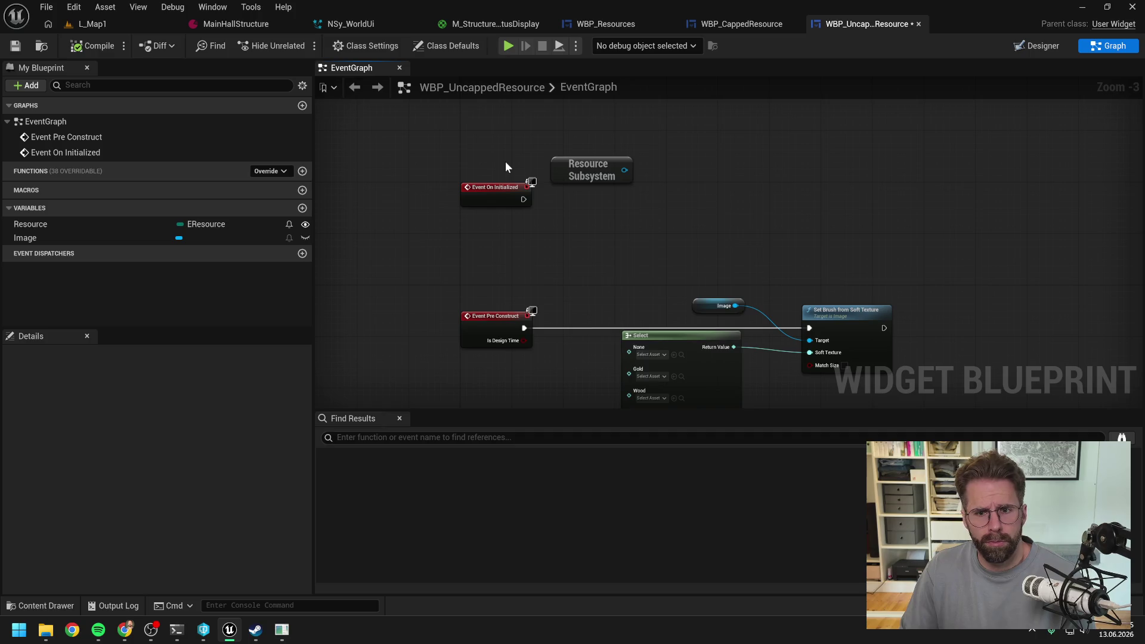
Bind an event to On Local Player Resources Changed, executed from On Initialized
{"action": "left_click_drag", "start_coordinate": [623, 171], "coordinate": [650, 192]}
{"action": "type", "text": "bind"}
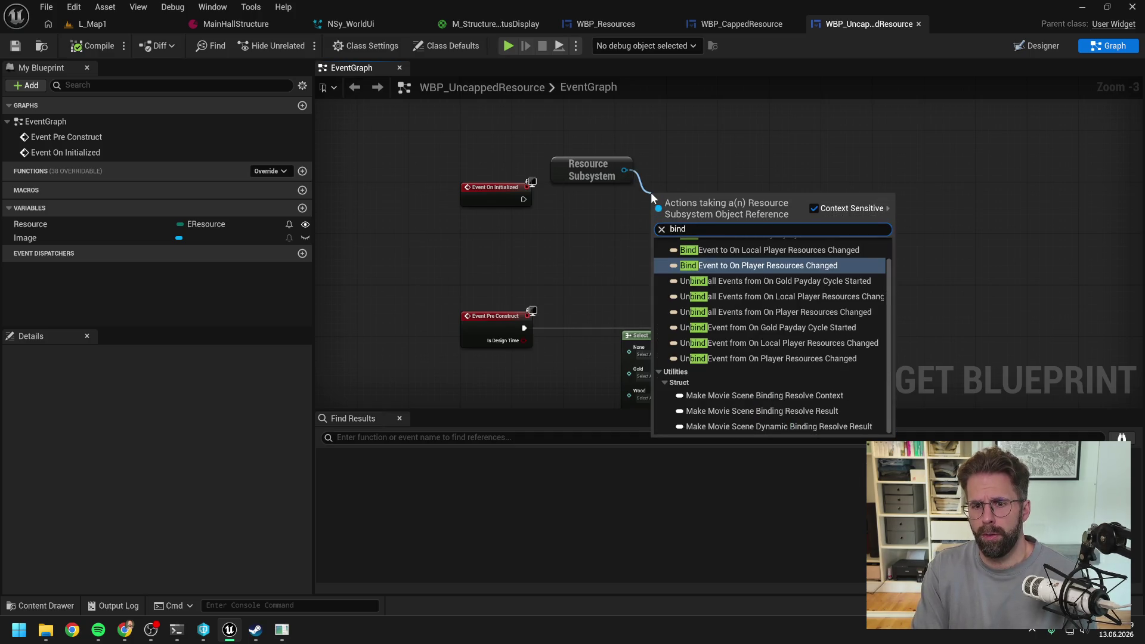
{"action": "type", "text": " res"}
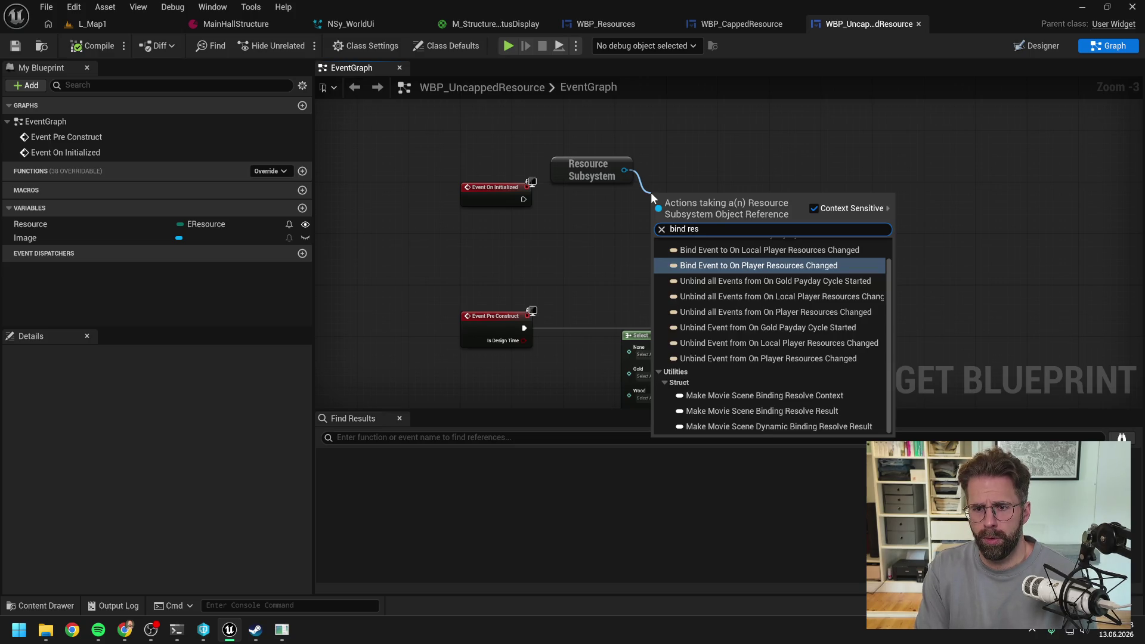
{"action": "left_click", "coordinate": [761, 254]}
{"action": "left_click_drag", "start_coordinate": [523, 199], "coordinate": [710, 191]}
{"action": "left_click_drag", "start_coordinate": [593, 163], "coordinate": [599, 169]}
{"action": "left_click", "coordinate": [638, 223]}
Feed the bind's Event with a Create Event node using a new matching function
{"action": "mouse_move", "coordinate": [667, 224]}
{"action": "left_mouse_down"}
{"action": "mouse_move", "coordinate": [709, 244]}
{"action": "mouse_move", "coordinate": [606, 230]}
{"action": "mouse_move", "coordinate": [590, 217]}
{"action": "left_mouse_up"}
{"action": "left_click", "coordinate": [618, 304]}
{"action": "left_click", "coordinate": [658, 317]}
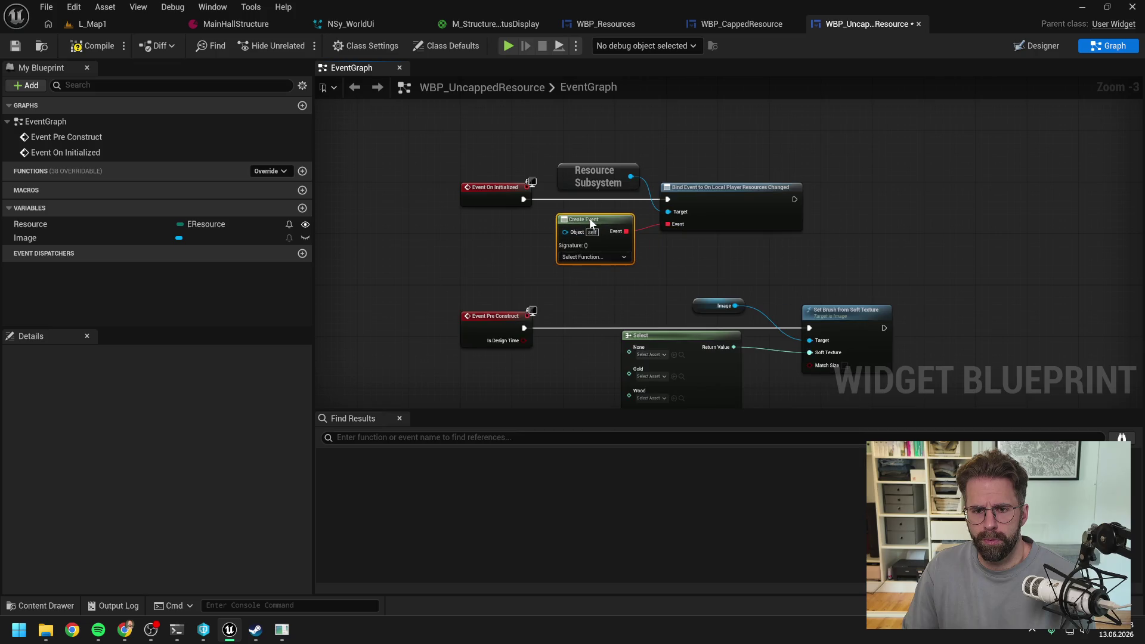
{"action": "left_click", "coordinate": [594, 258]}
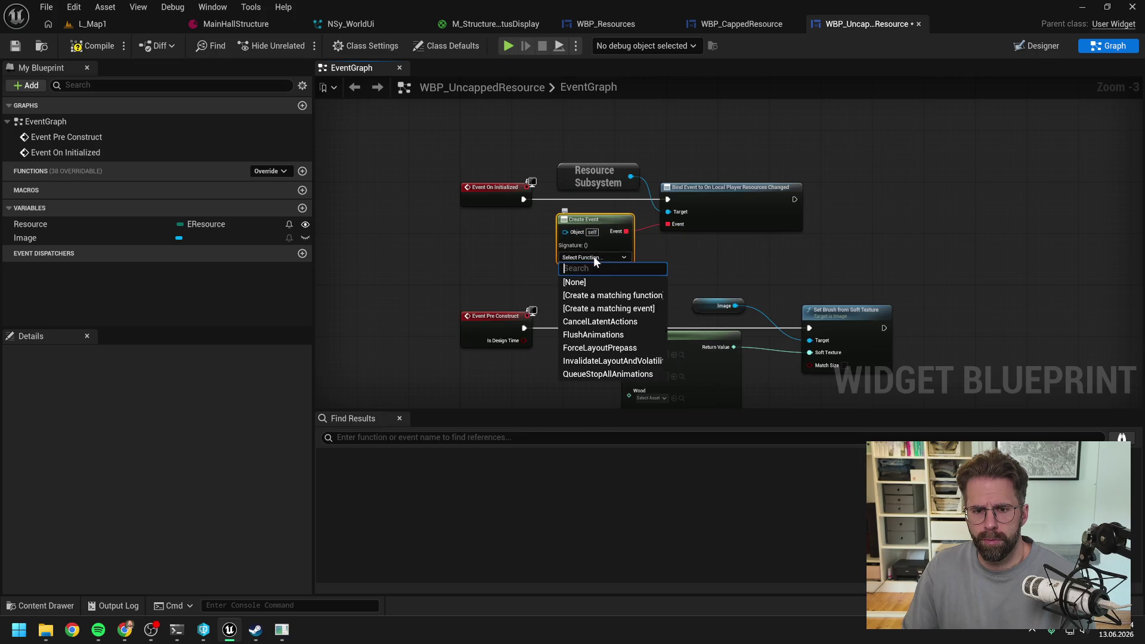
{"action": "left_click", "coordinate": [630, 301]}
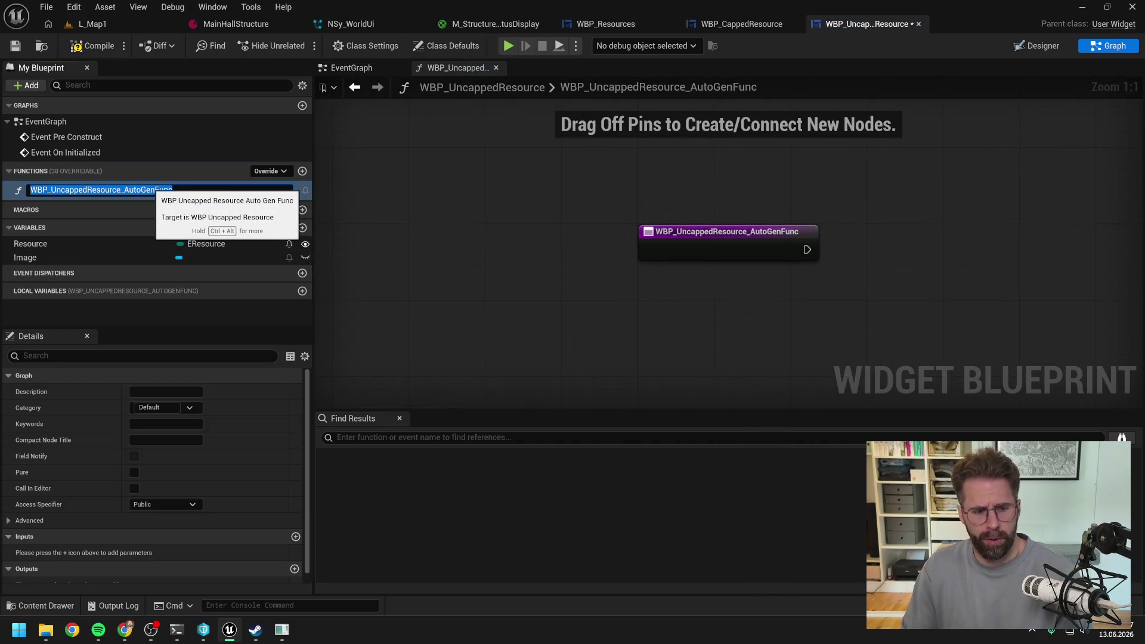
Name the function HandleLocalPlayerResourcesChanged, with category Private and Private access, and save
{"action": "type", "text": "HandleLocalPlayerRes"}
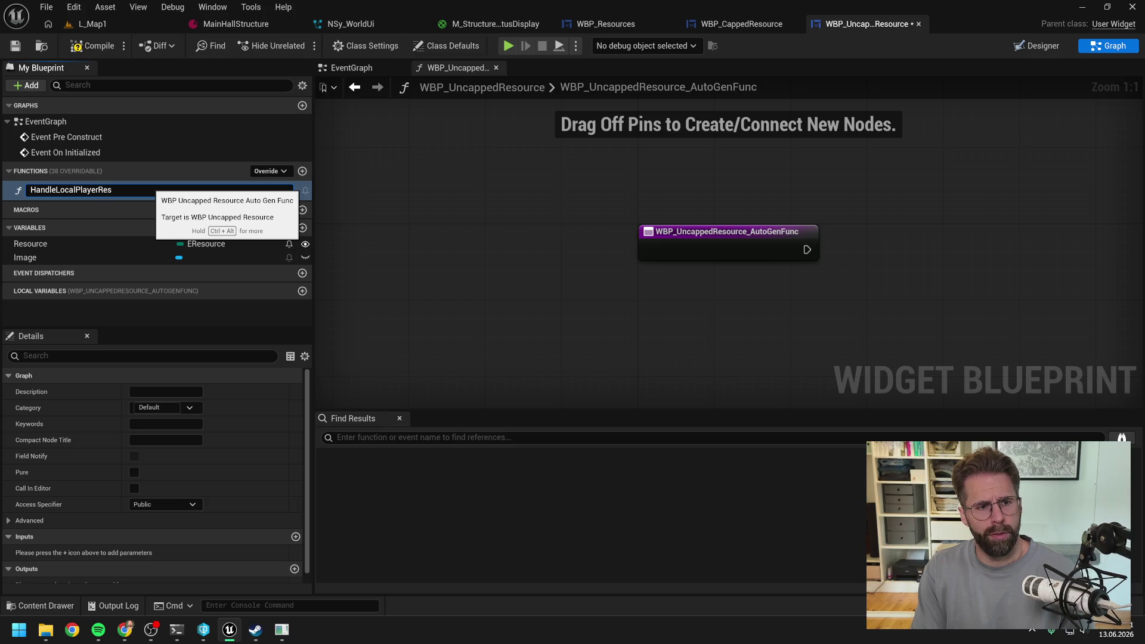
{"action": "type", "text": "ourcesChanged"}
{"action": "key", "text": "Return"}
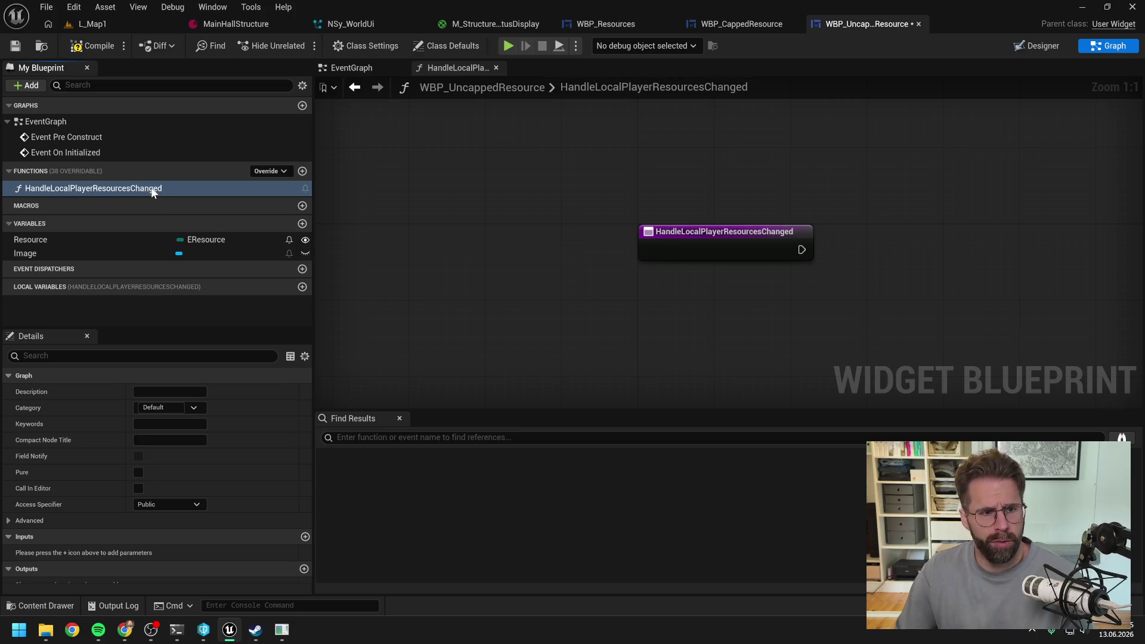
{"action": "left_click", "coordinate": [158, 407]}
{"action": "type", "text": "Private"}
{"action": "key", "text": "Return"}
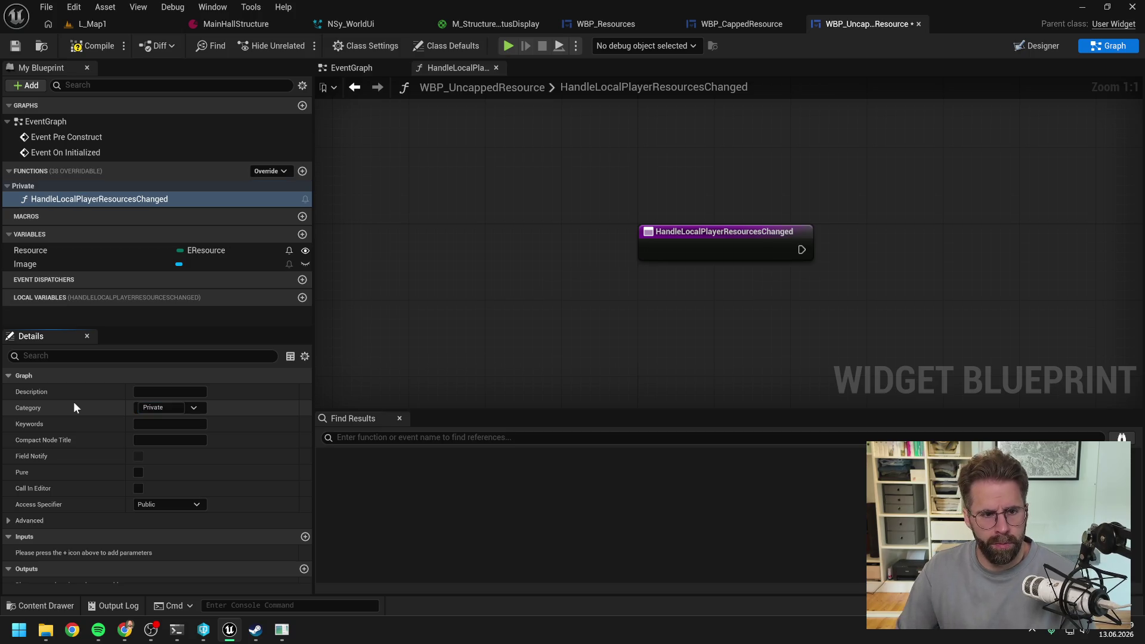
{"action": "left_click", "coordinate": [161, 509]}
{"action": "left_click", "coordinate": [159, 533]}
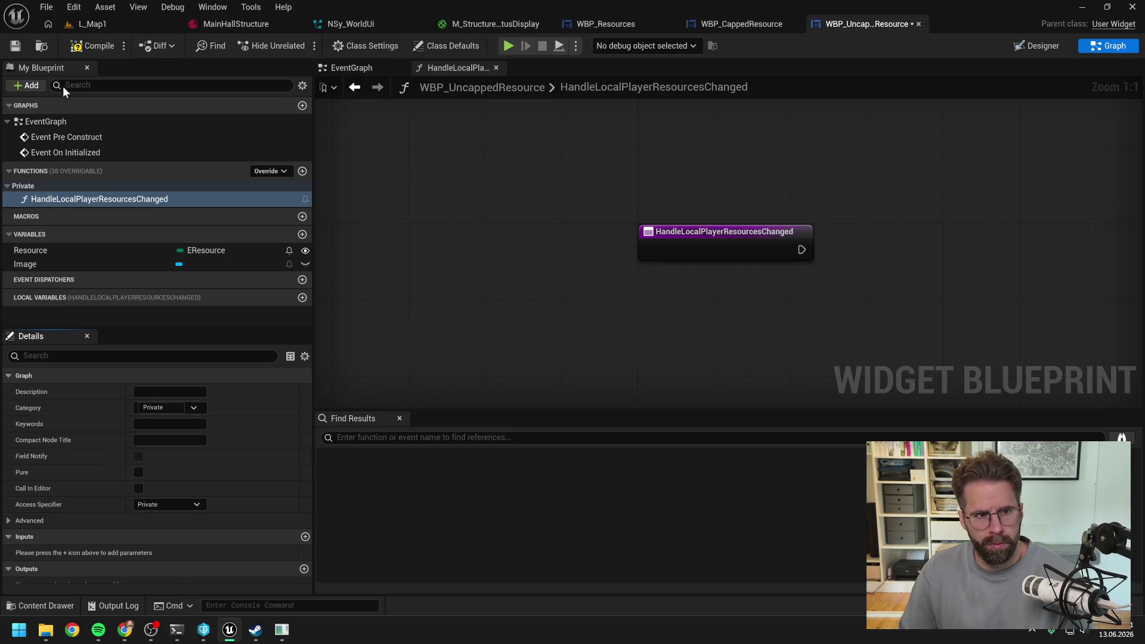
{"action": "left_click", "coordinate": [16, 47]}
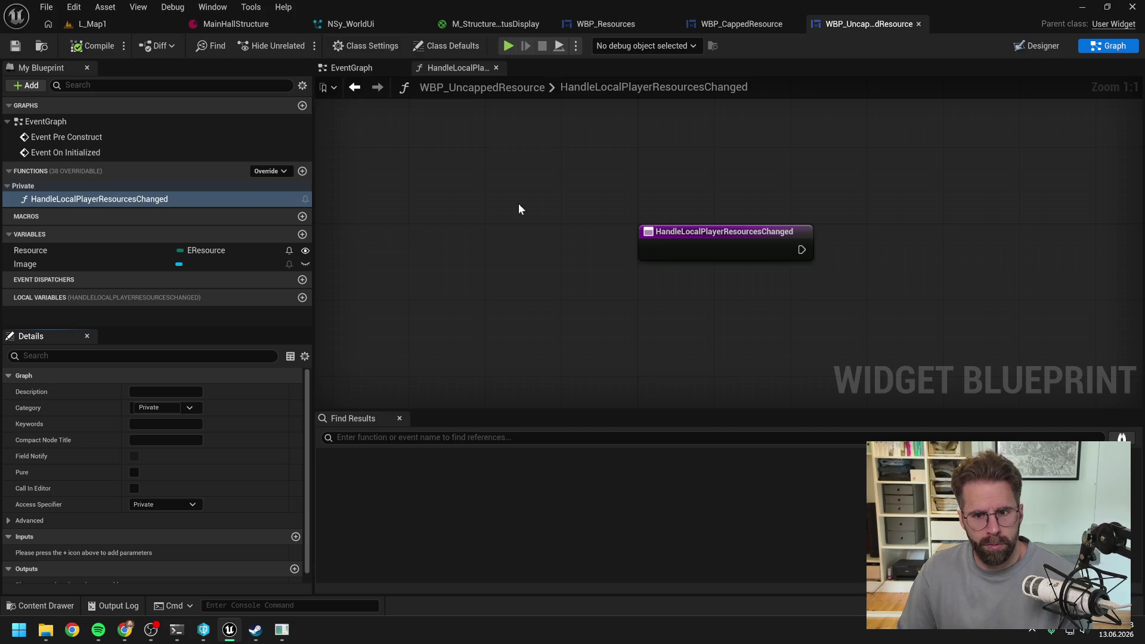
Tidy the EventGraph's subsystem, bind and Create Event nodes, save, and open the handler function
{"action": "left_click", "coordinate": [358, 65]}
{"action": "left_click_drag", "start_coordinate": [624, 164], "coordinate": [720, 199]}
{"action": "left_click", "coordinate": [727, 137]}
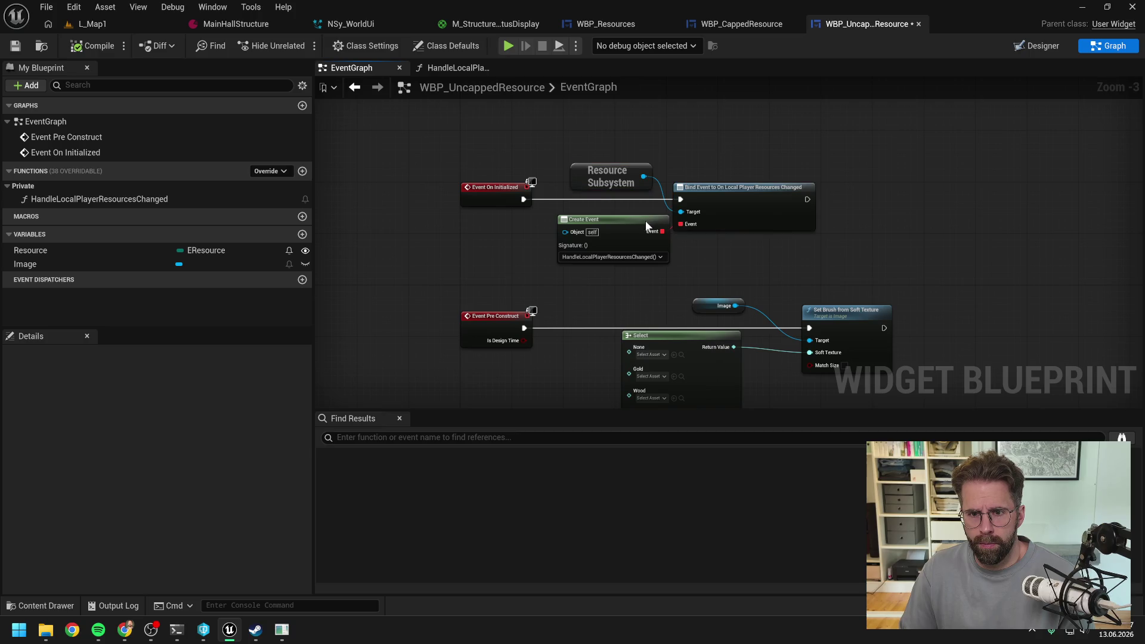
{"action": "left_click_drag", "start_coordinate": [645, 222], "coordinate": [632, 213]}
{"action": "left_click", "coordinate": [650, 291]}
{"action": "key", "text": "ctrl+s"}
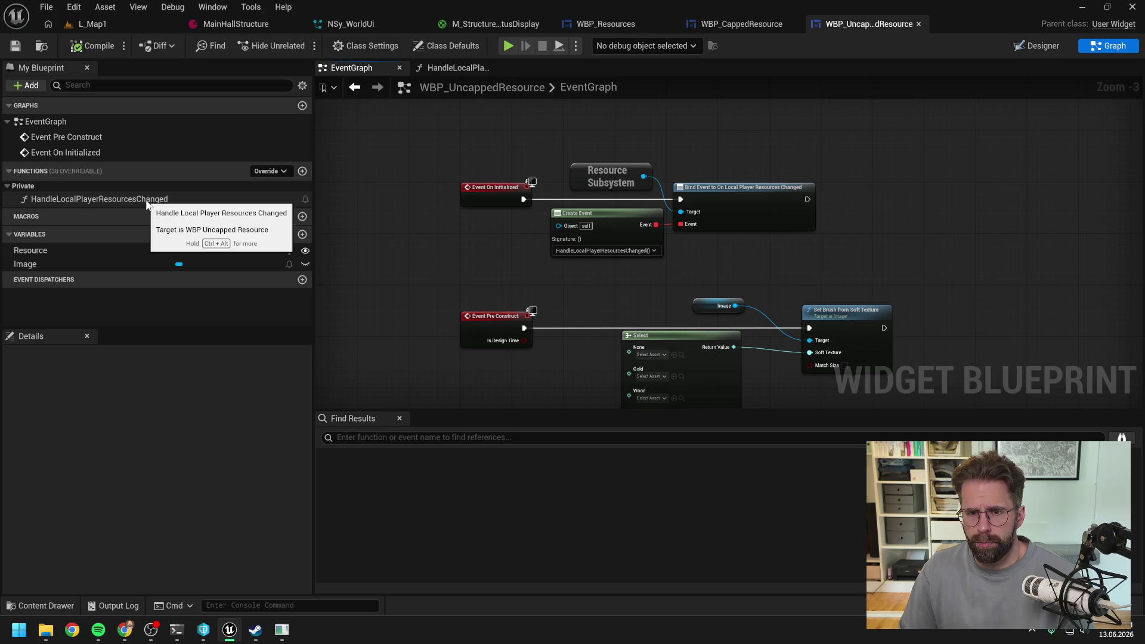
{"action": "double_click", "coordinate": [147, 201]}
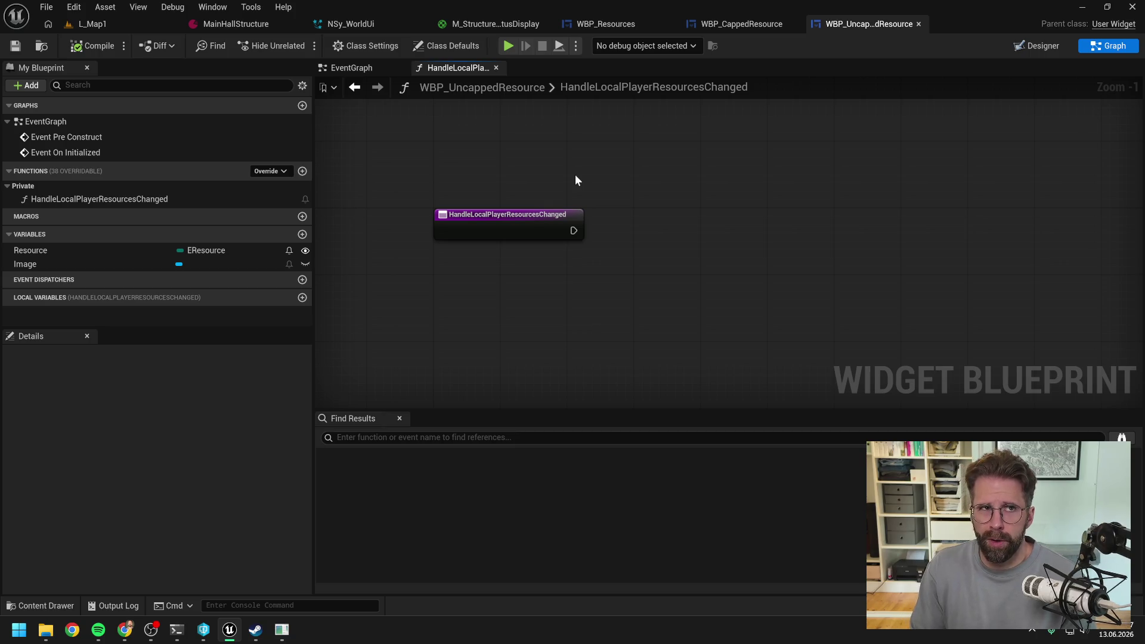
Add Resource variable and Resource Subsystem getters plus a Get Local Player Resource Amount node
{"action": "mouse_move", "coordinate": [575, 180]}
{"action": "left_mouse_down"}
{"action": "mouse_move", "coordinate": [593, 176]}
{"action": "mouse_move", "coordinate": [560, 186]}
{"action": "left_mouse_up"}
{"action": "mouse_move", "coordinate": [114, 254]}
{"action": "left_mouse_down"}
{"action": "mouse_move", "coordinate": [642, 195]}
{"action": "mouse_move", "coordinate": [628, 206]}
{"action": "left_mouse_up"}
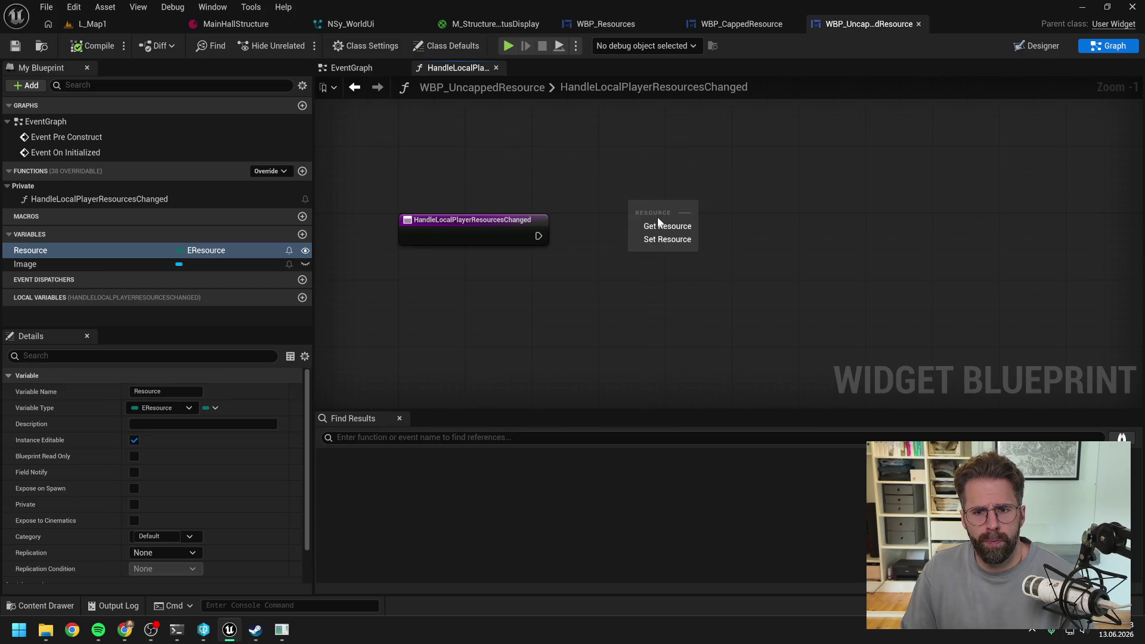
{"action": "left_click", "coordinate": [659, 223]}
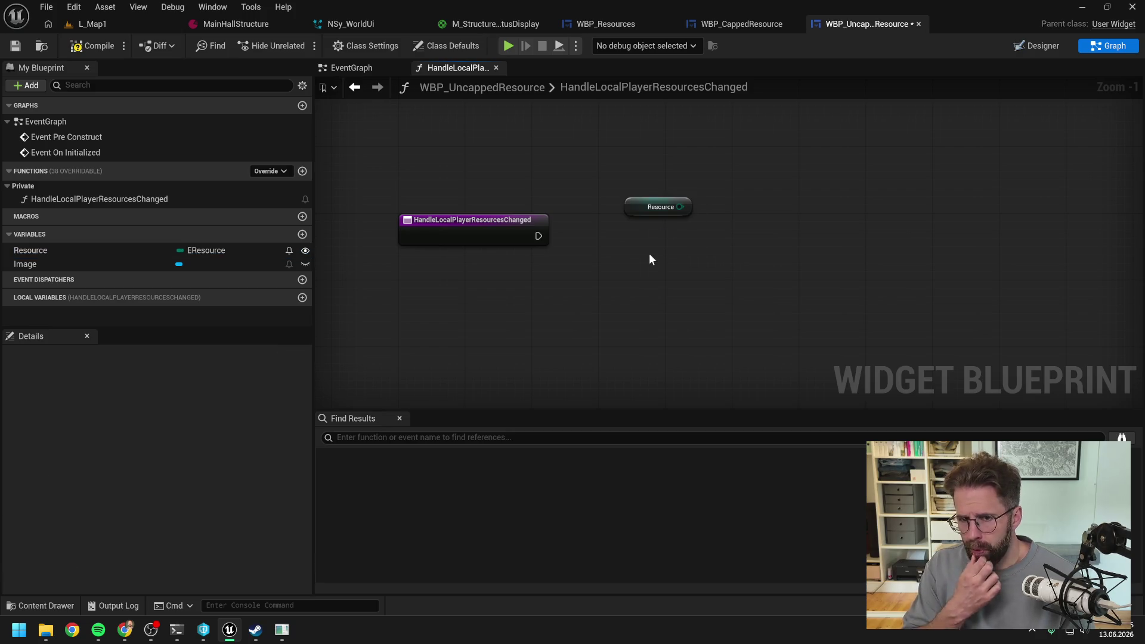
{"action": "right_click", "coordinate": [649, 255]}
{"action": "type", "text": "get"}
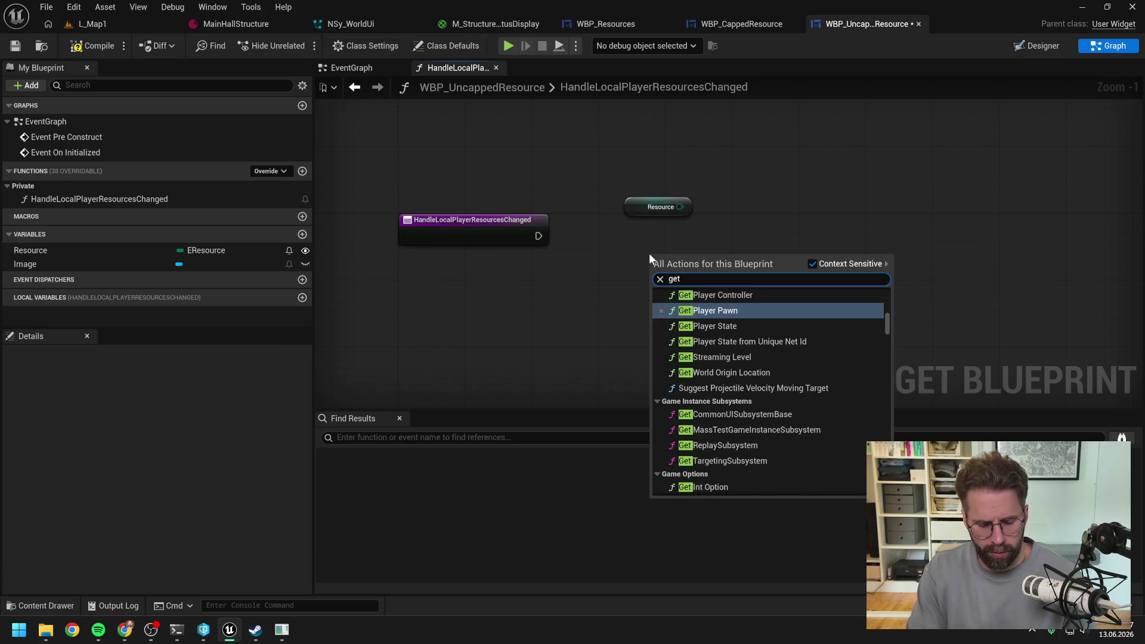
{"action": "type", "text": " resou"}
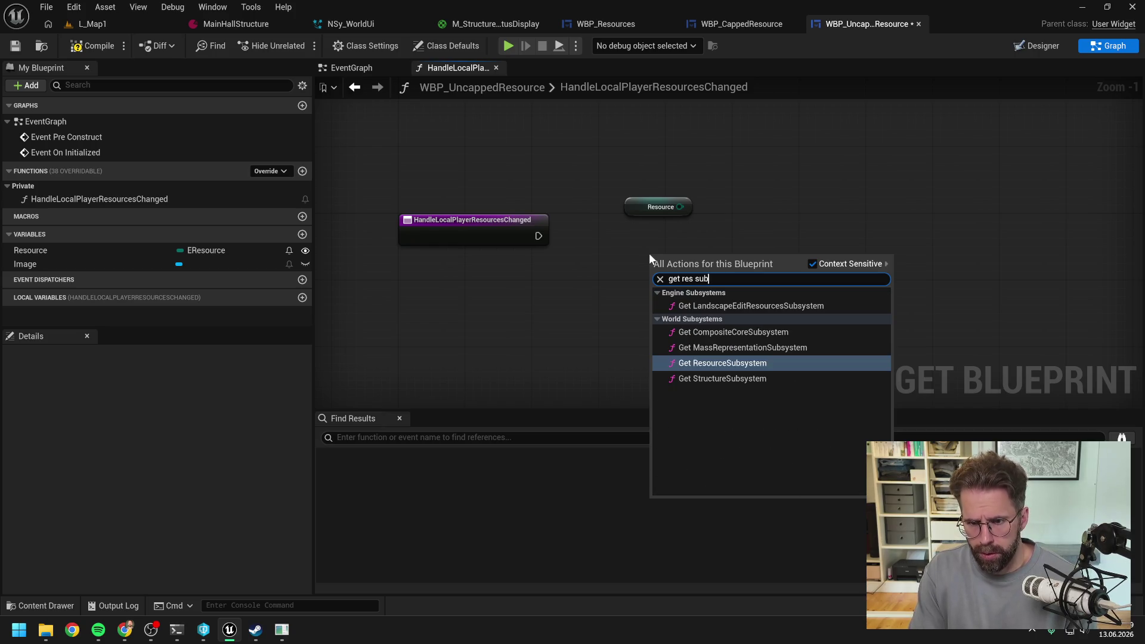
{"action": "left_click", "coordinate": [710, 363]}
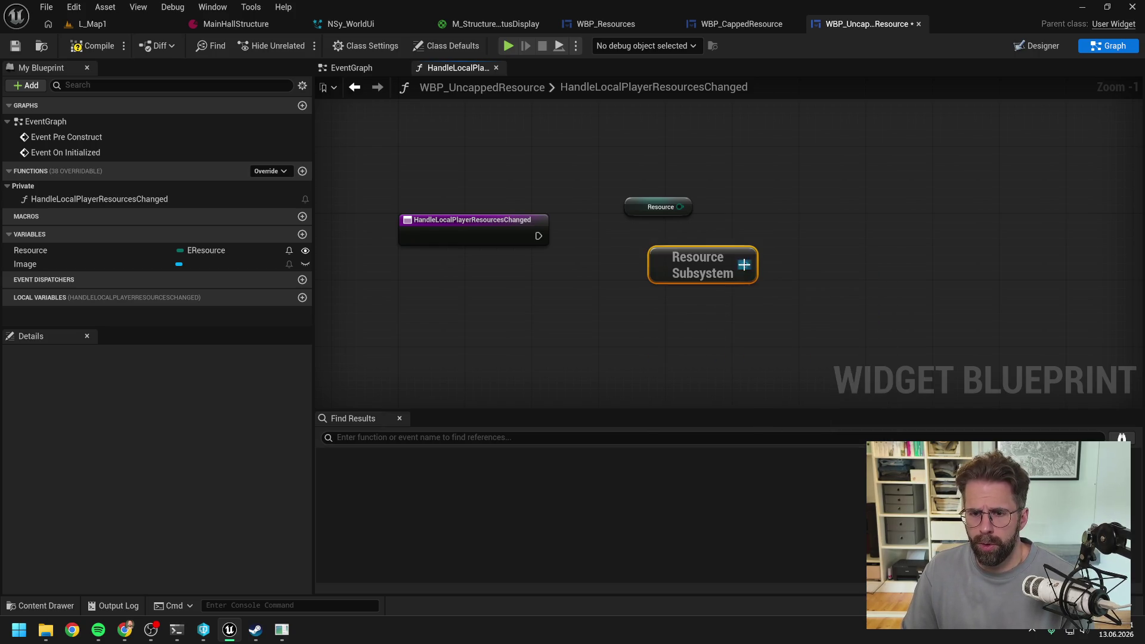
{"action": "left_click_drag", "start_coordinate": [744, 265], "coordinate": [786, 269]}
{"action": "type", "text": "get"}
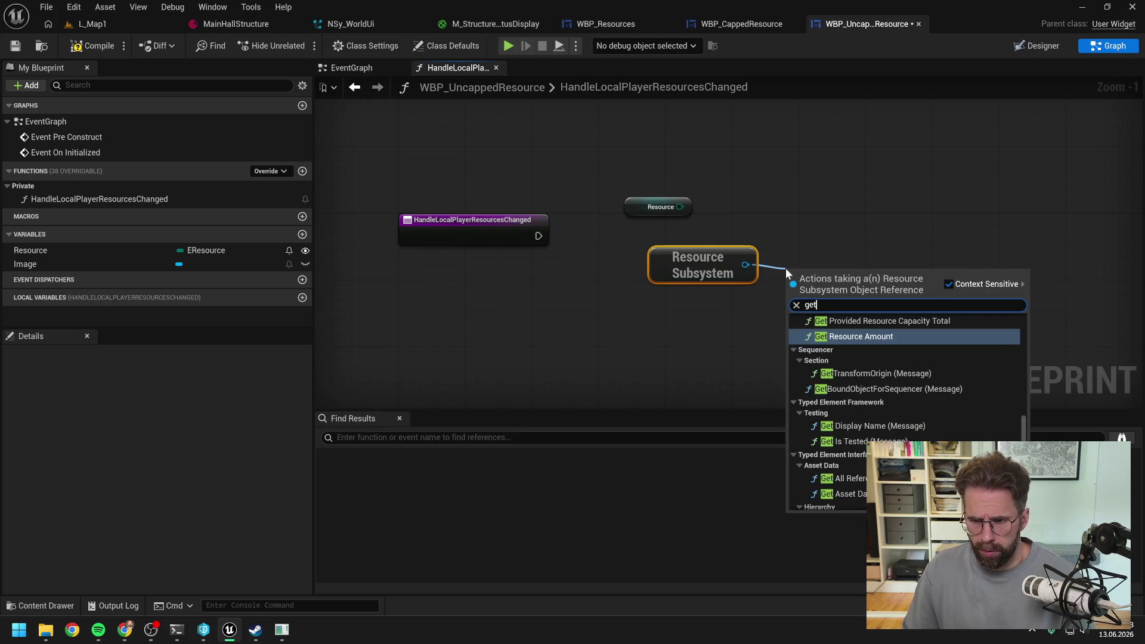
{"action": "scroll", "coordinate": [923, 353], "scroll_direction": "up", "scroll_amount": 2}
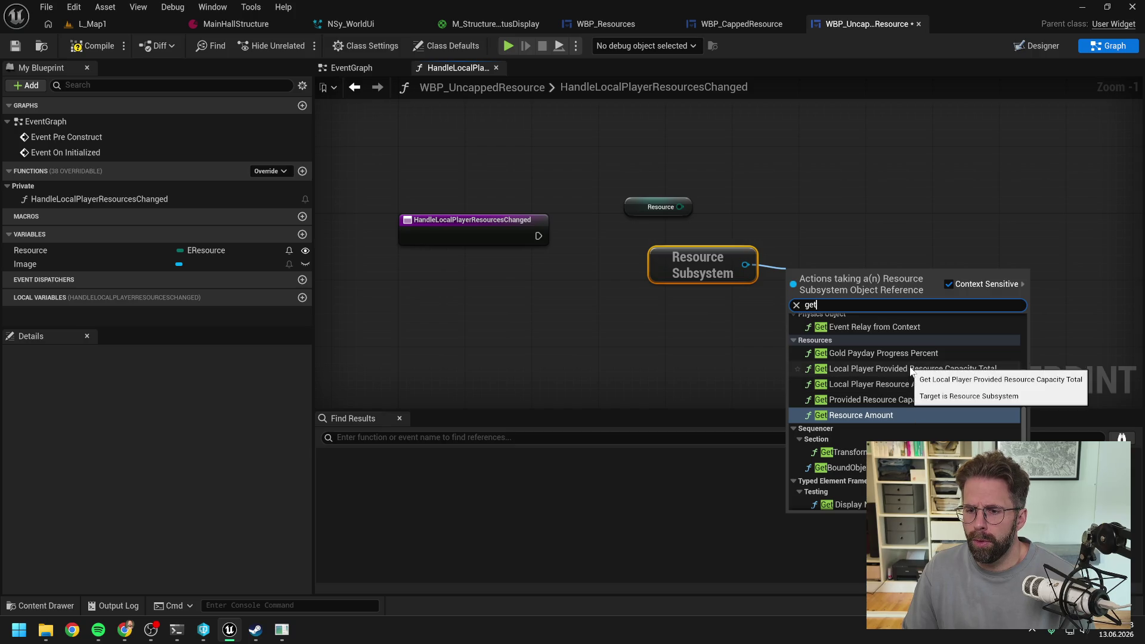
{"action": "left_click", "coordinate": [900, 384]}
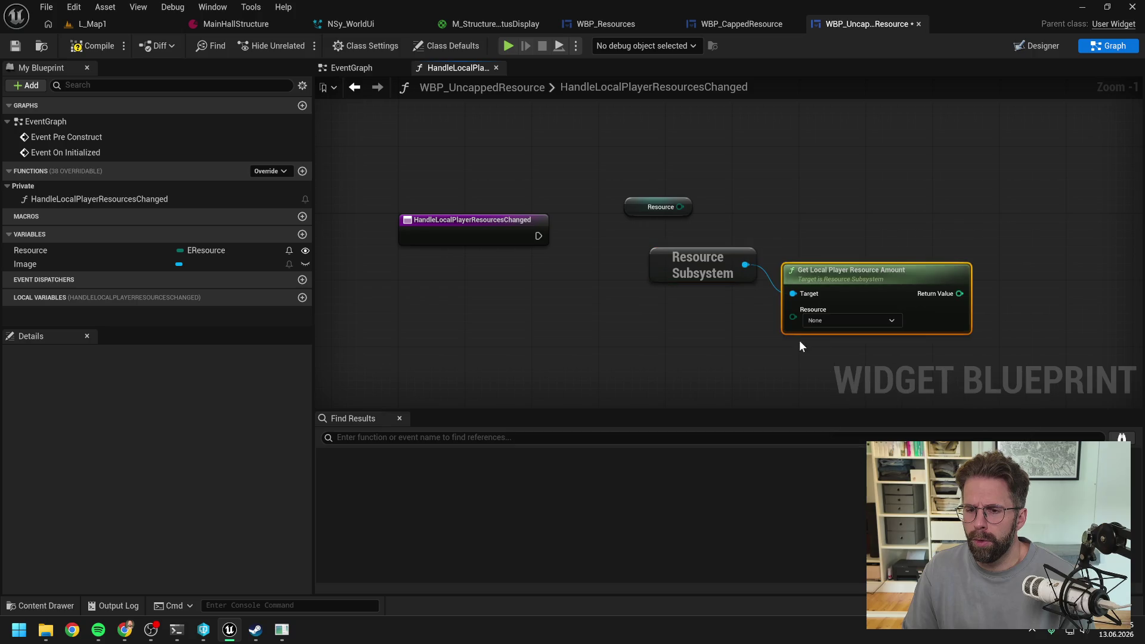
Arrange the nodes, wire Resource into the amount node, then select the text block in Designer
{"action": "mouse_move", "coordinate": [637, 207]}
{"action": "left_mouse_down"}
{"action": "mouse_move", "coordinate": [930, 228]}
{"action": "mouse_move", "coordinate": [1022, 258]}
{"action": "left_mouse_up"}
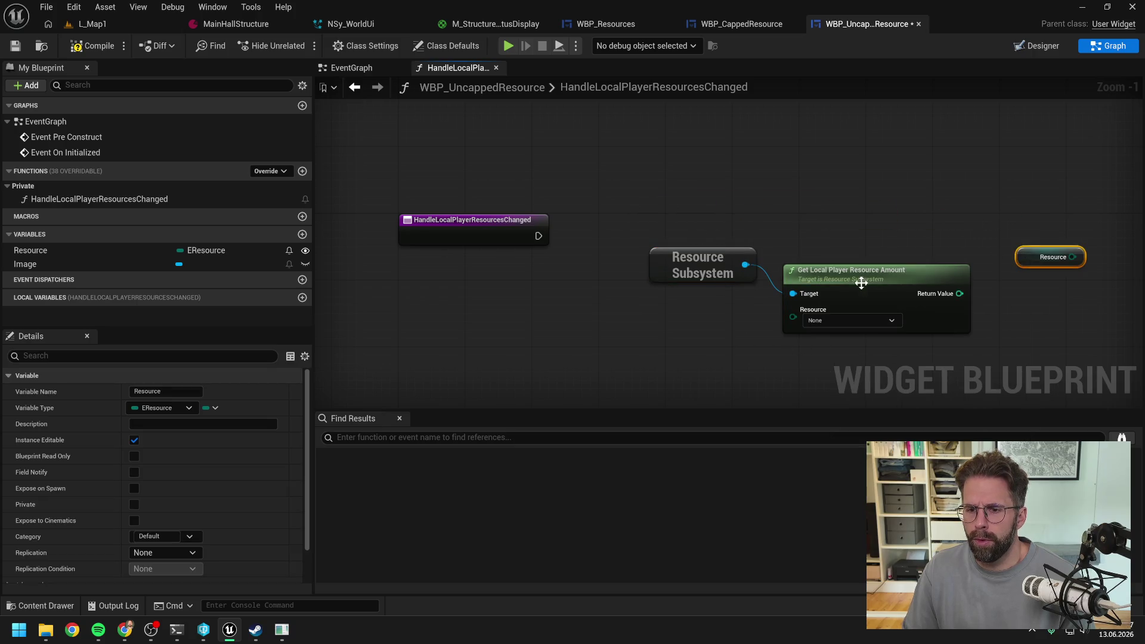
{"action": "left_click_drag", "start_coordinate": [832, 276], "coordinate": [832, 260]}
{"action": "left_click_drag", "start_coordinate": [698, 263], "coordinate": [614, 195]}
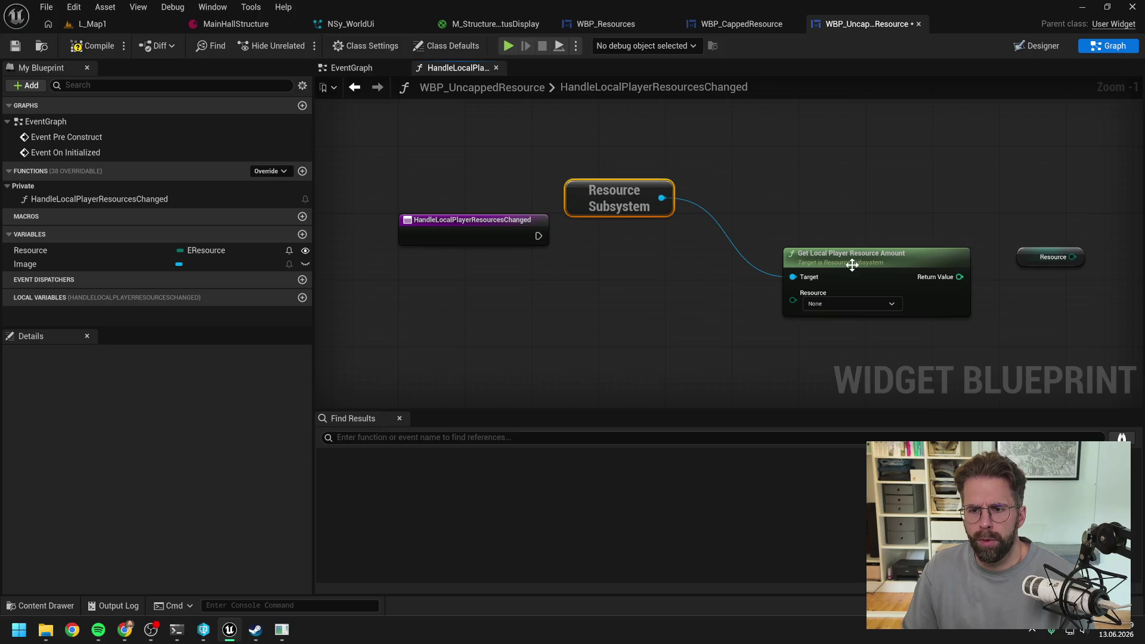
{"action": "left_click_drag", "start_coordinate": [840, 259], "coordinate": [790, 200]}
{"action": "left_click_drag", "start_coordinate": [620, 224], "coordinate": [775, 157]}
{"action": "mouse_move", "coordinate": [818, 192]}
{"action": "left_mouse_down"}
{"action": "mouse_move", "coordinate": [721, 269]}
{"action": "mouse_move", "coordinate": [663, 278]}
{"action": "left_mouse_up"}
{"action": "mouse_move", "coordinate": [1030, 254]}
{"action": "left_mouse_down"}
{"action": "mouse_move", "coordinate": [453, 330]}
{"action": "mouse_move", "coordinate": [584, 325]}
{"action": "left_mouse_up"}
{"action": "left_click", "coordinate": [568, 367]}
{"action": "scroll", "coordinate": [734, 284], "scroll_direction": "down", "scroll_amount": 1}
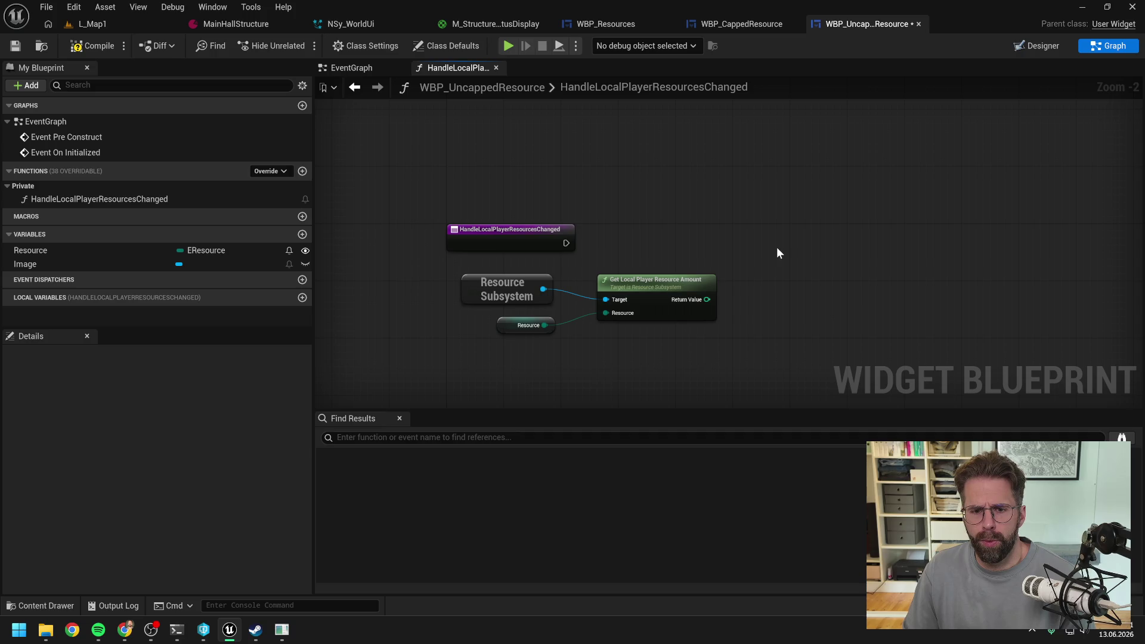
{"action": "left_click_drag", "start_coordinate": [777, 248], "coordinate": [747, 243]}
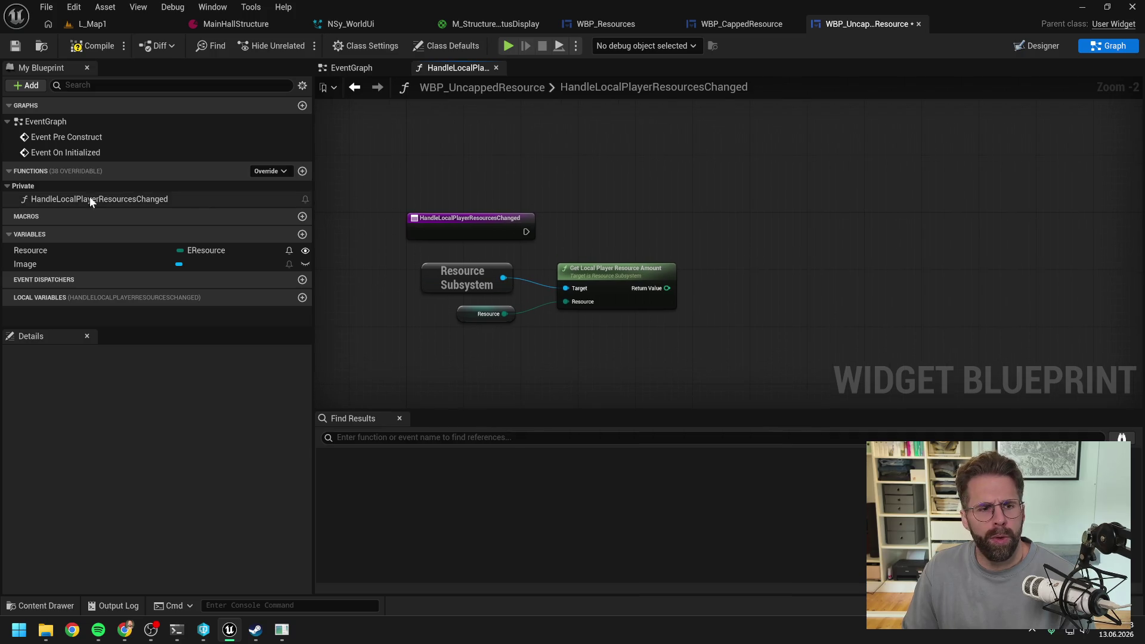
{"action": "left_click", "coordinate": [1037, 46]}
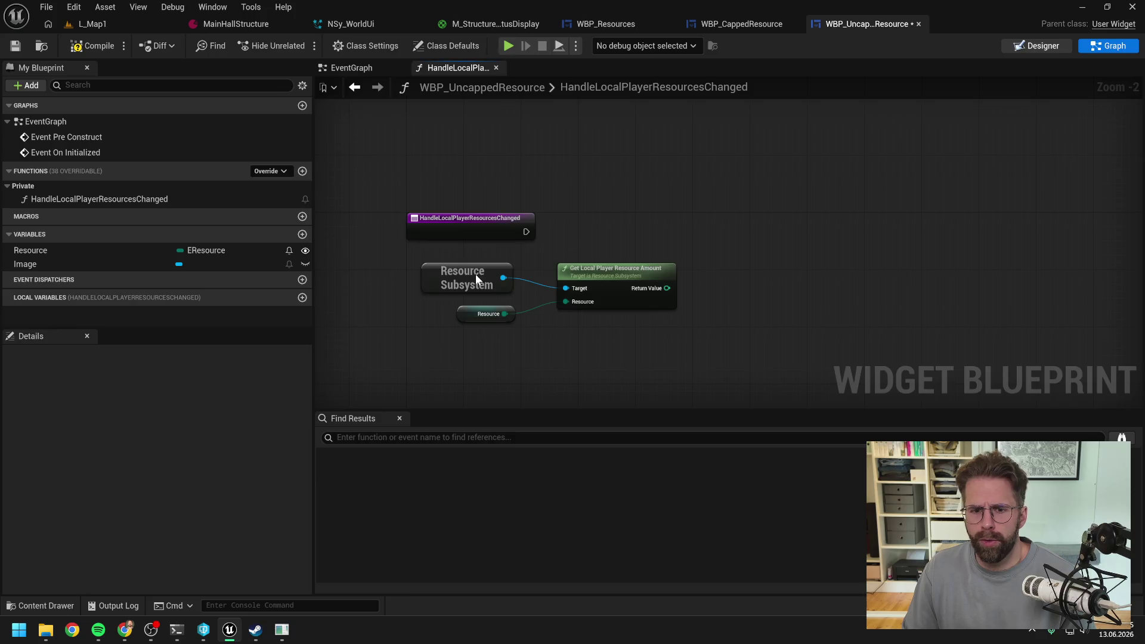
{"action": "left_click", "coordinate": [95, 399]}
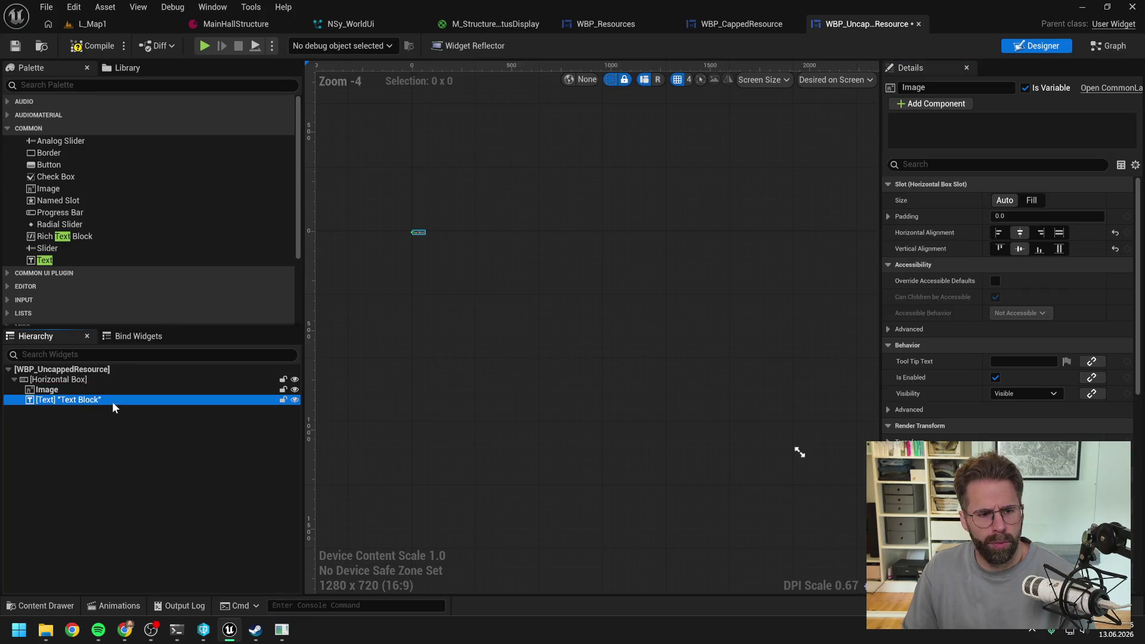
Rename TextBlock_53 to TextBlock, tick Is Variable, and compile and save the widget
{"action": "left_click", "coordinate": [992, 87]}
{"action": "left_click", "coordinate": [992, 87]}
{"action": "key", "text": "BackSpace"}
{"action": "key", "text": "BackSpace"}
{"action": "key", "text": "BackSpace"}
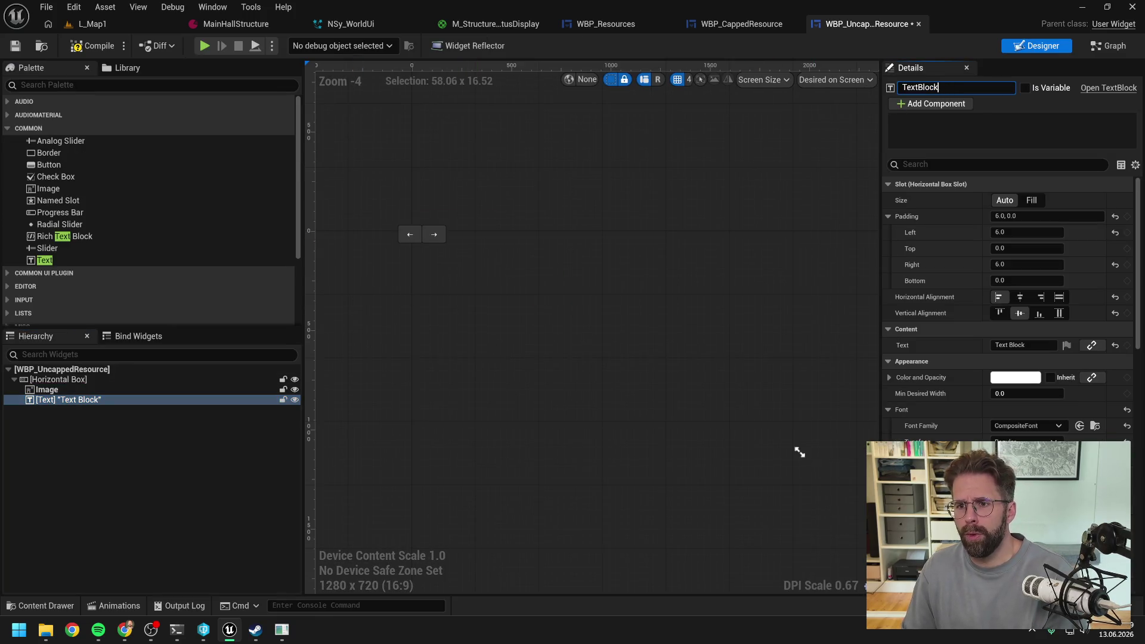
{"action": "left_click", "coordinate": [1026, 88]}
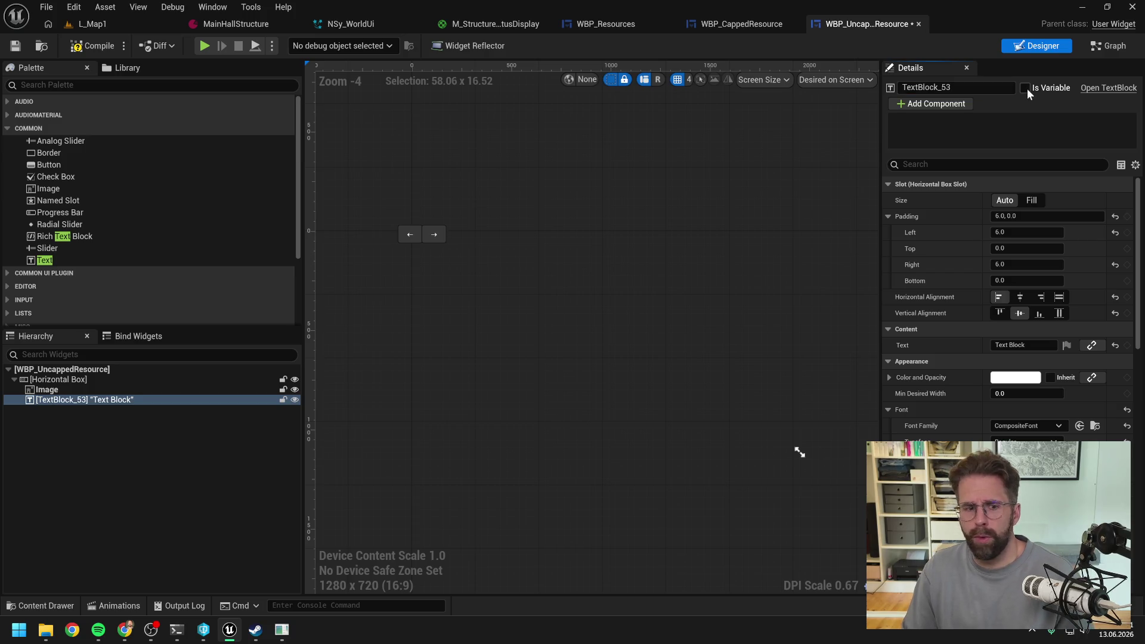
{"action": "key", "text": "F7"}
{"action": "key", "text": "ctrl+s"}
{"action": "left_click", "coordinate": [953, 88]}
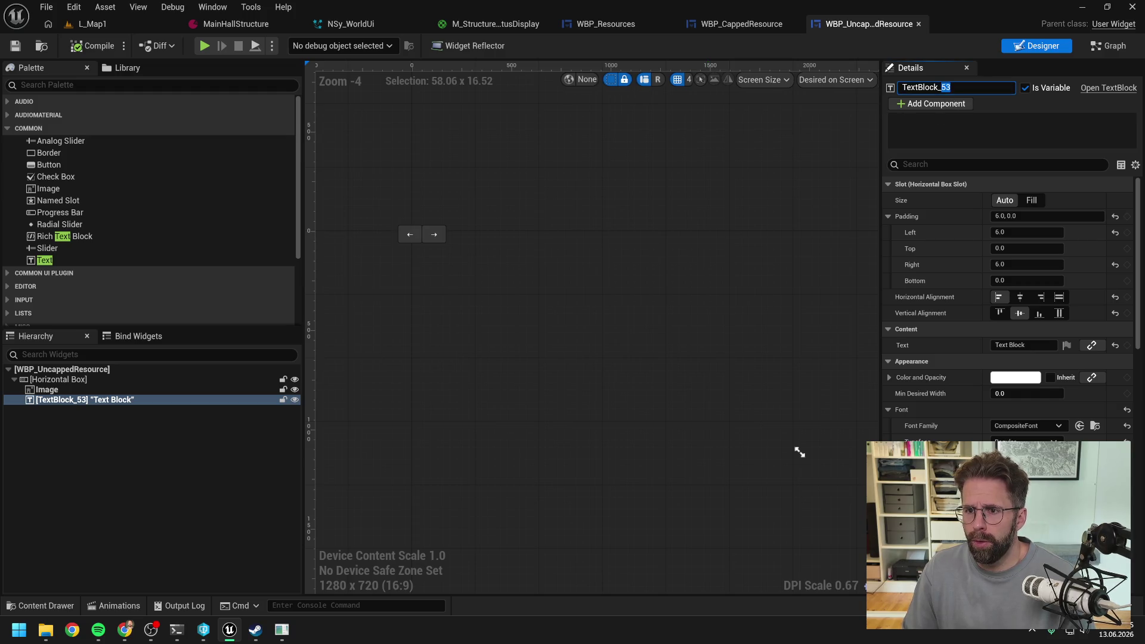
{"action": "key", "text": "BackSpace"}
{"action": "key", "text": "BackSpace"}
{"action": "key", "text": "BackSpace"}
{"action": "key", "text": "Return"}
{"action": "key", "text": "F7"}
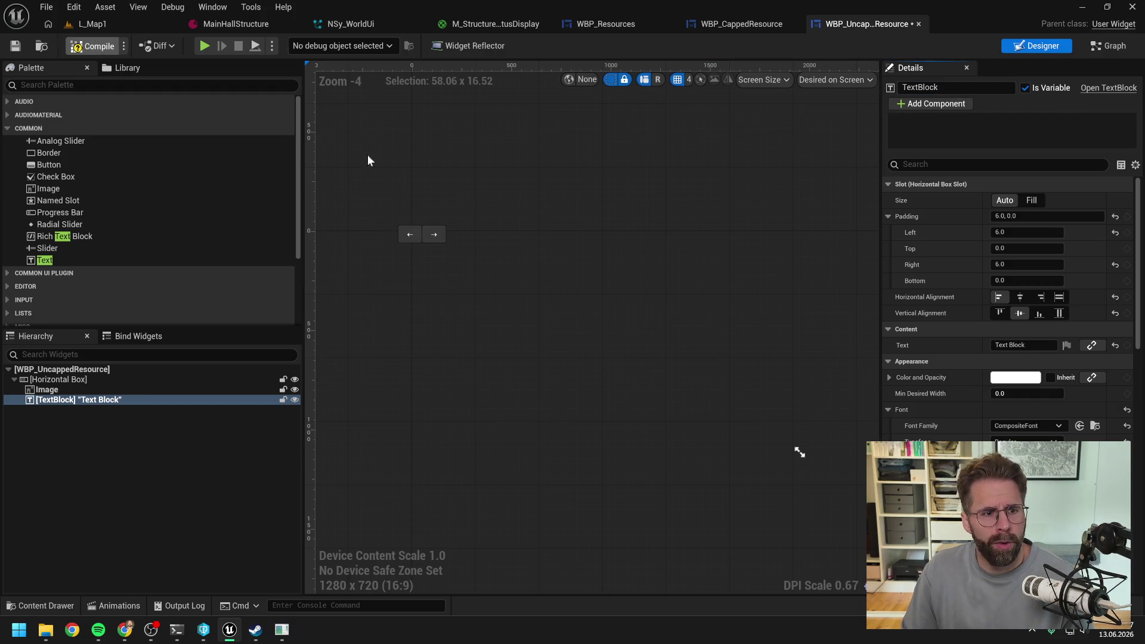
{"action": "key", "text": "ctrl+s"}
{"action": "left_click", "coordinate": [1108, 46]}
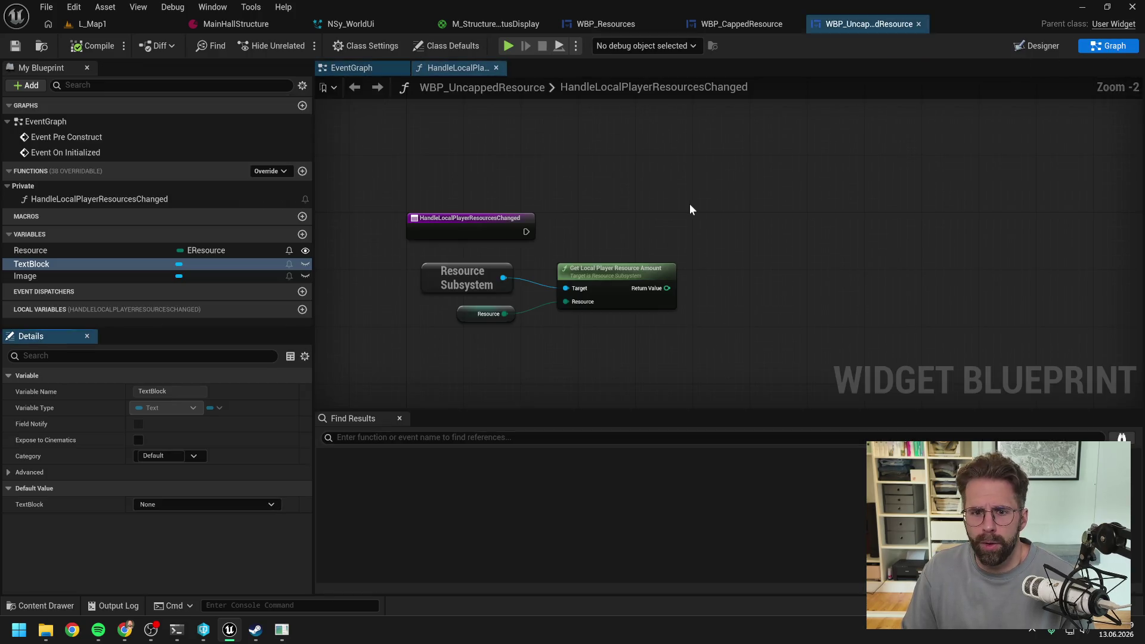
Add a TextBlock getter and a SetText (Text) node run by the function's execution
{"action": "mouse_move", "coordinate": [36, 264]}
{"action": "left_mouse_down"}
{"action": "mouse_move", "coordinate": [618, 207]}
{"action": "mouse_move", "coordinate": [629, 220]}
{"action": "mouse_move", "coordinate": [710, 222]}
{"action": "left_mouse_up"}
{"action": "left_click", "coordinate": [663, 246]}
{"action": "type", "text": "set text"}
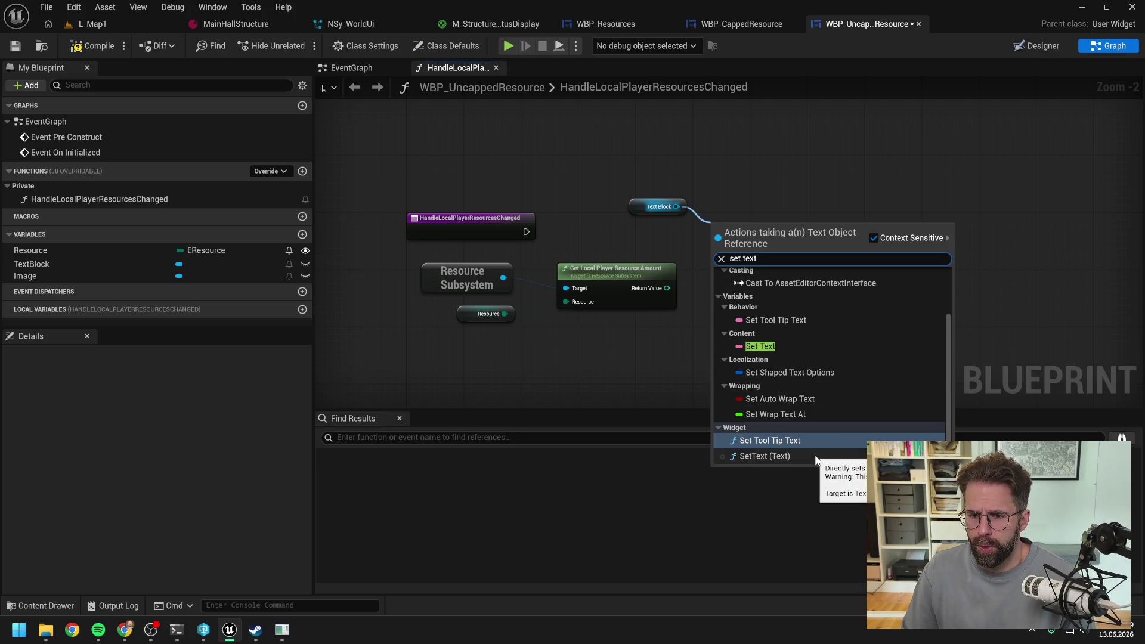
{"action": "left_click", "coordinate": [816, 456]}
{"action": "left_click_drag", "start_coordinate": [759, 253], "coordinate": [767, 224]}
{"action": "left_click", "coordinate": [653, 240]}
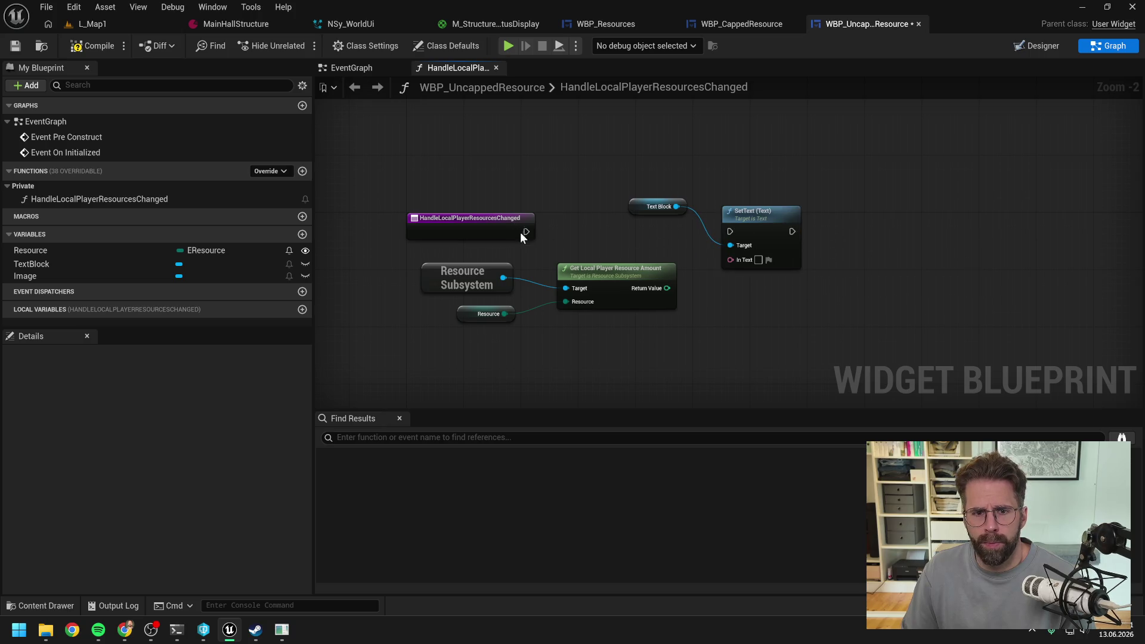
{"action": "left_click_drag", "start_coordinate": [525, 232], "coordinate": [729, 231]}
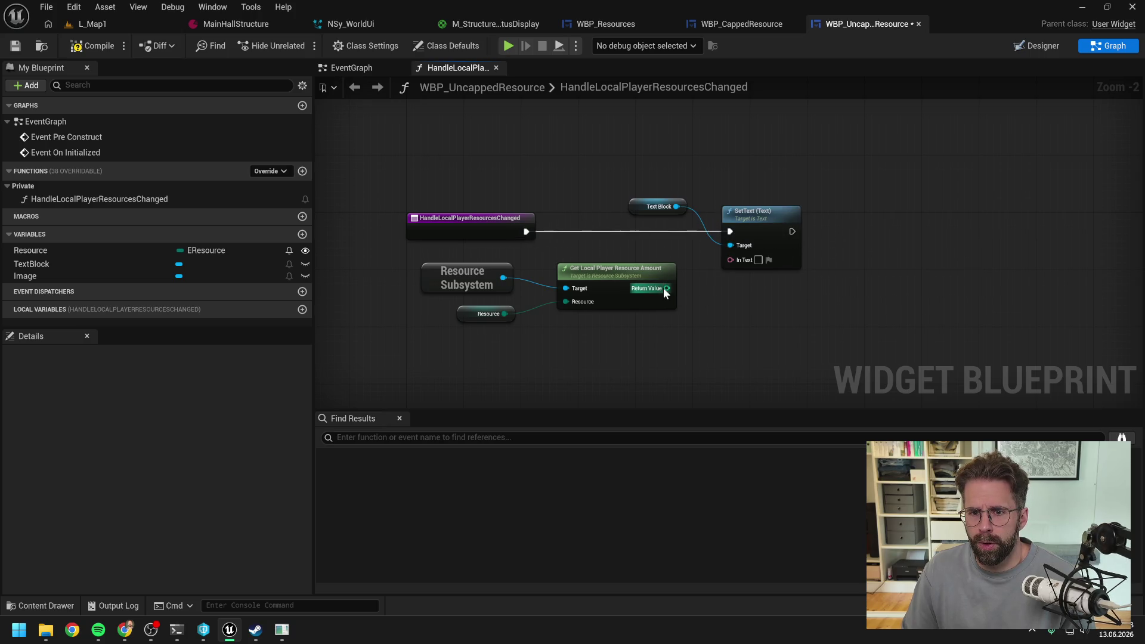
Feed the resource amount into SetText's In Text through an automatic To Text (Integer) node
{"action": "left_click_drag", "start_coordinate": [629, 176], "coordinate": [804, 273]}
{"action": "left_click_drag", "start_coordinate": [772, 217], "coordinate": [828, 217]}
{"action": "left_click", "coordinate": [696, 284]}
{"action": "left_click_drag", "start_coordinate": [666, 288], "coordinate": [787, 259]}
{"action": "left_click_drag", "start_coordinate": [709, 242], "coordinate": [739, 256]}
{"action": "left_click_drag", "start_coordinate": [700, 186], "coordinate": [846, 238]}
{"action": "left_click_drag", "start_coordinate": [812, 219], "coordinate": [862, 220]}
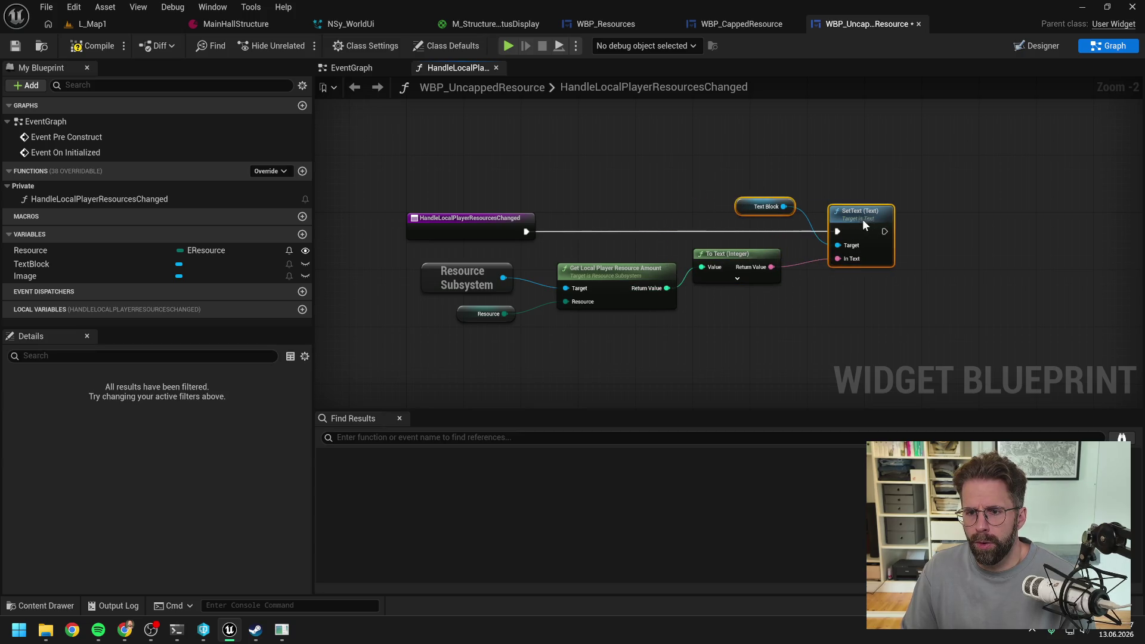
{"action": "left_click_drag", "start_coordinate": [745, 261], "coordinate": [757, 261]}
Tidy the To Text and Text Block nodes and compile the widget blueprint
{"action": "left_click", "coordinate": [750, 278]}
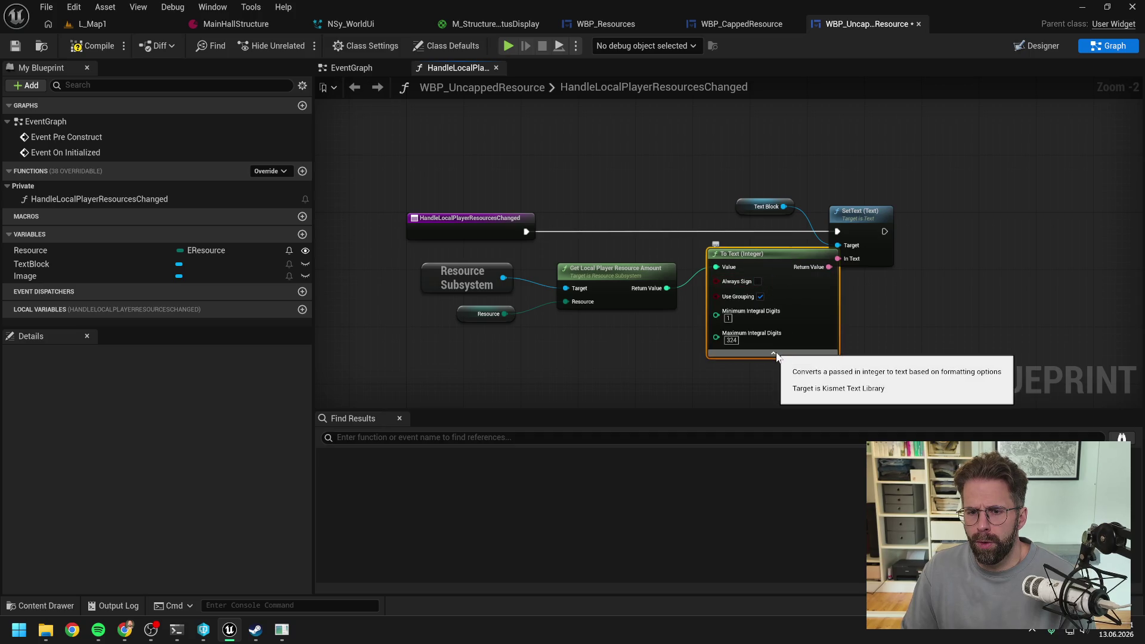
{"action": "left_click", "coordinate": [775, 353]}
{"action": "left_click", "coordinate": [775, 353]}
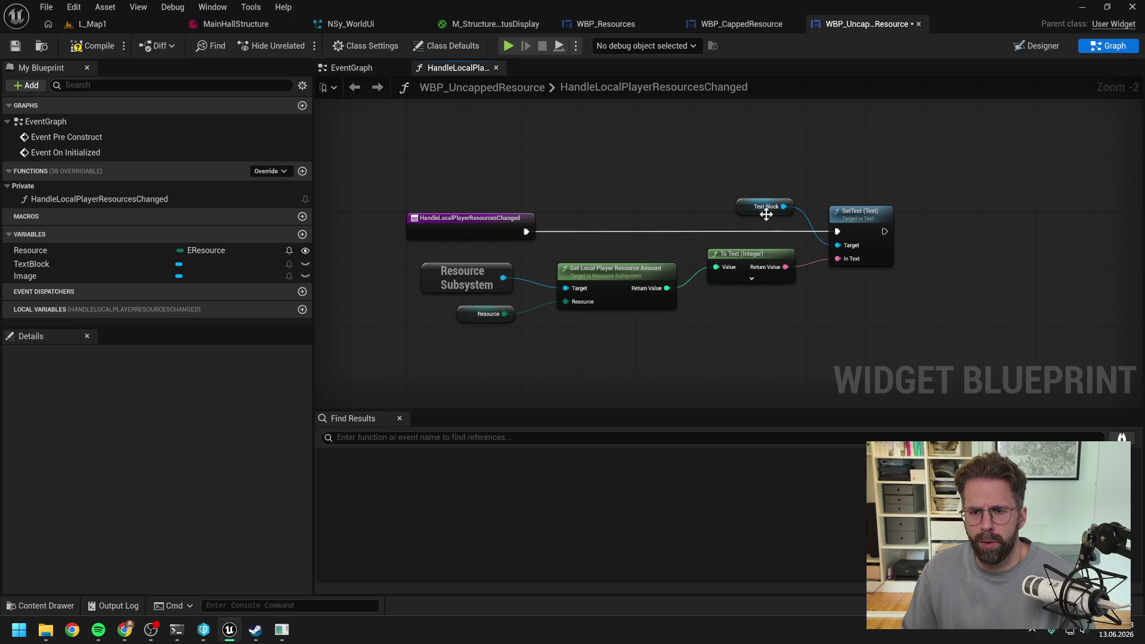
{"action": "left_click_drag", "start_coordinate": [747, 206], "coordinate": [746, 213]}
{"action": "left_click", "coordinate": [765, 175]}
{"action": "key", "text": "F7"}
{"action": "left_click", "coordinate": [370, 68]}
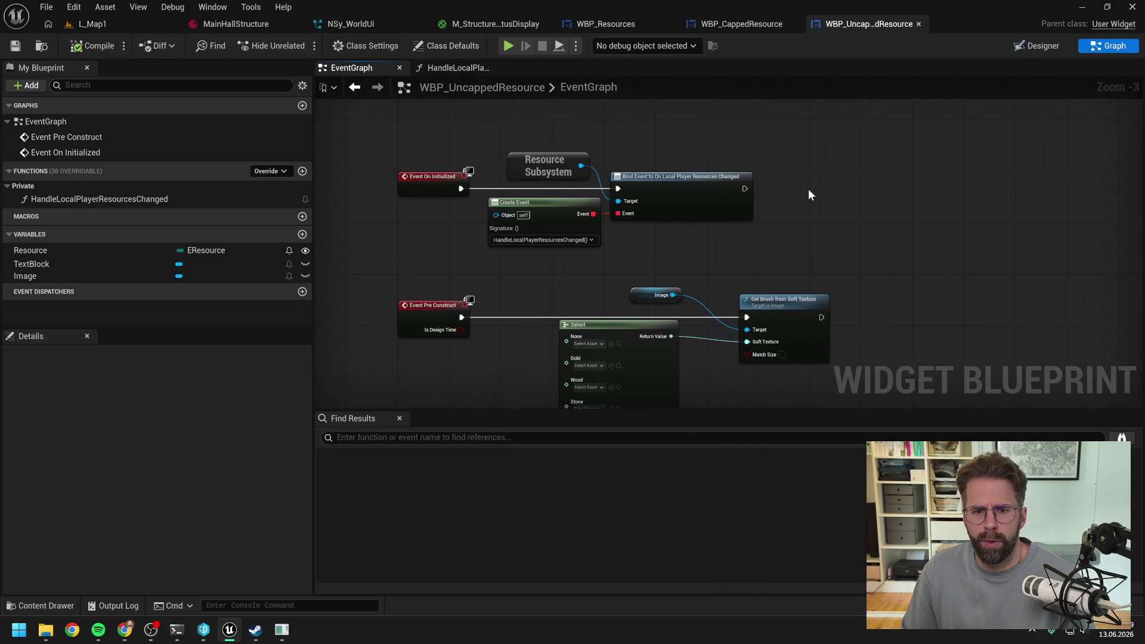
Call Handle Local Player Resources Changed right after the Bind Event, then open the Content Drawer
{"action": "right_click", "coordinate": [808, 191]}
{"action": "type", "text": "handl"}
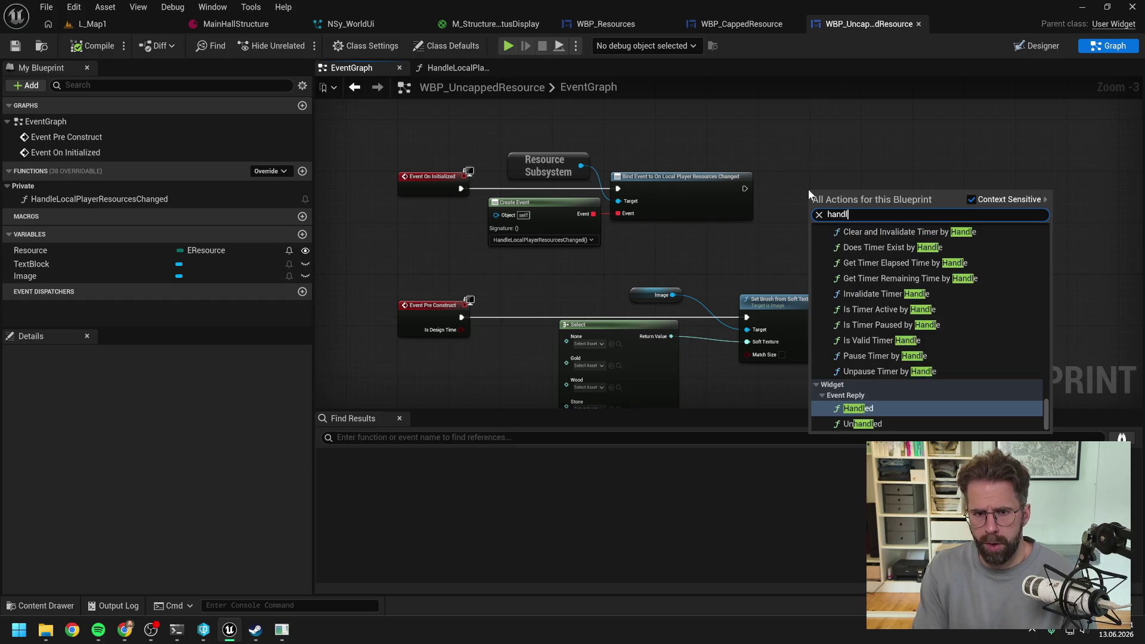
{"action": "type", "text": "e loc"}
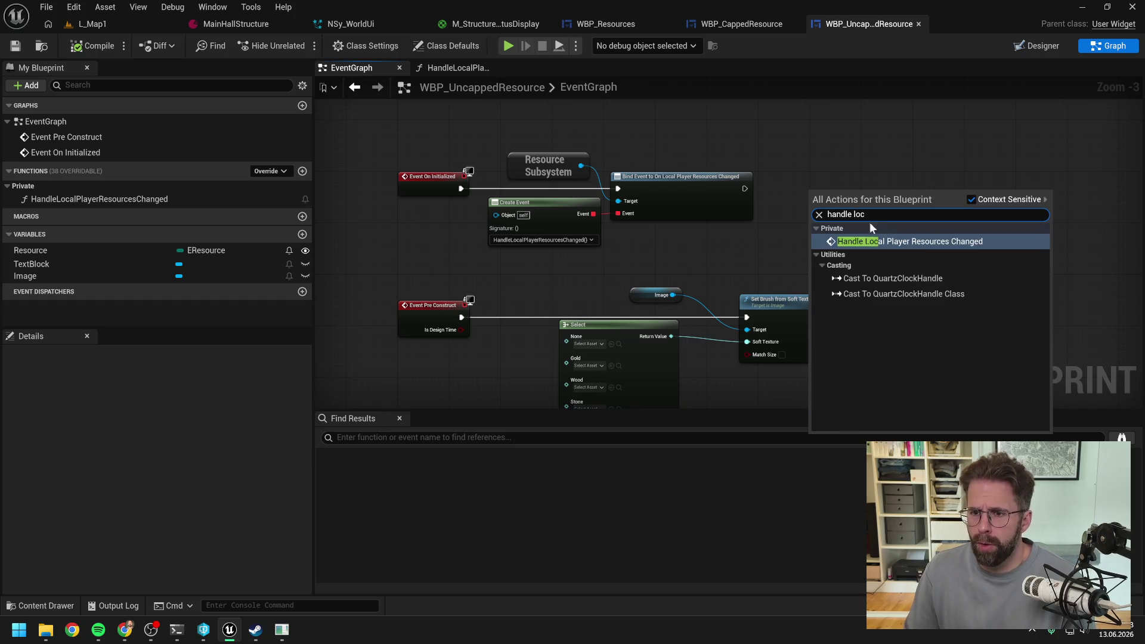
{"action": "left_click", "coordinate": [870, 241]}
{"action": "mouse_move", "coordinate": [745, 188]}
{"action": "left_mouse_down"}
{"action": "mouse_move", "coordinate": [811, 207]}
{"action": "mouse_move", "coordinate": [821, 184]}
{"action": "left_mouse_up"}
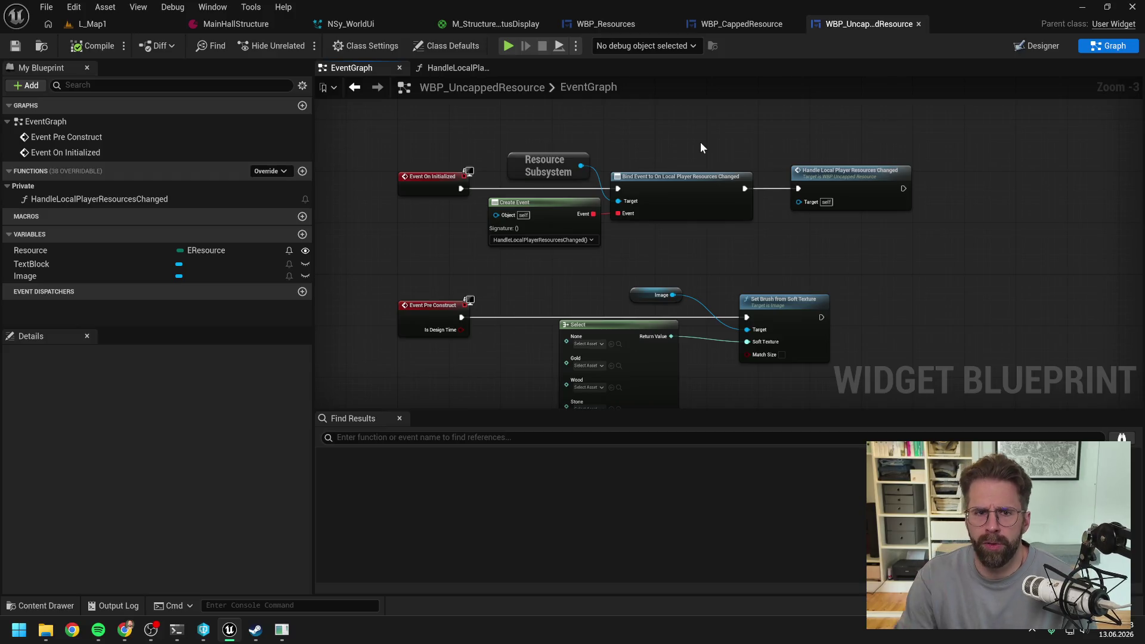
{"action": "key", "text": "ctrl+space"}
Open WBP_Hud and wrap the WBP Command Card in a Horizontal Box
{"action": "type", "text": "hud"}
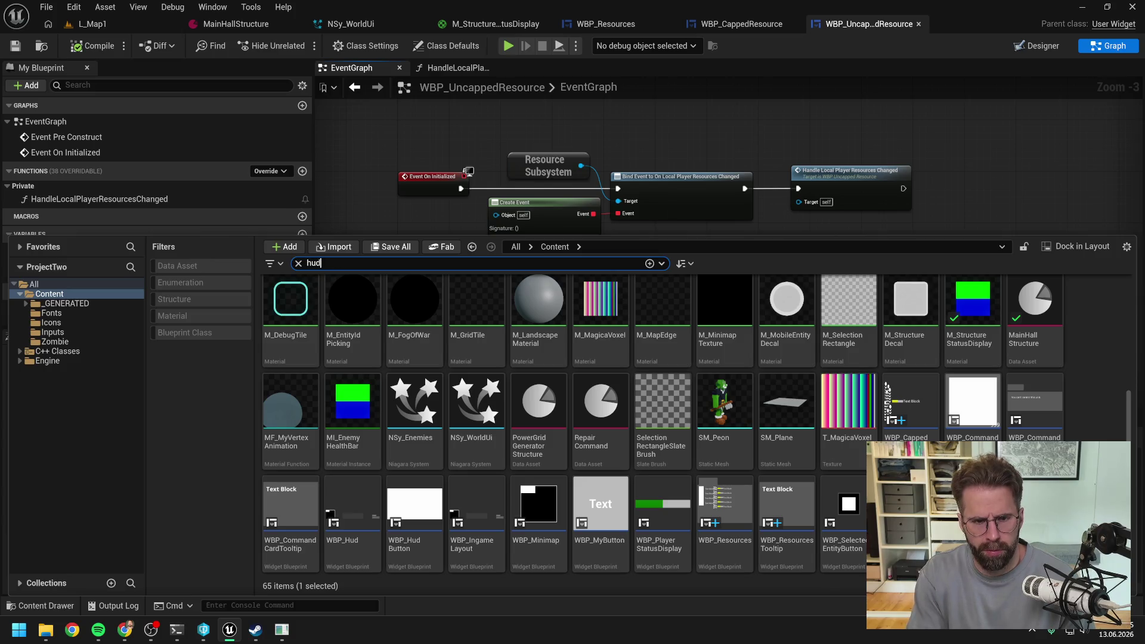
{"action": "double_click", "coordinate": [282, 306]}
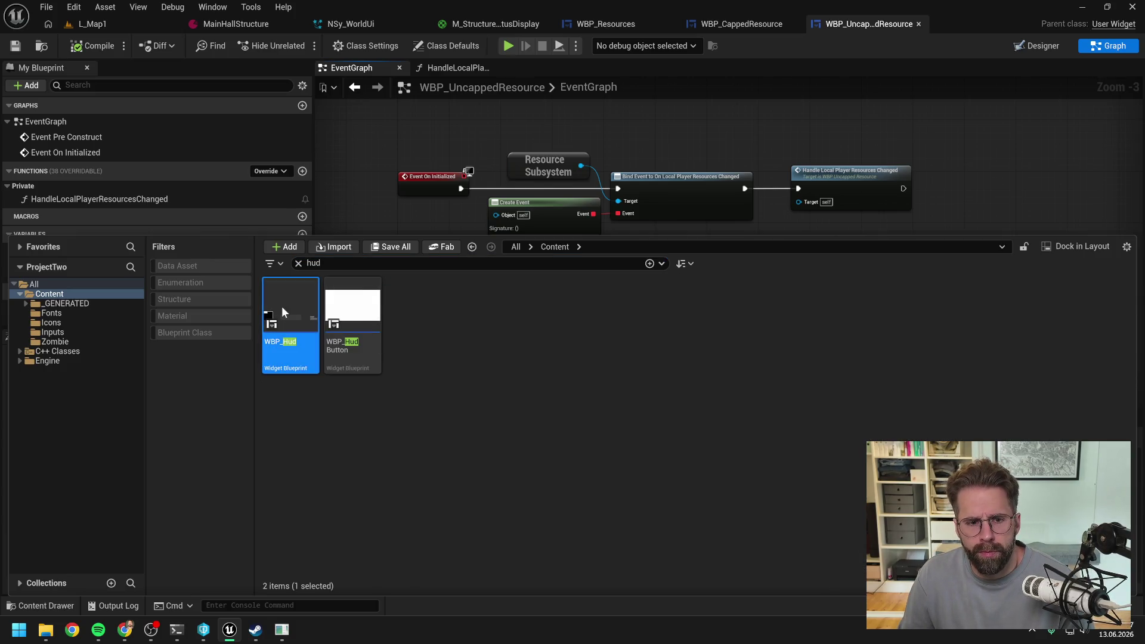
{"action": "scroll", "coordinate": [809, 437], "scroll_direction": "up", "scroll_amount": 6}
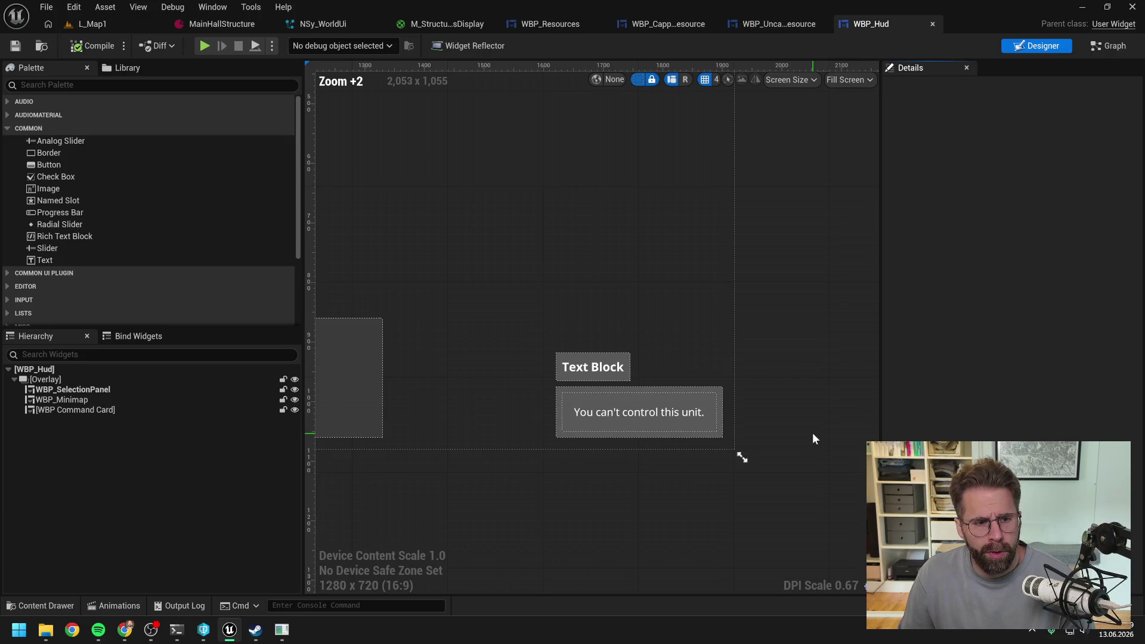
{"action": "left_click", "coordinate": [113, 391]}
{"action": "left_click", "coordinate": [75, 410]}
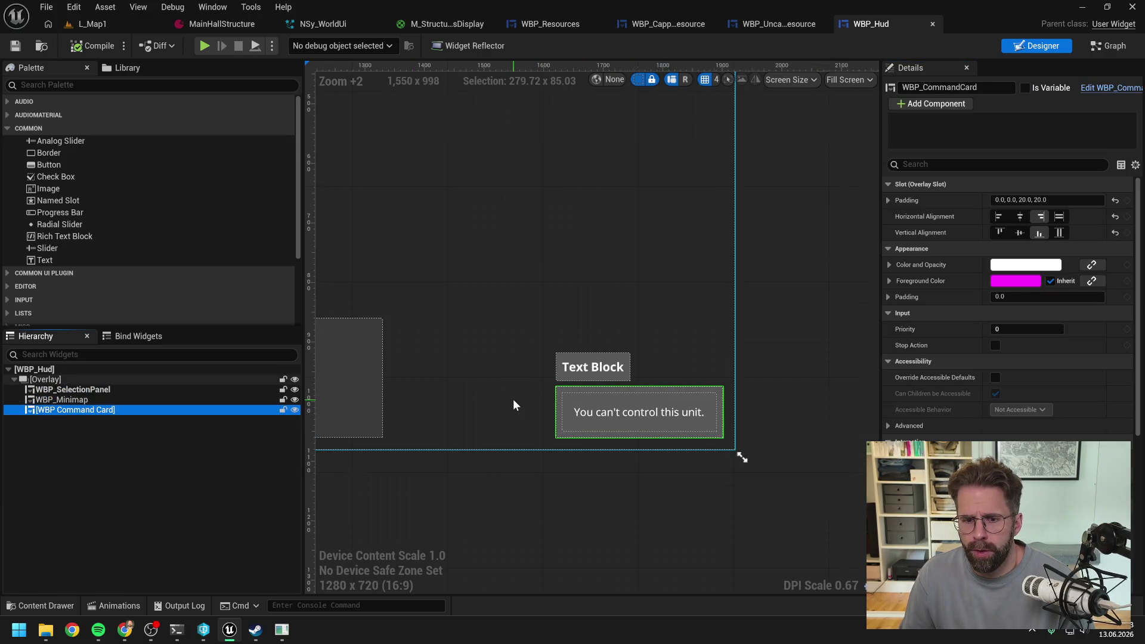
{"action": "scroll", "coordinate": [513, 399], "scroll_direction": "down", "scroll_amount": 2}
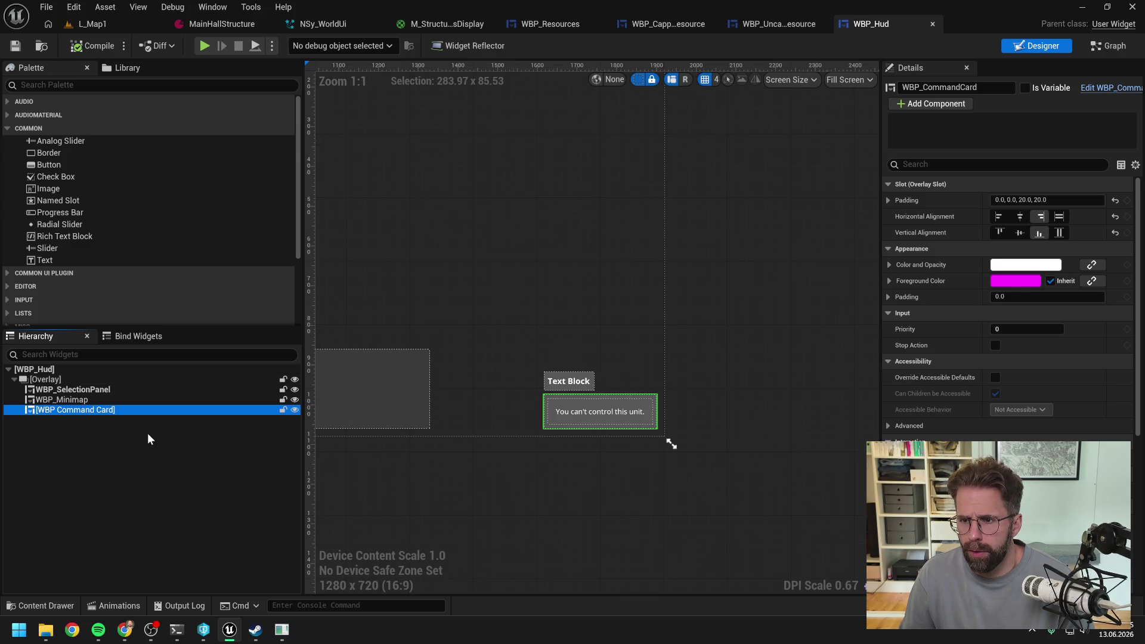
{"action": "right_click", "coordinate": [108, 409]}
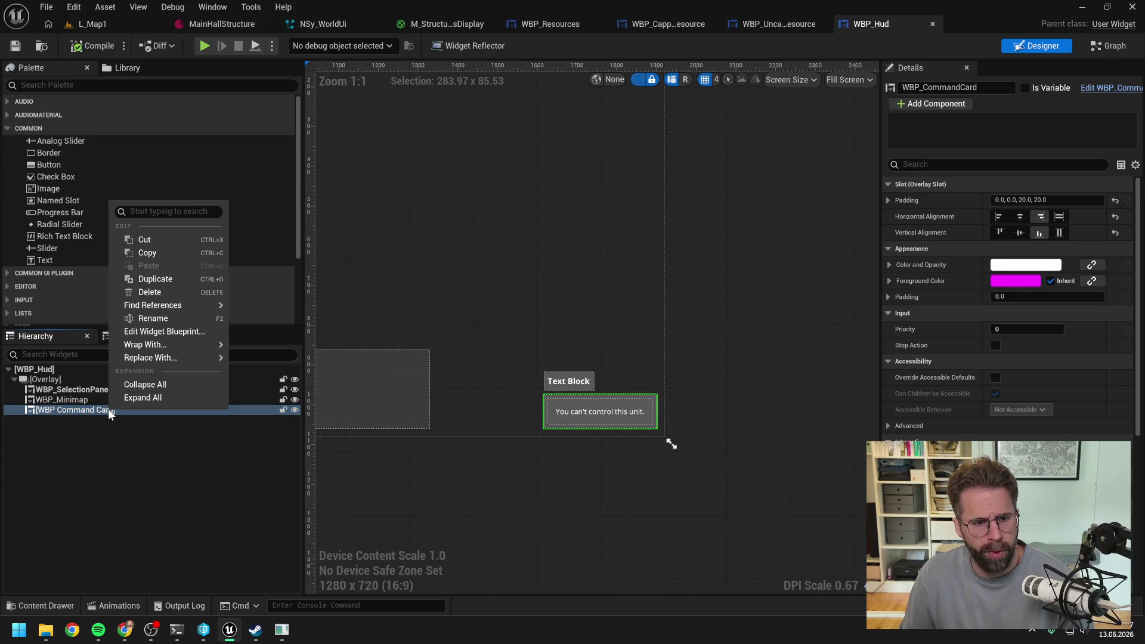
{"action": "mouse_move", "coordinate": [154, 348]}
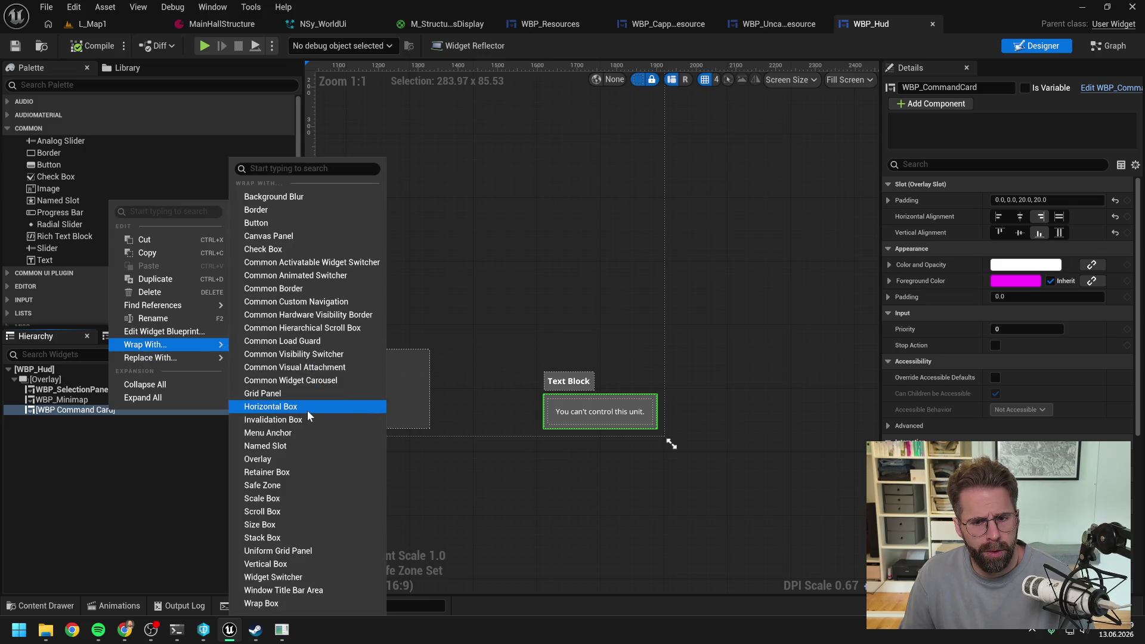
{"action": "left_click", "coordinate": [309, 415]}
Search the Palette for 'res' and add WBP Resources into the Horizontal Box
{"action": "key", "text": "Escape"}
{"action": "left_click", "coordinate": [155, 84]}
{"action": "type", "text": "res"}
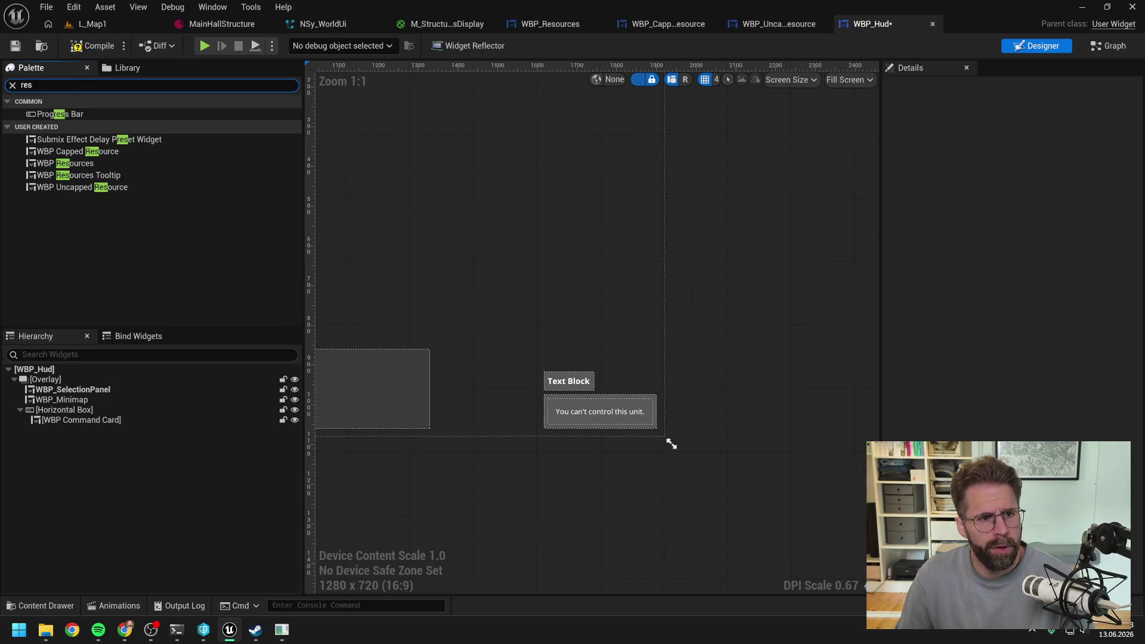
{"action": "left_click_drag", "start_coordinate": [89, 163], "coordinate": [87, 409]}
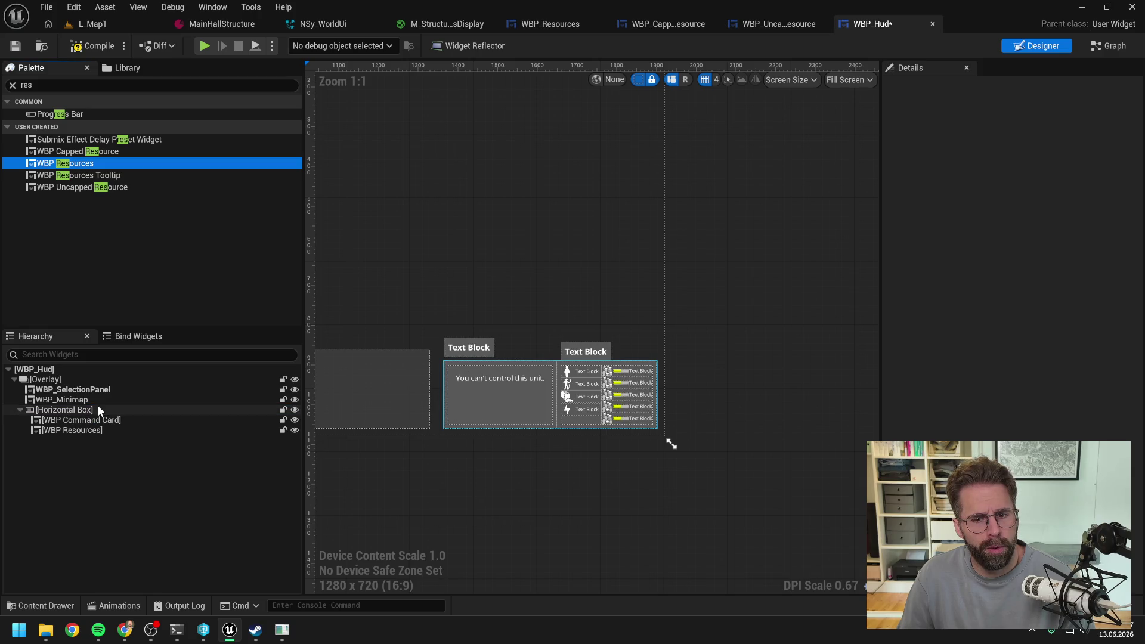
{"action": "left_click", "coordinate": [136, 501]}
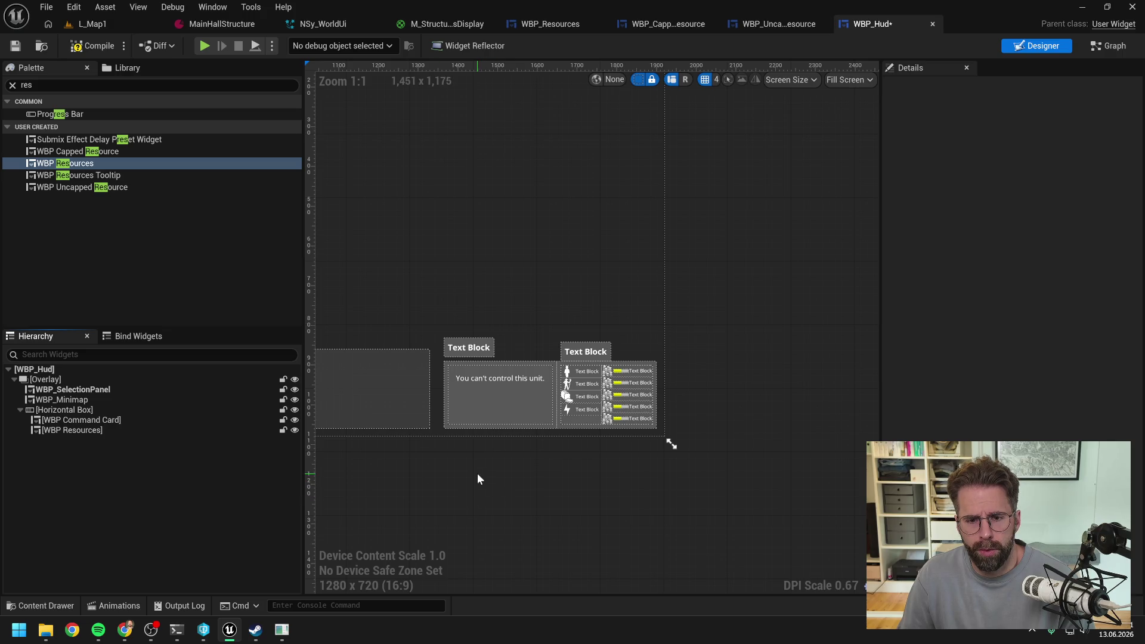
Compile WBP_Hud and confirm checking the file out
{"action": "left_click", "coordinate": [92, 46]}
{"action": "left_click", "coordinate": [584, 447]}
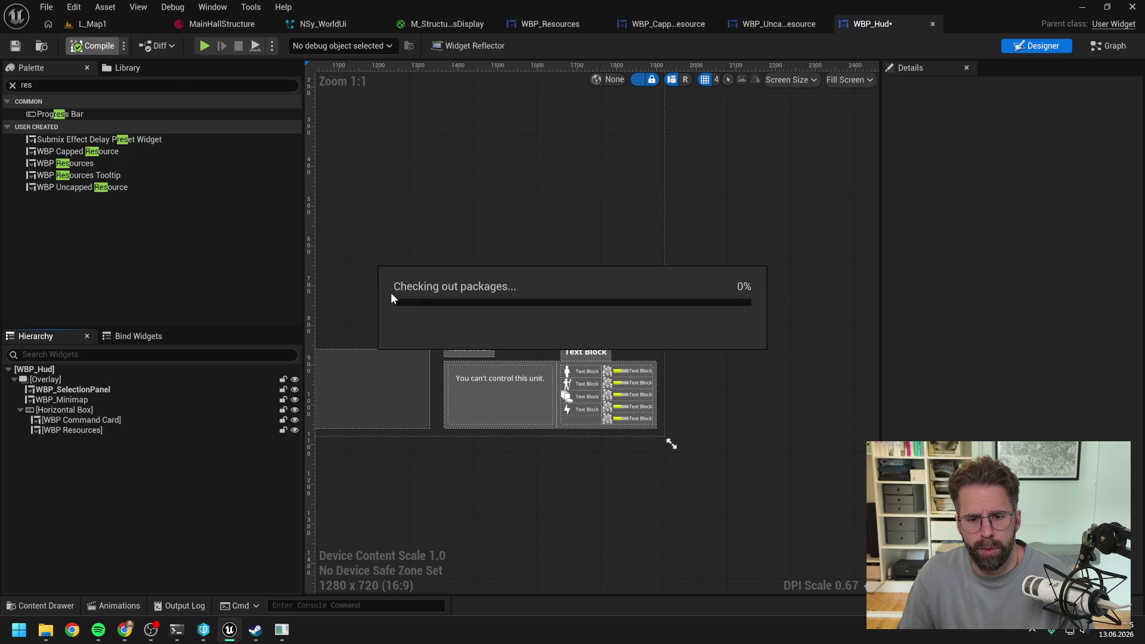
{"action": "left_click", "coordinate": [119, 24]}
Play-test the level to check the resource panel on the HUD, then stop
{"action": "left_click", "coordinate": [297, 47]}
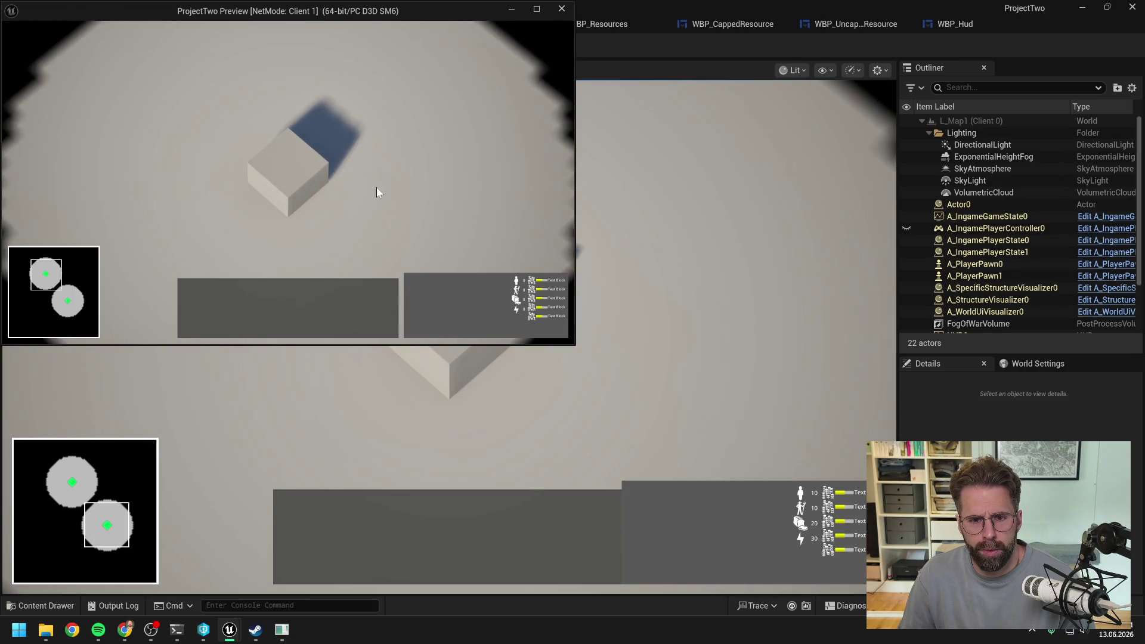
{"action": "scroll", "coordinate": [405, 206], "scroll_direction": "up", "scroll_amount": 2}
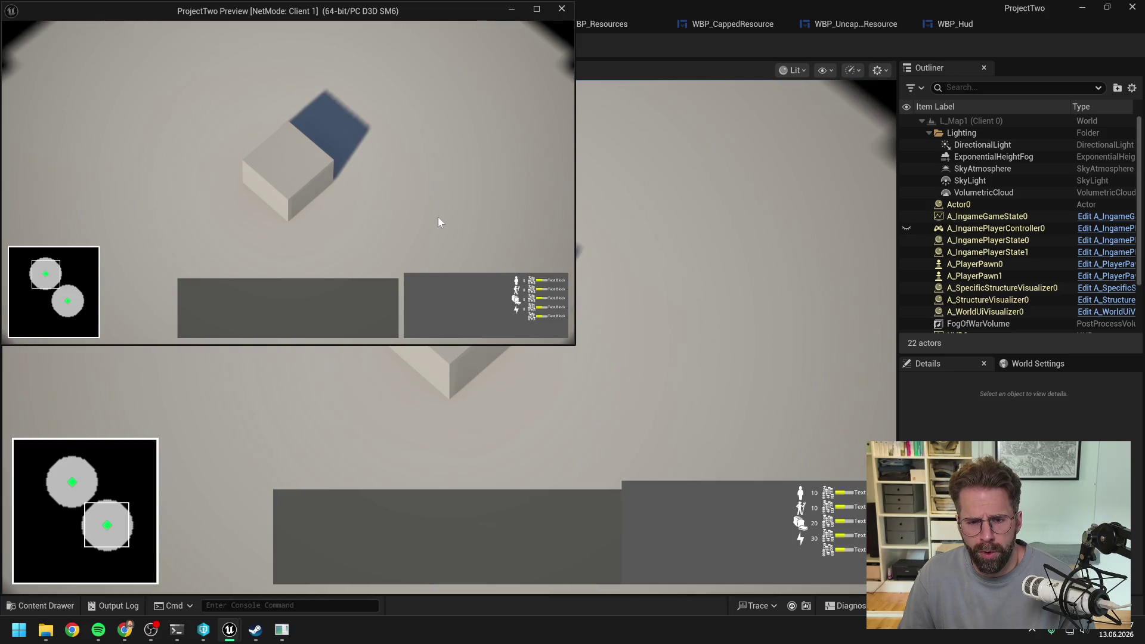
{"action": "scroll", "coordinate": [438, 222], "scroll_direction": "up", "scroll_amount": 1}
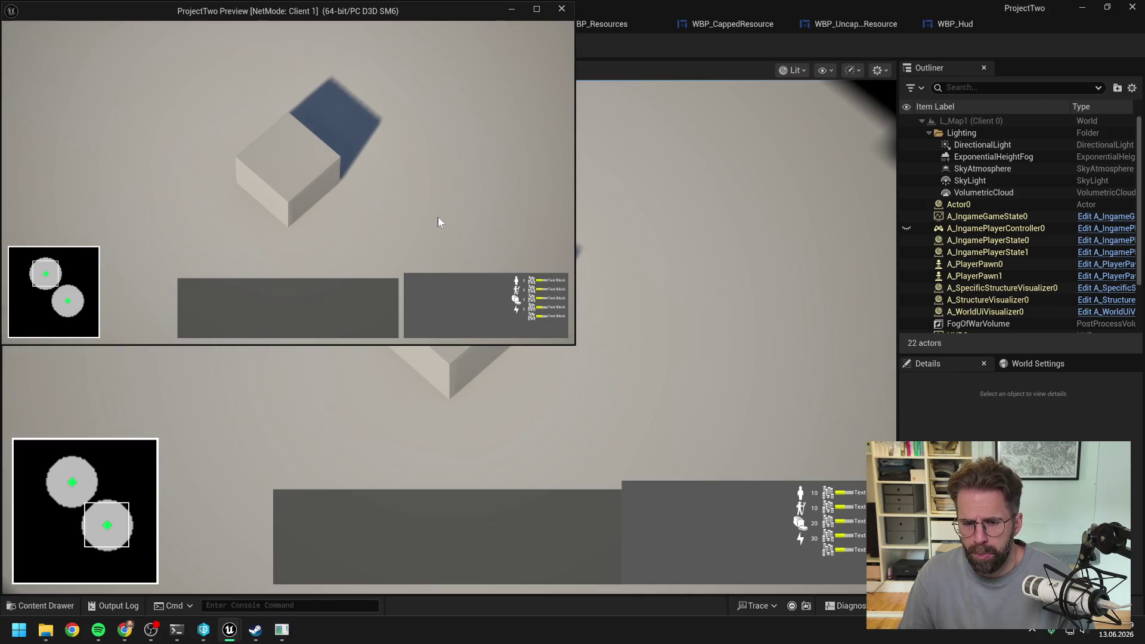
{"action": "key", "text": "alt+Tab"}
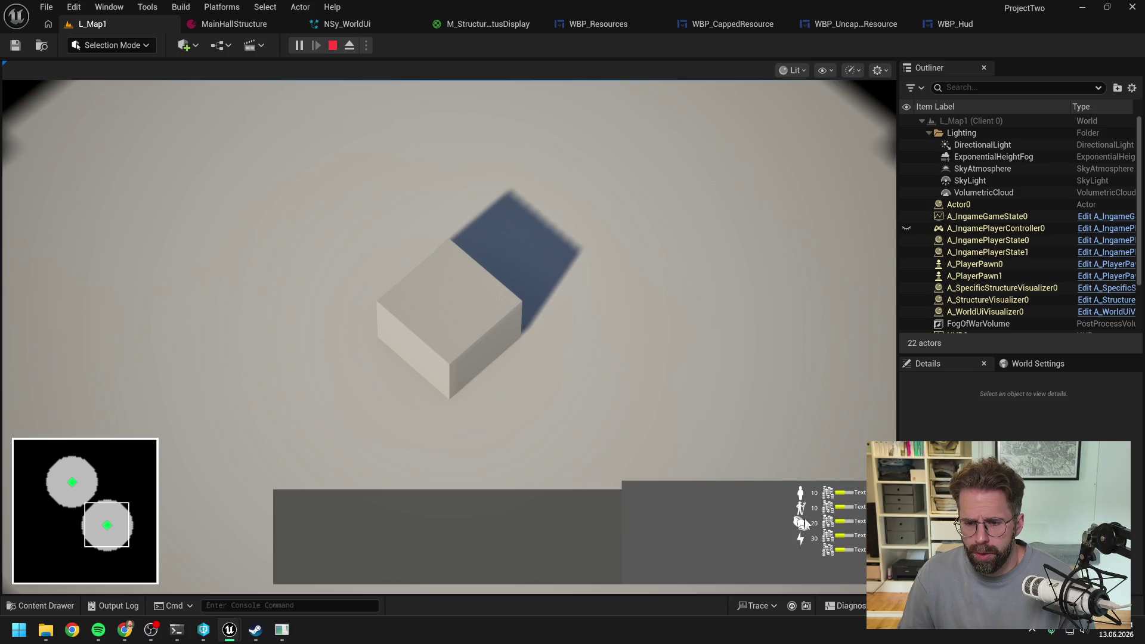
{"action": "left_click", "coordinate": [522, 361]}
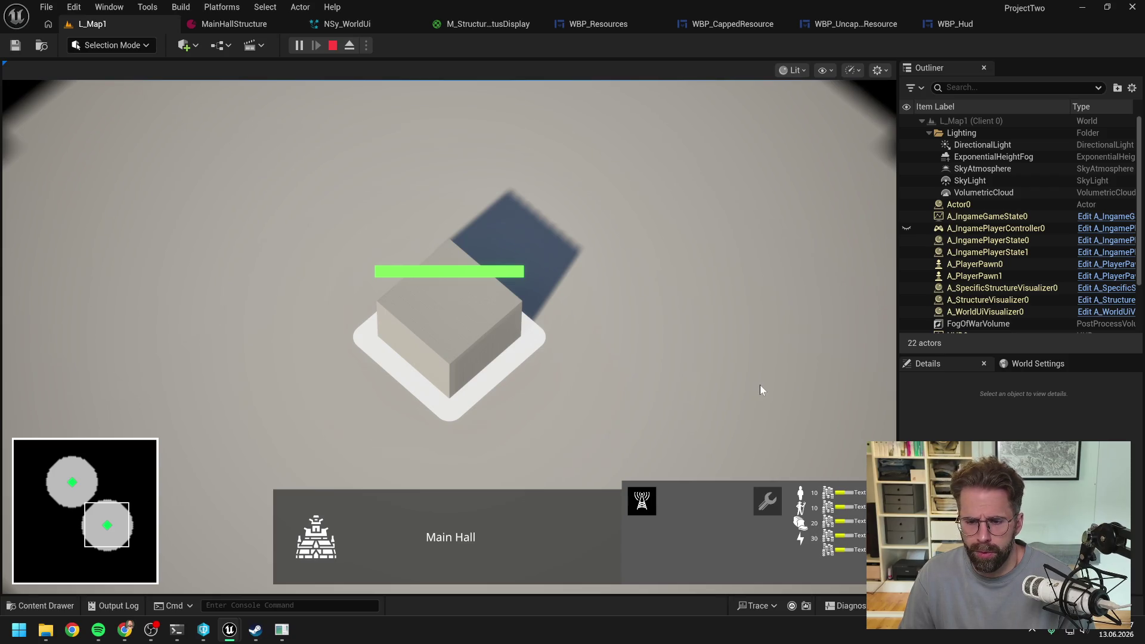
{"action": "key", "text": "alt+Tab"}
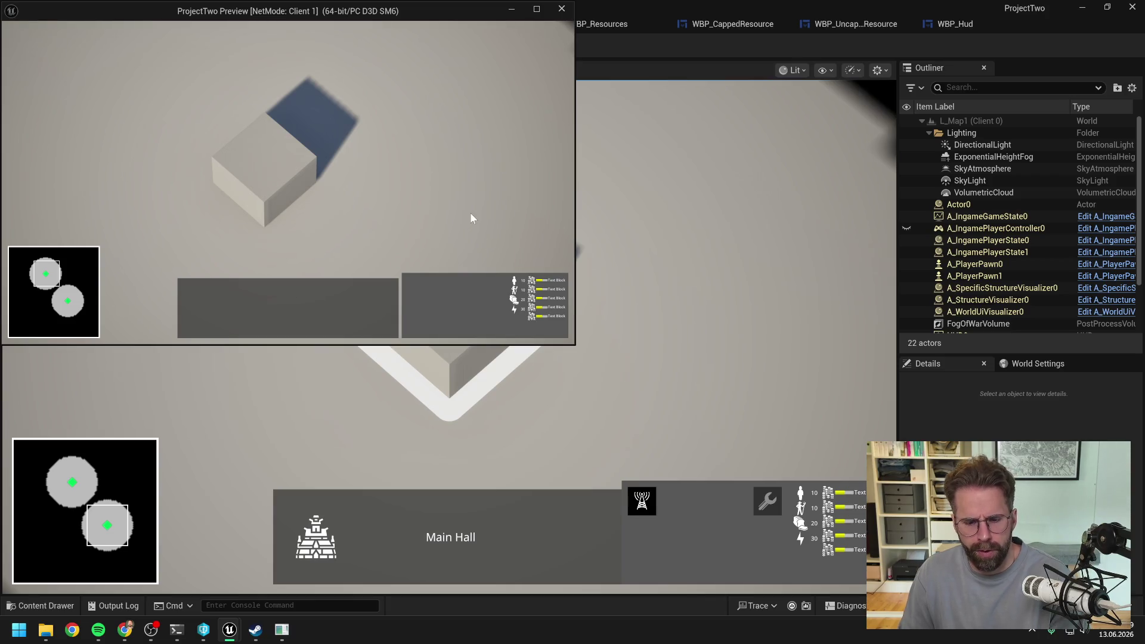
{"action": "key", "text": "Escape"}
{"action": "left_click", "coordinate": [296, 48]}
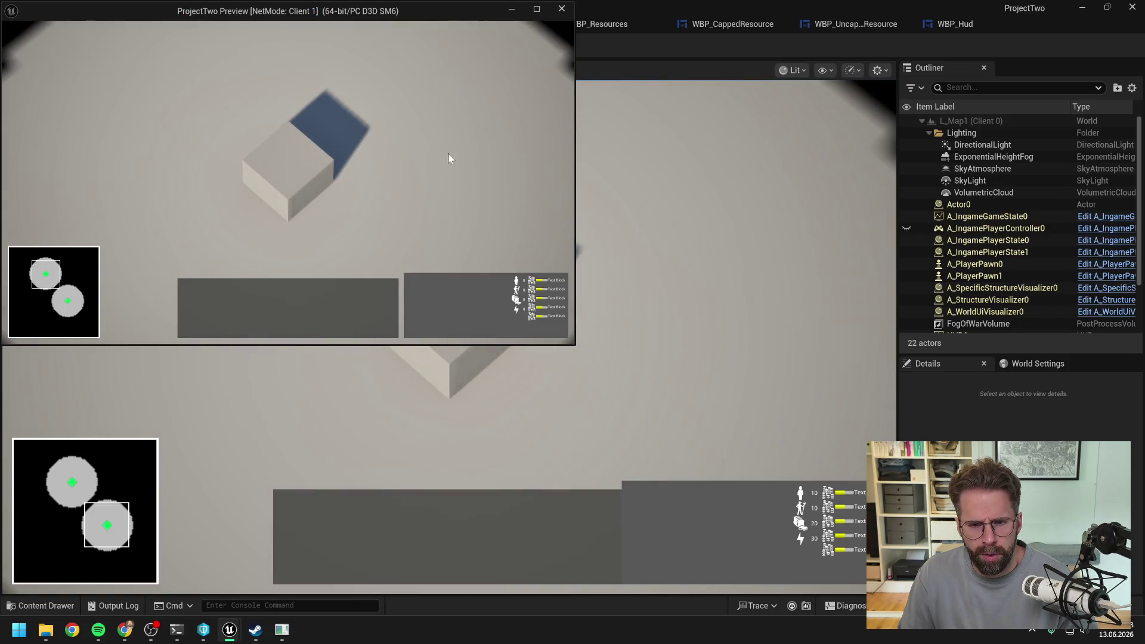
{"action": "key", "text": "Escape"}
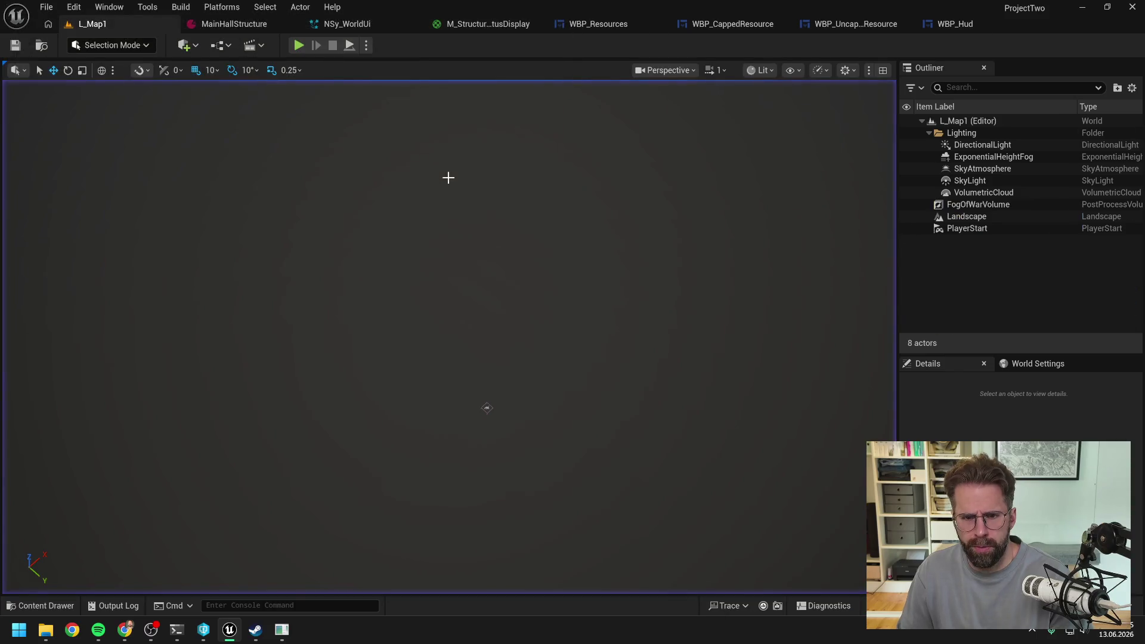
Add an Event Construct node to the WBP_UncappedResource event graph
{"action": "left_click", "coordinate": [946, 24]}
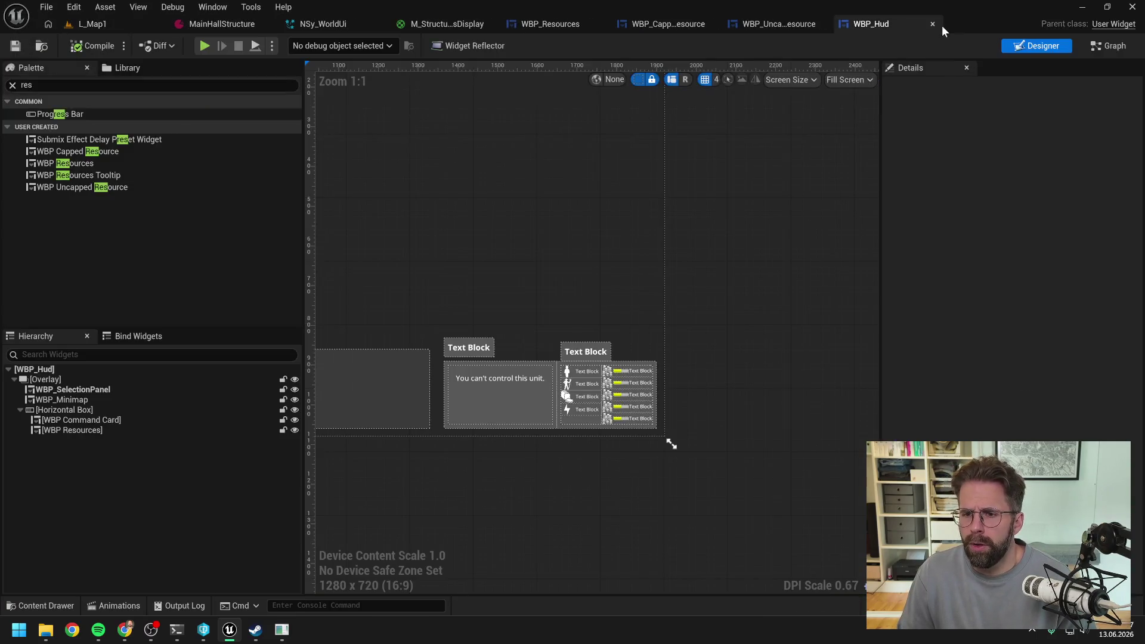
{"action": "left_click", "coordinate": [802, 23]}
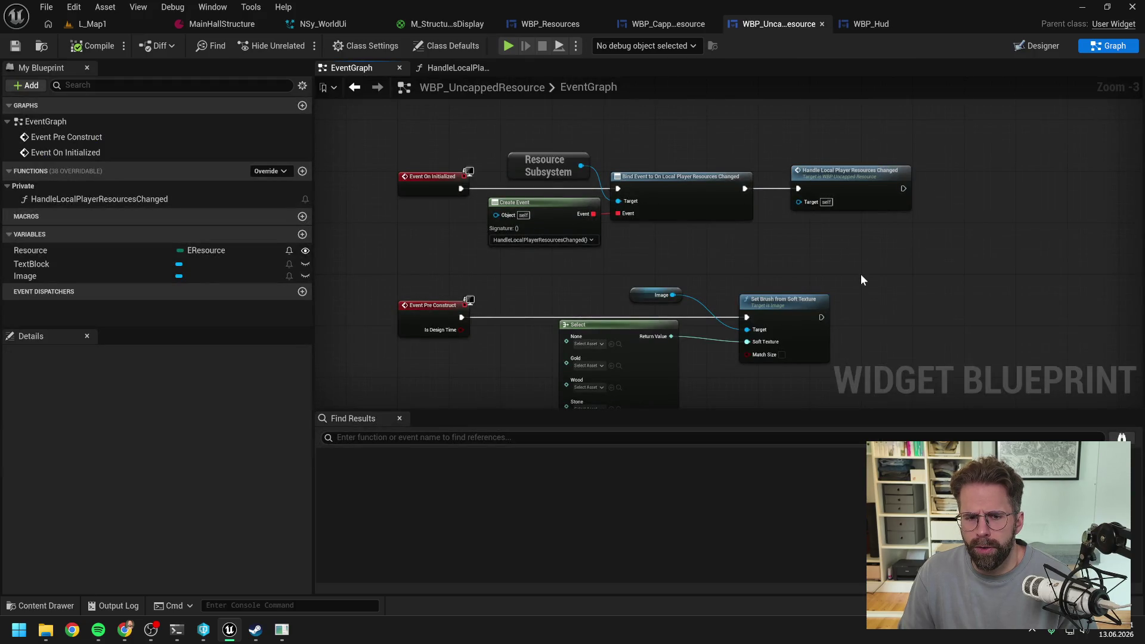
{"action": "left_click_drag", "start_coordinate": [878, 275], "coordinate": [846, 233]}
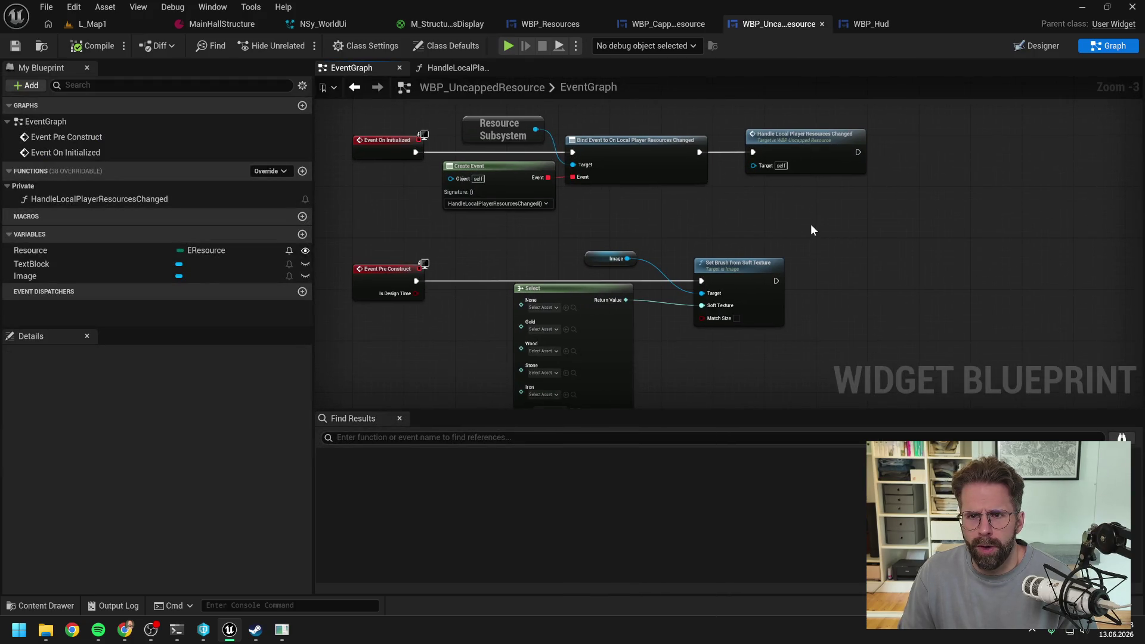
{"action": "scroll", "coordinate": [810, 224], "scroll_direction": "down", "scroll_amount": 1}
{"action": "mouse_move", "coordinate": [710, 223]}
{"action": "left_mouse_down"}
{"action": "mouse_move", "coordinate": [707, 166]}
{"action": "mouse_move", "coordinate": [538, 360]}
{"action": "mouse_move", "coordinate": [543, 320]}
{"action": "left_mouse_up"}
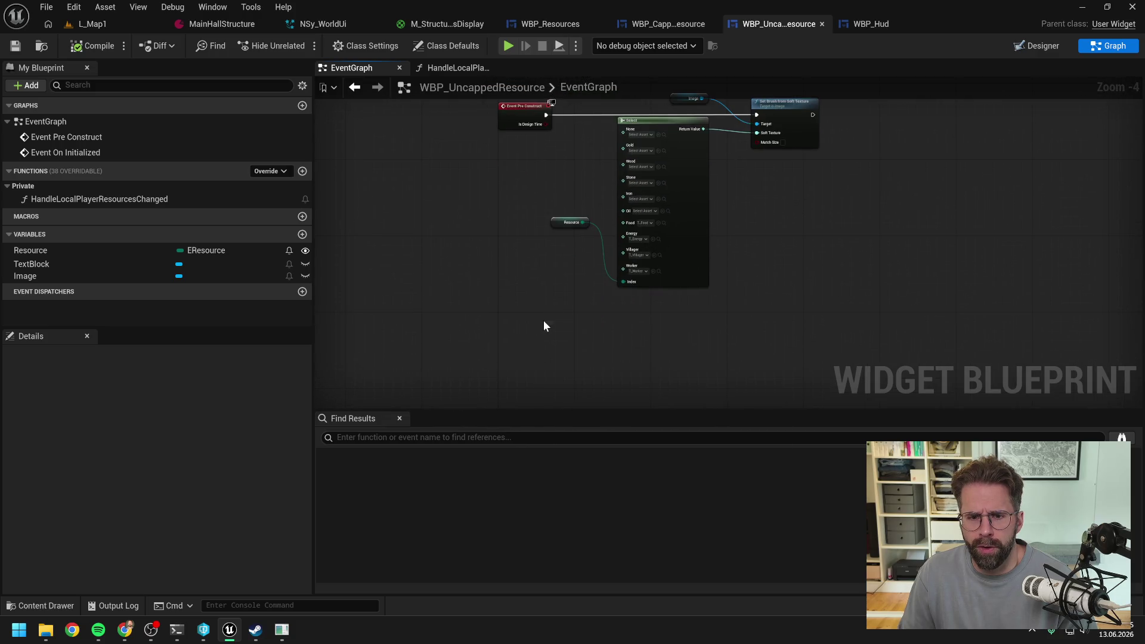
{"action": "right_click", "coordinate": [542, 320]}
{"action": "type", "text": "constru"}
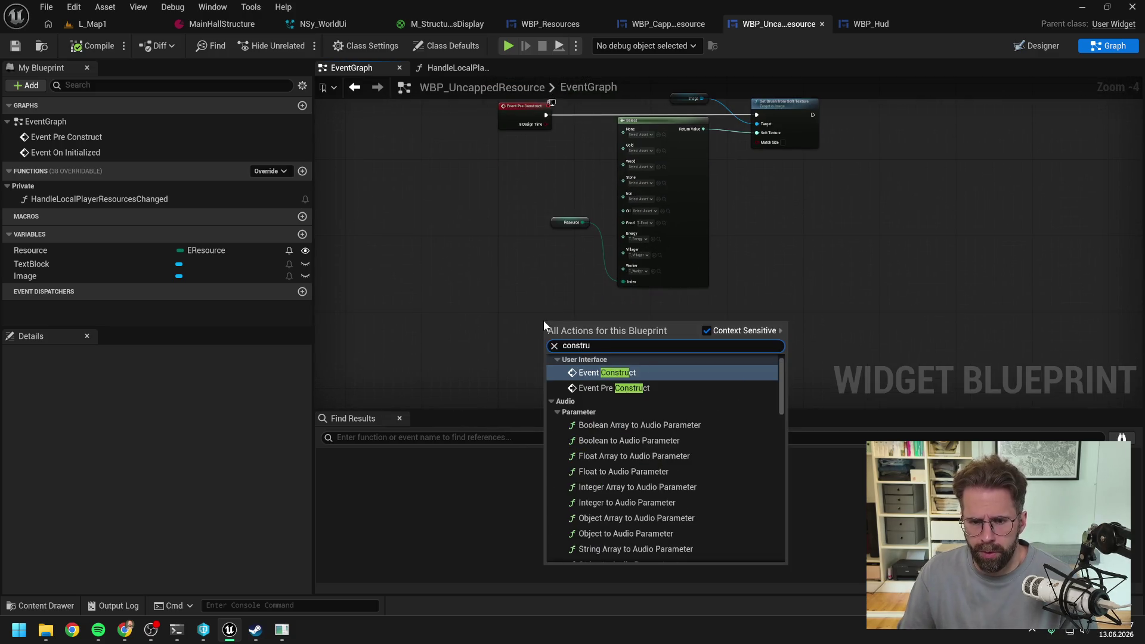
{"action": "left_click", "coordinate": [592, 372]}
Paste a copy of the Handle Local Player Resources Changed call and wire Event Construct into it
{"action": "mouse_move", "coordinate": [523, 345]}
{"action": "left_mouse_down"}
{"action": "mouse_move", "coordinate": [472, 393]}
{"action": "mouse_move", "coordinate": [433, 455]}
{"action": "left_mouse_up"}
{"action": "left_click", "coordinate": [741, 123]}
{"action": "key", "text": "ctrl+c"}
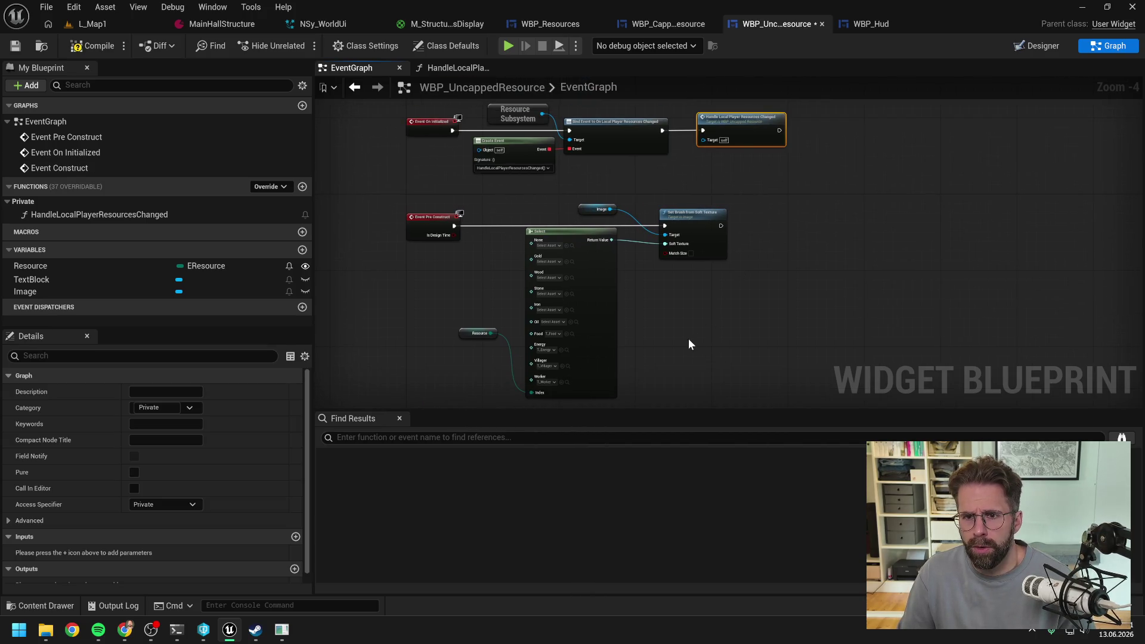
{"action": "scroll", "coordinate": [664, 273], "scroll_direction": "up", "scroll_amount": 3}
{"action": "key", "text": "ctrl+v"}
{"action": "mouse_move", "coordinate": [517, 263]}
{"action": "left_mouse_down"}
{"action": "mouse_move", "coordinate": [614, 271]}
{"action": "mouse_move", "coordinate": [635, 247]}
{"action": "left_mouse_up"}
{"action": "scroll", "coordinate": [680, 235], "scroll_direction": "down", "scroll_amount": 2}
{"action": "scroll", "coordinate": [680, 235], "scroll_direction": "down", "scroll_amount": 1}
{"action": "left_click", "coordinate": [822, 243]}
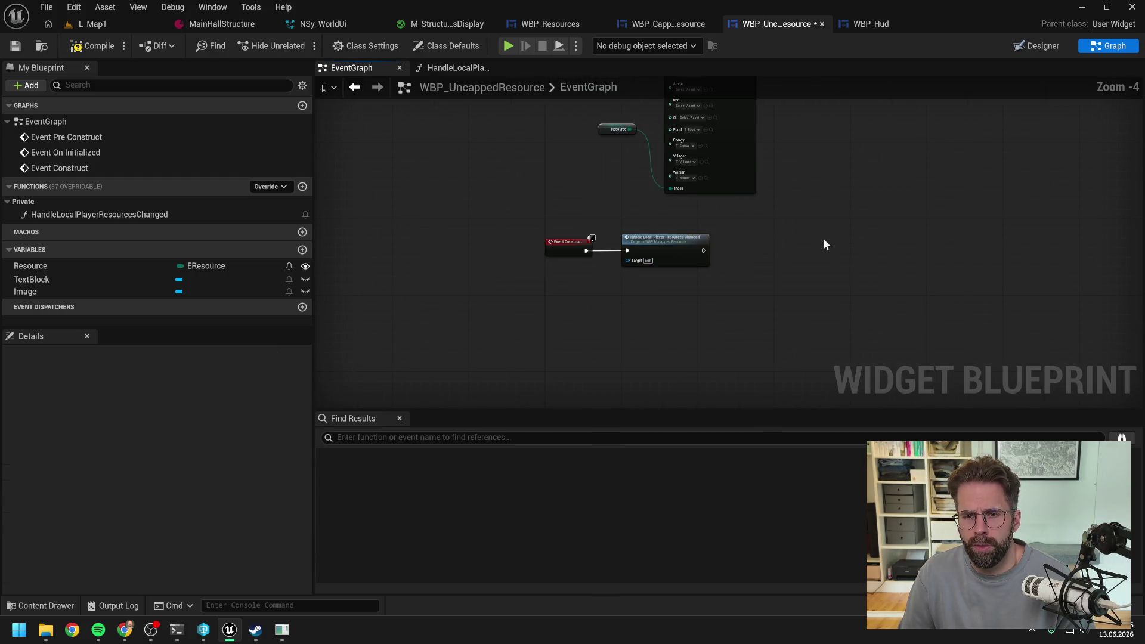
Compile WBP_UncappedResource and start a test play of L_Map1
{"action": "left_click", "coordinate": [108, 48]}
{"action": "left_click", "coordinate": [110, 23]}
{"action": "left_click", "coordinate": [297, 45]}
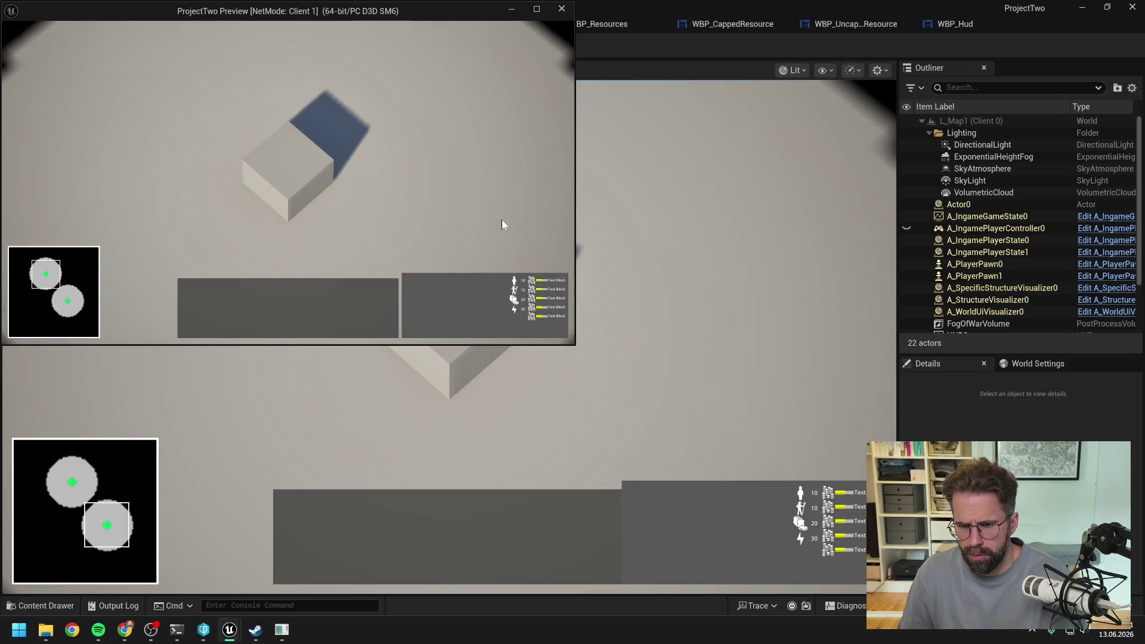
Stop the test play and return to the WBP_UncappedResource blueprint
{"action": "key", "text": "Escape"}
{"action": "left_click", "coordinate": [864, 22]}
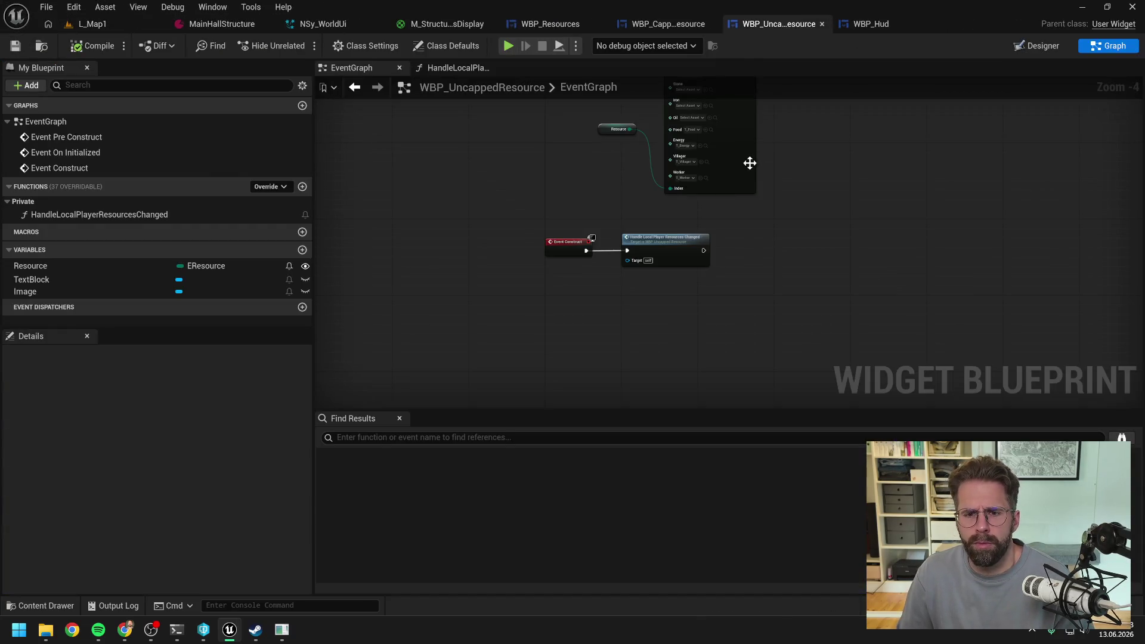
Review the WBP_UncappedResource graph's Select, Set Brush, On Initialized and Bind nodes, then bring up the terminal
{"action": "left_click", "coordinate": [678, 24]}
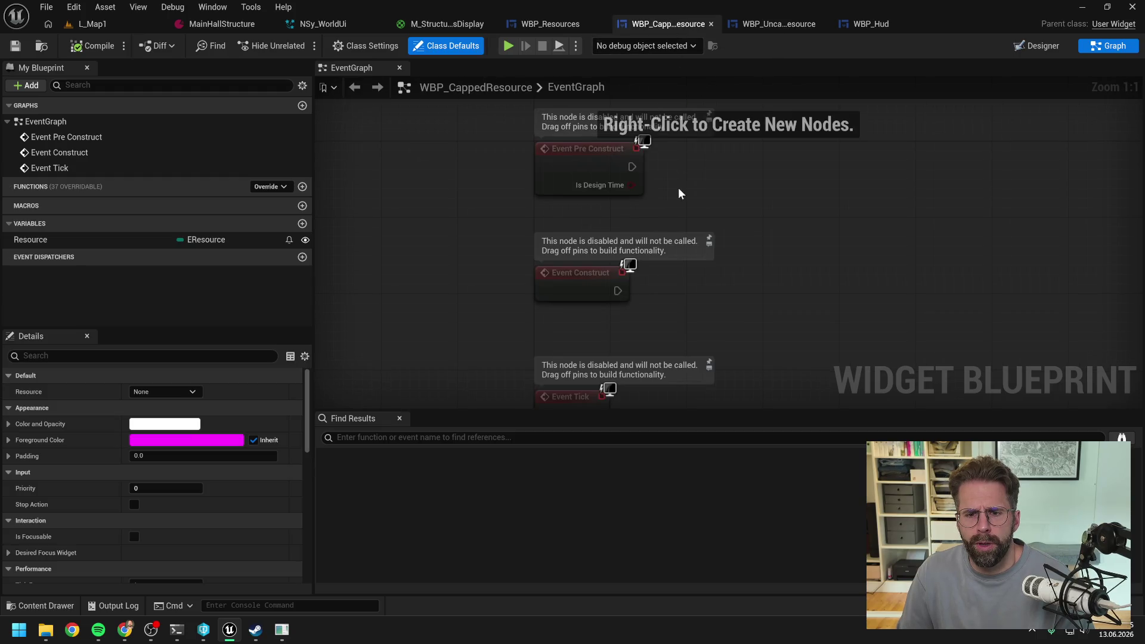
{"action": "left_click", "coordinate": [557, 23]}
{"action": "left_click", "coordinate": [778, 22]}
{"action": "mouse_move", "coordinate": [736, 174]}
{"action": "left_mouse_down"}
{"action": "mouse_move", "coordinate": [782, 281]}
{"action": "mouse_move", "coordinate": [755, 225]}
{"action": "left_mouse_up"}
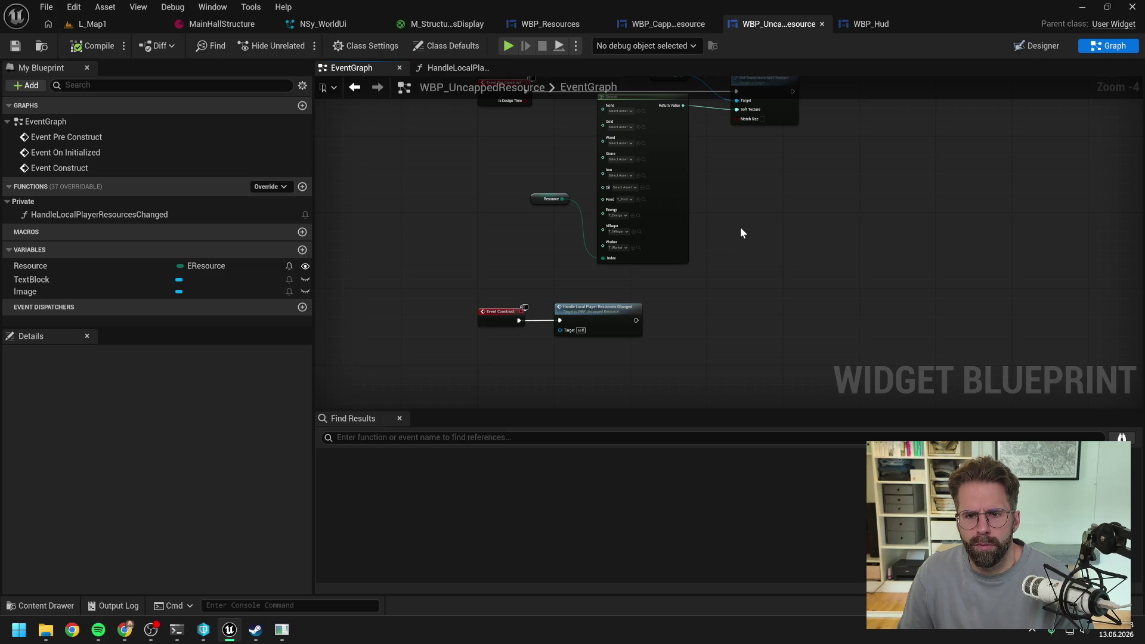
{"action": "scroll", "coordinate": [741, 239], "scroll_direction": "down", "scroll_amount": 1}
{"action": "mouse_move", "coordinate": [739, 233]}
{"action": "left_mouse_down"}
{"action": "mouse_move", "coordinate": [747, 287]}
{"action": "mouse_move", "coordinate": [741, 248]}
{"action": "left_mouse_up"}
{"action": "scroll", "coordinate": [738, 266], "scroll_direction": "up", "scroll_amount": 1}
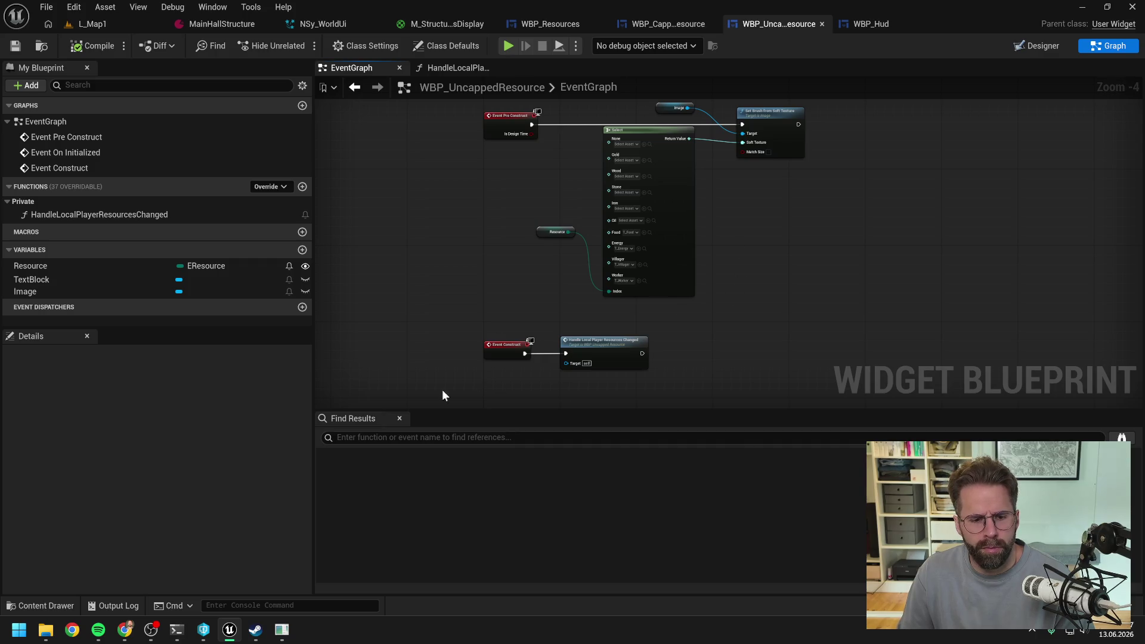
{"action": "mouse_move", "coordinate": [234, 633]}
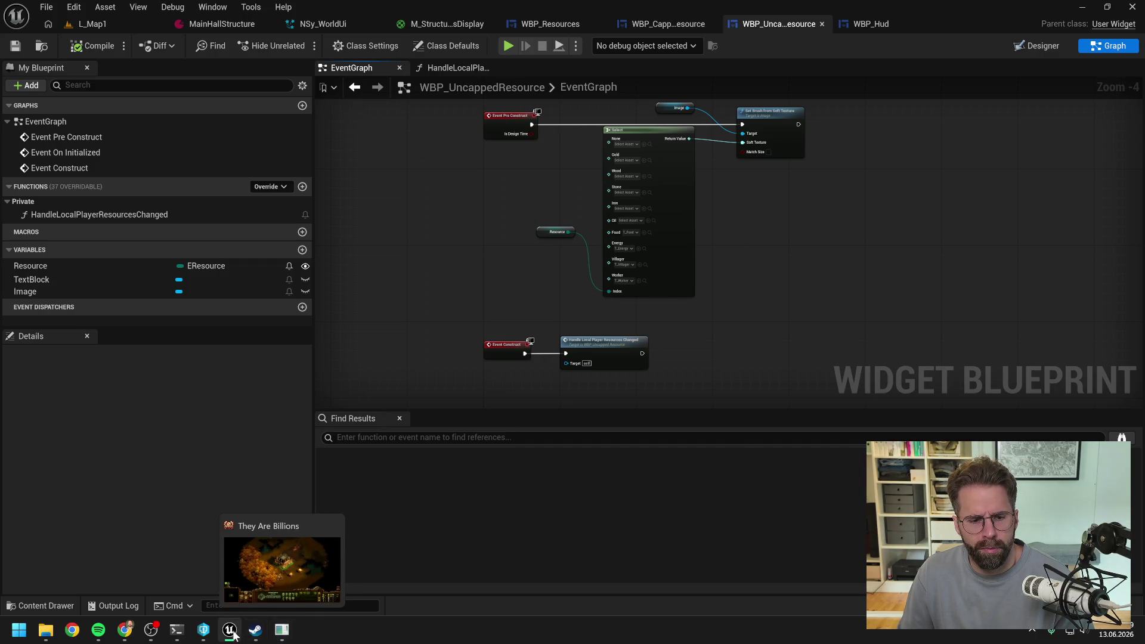
{"action": "left_click", "coordinate": [177, 630]}
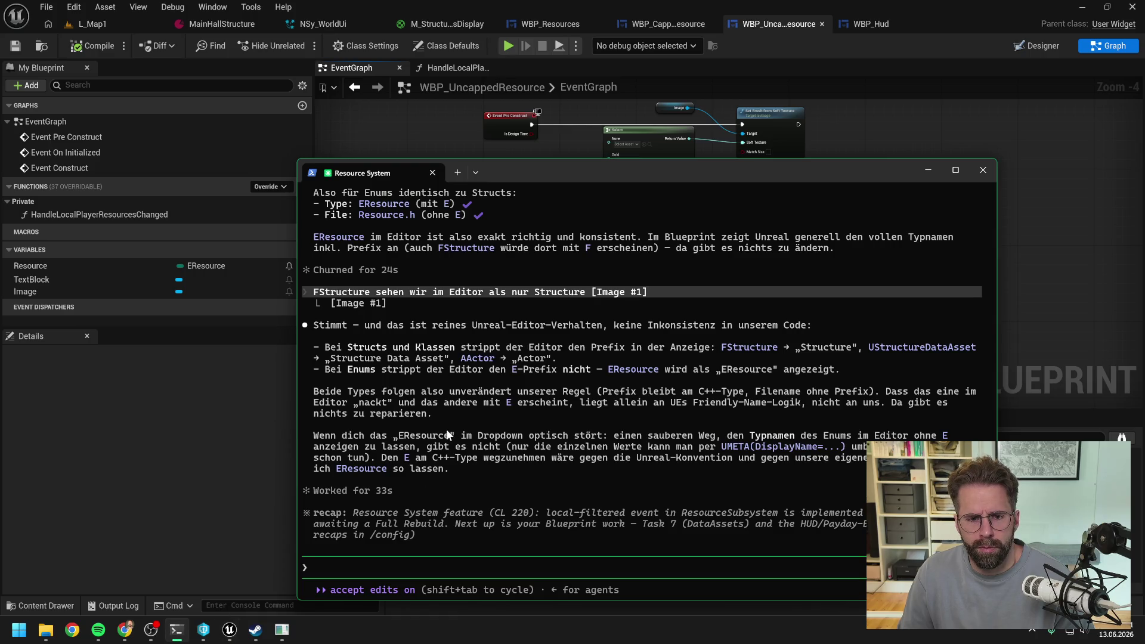
Draft a Claude prompt explaining the client's HUD resource display needs an initial subsystem push
{"action": "mouse_move", "coordinate": [584, 172]}
{"action": "left_mouse_down"}
{"action": "mouse_move", "coordinate": [606, 156]}
{"action": "mouse_move", "coordinate": [738, 134]}
{"action": "mouse_move", "coordinate": [585, 115]}
{"action": "left_mouse_up"}
{"action": "type", "text": "bau gerade"}
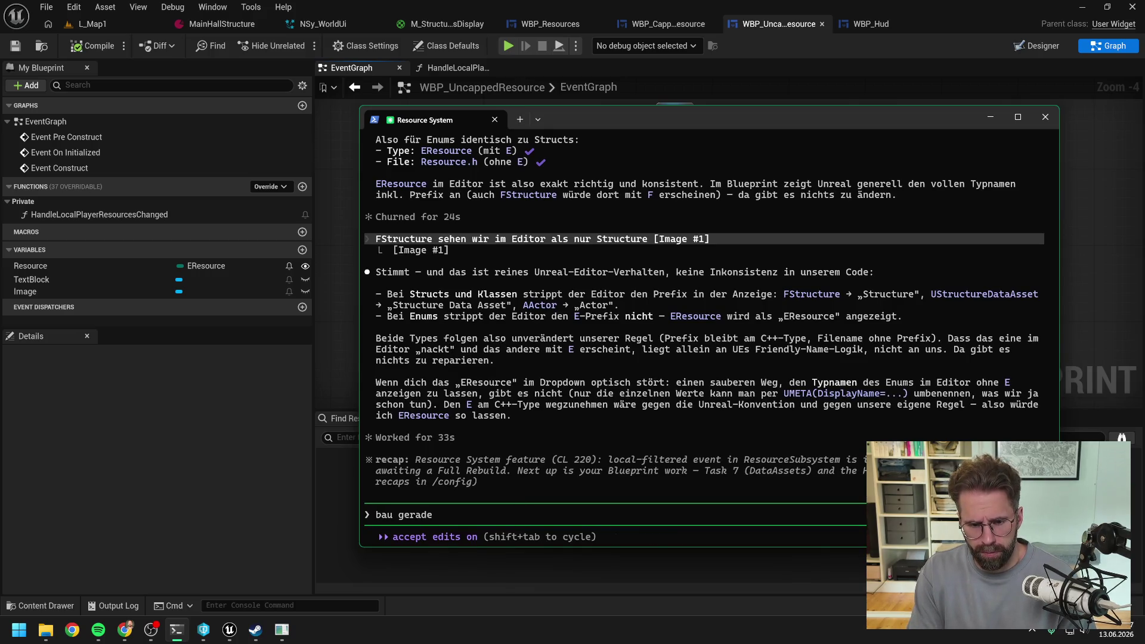
{"action": "type", "text": " die"}
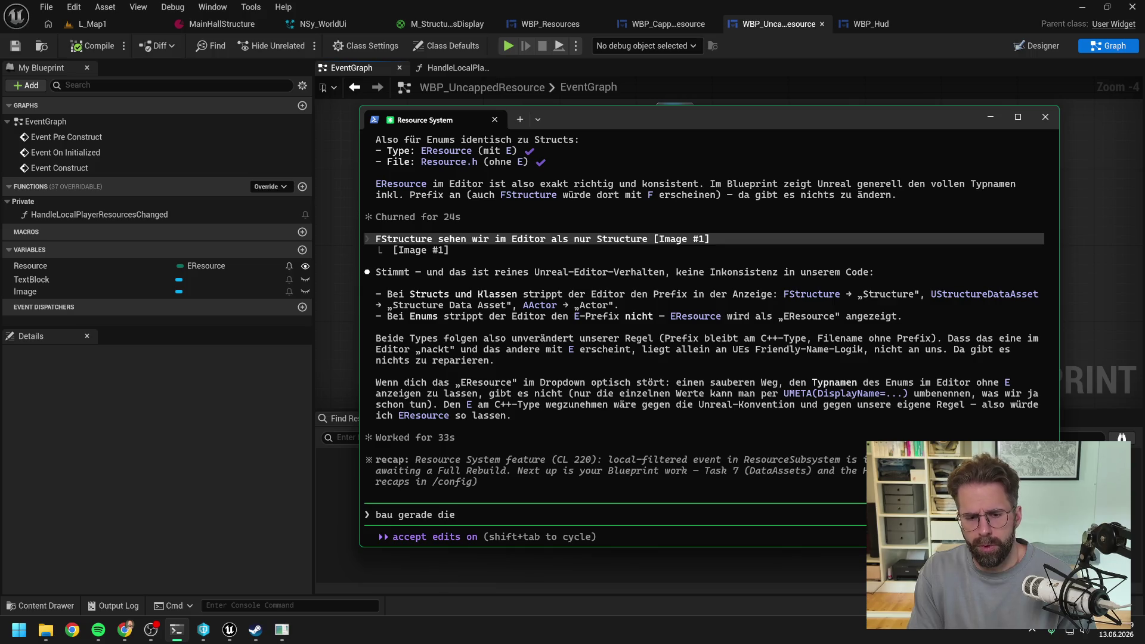
{"action": "type", "text": " resources anzeige fürs hud"}
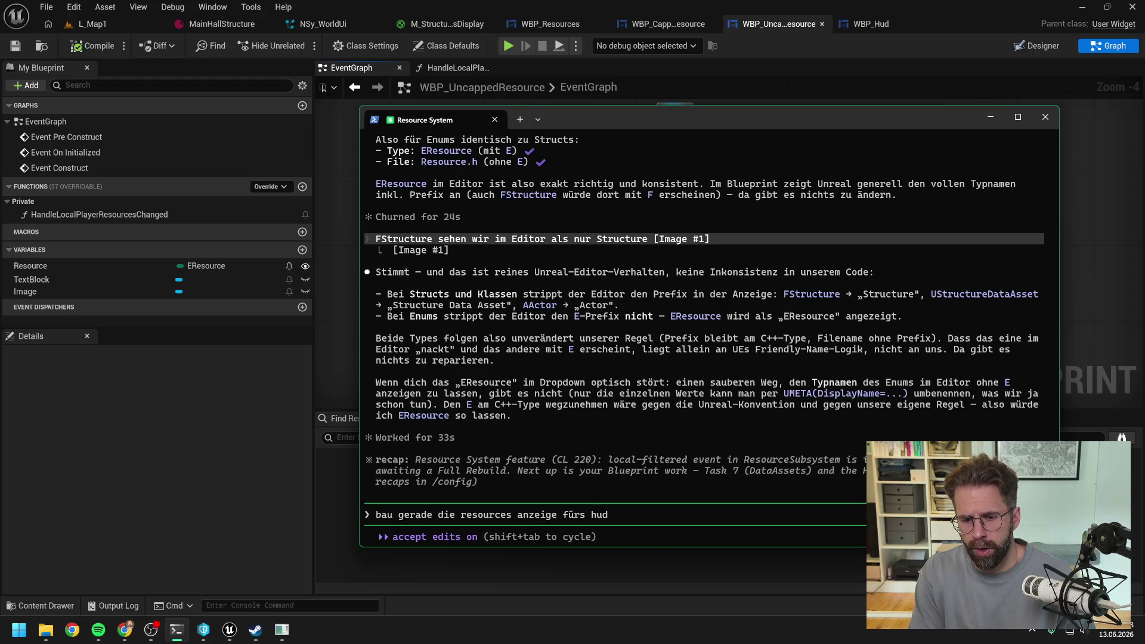
{"action": "type", "text": ". Beim"}
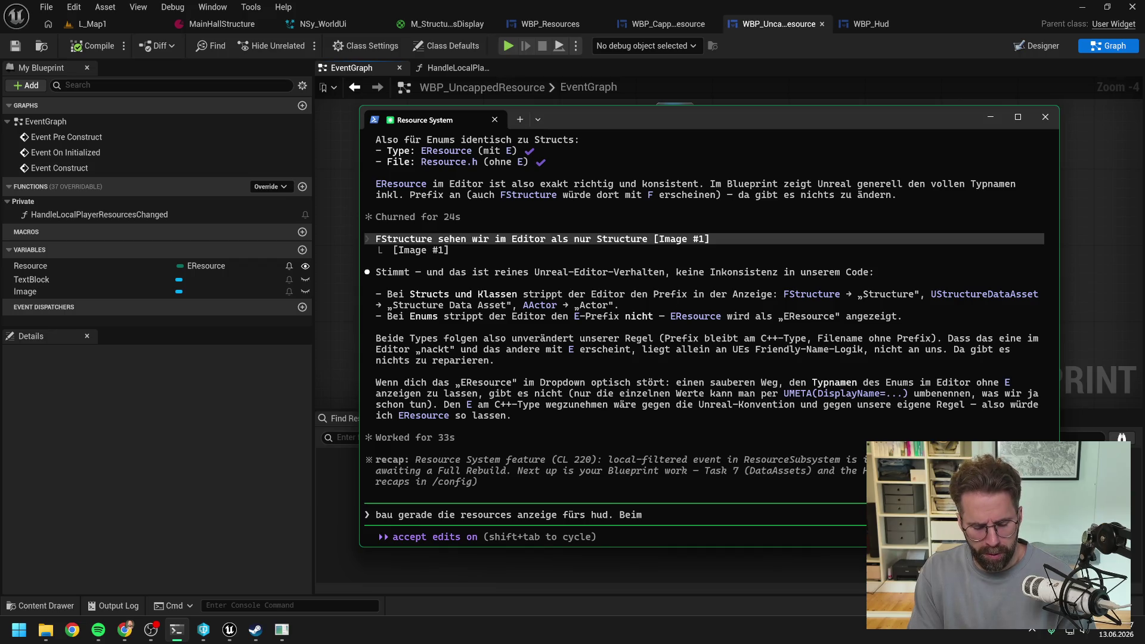
{"action": "type", "text": " Se"}
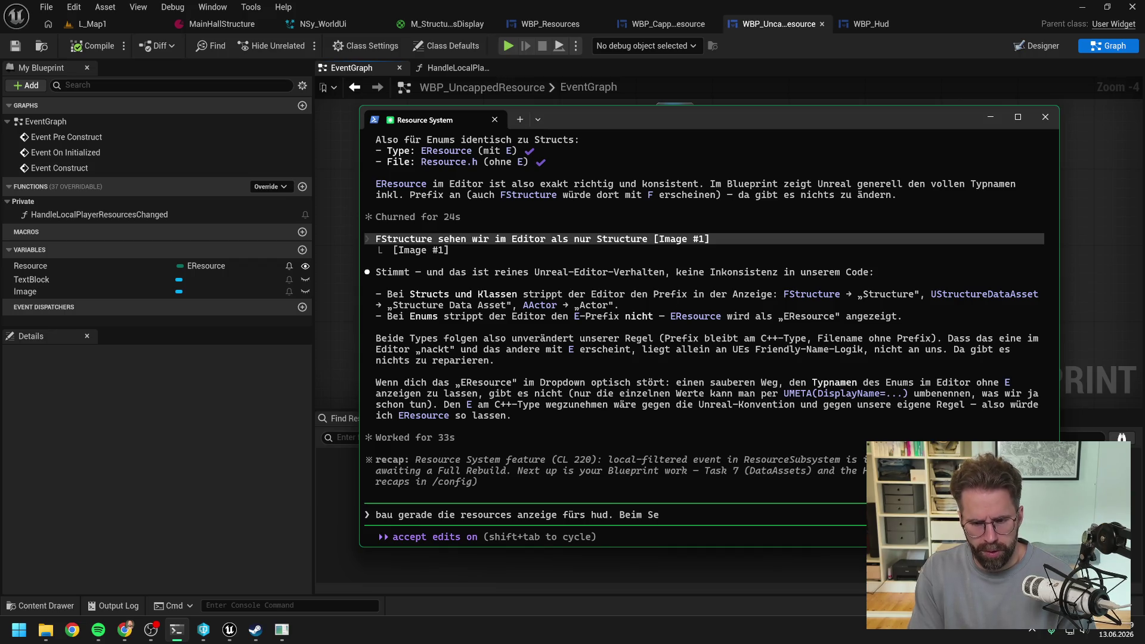
{"action": "type", "text": "rver reicht es, wenn wir"}
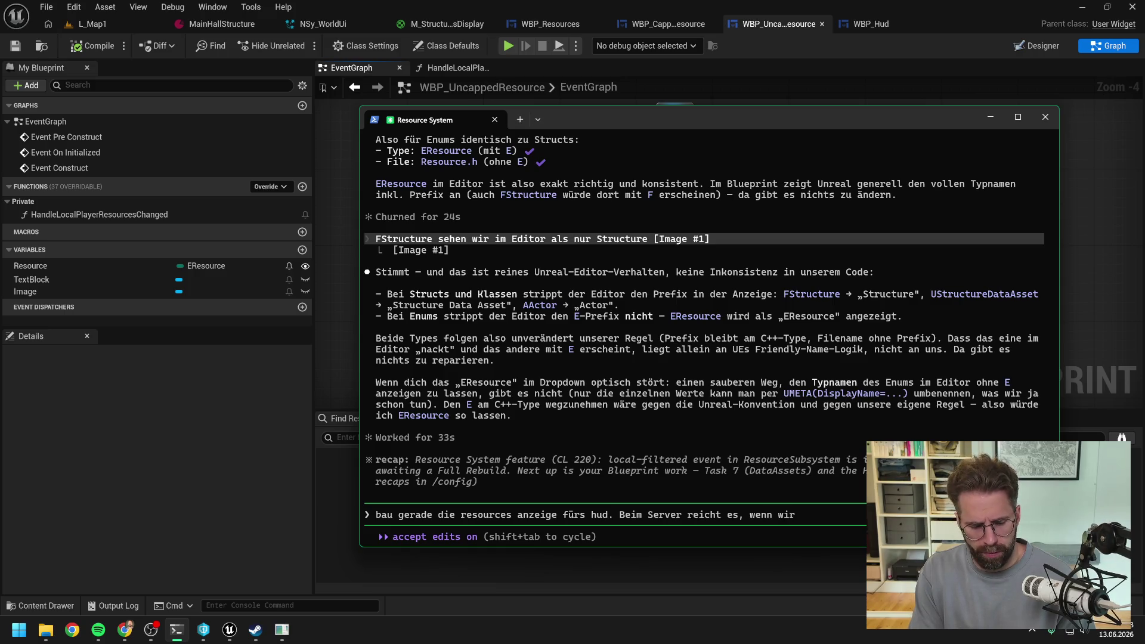
{"action": "type", "text": " uns res"}
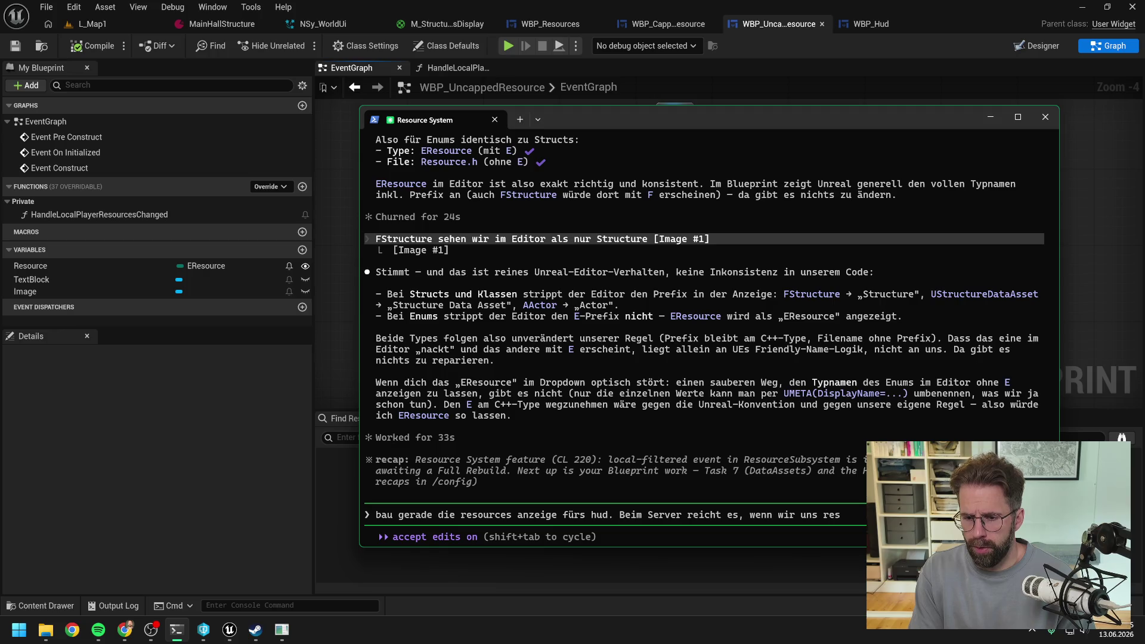
{"action": "type", "text": "ource"}
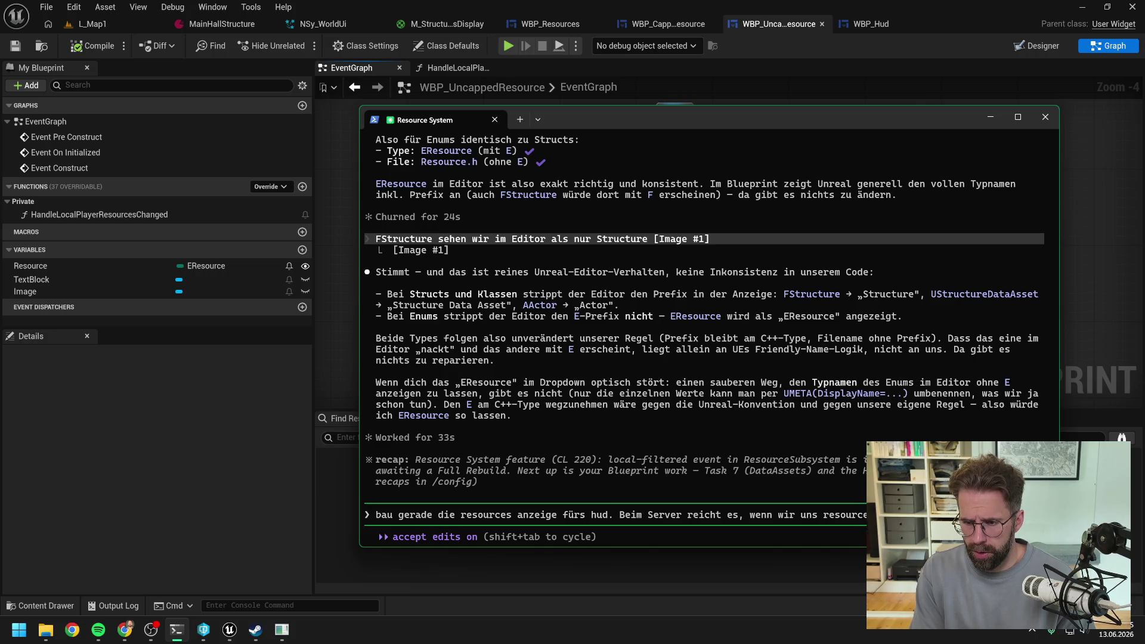
{"action": "type", "text": "oder construct vom widget holen und initialisieren. Beim Client"}
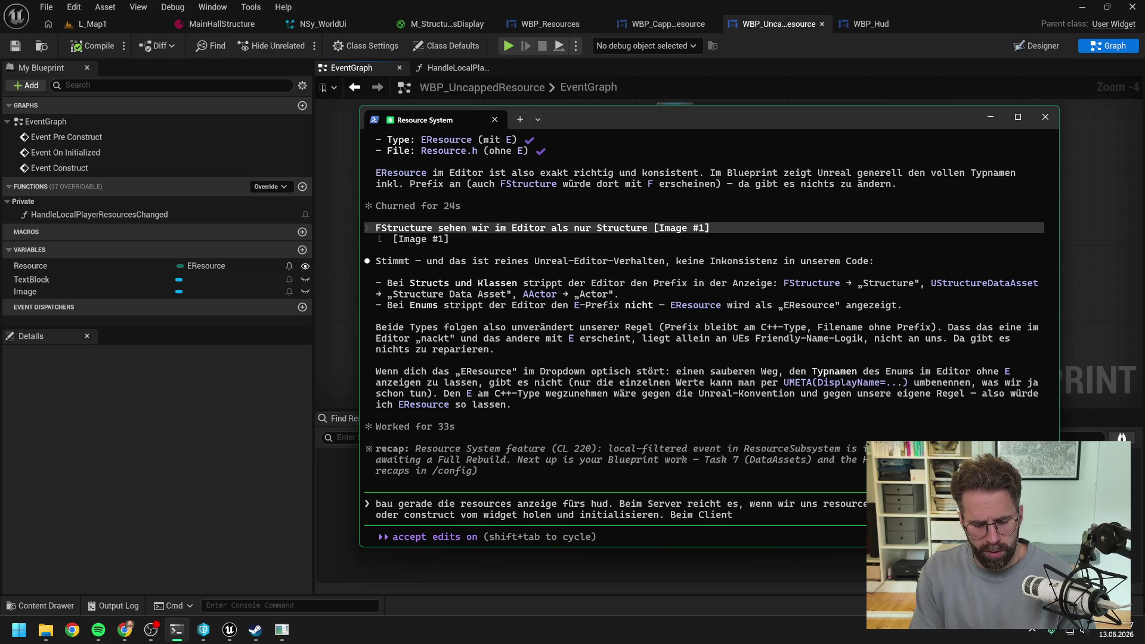
{"action": "type", "text": " haben wir an de"}
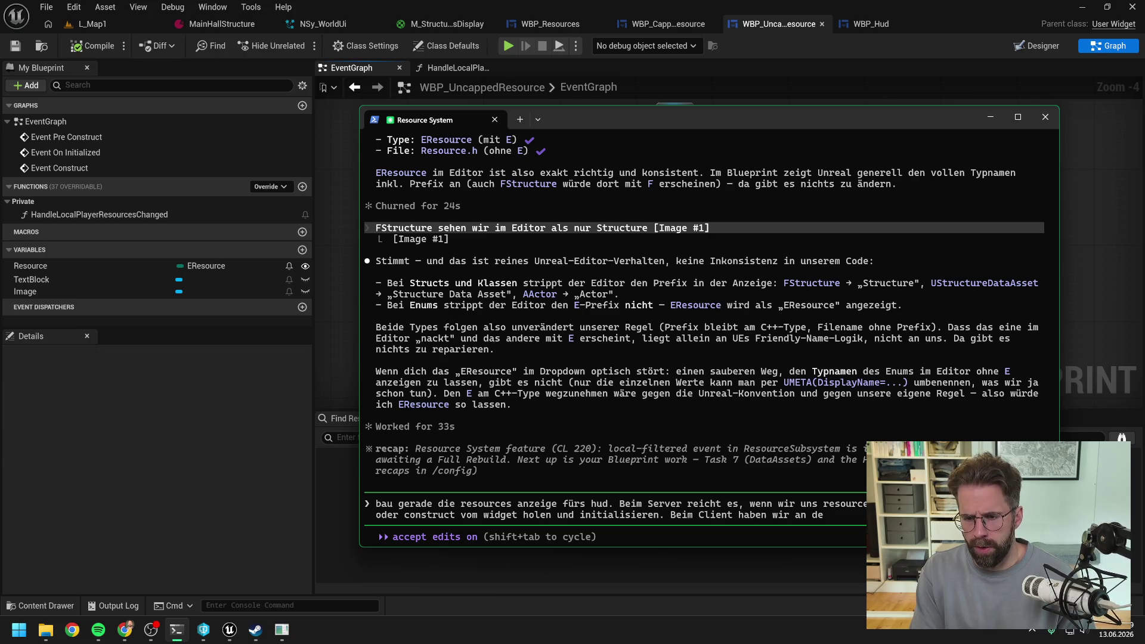
{"action": "type", "text": "n Stelle"}
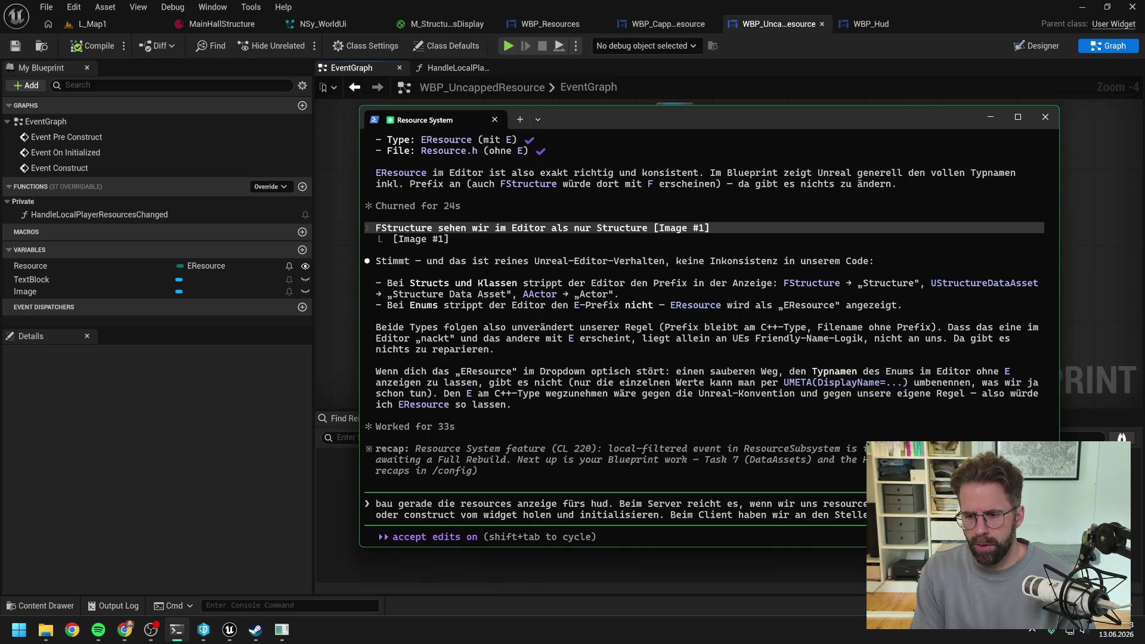
{"action": "type", "text": " nichts, oder das subsystem ist noch nicht bereit. Wir bräuchten"}
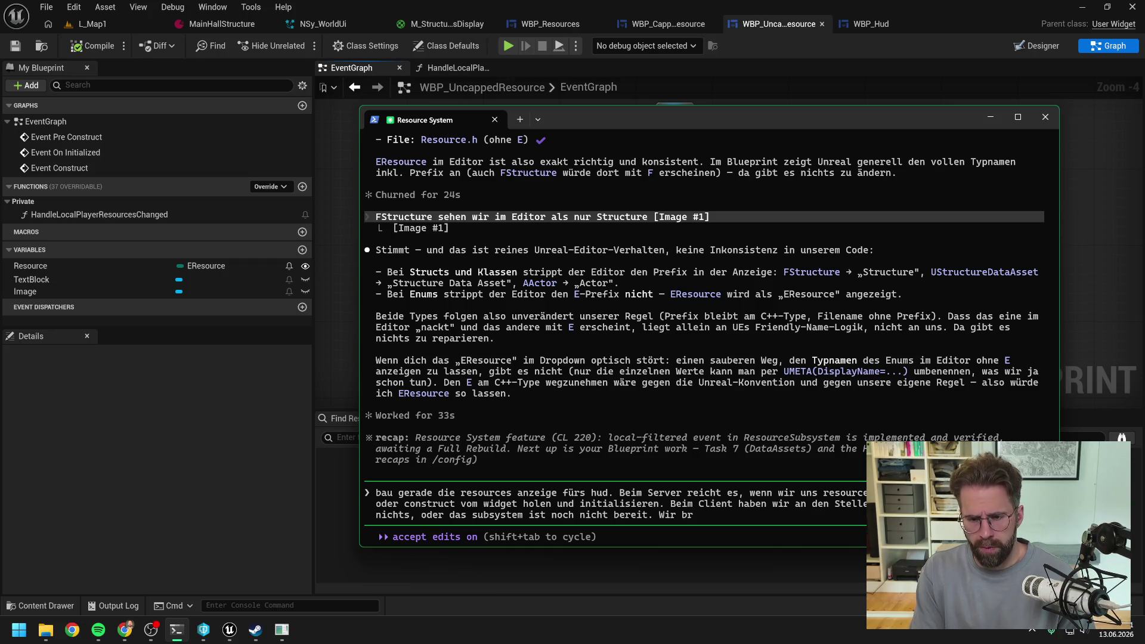
{"action": "type", "text": " also ein"}
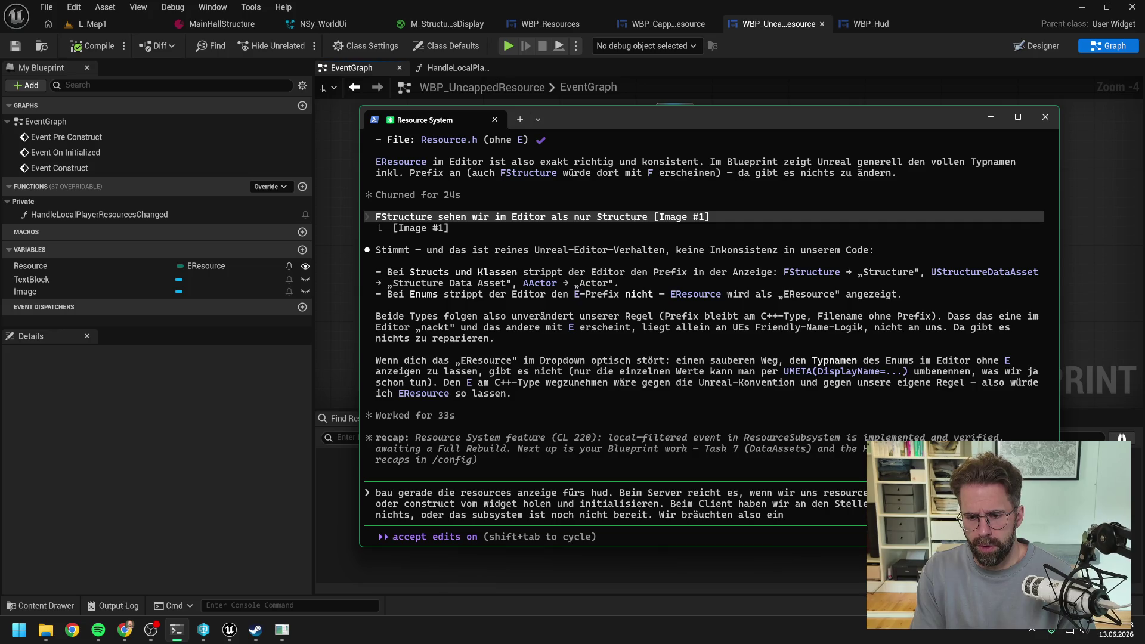
{"action": "type", "text": "en initialen Pu"}
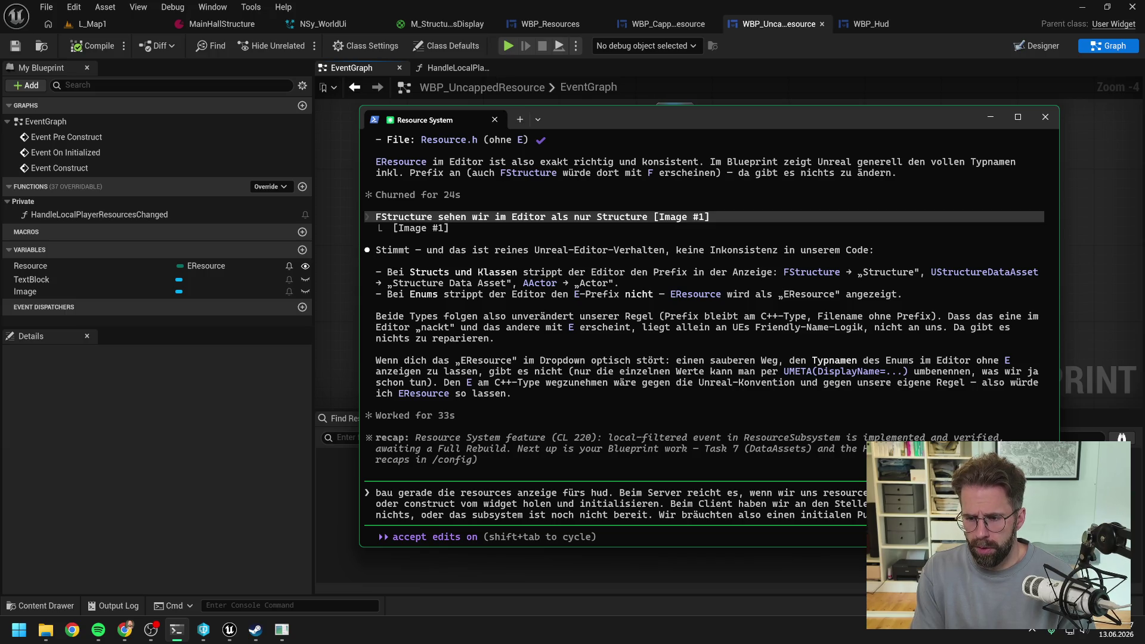
{"action": "type", "text": "Reso"}
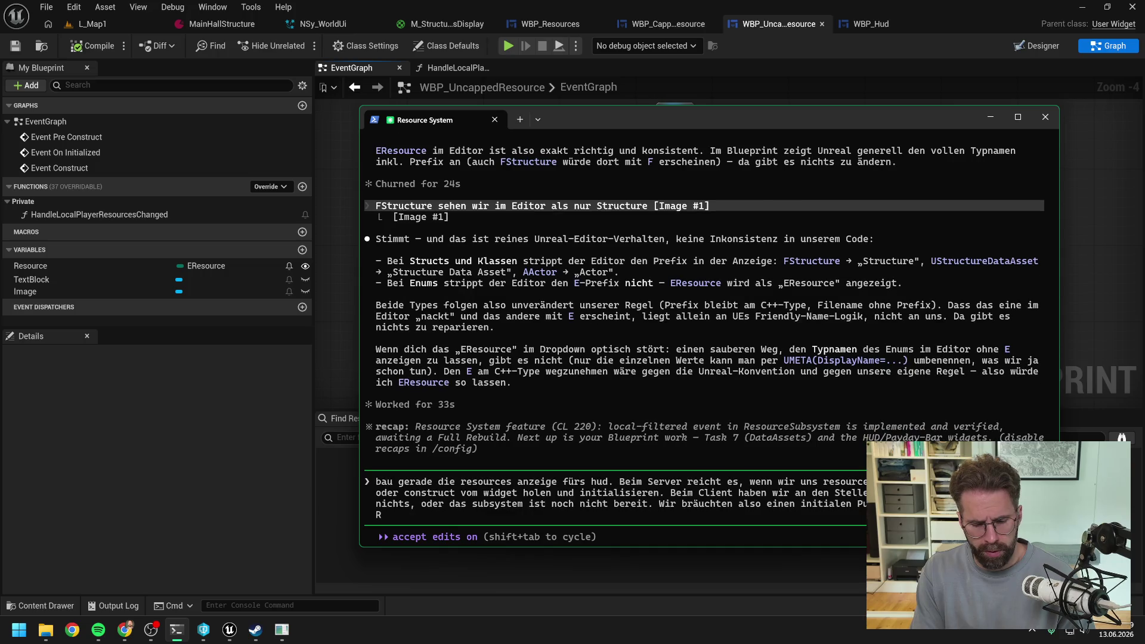
{"action": "type", "text": "urce"}
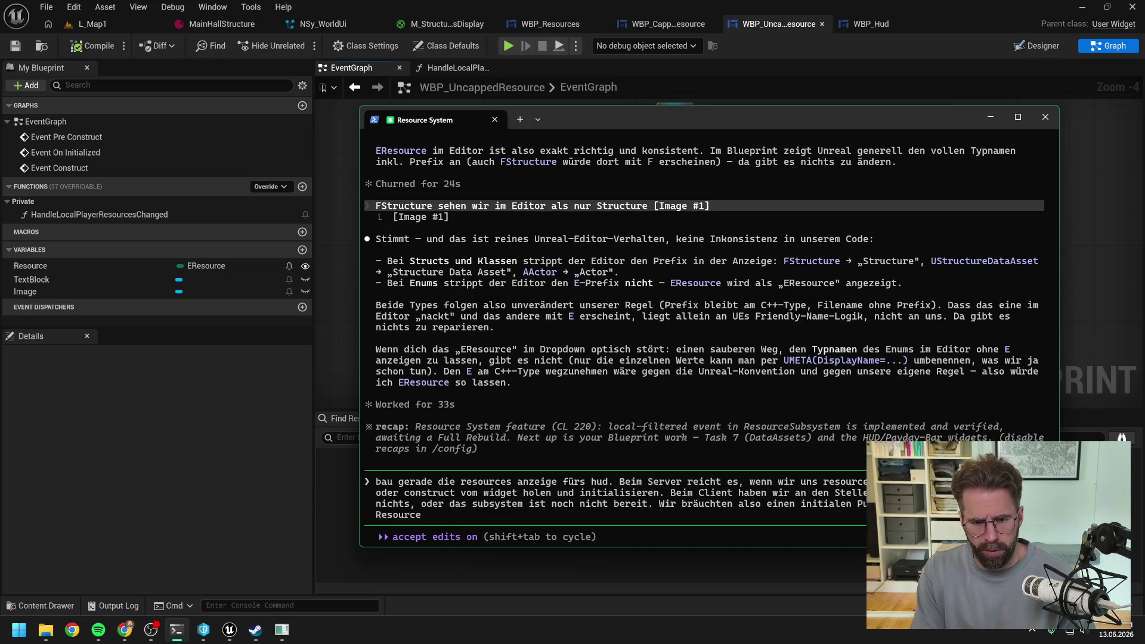
{"action": "key", "text": "BackSpace"}
{"action": "key", "text": "BackSpace"}
{"action": "key", "text": "BackSpace"}
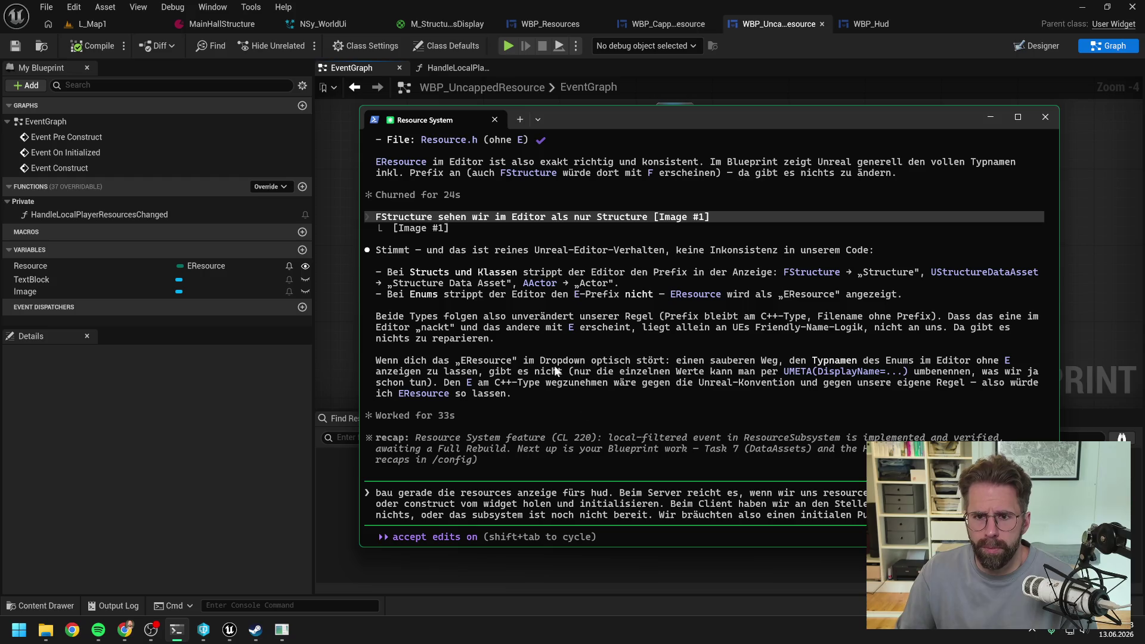
{"action": "key", "text": "alt+Tab"}
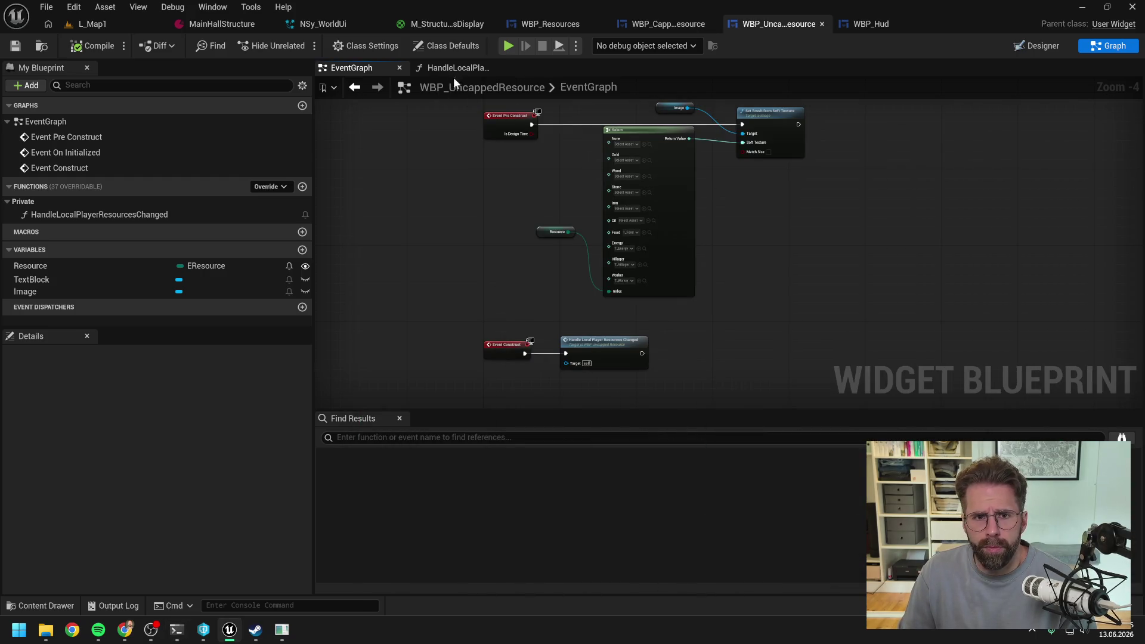
Finish the prompt requesting an initial push via OnLocalPlayerResourcesChanged and send it to Claude
{"action": "left_click", "coordinate": [454, 68]}
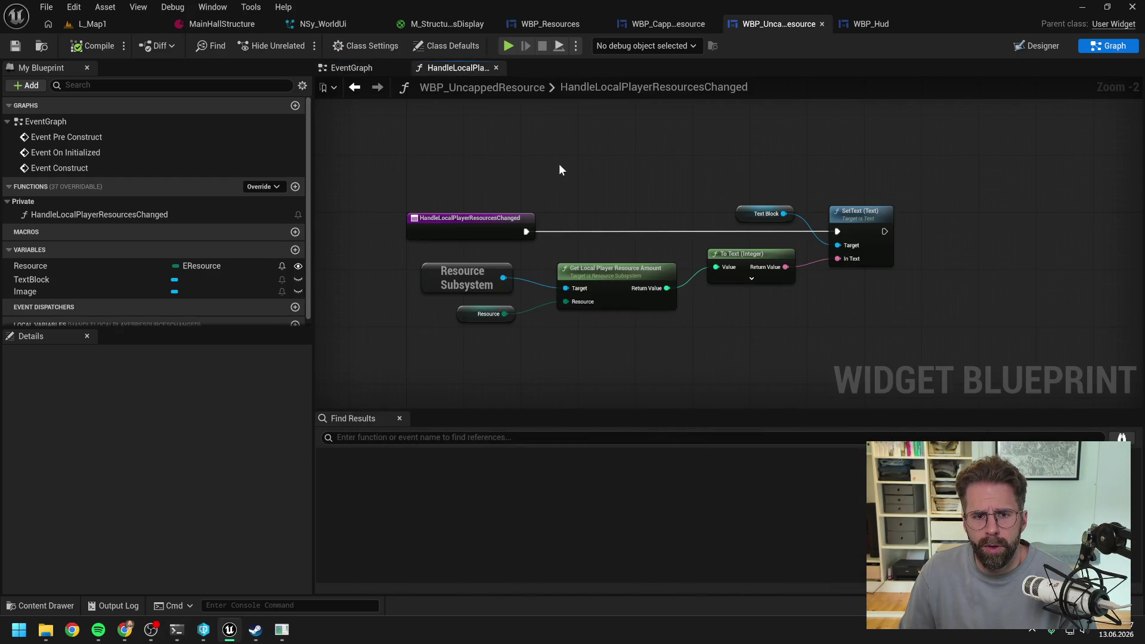
{"action": "key", "text": "alt+Tab"}
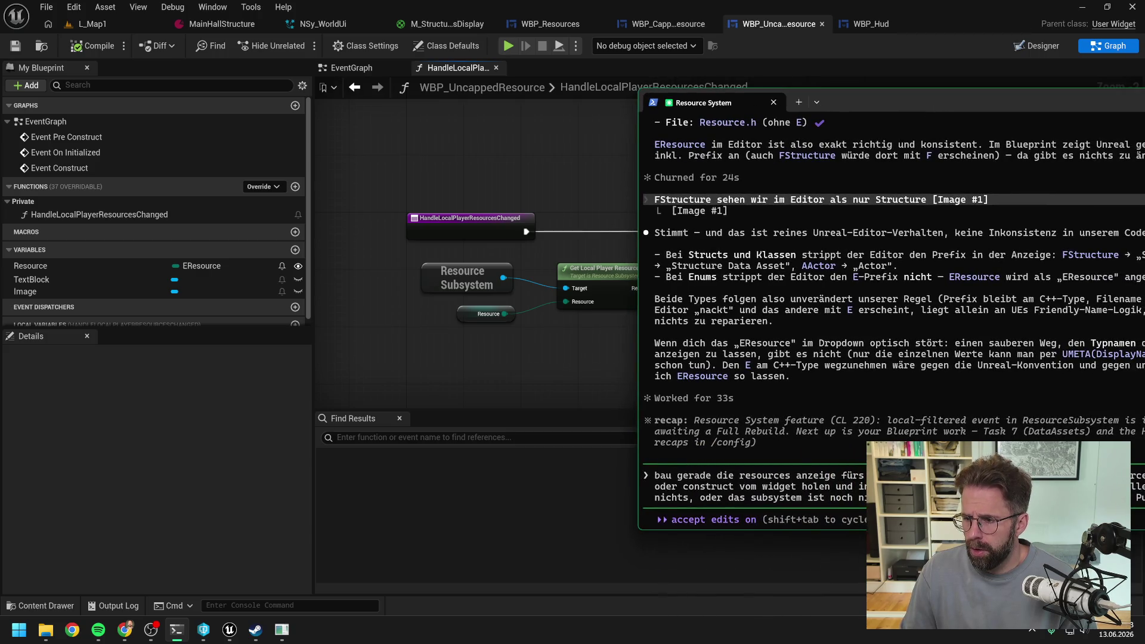
{"action": "key", "text": "shift+Return"}
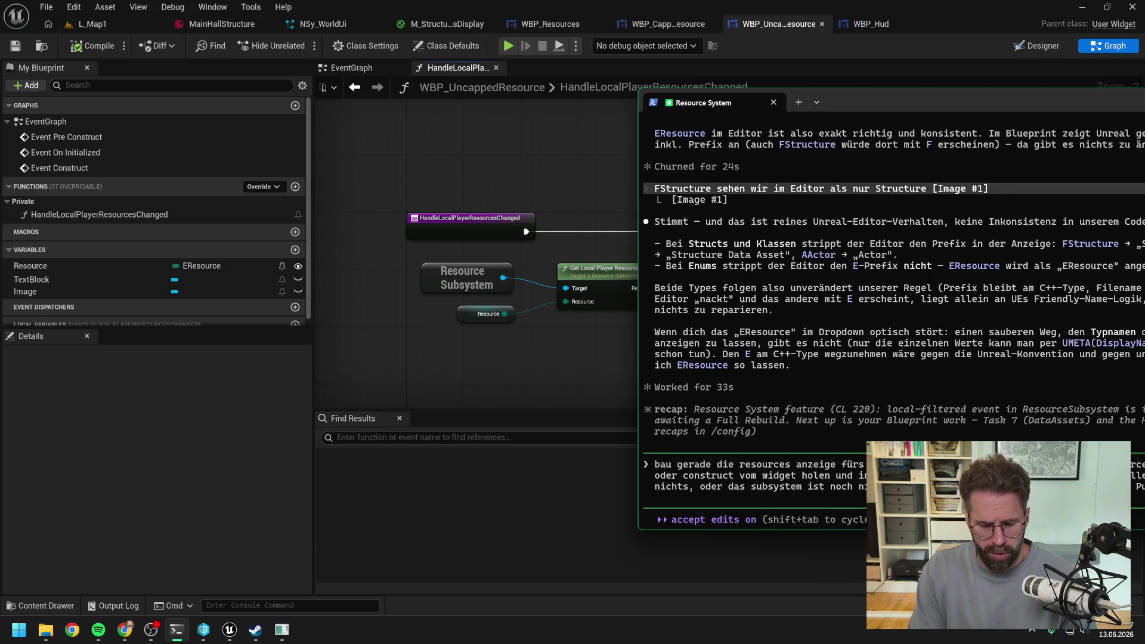
{"action": "type", "text": "OnLocalPlayer"}
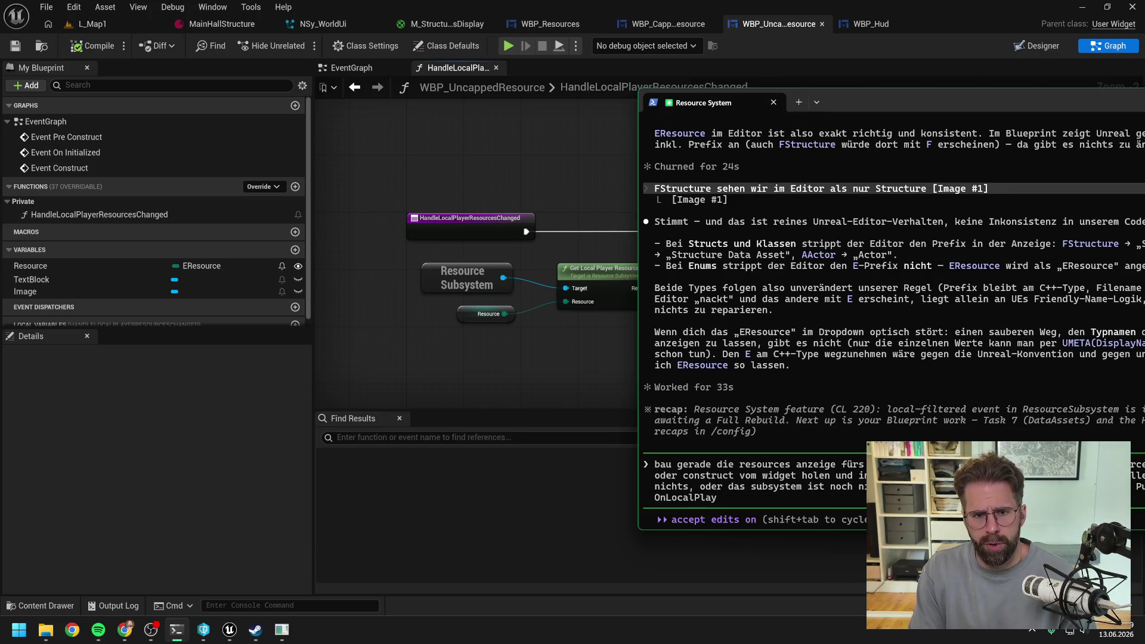
{"action": "type", "text": "Resourc"}
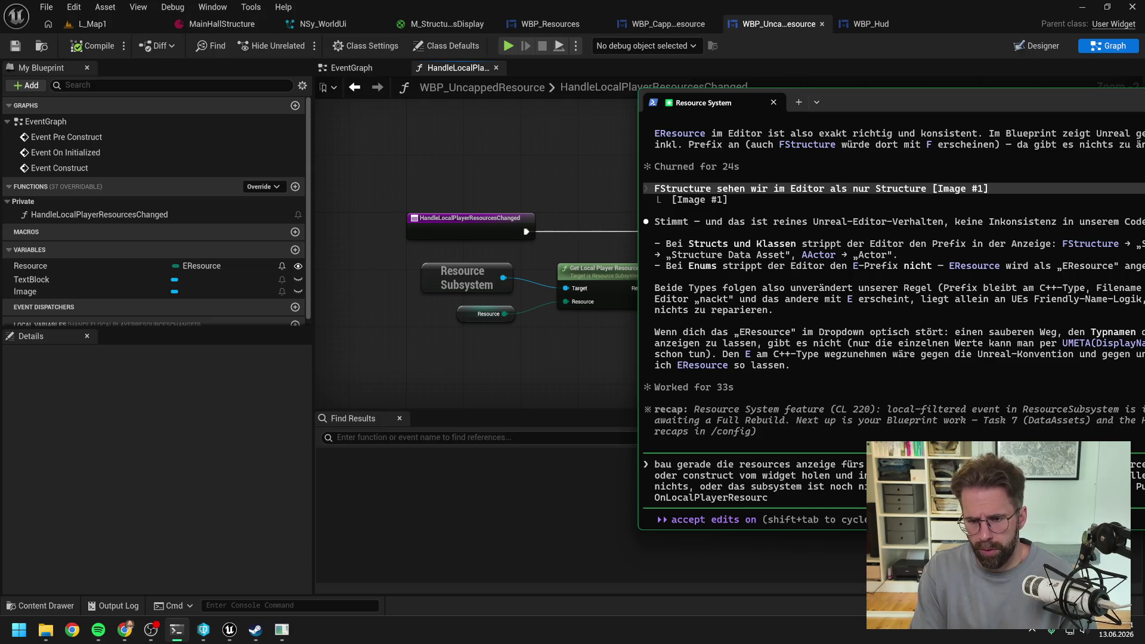
{"action": "type", "text": "esChanged,"}
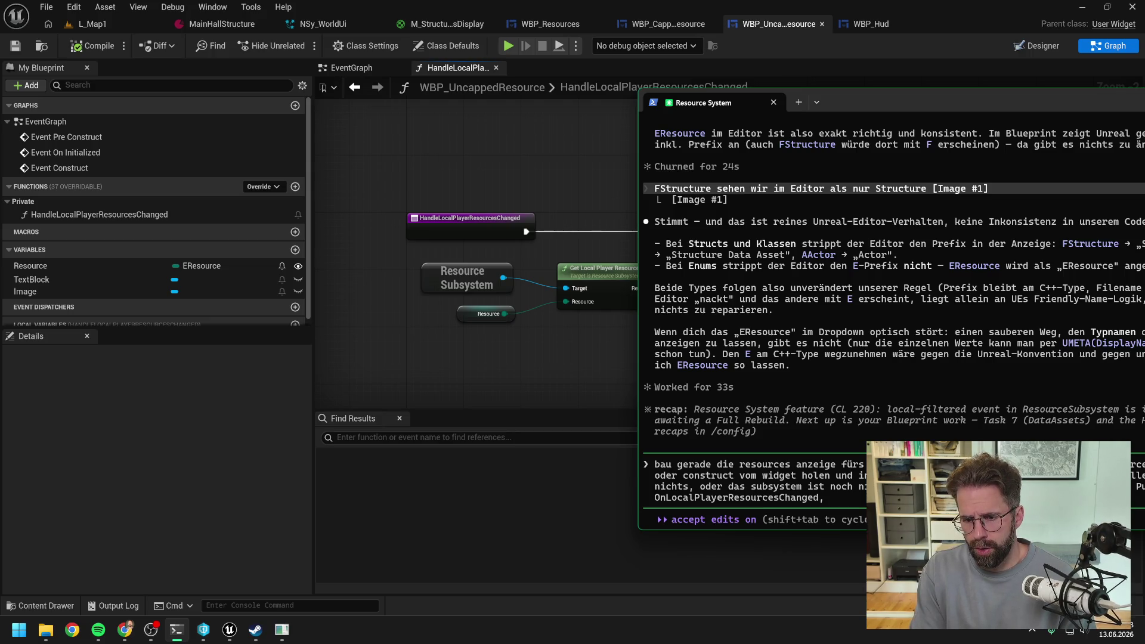
{"action": "type", "text": " um das"}
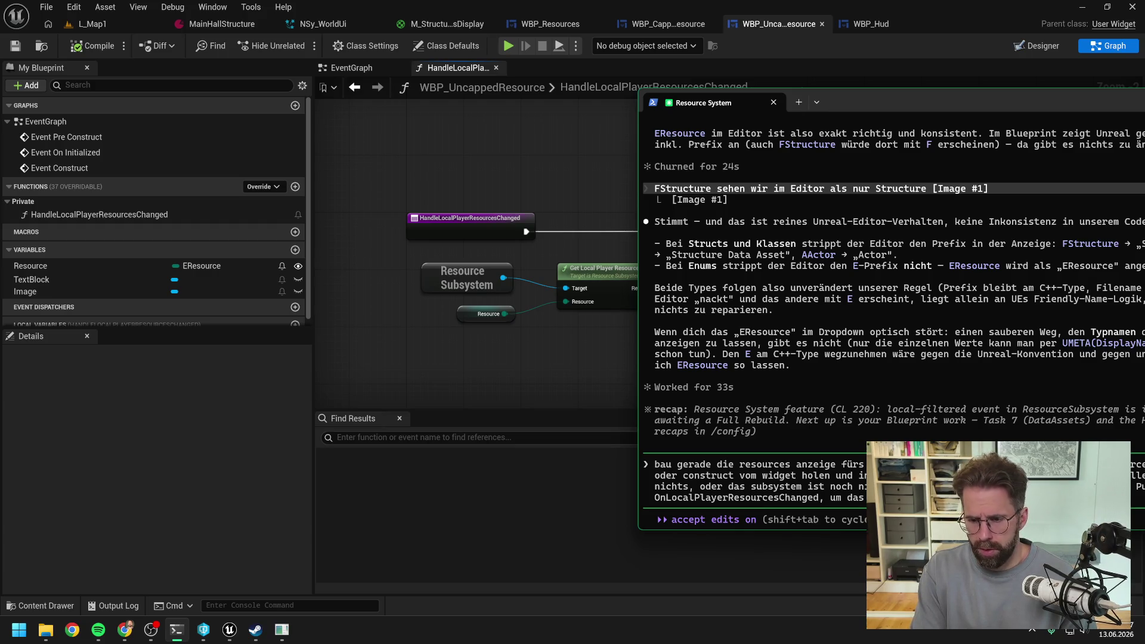
{"action": "key", "text": "BackSpace"}
{"action": "type", "text": "ie"}
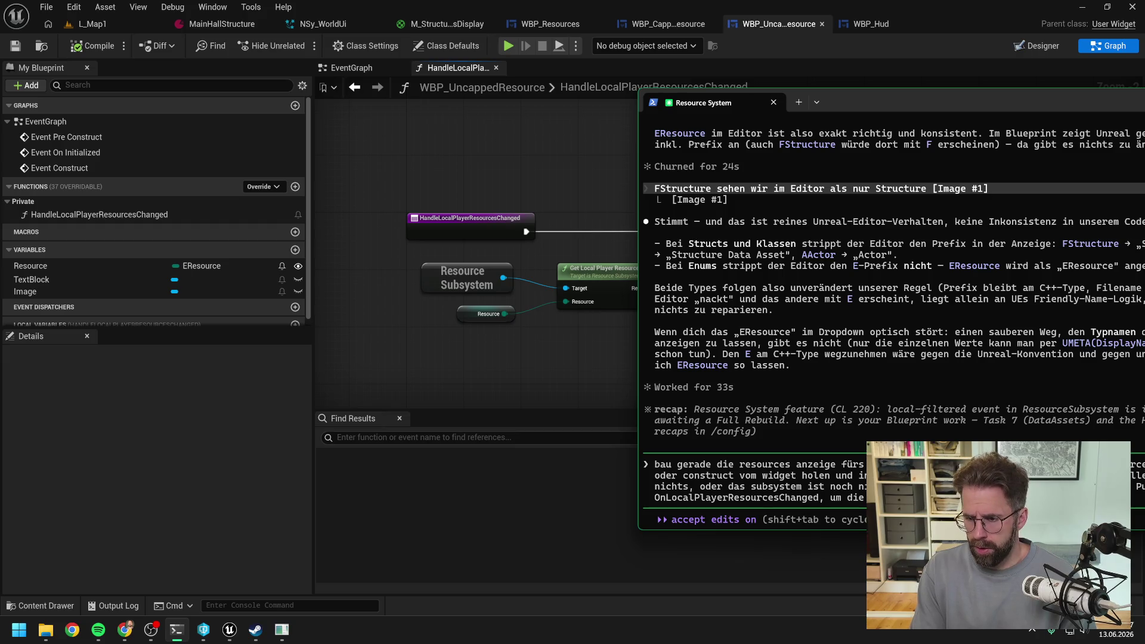
{"action": "type", "text": "oc"}
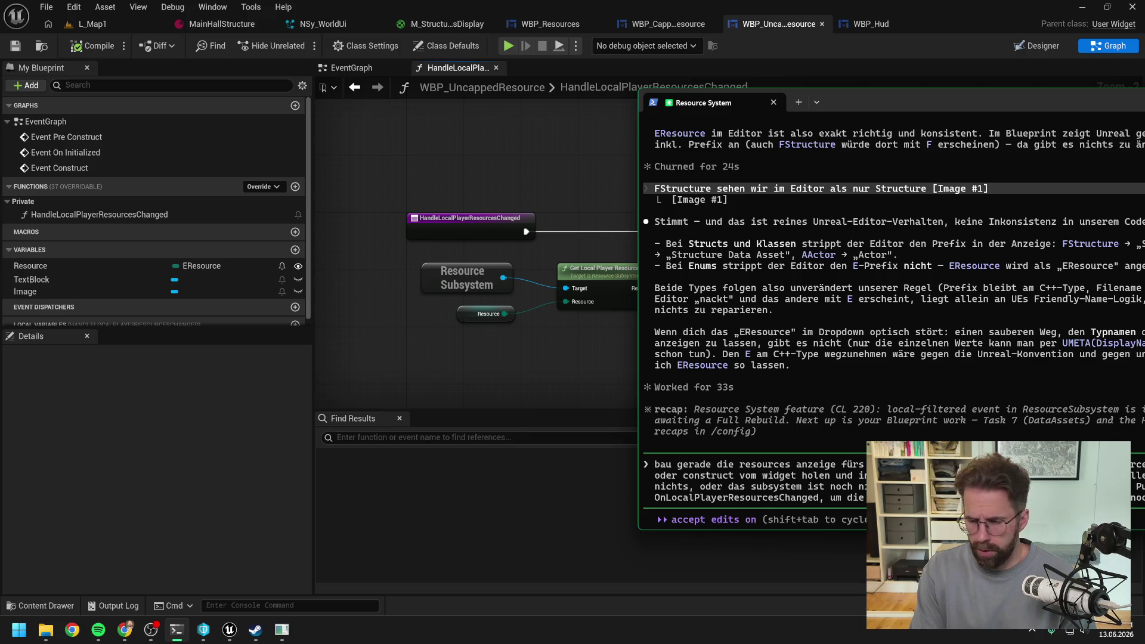
{"action": "key", "text": "BackSpace"}
{"action": "key", "text": "BackSpace"}
{"action": "key", "text": "BackSpace"}
{"action": "key", "text": "Return"}
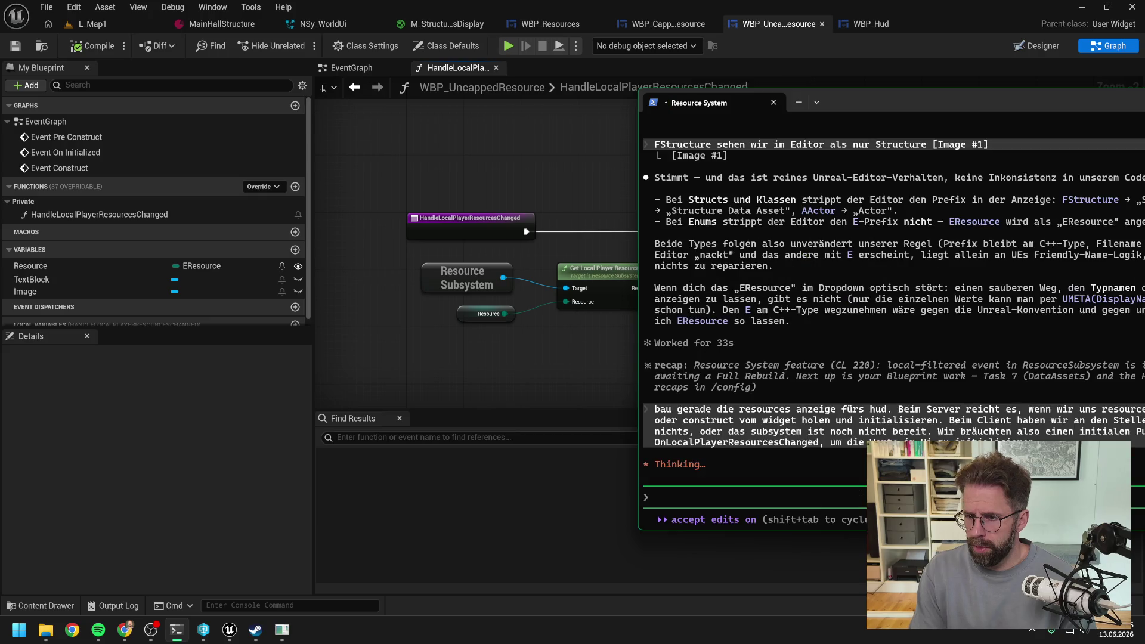
{"action": "left_click_drag", "start_coordinate": [998, 103], "coordinate": [716, 98]}
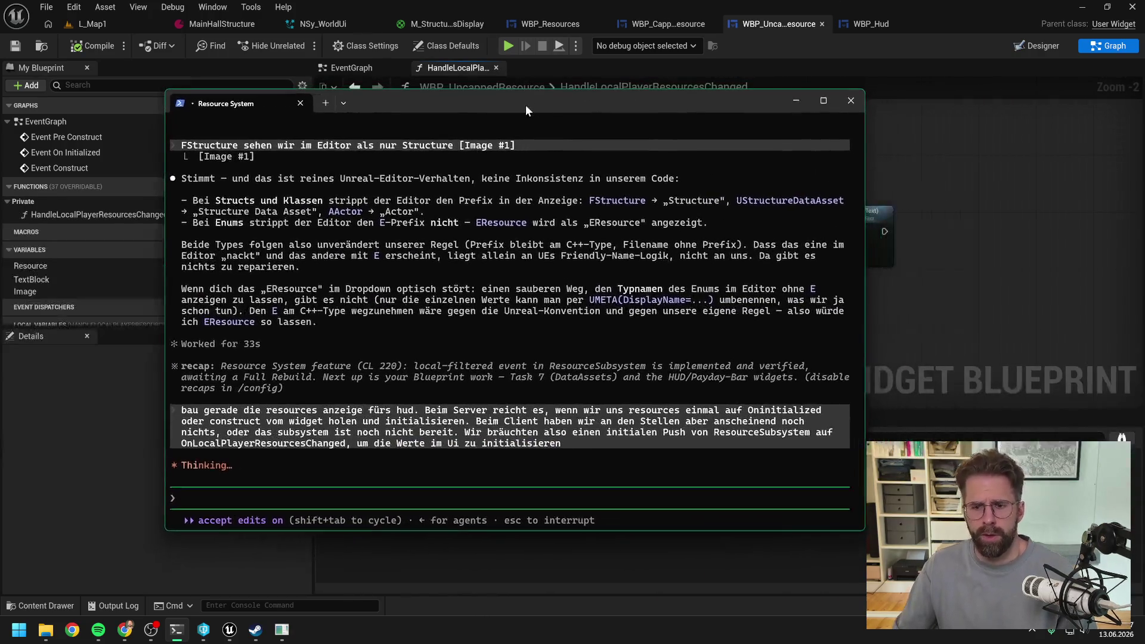
Put the terminal away and bring up the WBP_Hud widget layout
{"action": "left_click", "coordinate": [987, 94]}
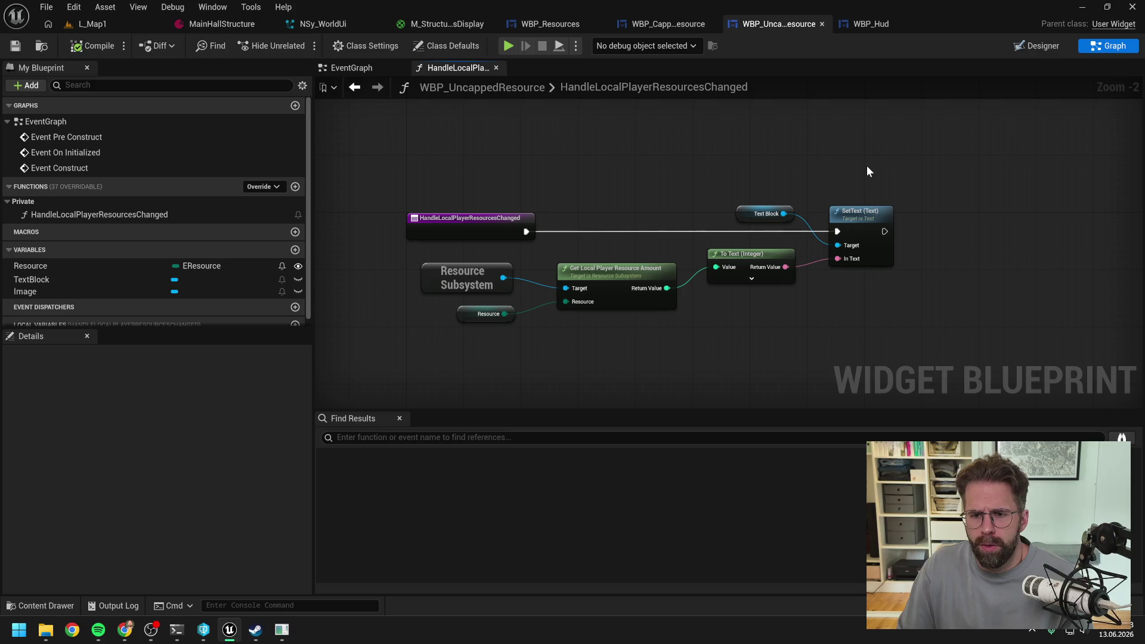
{"action": "left_click", "coordinate": [685, 22]}
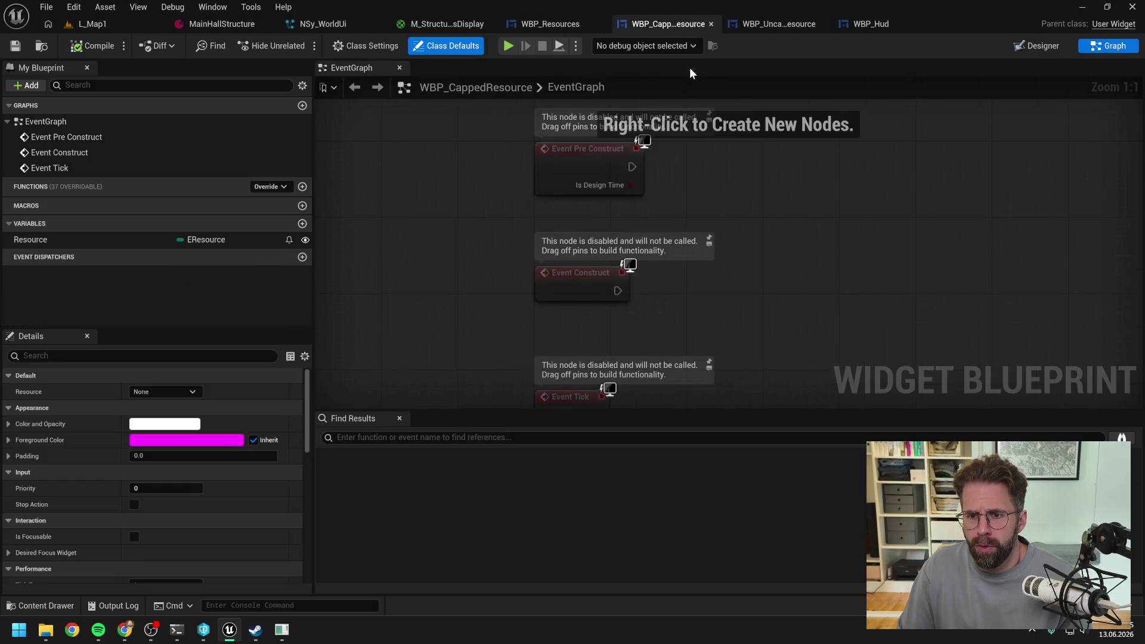
{"action": "left_click", "coordinate": [553, 22]}
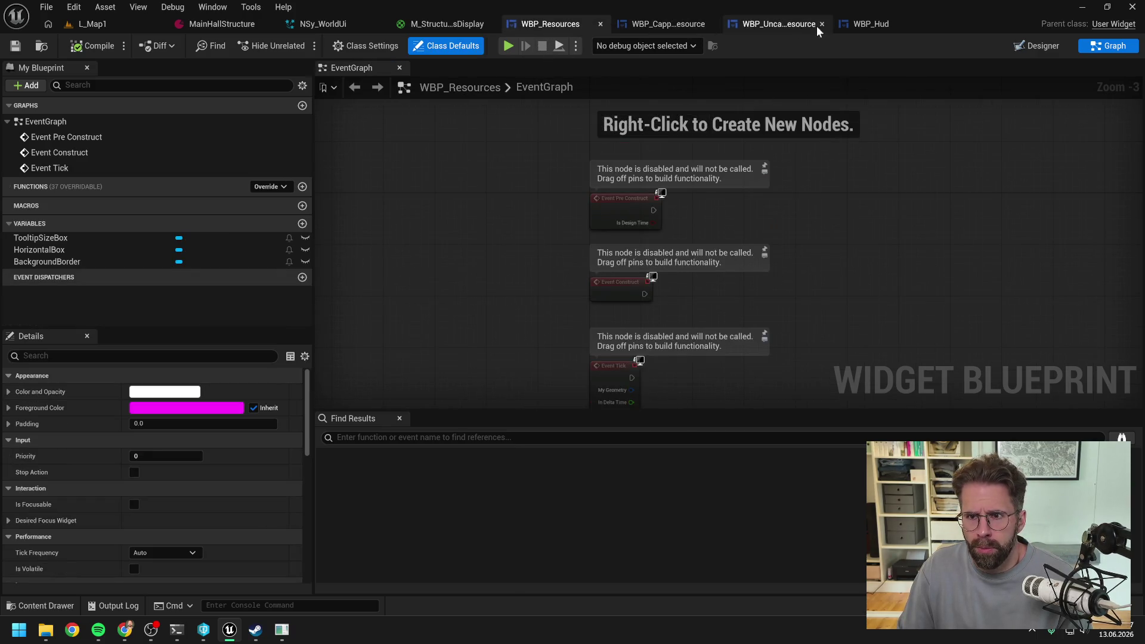
{"action": "left_click", "coordinate": [870, 24]}
{"action": "scroll", "coordinate": [501, 387], "scroll_direction": "up", "scroll_amount": 3}
Set the command card's right slot padding to 10.0 and launch a play test of L_Map1
{"action": "left_click", "coordinate": [499, 385]}
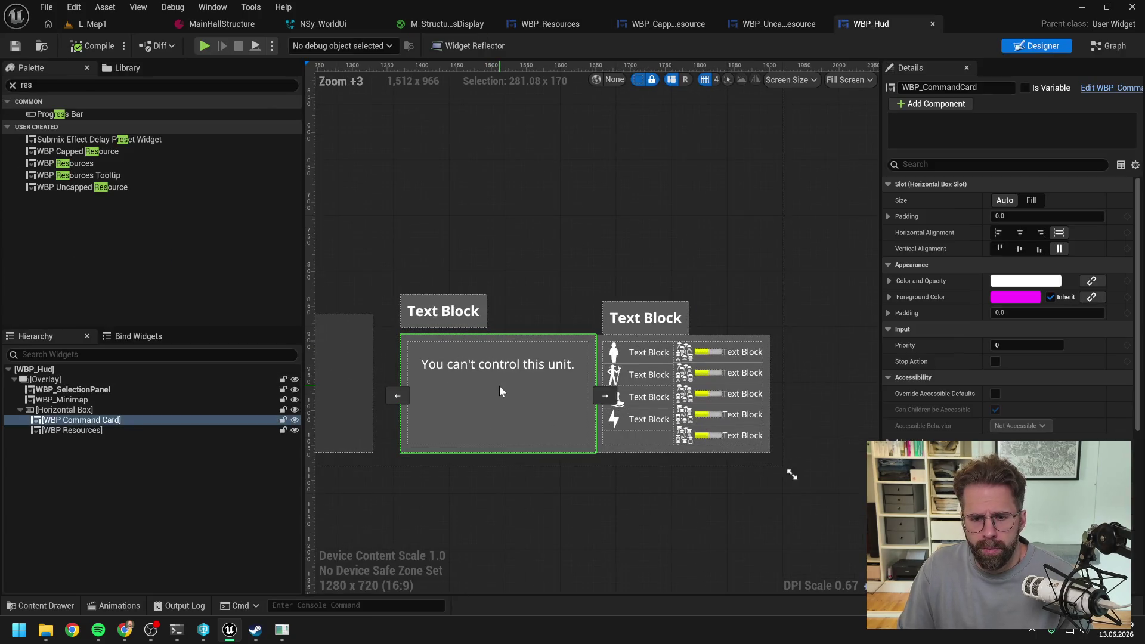
{"action": "scroll", "coordinate": [680, 341], "scroll_direction": "down", "scroll_amount": 5}
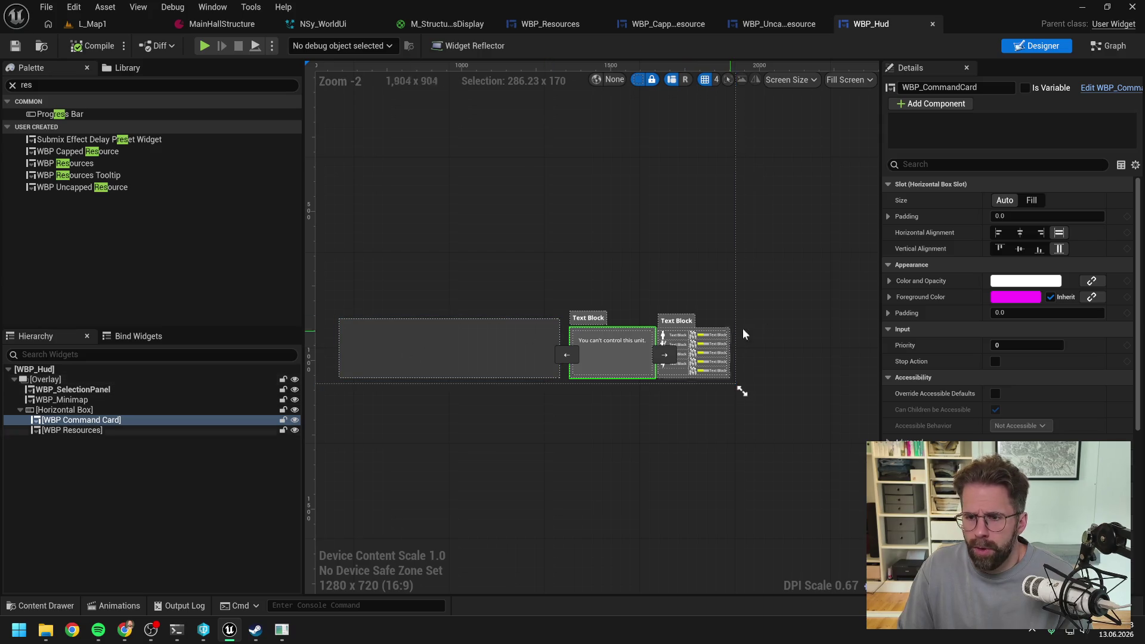
{"action": "left_click", "coordinate": [888, 217]}
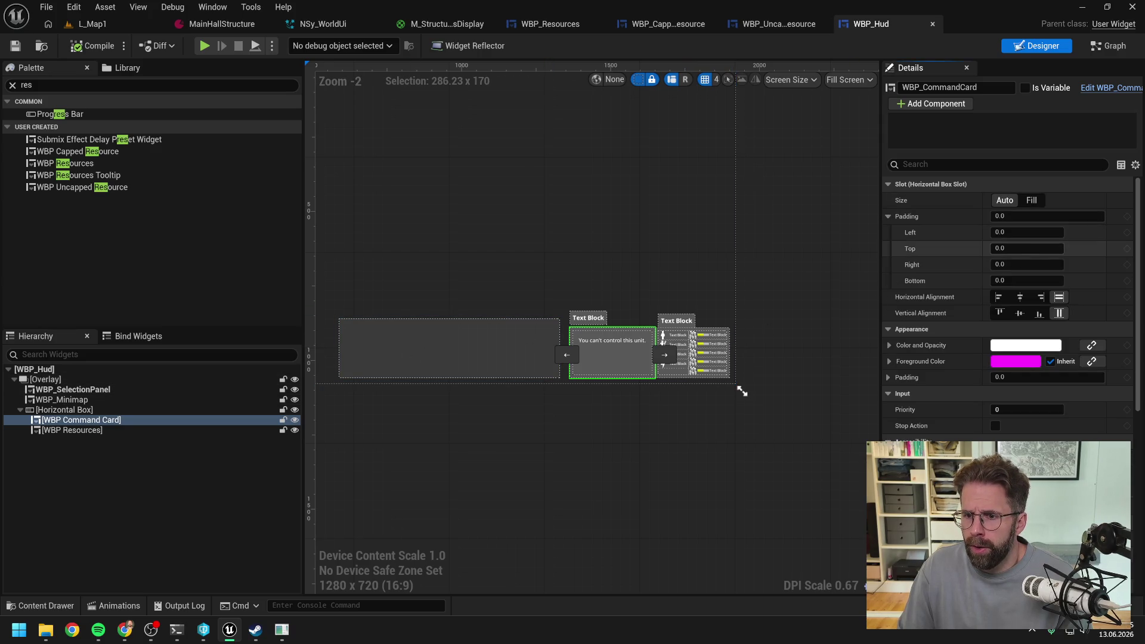
{"action": "left_click", "coordinate": [1026, 264]}
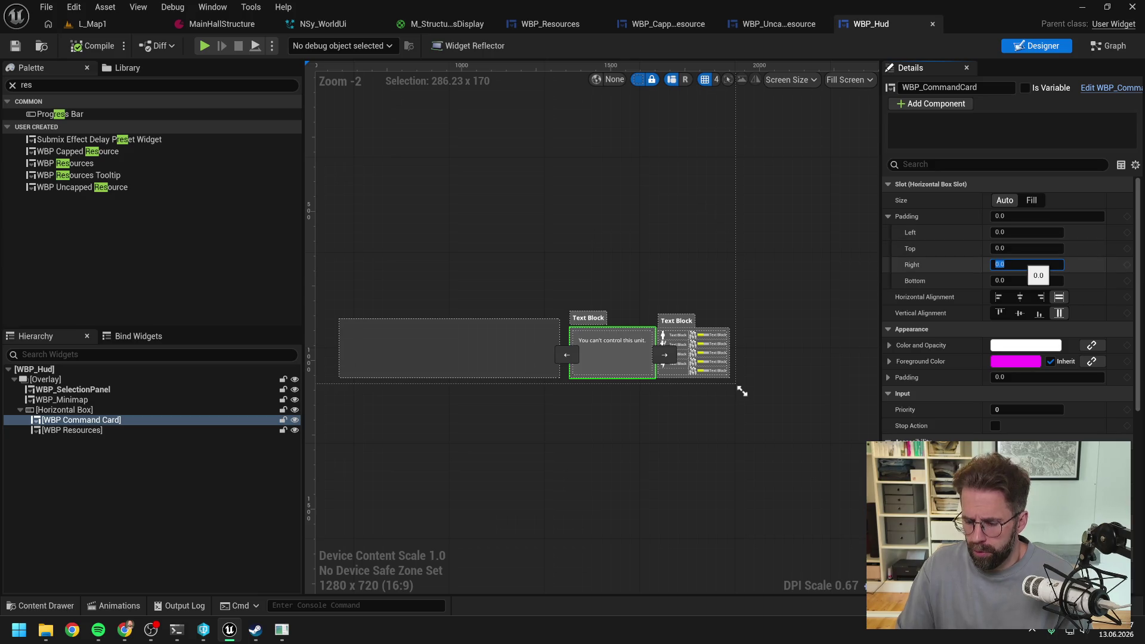
{"action": "type", "text": "10"}
{"action": "key", "text": "Return"}
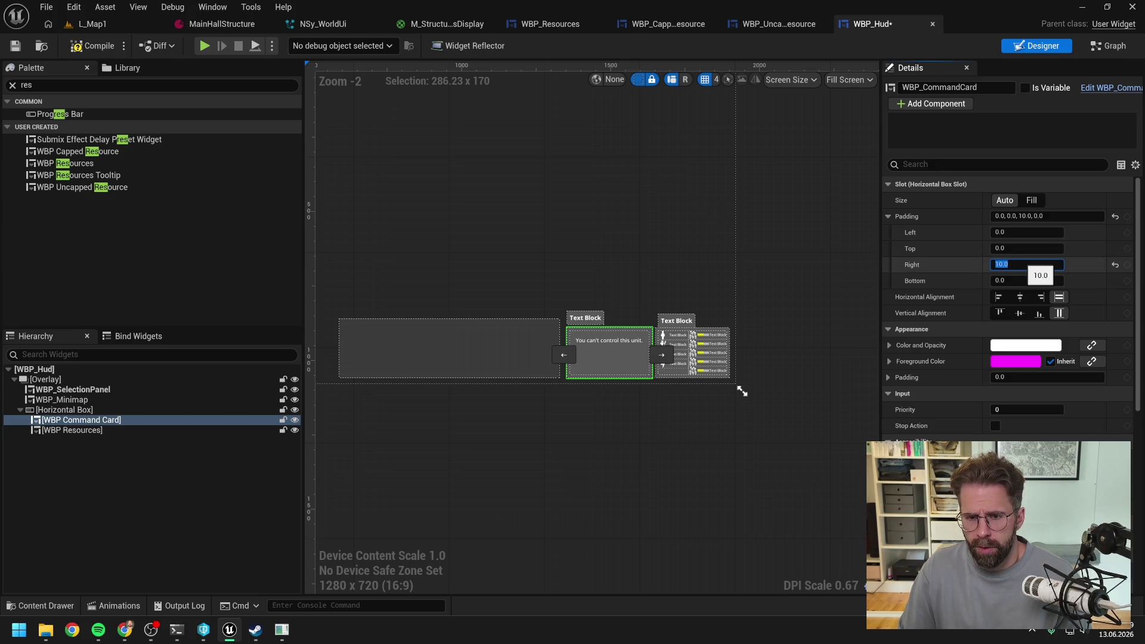
{"action": "left_click", "coordinate": [96, 24]}
{"action": "left_click", "coordinate": [298, 45]}
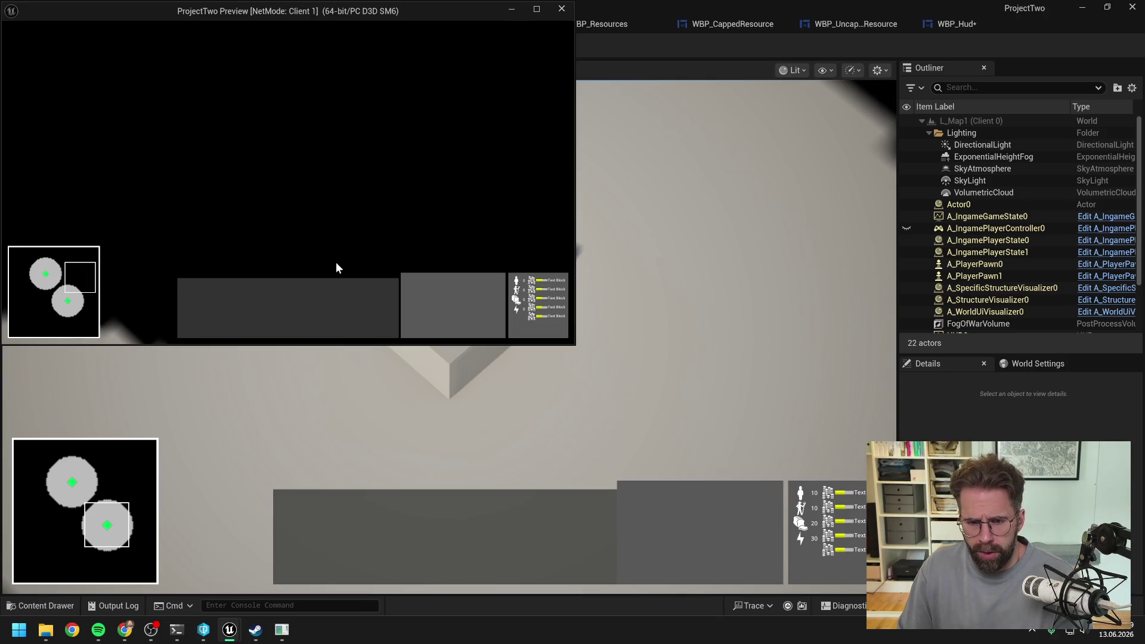
Stop the play test, compare the HUD with the reference game, then return to the terminal
{"action": "key", "text": "Escape"}
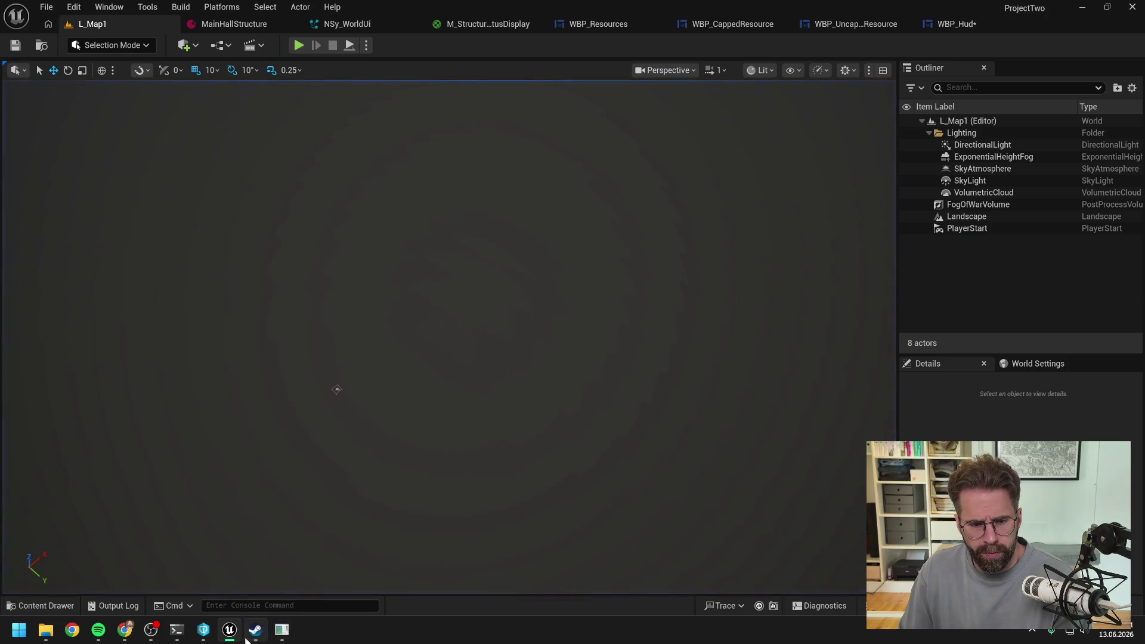
{"action": "left_click", "coordinate": [281, 629]}
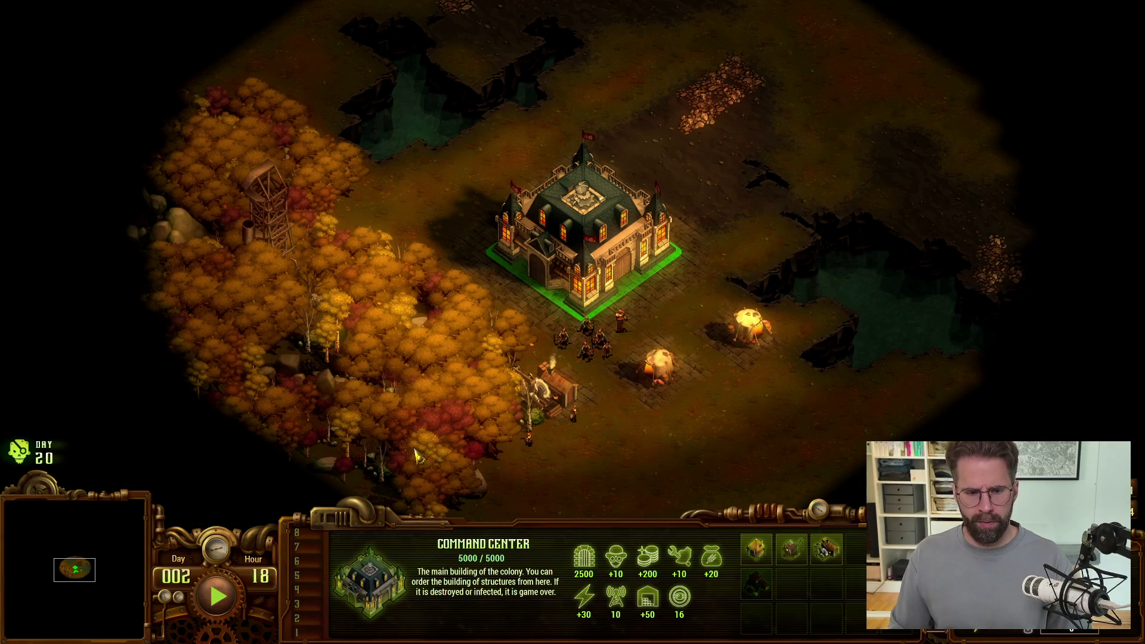
{"action": "key", "text": "Down"}
{"action": "scroll", "coordinate": [729, 448], "scroll_direction": "down", "scroll_amount": 3}
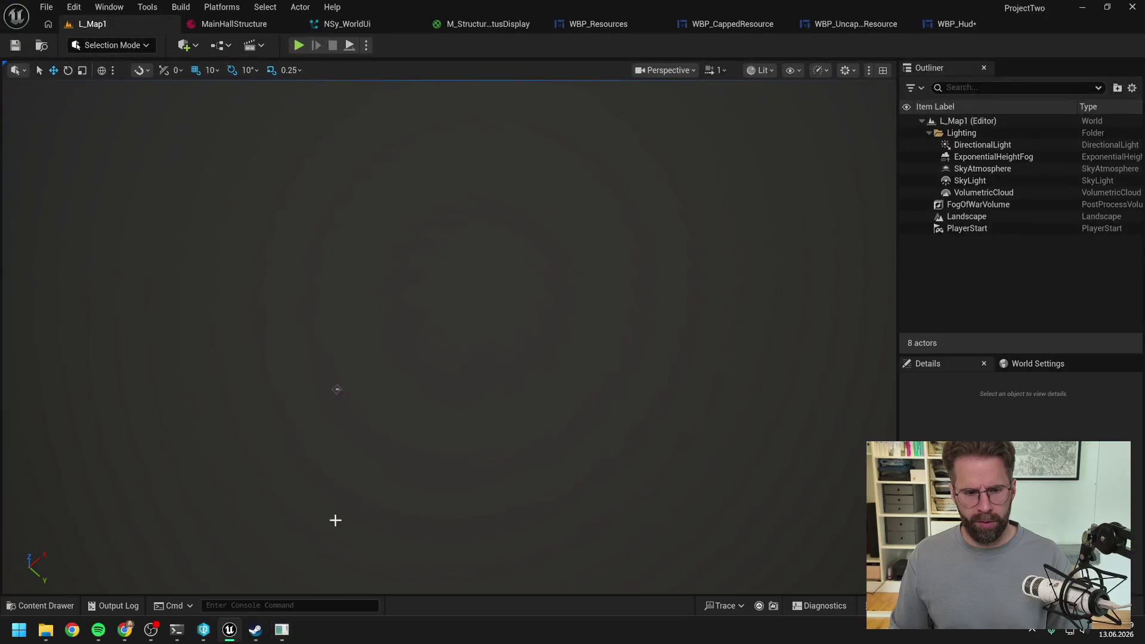
{"action": "left_click", "coordinate": [177, 629]}
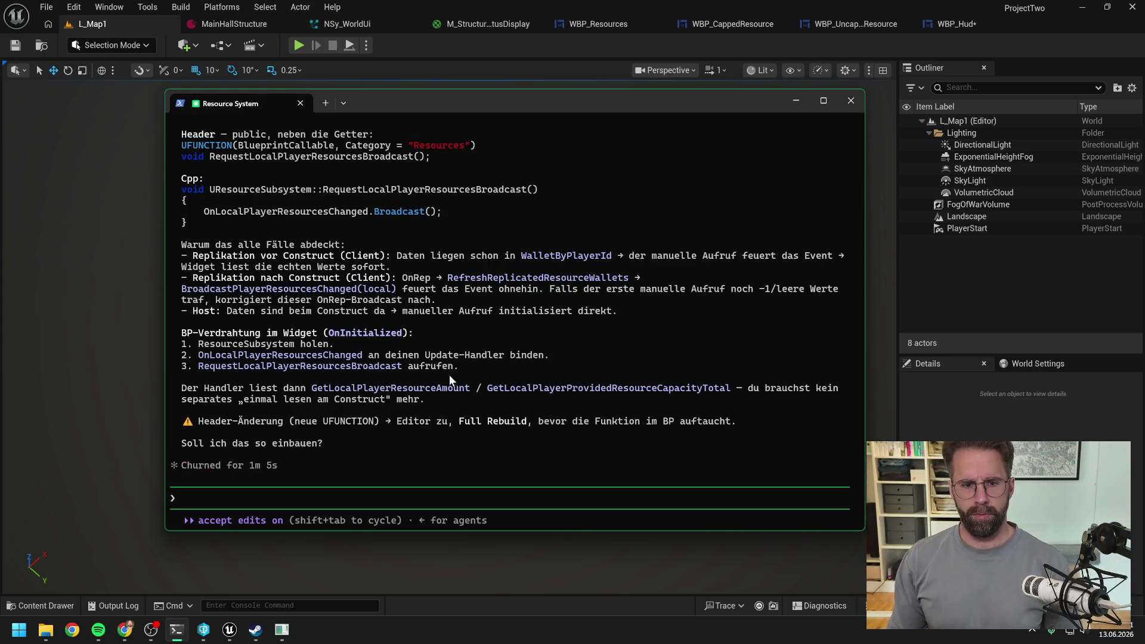
Read through Claude's RequestLocalPlayerResourcesBroadcast proposal, drafting 'ja bau das so ein'
{"action": "scroll", "coordinate": [467, 360], "scroll_direction": "up", "scroll_amount": 5}
{"action": "type", "text": "ja bau das so ein"}
{"action": "scroll", "coordinate": [471, 367], "scroll_direction": "up", "scroll_amount": 10}
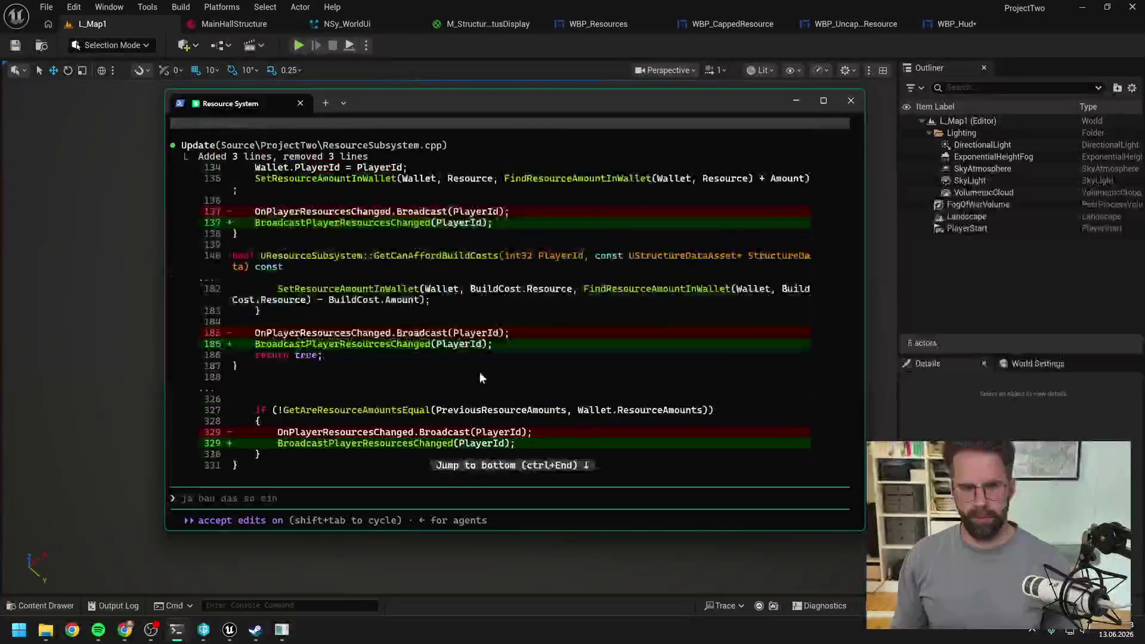
{"action": "scroll", "coordinate": [482, 376], "scroll_direction": "up", "scroll_amount": 15}
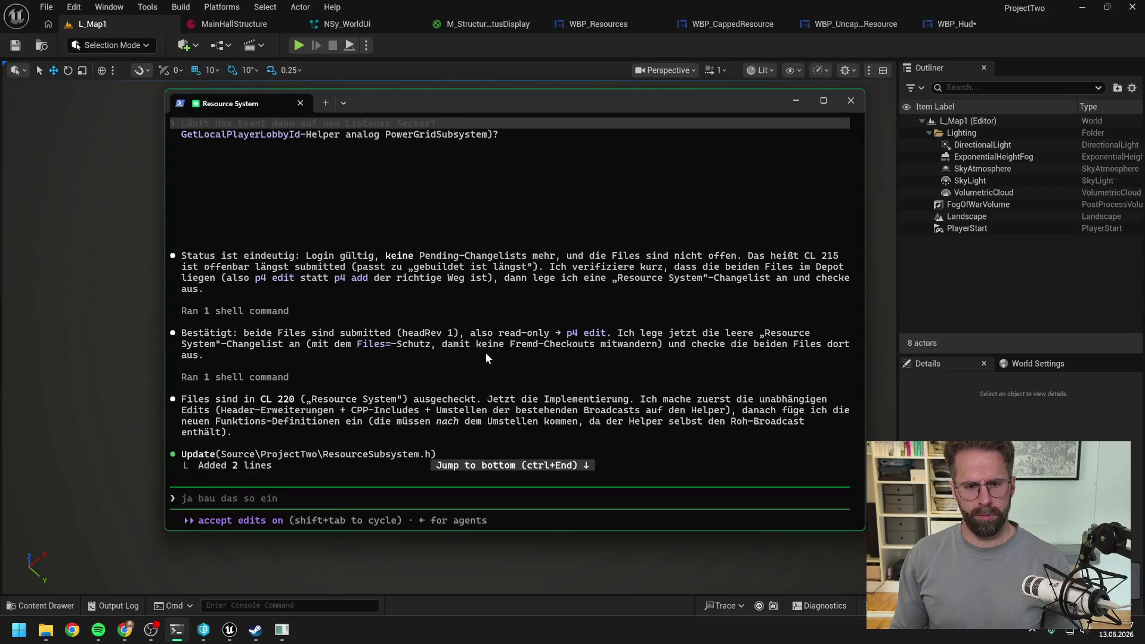
{"action": "scroll", "coordinate": [485, 353], "scroll_direction": "down", "scroll_amount": 20}
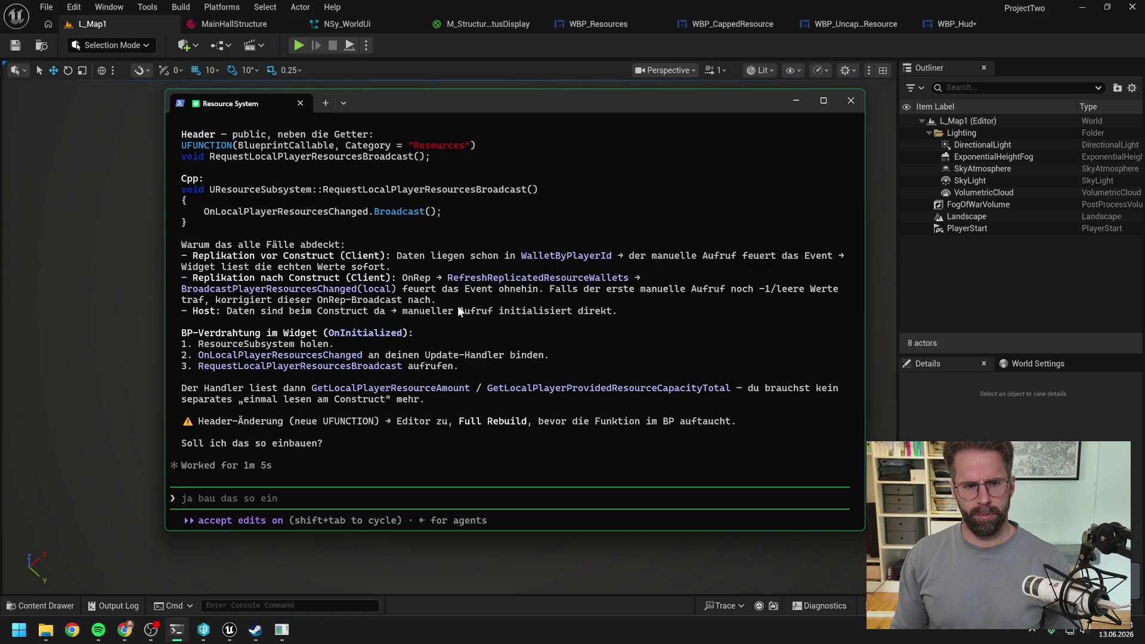
{"action": "scroll", "coordinate": [488, 308], "scroll_direction": "up", "scroll_amount": 5}
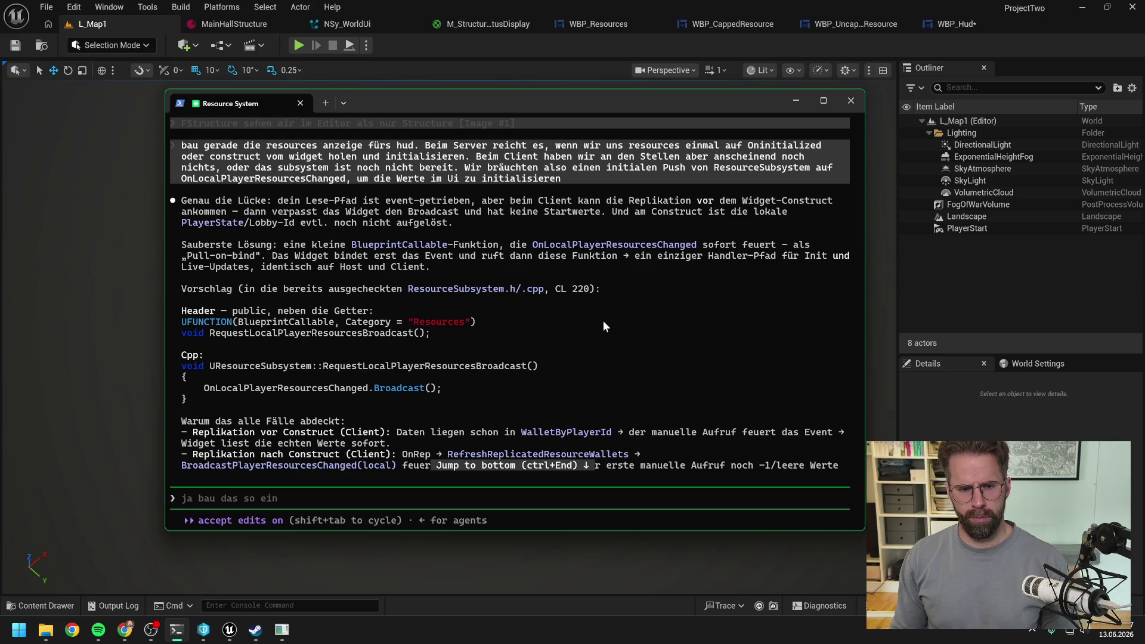
{"action": "scroll", "coordinate": [602, 320], "scroll_direction": "down", "scroll_amount": 5}
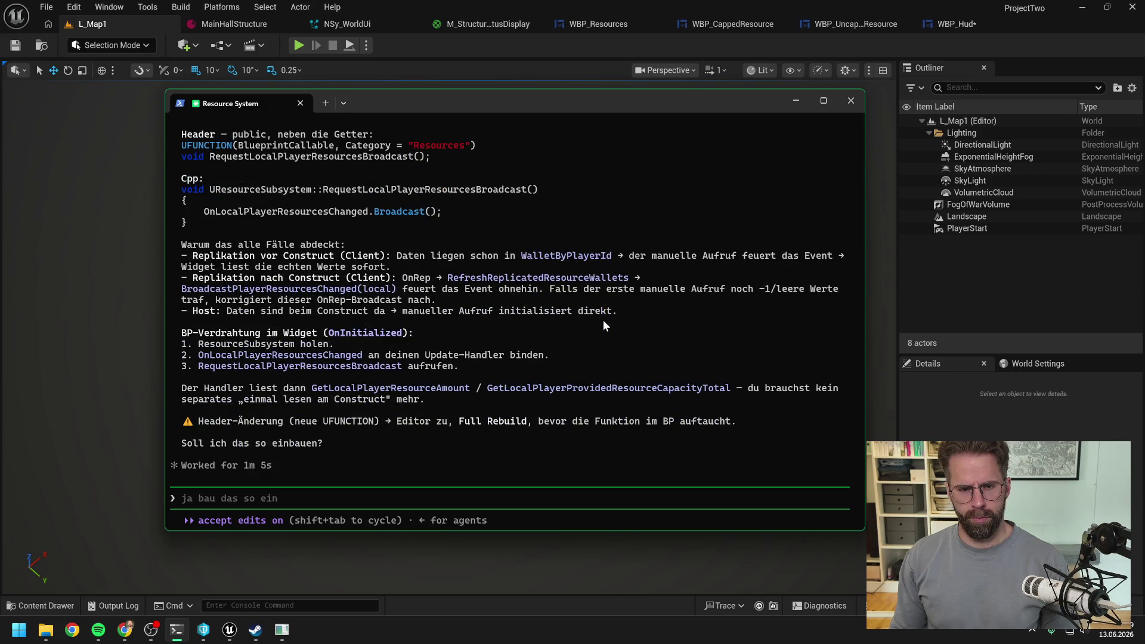
Quit Unreal Editor saving WBP_Hud, and approve the broadcast function with 'ok macht sinn, lo'
{"action": "left_click", "coordinate": [1132, 7]}
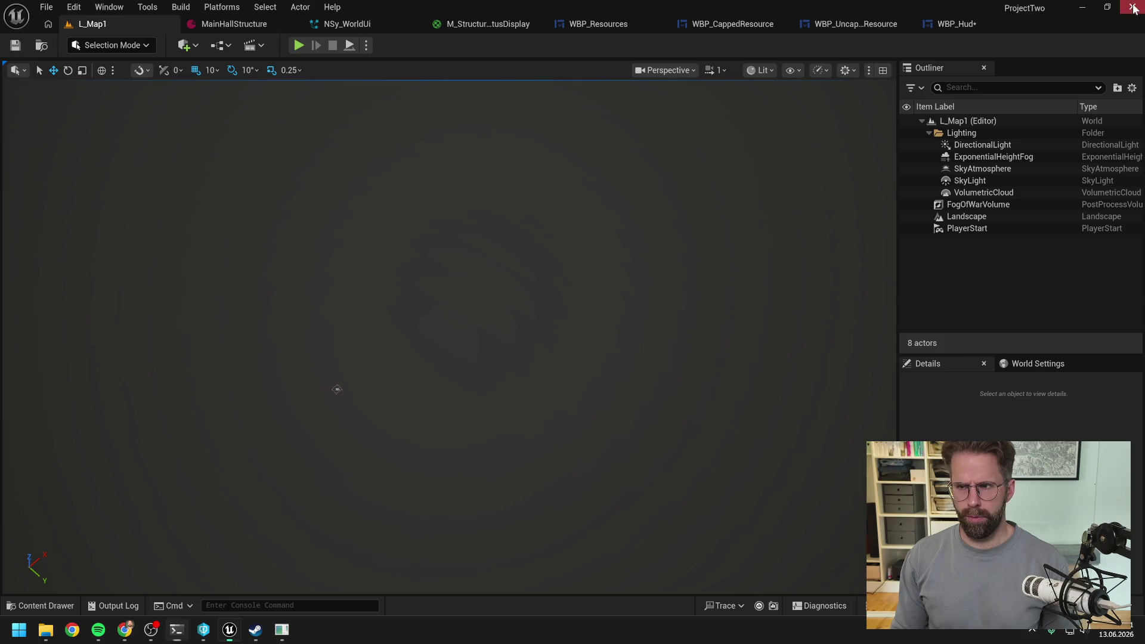
{"action": "left_click", "coordinate": [599, 448]}
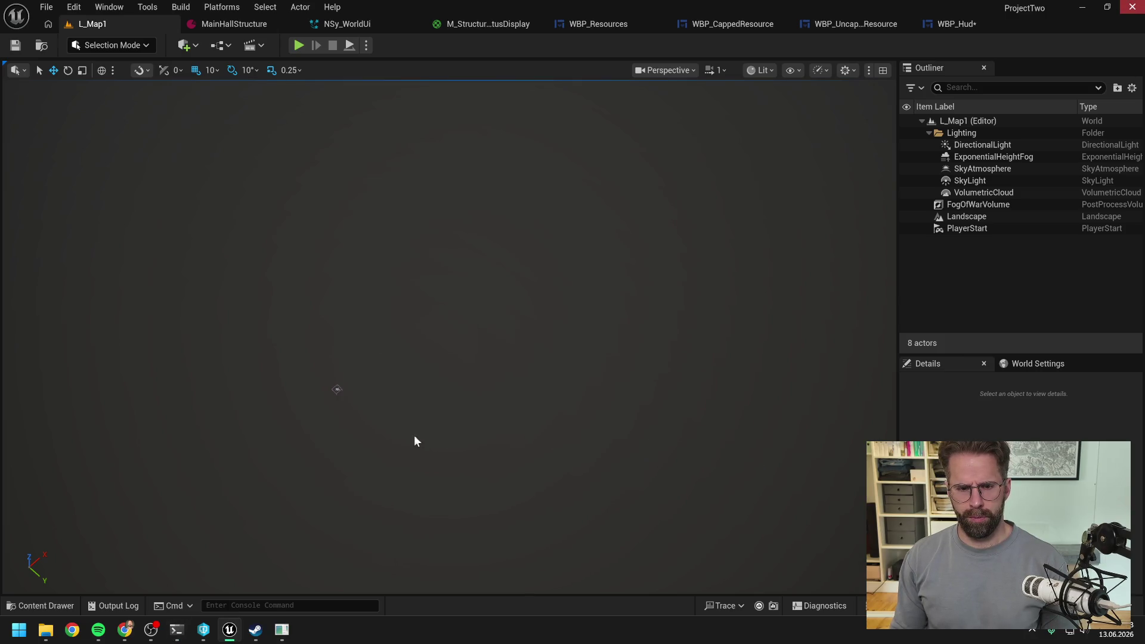
{"action": "type", "text": "ok"}
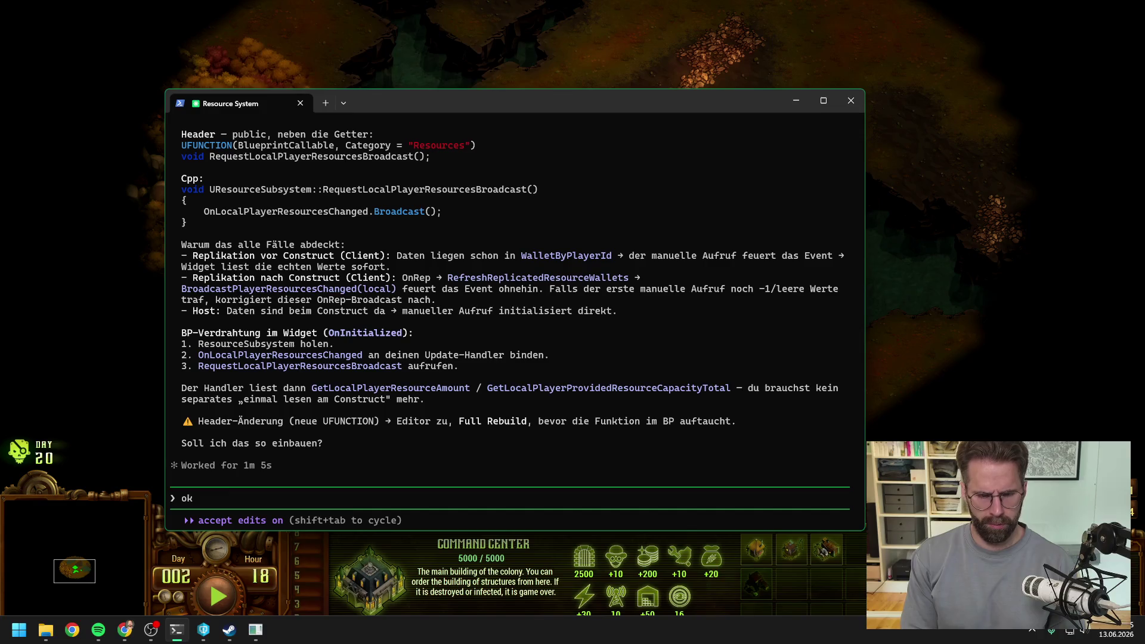
{"action": "type", "text": " macht sinn, los"}
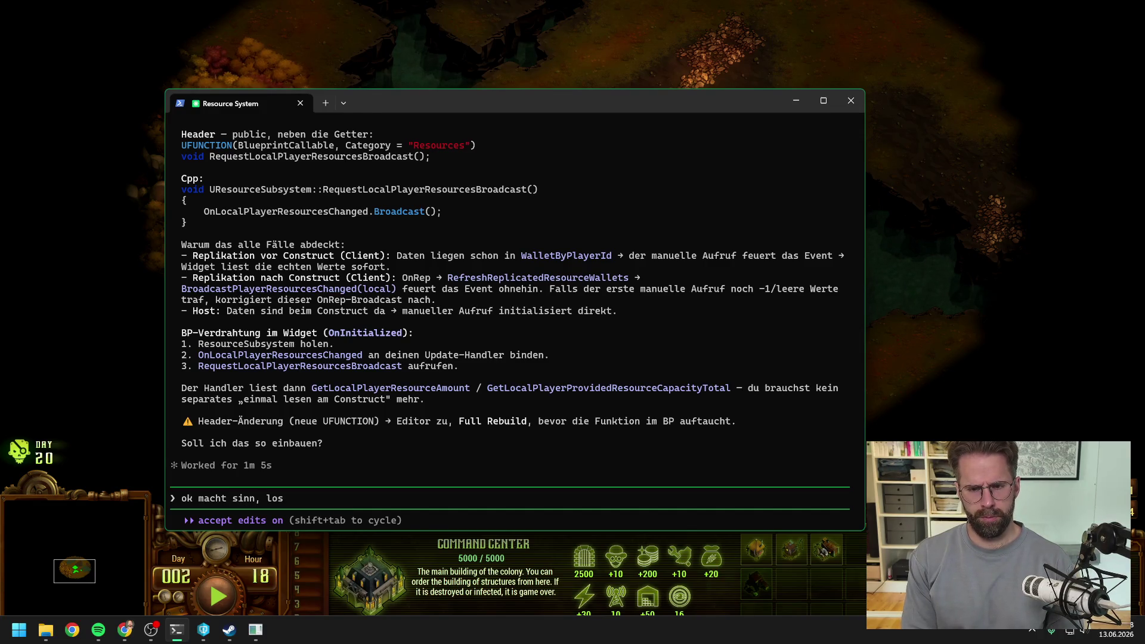
{"action": "key", "text": "Return"}
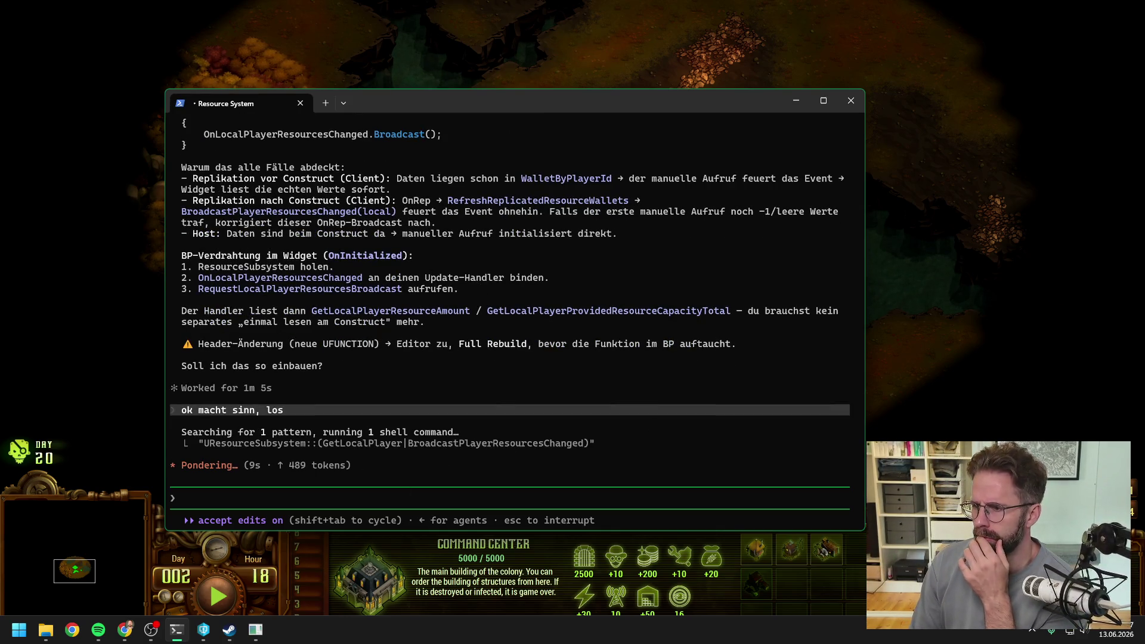
{"action": "key", "text": "alt+Tab"}
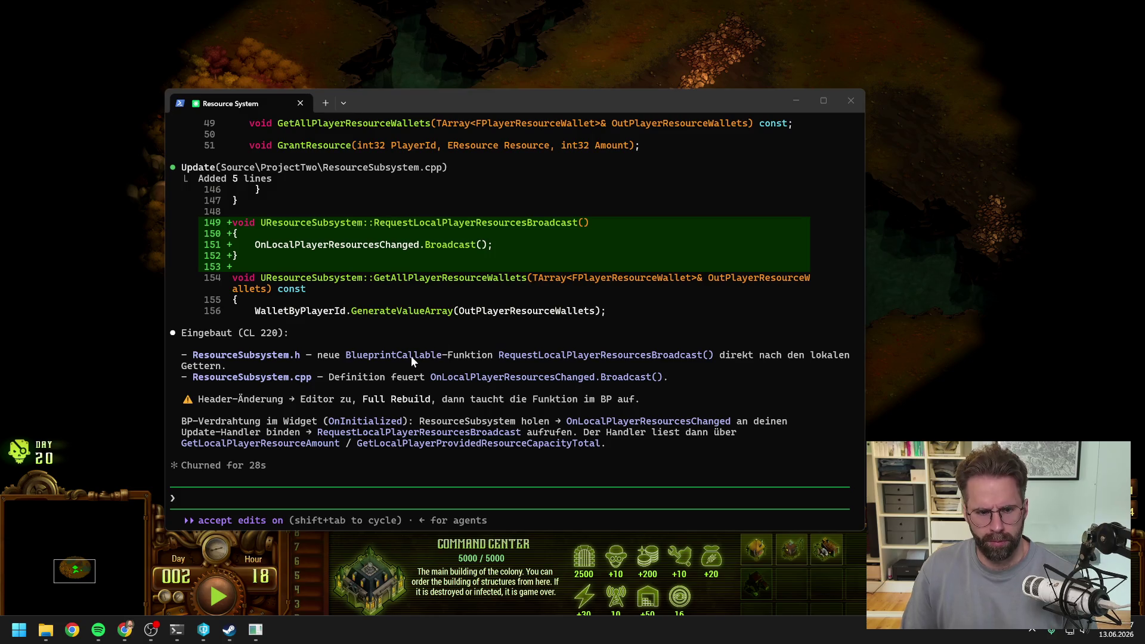
Bring the D:\ProjectTwo\Development Explorer window to the front
{"action": "mouse_move", "coordinate": [45, 631]}
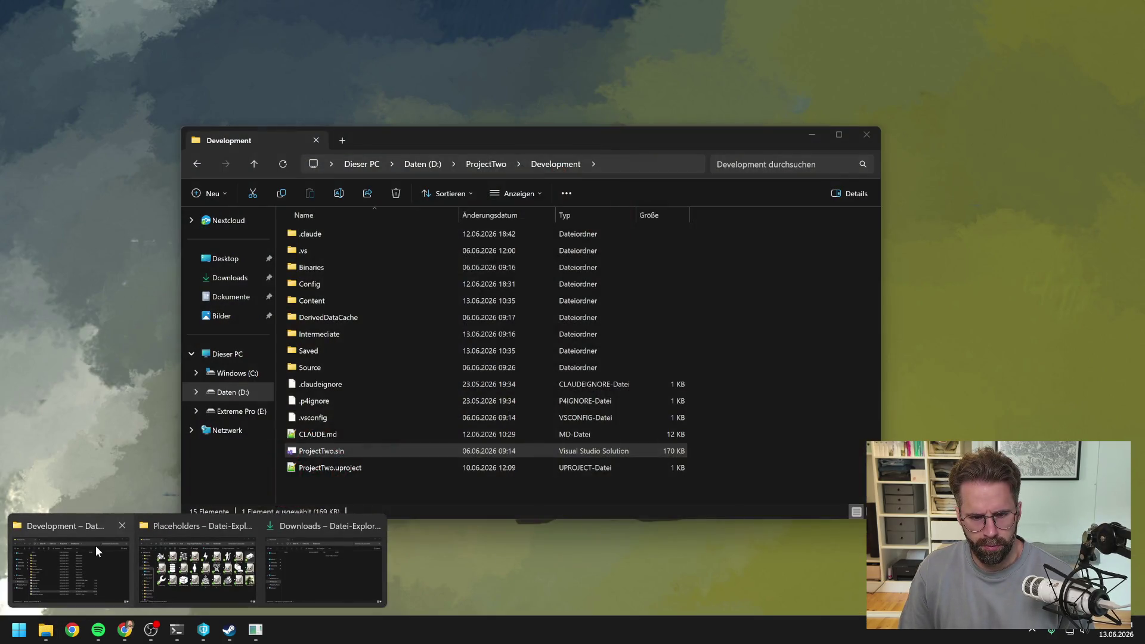
{"action": "left_click", "coordinate": [96, 545]}
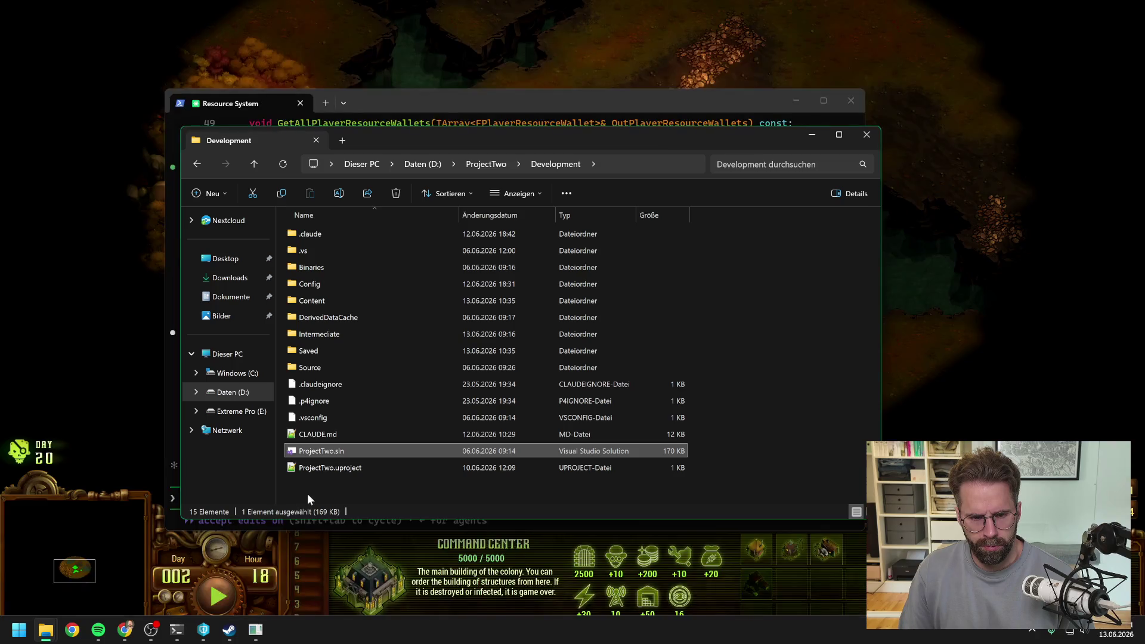
Open ProjectTwo.sln, rebuild the ProjectTwo project, and close Visual Studio once it succeeds
{"action": "double_click", "coordinate": [319, 450]}
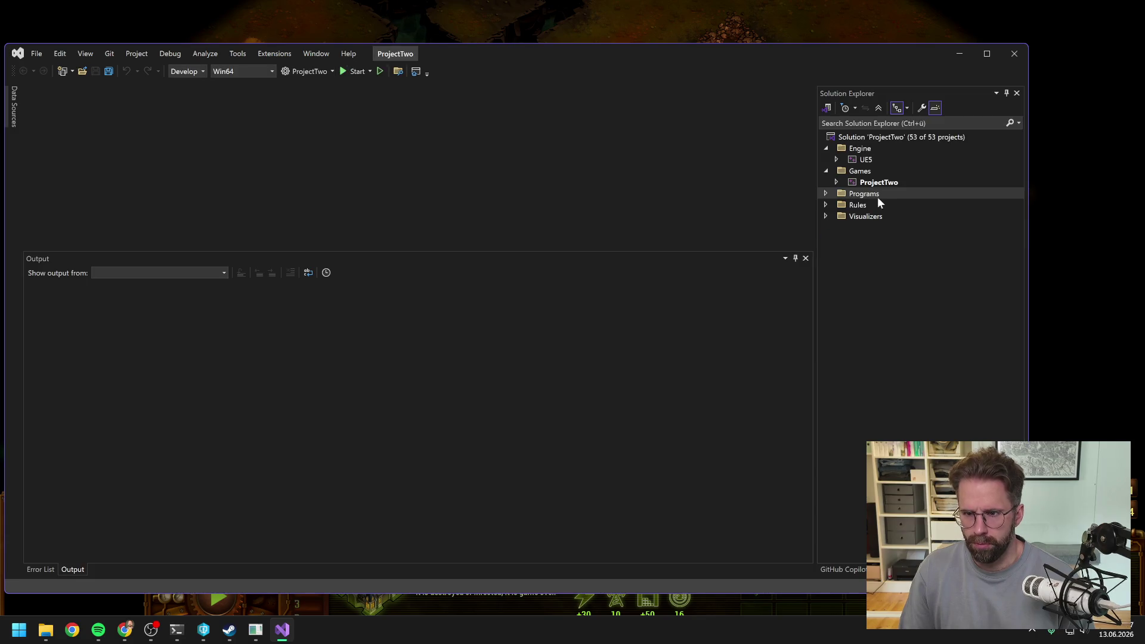
{"action": "left_click", "coordinate": [876, 183]}
{"action": "right_click", "coordinate": [876, 183]}
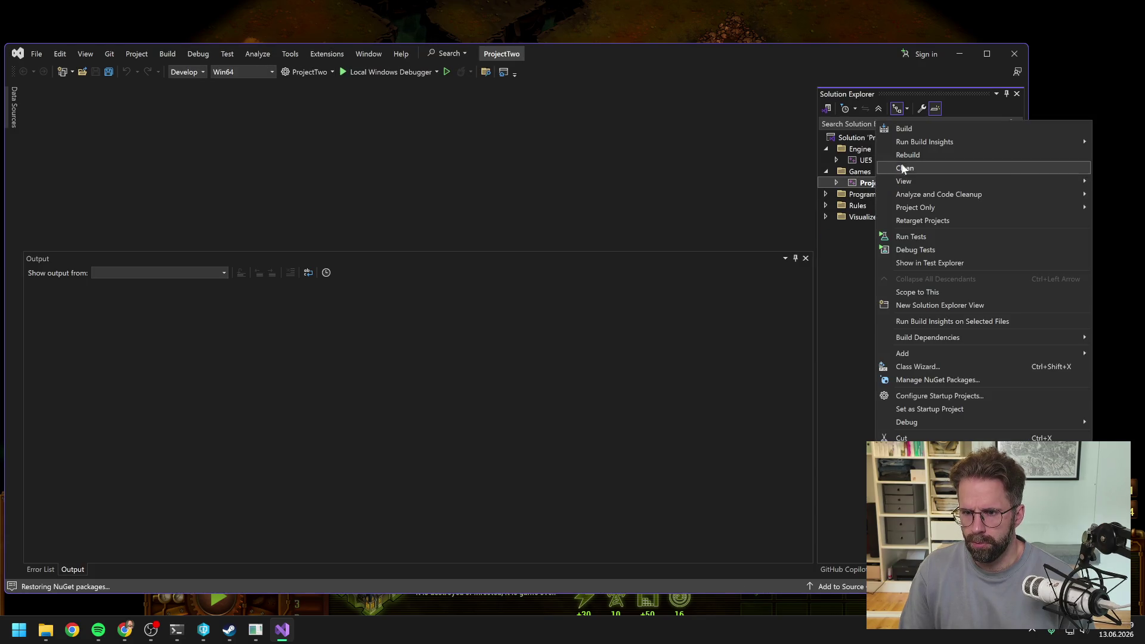
{"action": "left_click", "coordinate": [903, 155]}
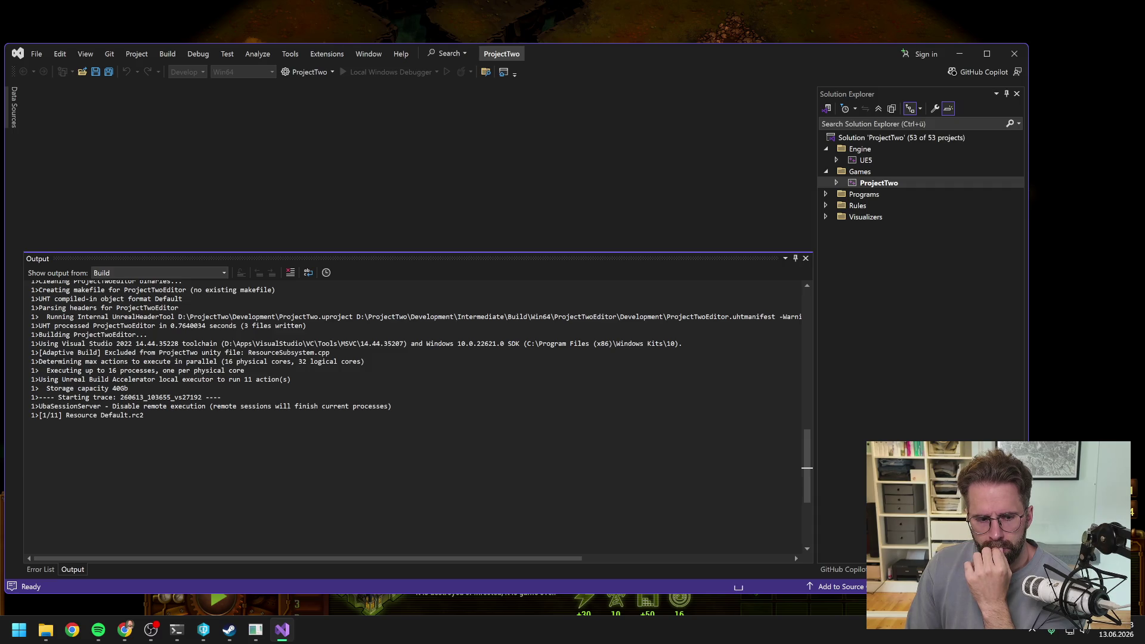
{"action": "scroll", "coordinate": [794, 555], "scroll_direction": "down", "scroll_amount": 2}
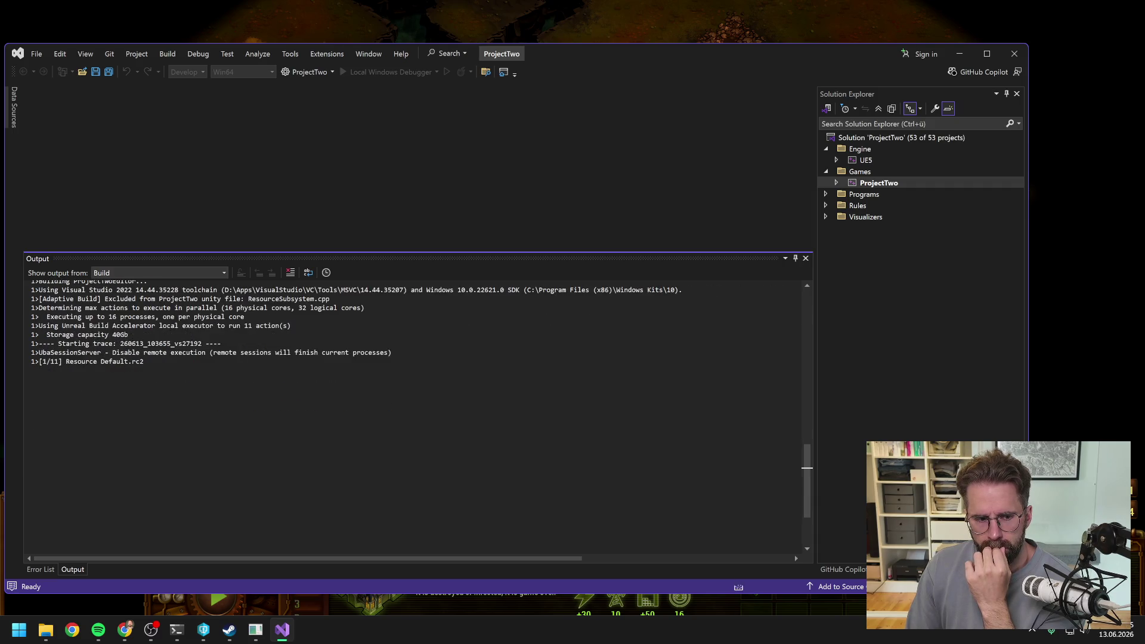
{"action": "scroll", "coordinate": [794, 554], "scroll_direction": "up", "scroll_amount": 1}
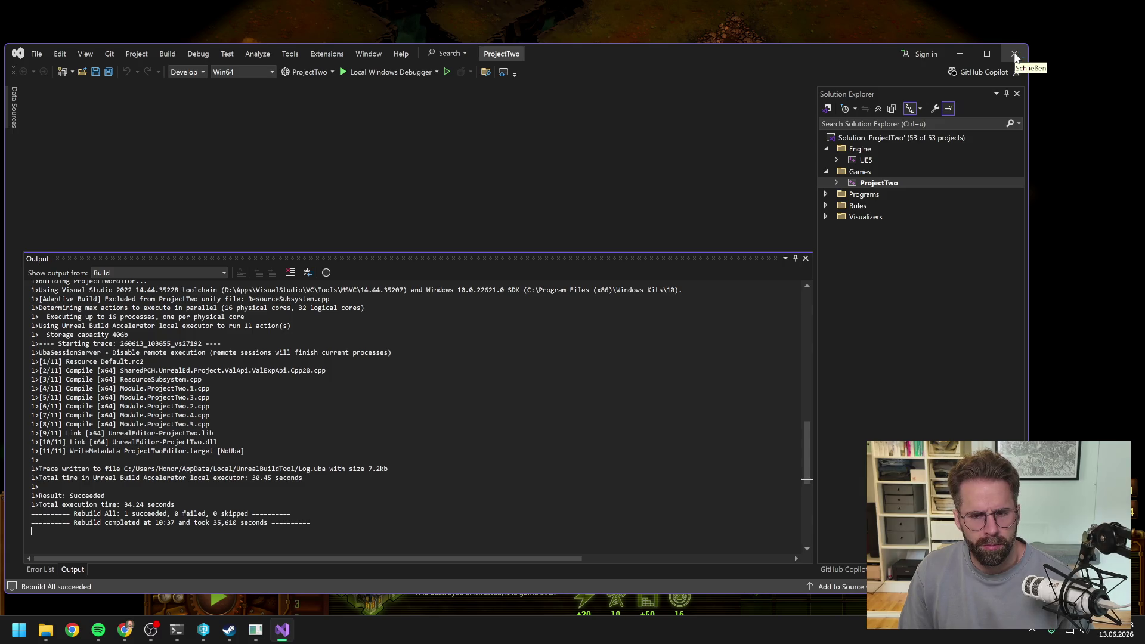
{"action": "left_click", "coordinate": [1013, 52]}
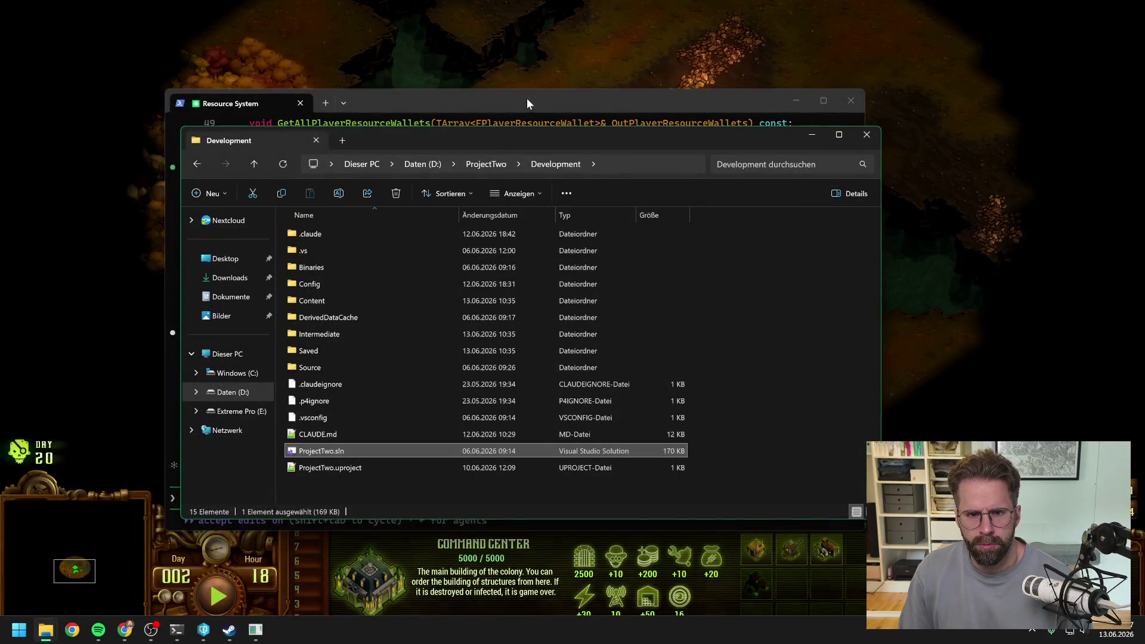
Launch ProjectTwo.uproject from the P4V depot tree and bring the reopened Unreal Editor forward
{"action": "left_click", "coordinate": [527, 103]}
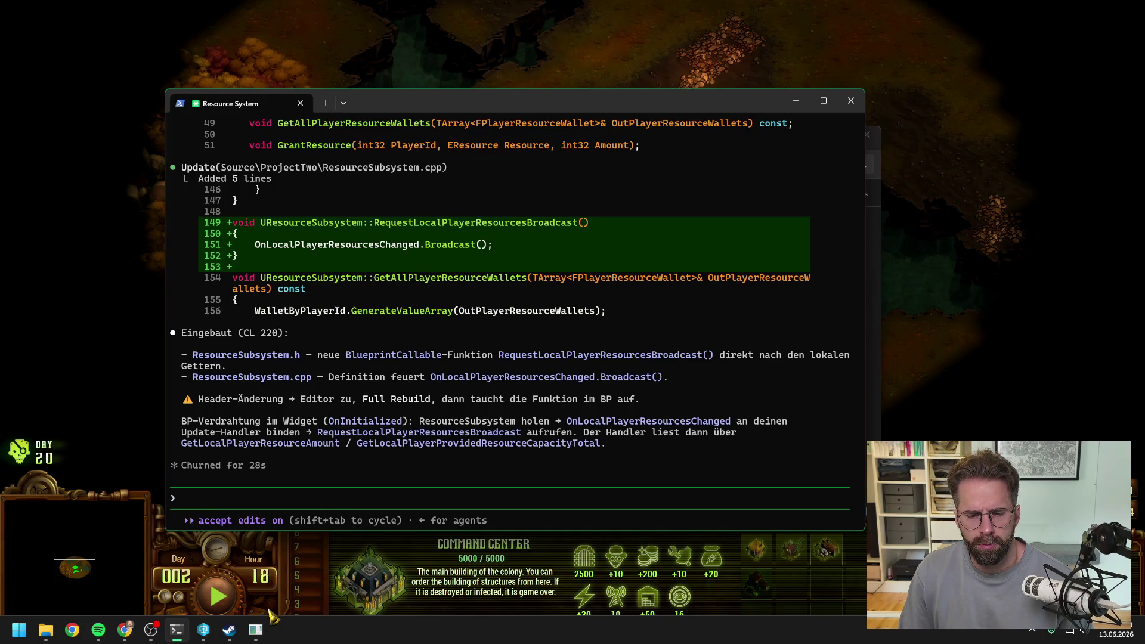
{"action": "mouse_move", "coordinate": [253, 632]}
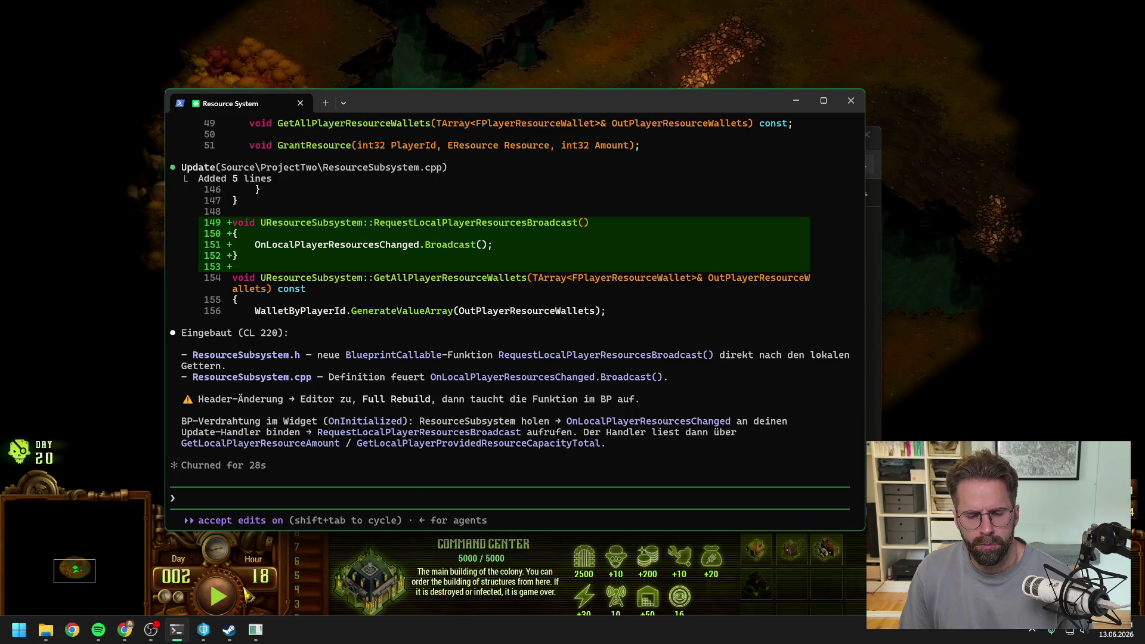
{"action": "left_click", "coordinate": [201, 637]}
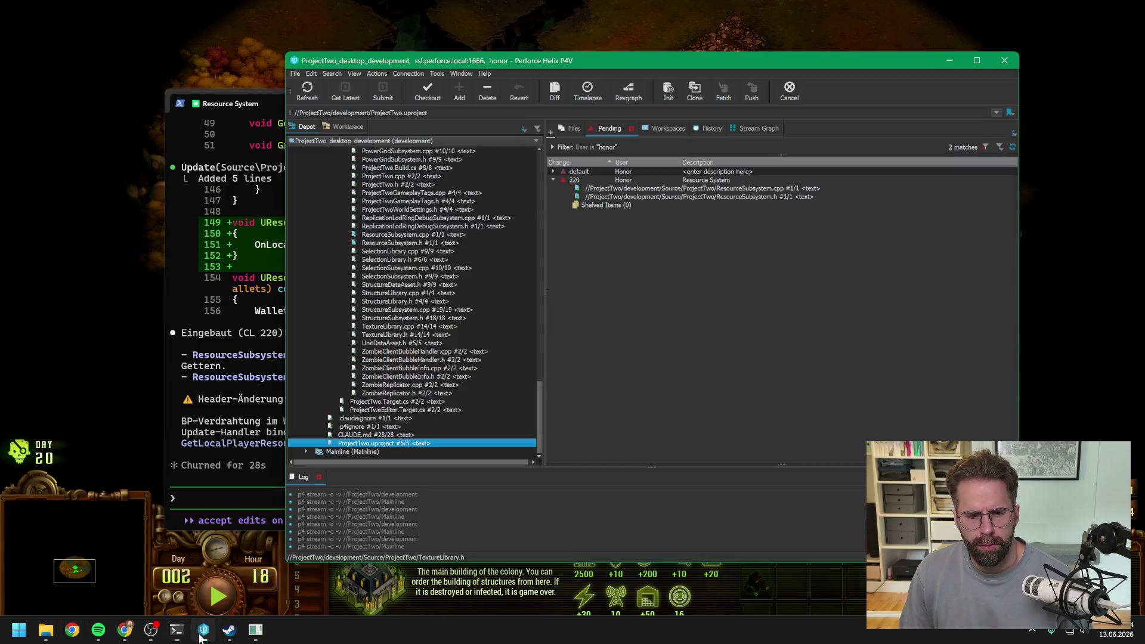
{"action": "double_click", "coordinate": [374, 444]}
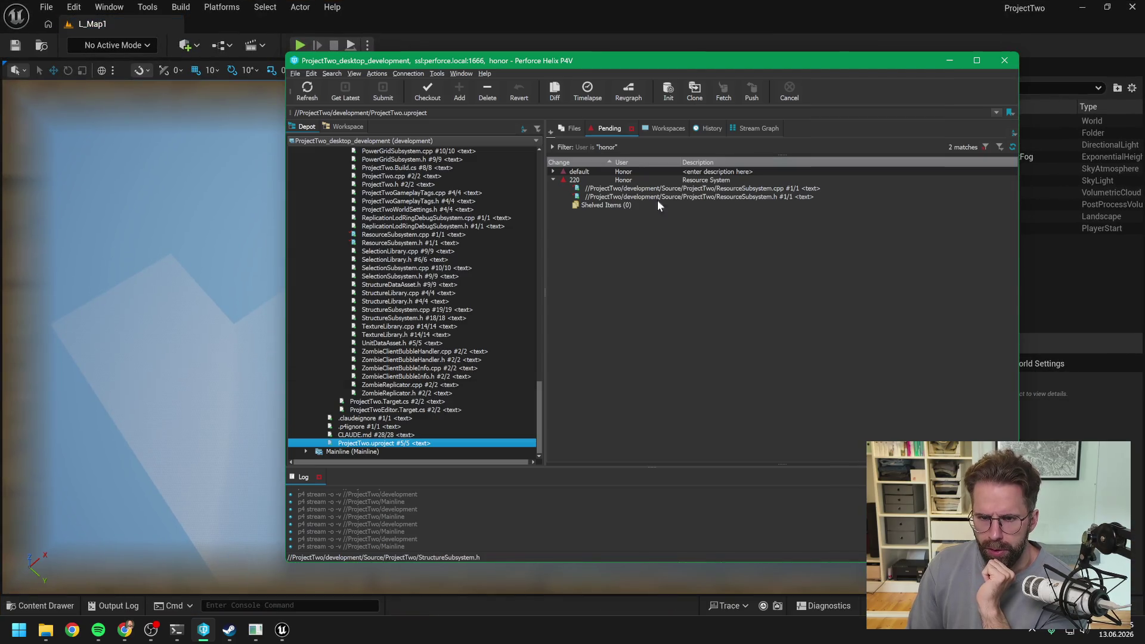
{"action": "left_click", "coordinate": [634, 13]}
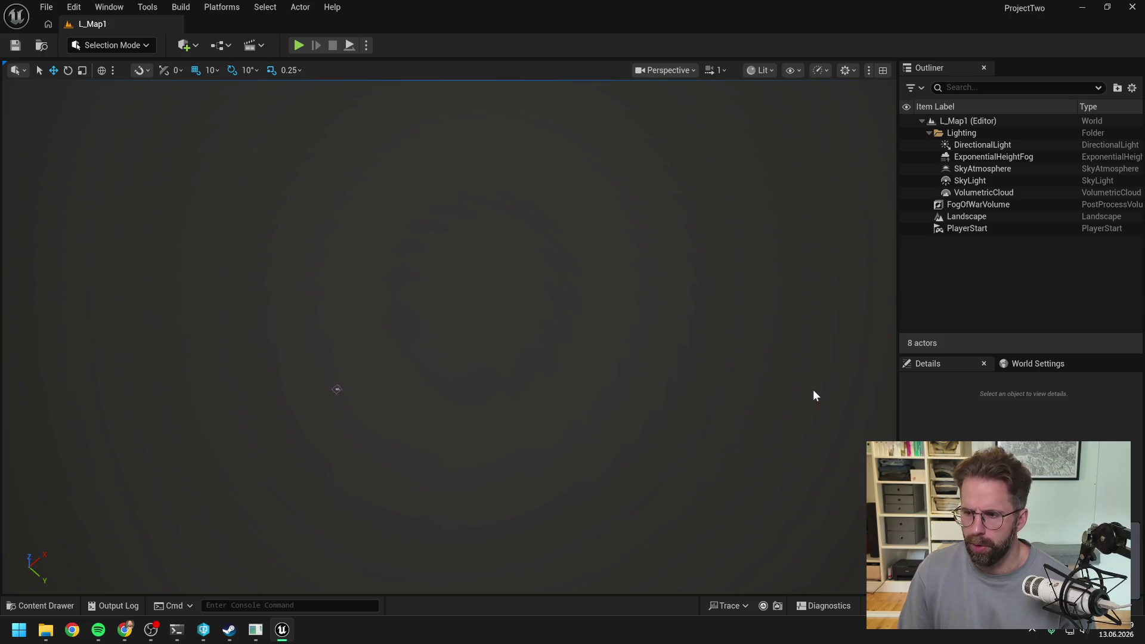
Run a quick play session in L_Map1 to check the HUD, then stop it
{"action": "key", "text": "alt+Tab"}
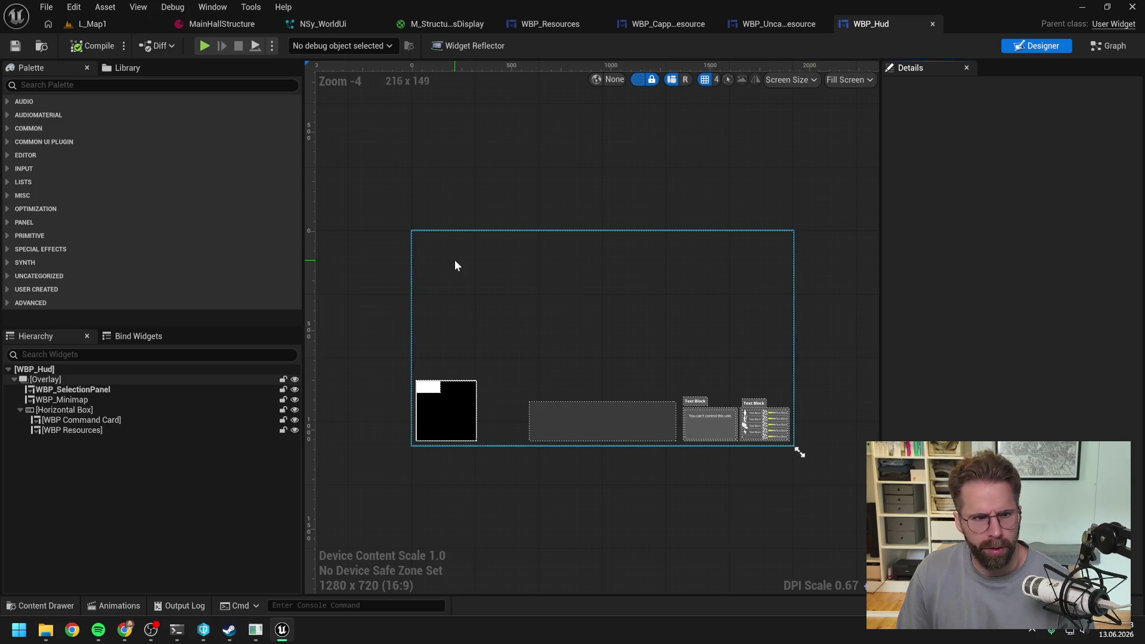
{"action": "left_click", "coordinate": [110, 23]}
{"action": "left_click", "coordinate": [299, 45]}
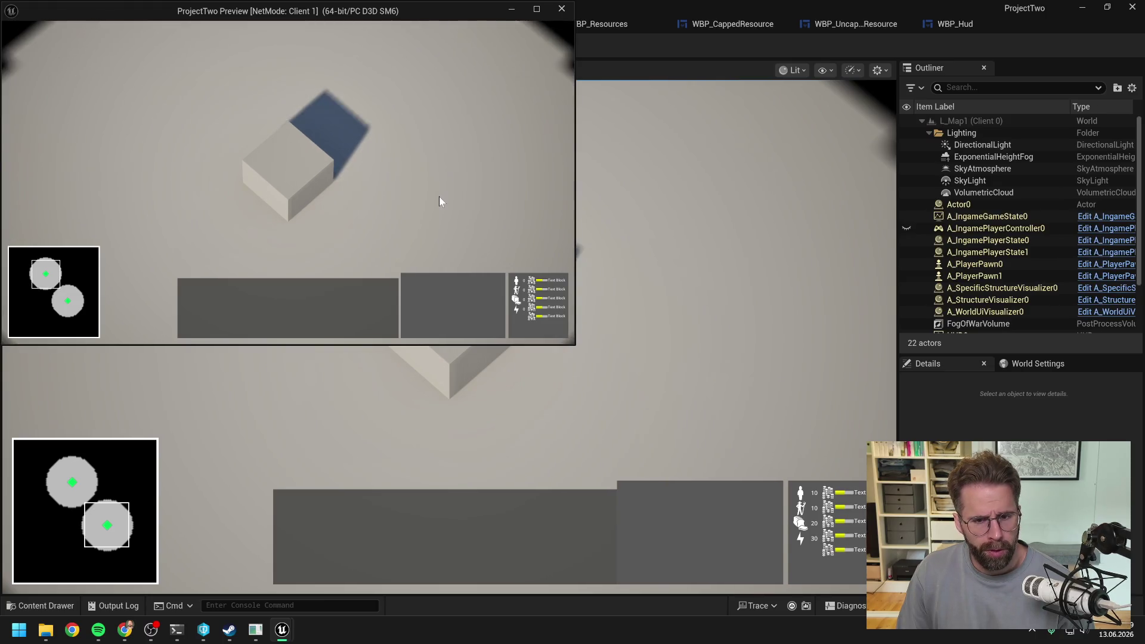
{"action": "key", "text": "Escape"}
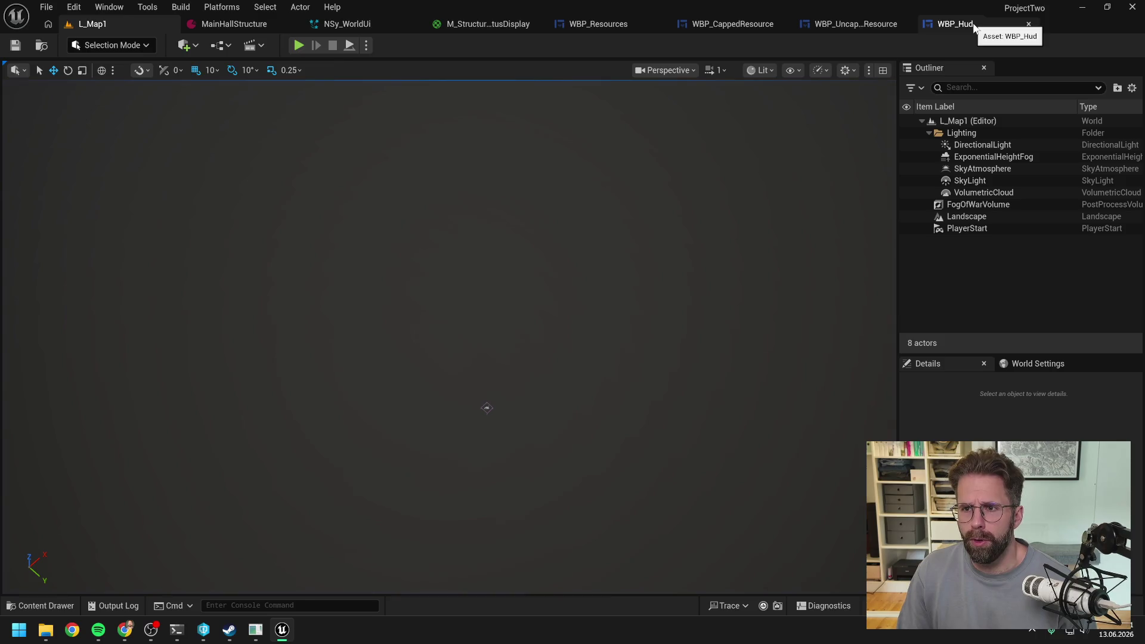
Show WBP_UncappedResource's On Initialized bind chain in its event graph alongside Claude's wiring notes
{"action": "left_click", "coordinate": [983, 26]}
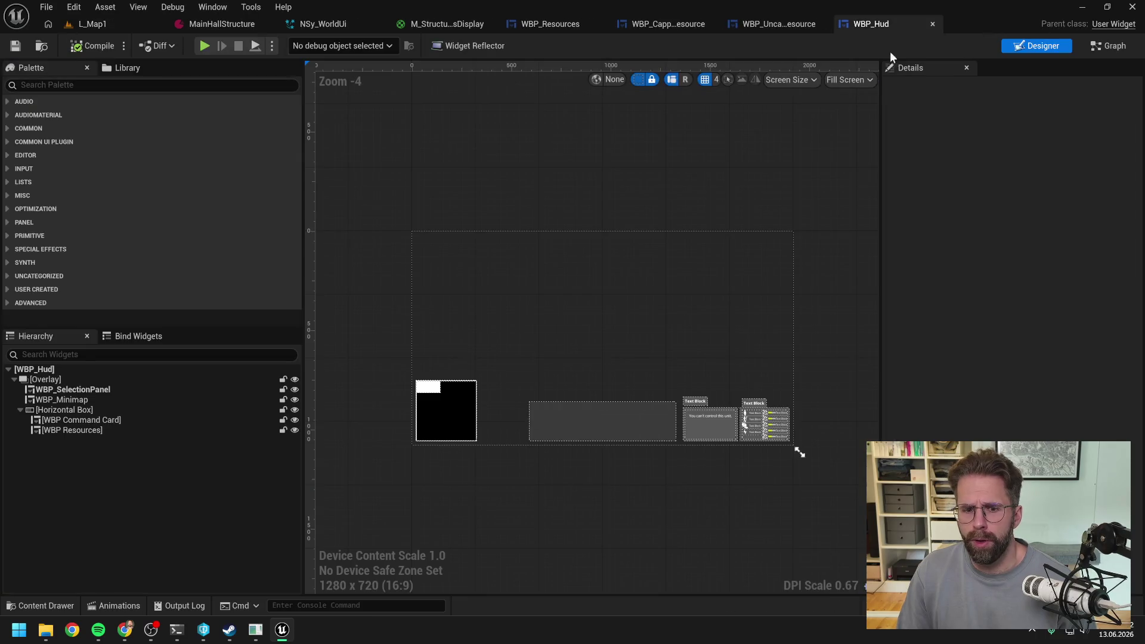
{"action": "left_click", "coordinate": [778, 27]}
{"action": "left_click", "coordinate": [1108, 46]}
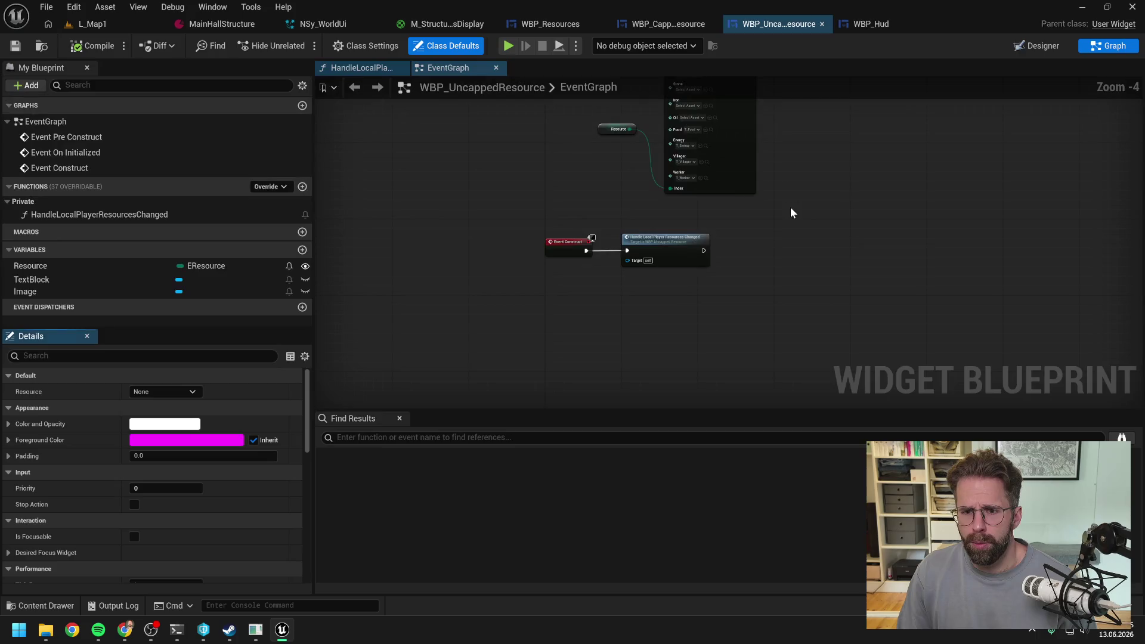
{"action": "left_click_drag", "start_coordinate": [750, 230], "coordinate": [729, 329]}
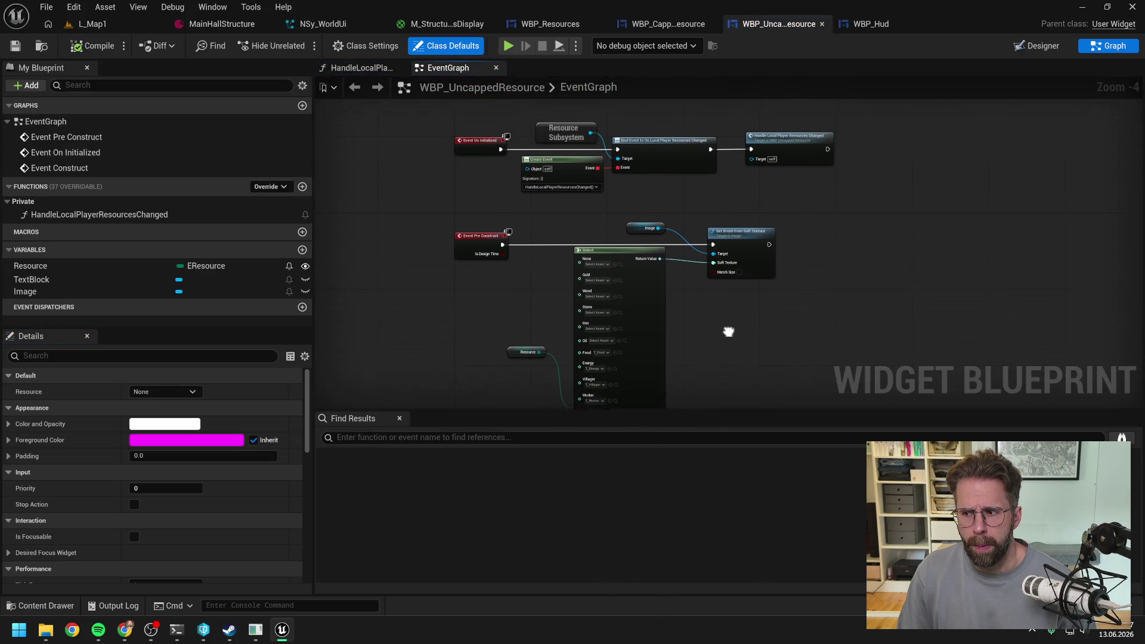
{"action": "scroll", "coordinate": [730, 228], "scroll_direction": "up", "scroll_amount": 2}
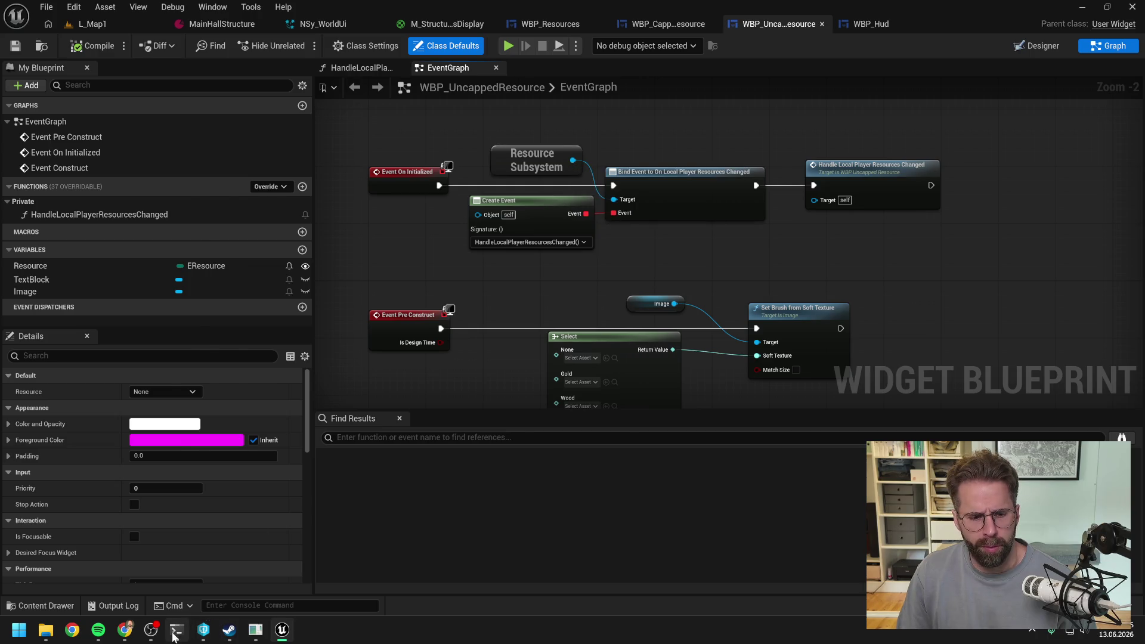
{"action": "left_click", "coordinate": [177, 629]}
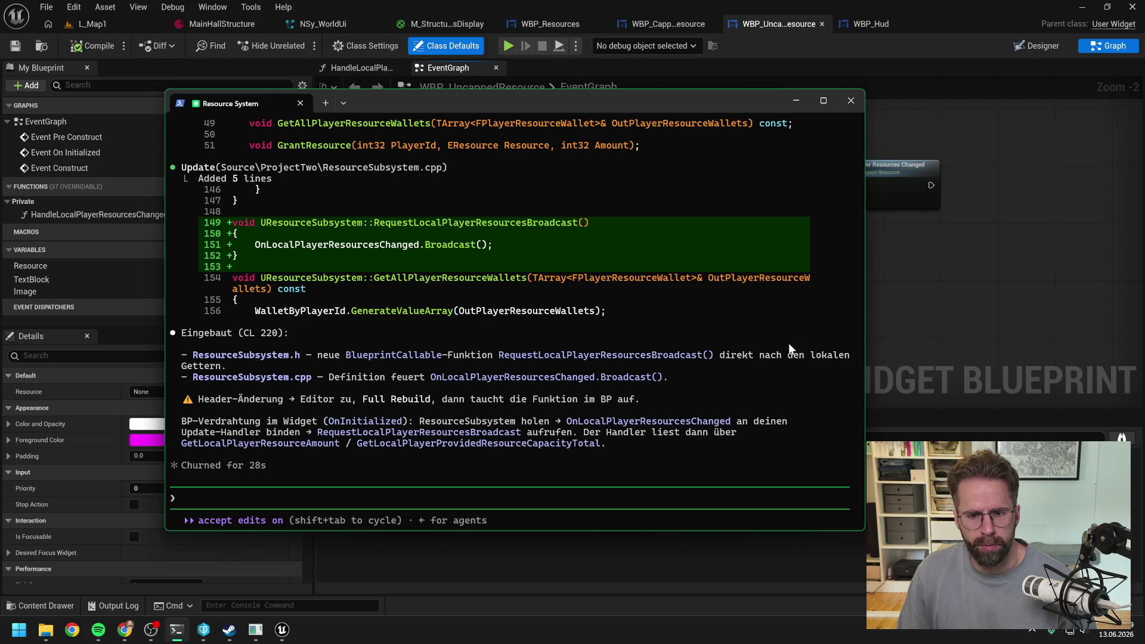
{"action": "left_click", "coordinate": [912, 272]}
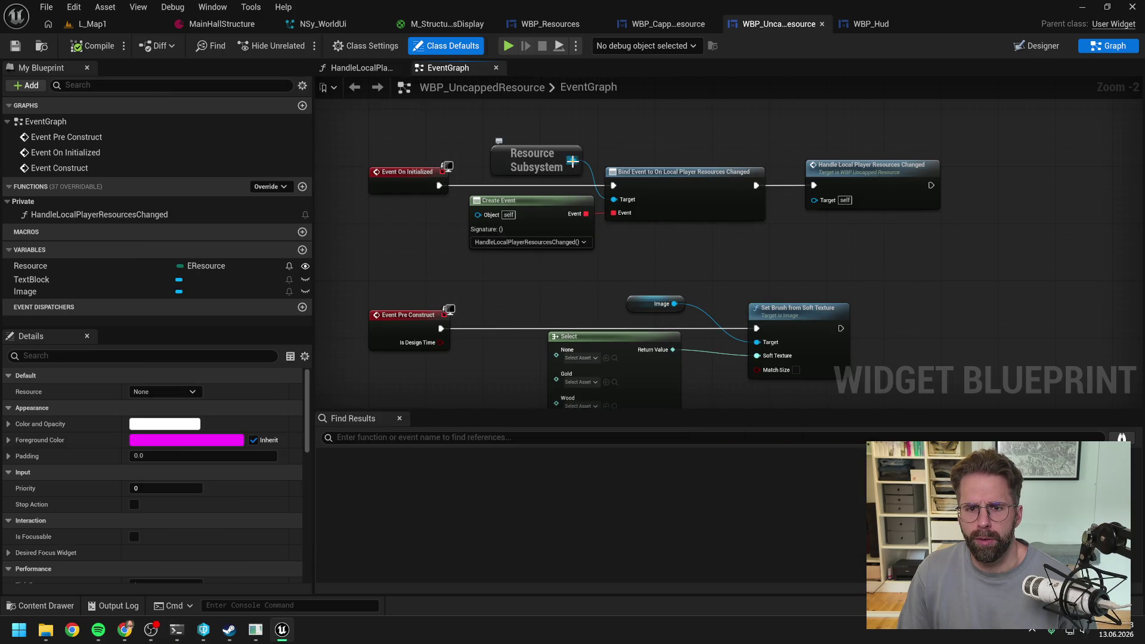
Add a Request Local Player Resources Broadcast node after Bind Event, deleting the Handle Local Player Resources Changed call
{"action": "left_click_drag", "start_coordinate": [573, 161], "coordinate": [719, 131]}
{"action": "type", "text": "reque"}
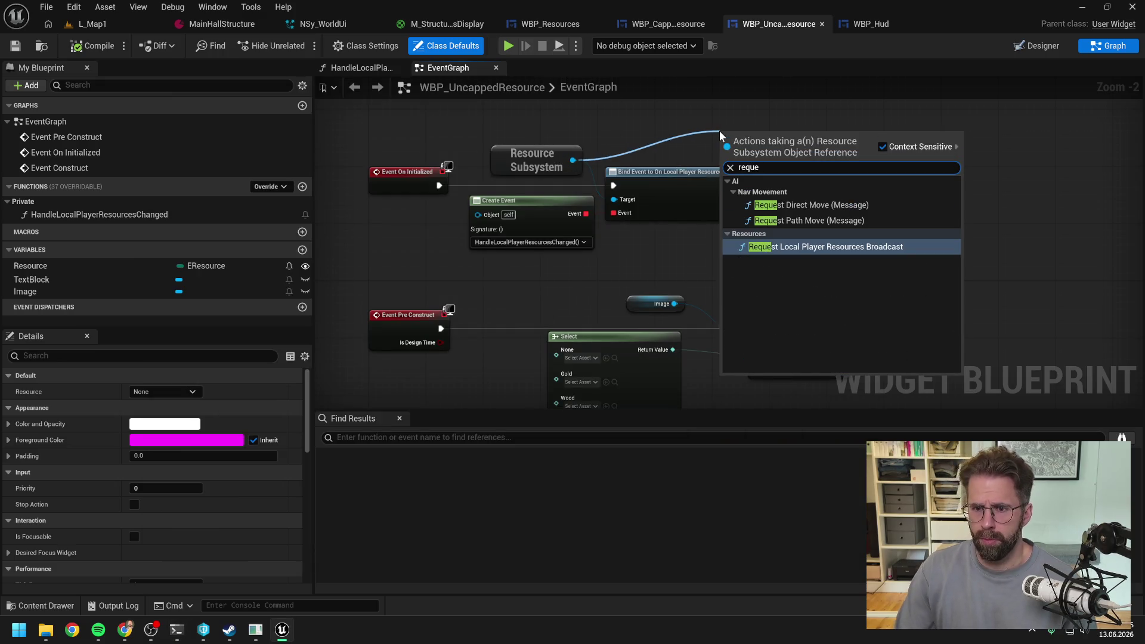
{"action": "left_click", "coordinate": [851, 246]}
{"action": "mouse_move", "coordinate": [736, 132]}
{"action": "left_mouse_down"}
{"action": "mouse_move", "coordinate": [912, 134]}
{"action": "mouse_move", "coordinate": [951, 172]}
{"action": "left_mouse_up"}
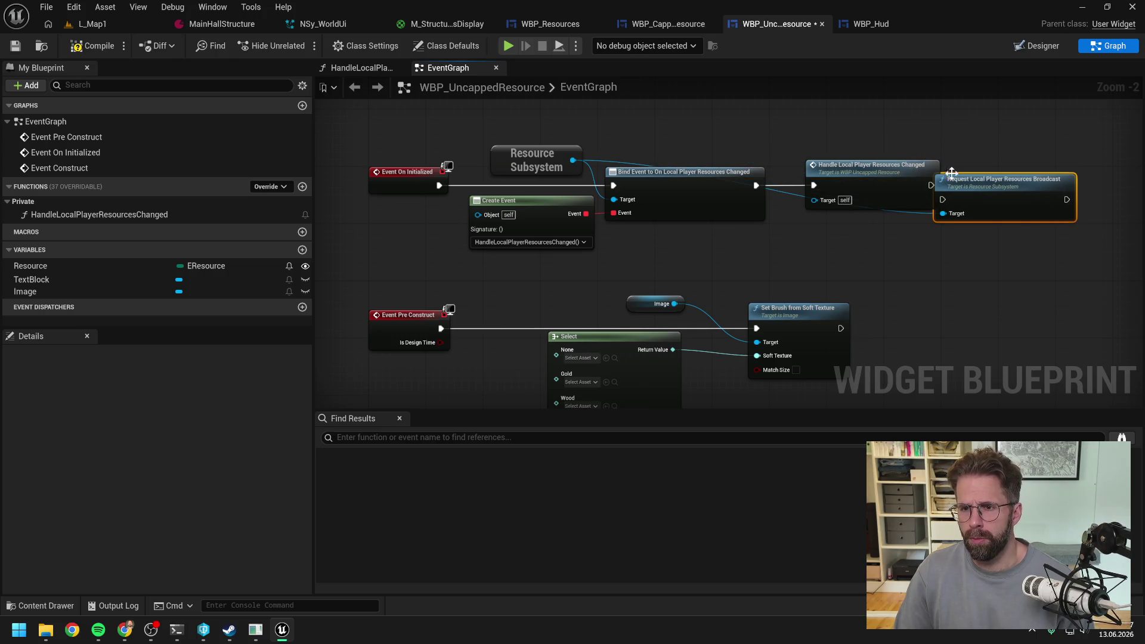
{"action": "left_click", "coordinate": [871, 170]}
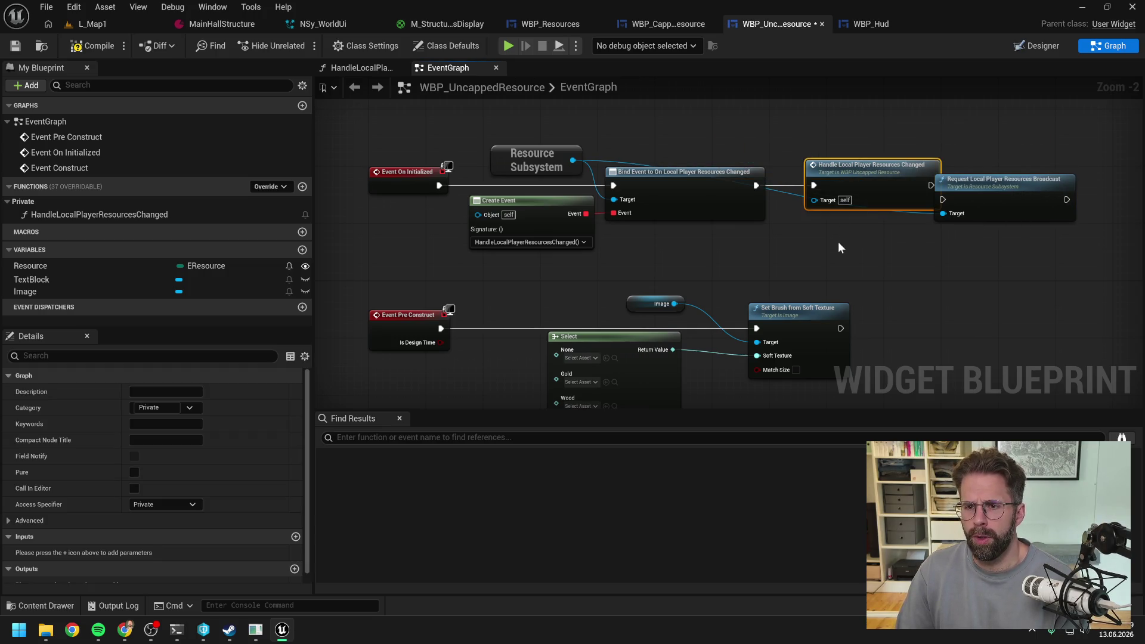
{"action": "scroll", "coordinate": [839, 242], "scroll_direction": "down", "scroll_amount": 1}
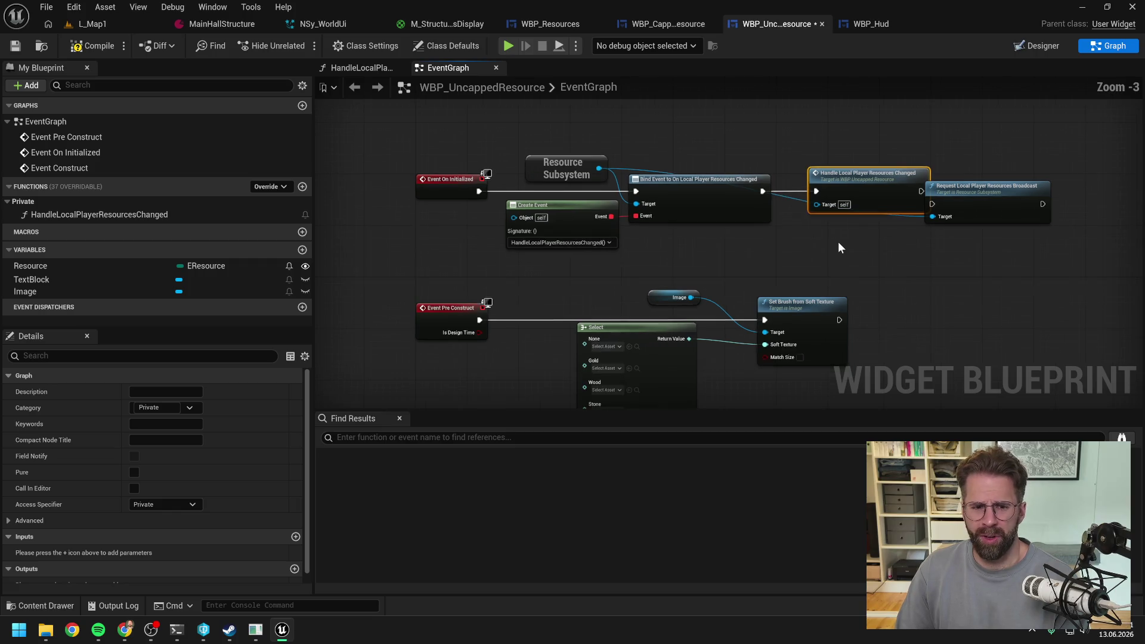
{"action": "left_click_drag", "start_coordinate": [810, 189], "coordinate": [804, 130]}
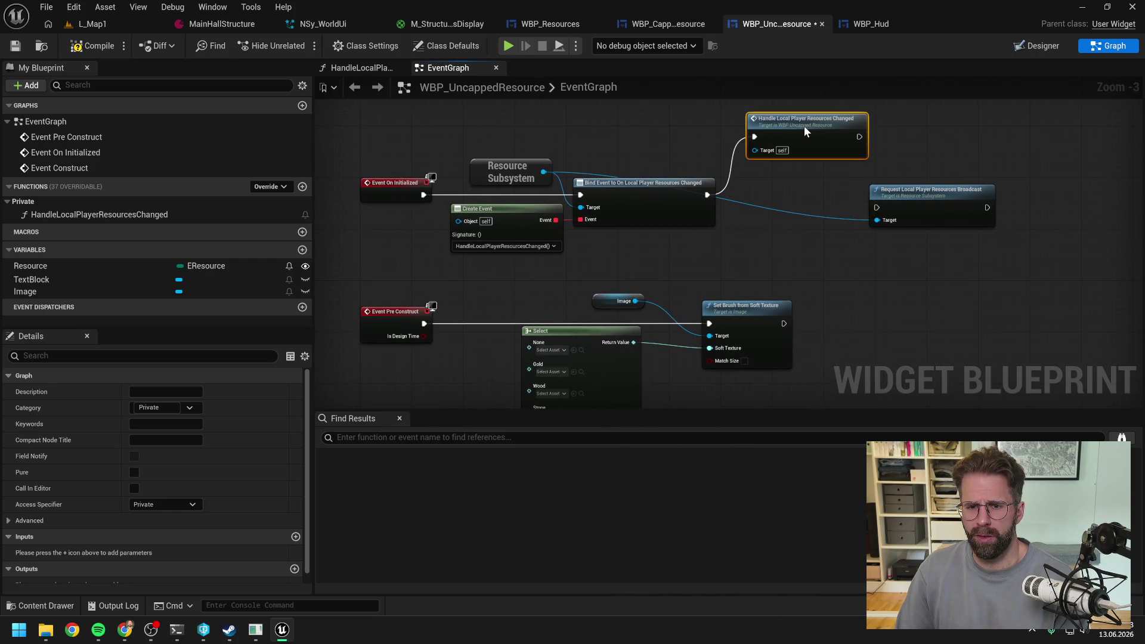
{"action": "key", "text": "Delete"}
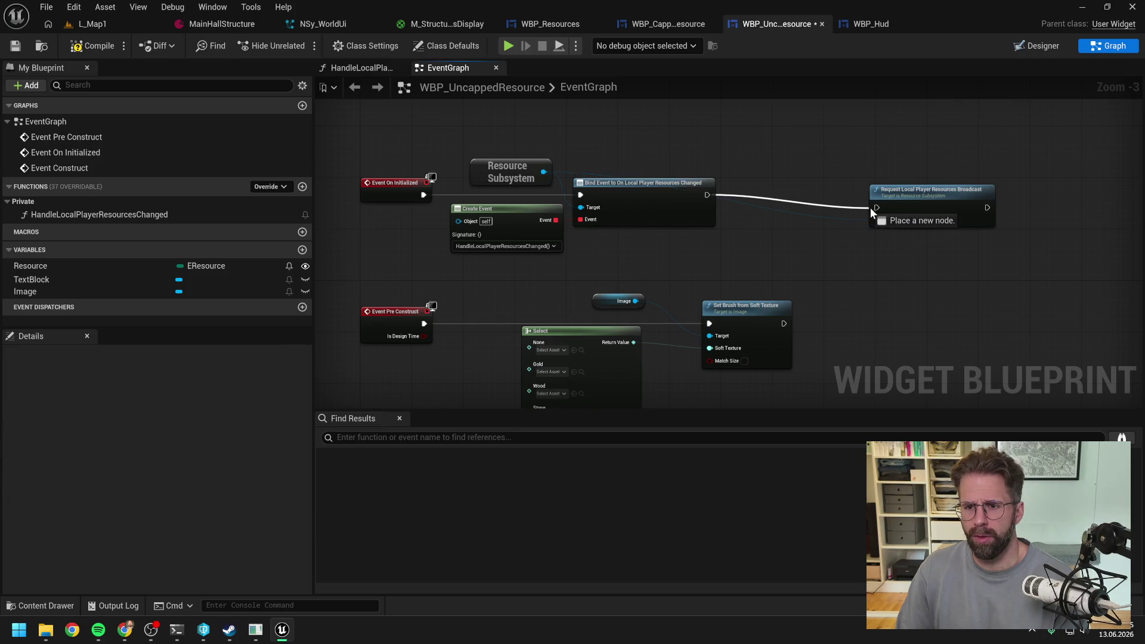
{"action": "left_click_drag", "start_coordinate": [901, 196], "coordinate": [785, 182]}
{"action": "left_click", "coordinate": [743, 220]}
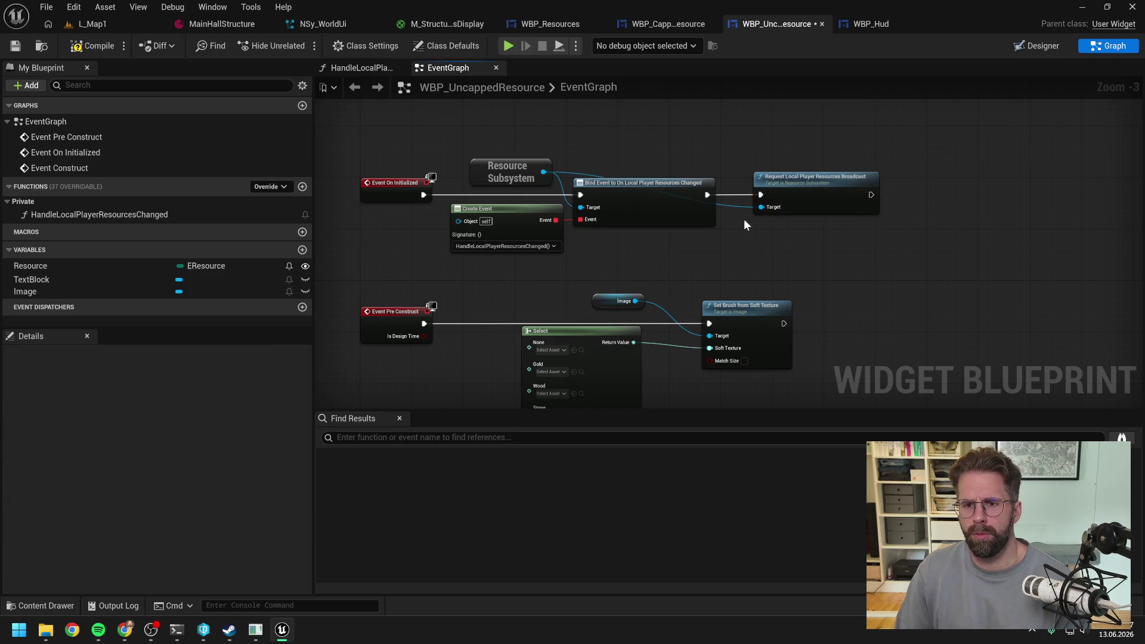
Route the Resource Subsystem wire through reroute points into Bind Event's Target
{"action": "double_click", "coordinate": [734, 205]}
{"action": "mouse_move", "coordinate": [733, 203]}
{"action": "left_mouse_down"}
{"action": "mouse_move", "coordinate": [723, 163]}
{"action": "mouse_move", "coordinate": [568, 164]}
{"action": "mouse_move", "coordinate": [629, 184]}
{"action": "left_mouse_up"}
{"action": "double_click", "coordinate": [655, 167]}
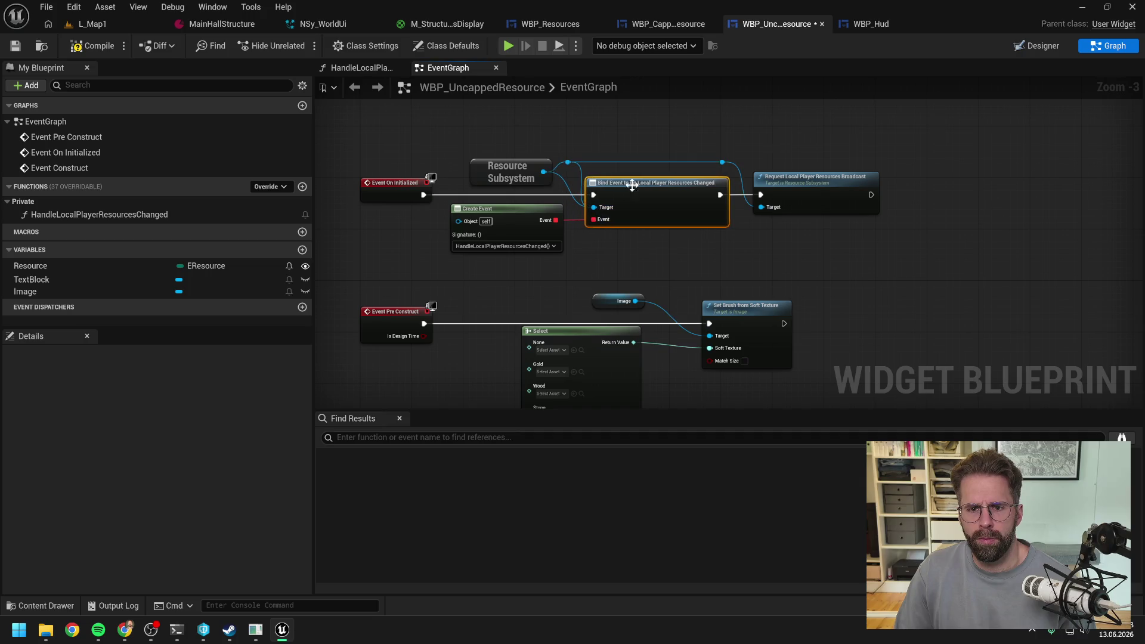
{"action": "left_click_drag", "start_coordinate": [567, 162], "coordinate": [593, 208]}
{"action": "left_click", "coordinate": [686, 268]}
Compile and save WBP_UncappedResource, then run a play preview from L_Map1
{"action": "left_click", "coordinate": [71, 48]}
{"action": "key", "text": "ctrl+s"}
{"action": "double_click", "coordinate": [144, 215]}
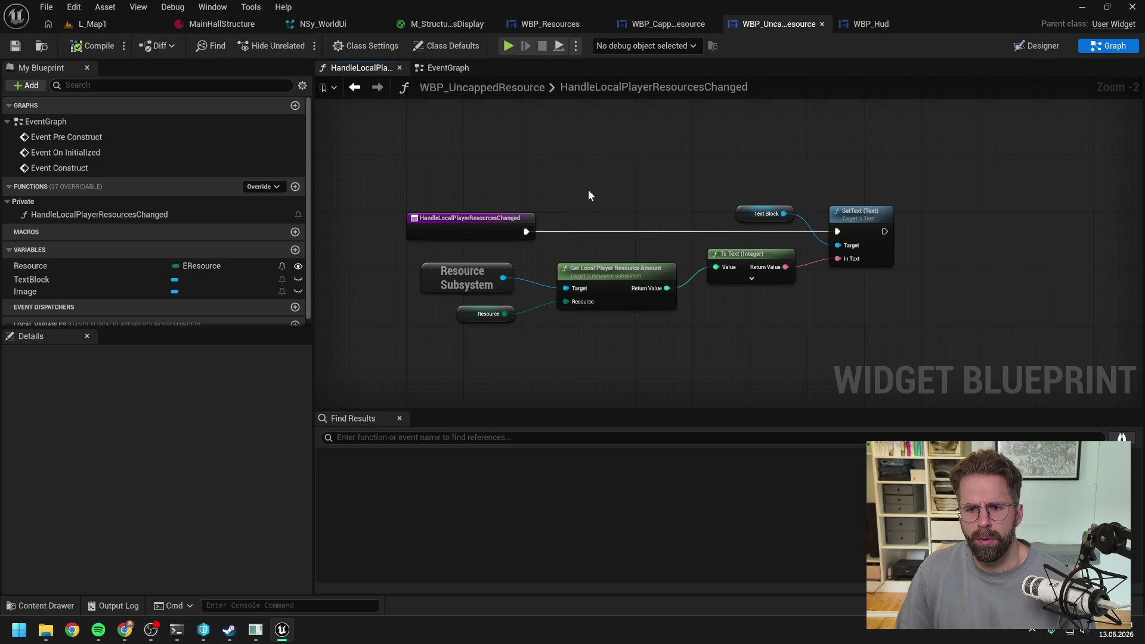
{"action": "left_click", "coordinate": [105, 26]}
{"action": "left_click", "coordinate": [301, 47]}
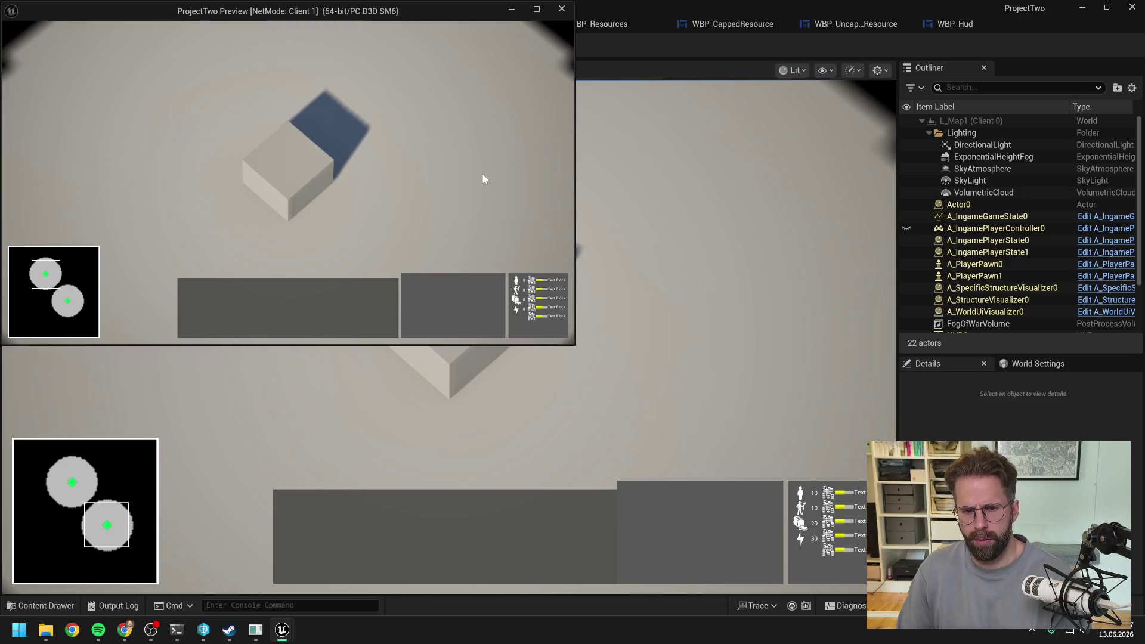
Stop play and draft a German reply: the change doesn't help, HandleLocalPlayerResourcesChanged already subscribed on OnInitialized
{"action": "key", "text": "Escape"}
{"action": "left_click", "coordinate": [177, 630]}
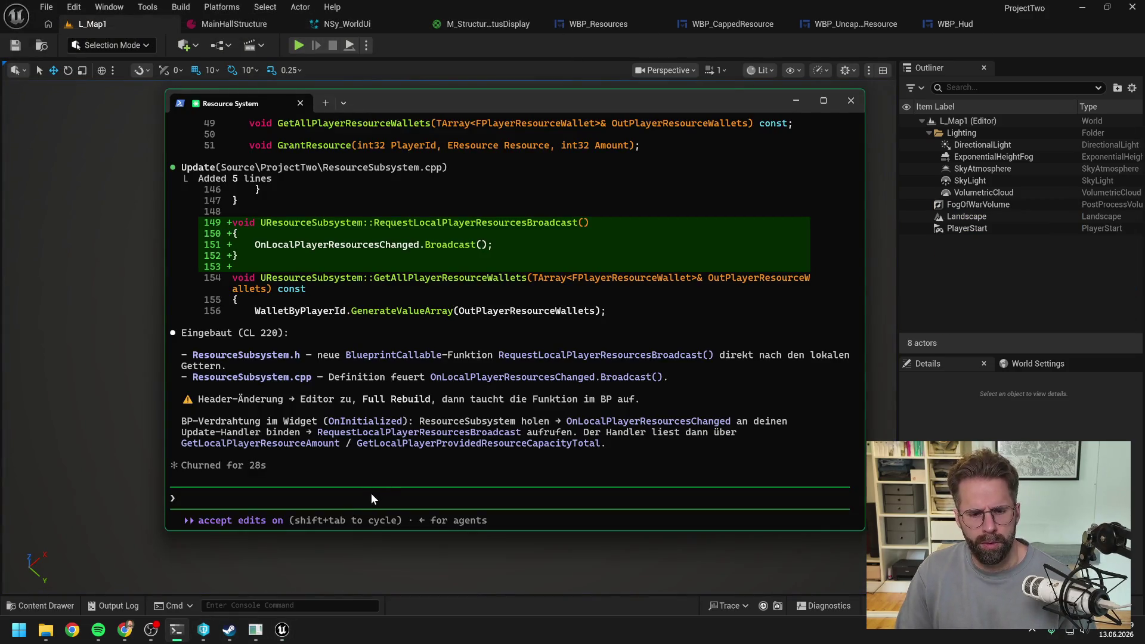
{"action": "type", "text": "Das ände"}
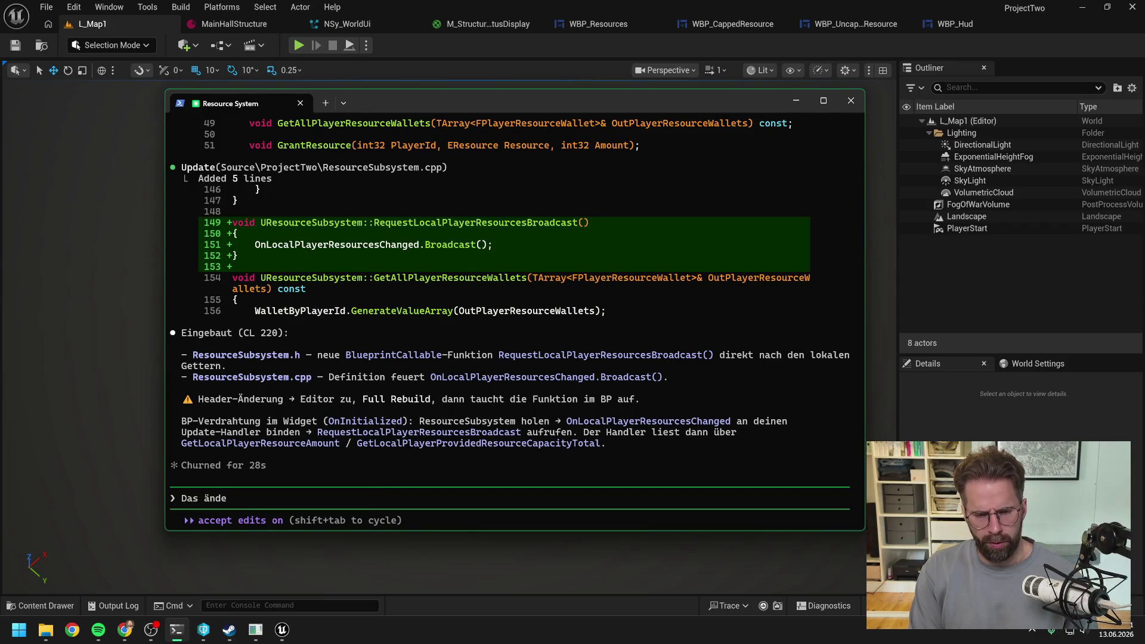
{"action": "type", "text": "rt nicht das Problem."}
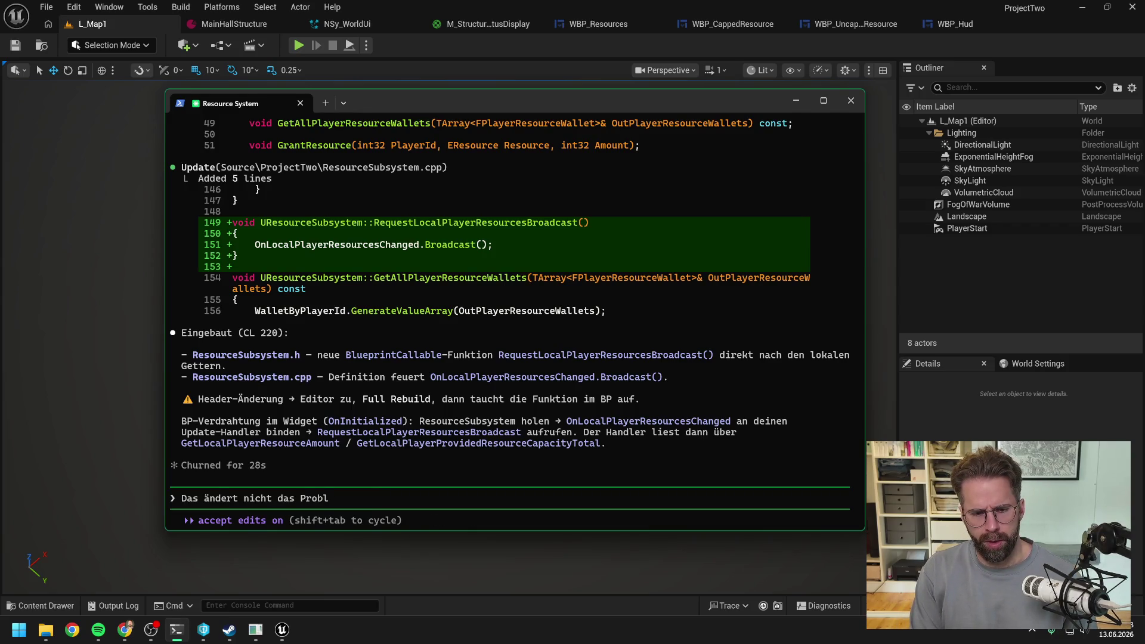
{"action": "type", "text": " Hatt"}
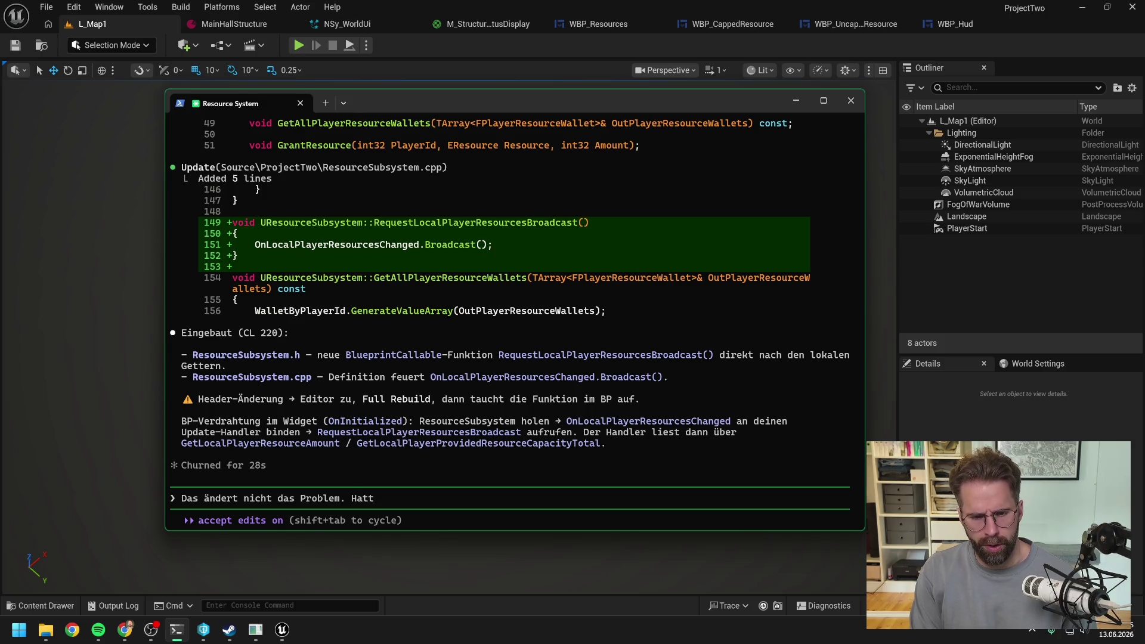
{"action": "type", "text": "e ich ja vorher eig"}
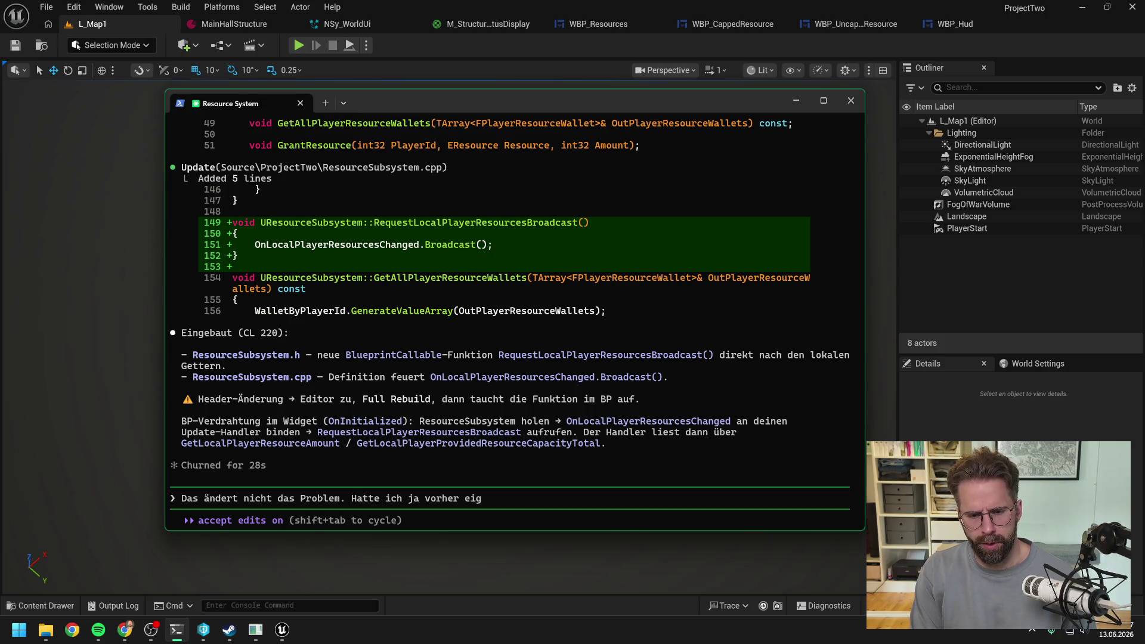
{"action": "type", "text": "entlich genau"}
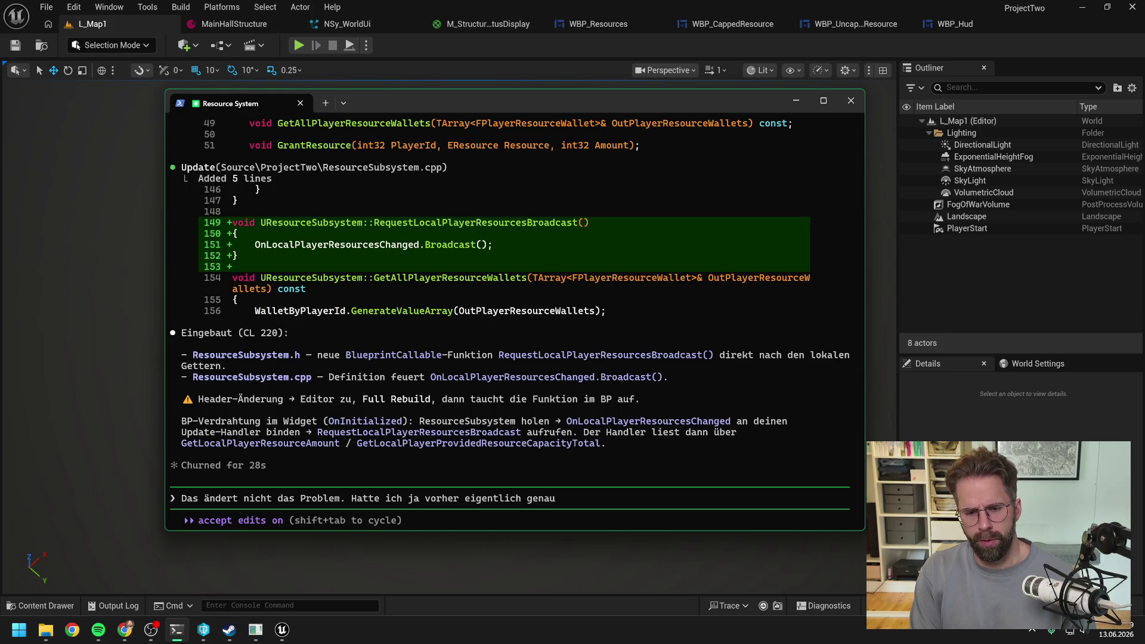
{"action": "type", "text": " so. Ich hab mit dem Widget"}
{"action": "type", "text": " auf Oniniti"}
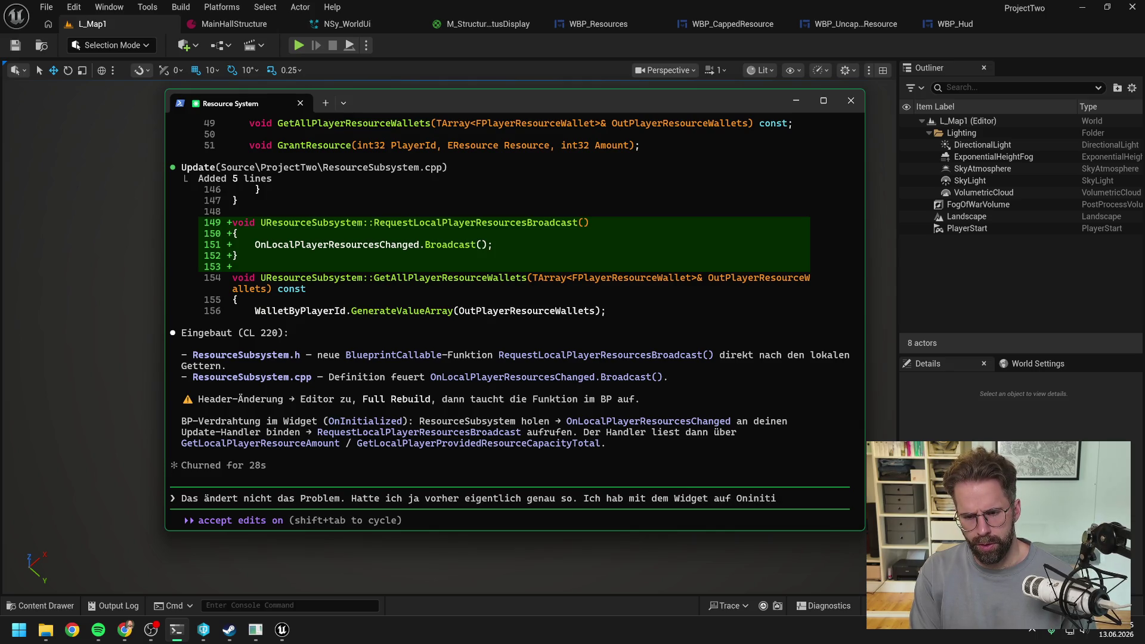
{"action": "key", "text": "BackSpace"}
{"action": "key", "text": "BackSpace"}
{"action": "key", "text": "BackSpace"}
{"action": "type", "text": "ni"}
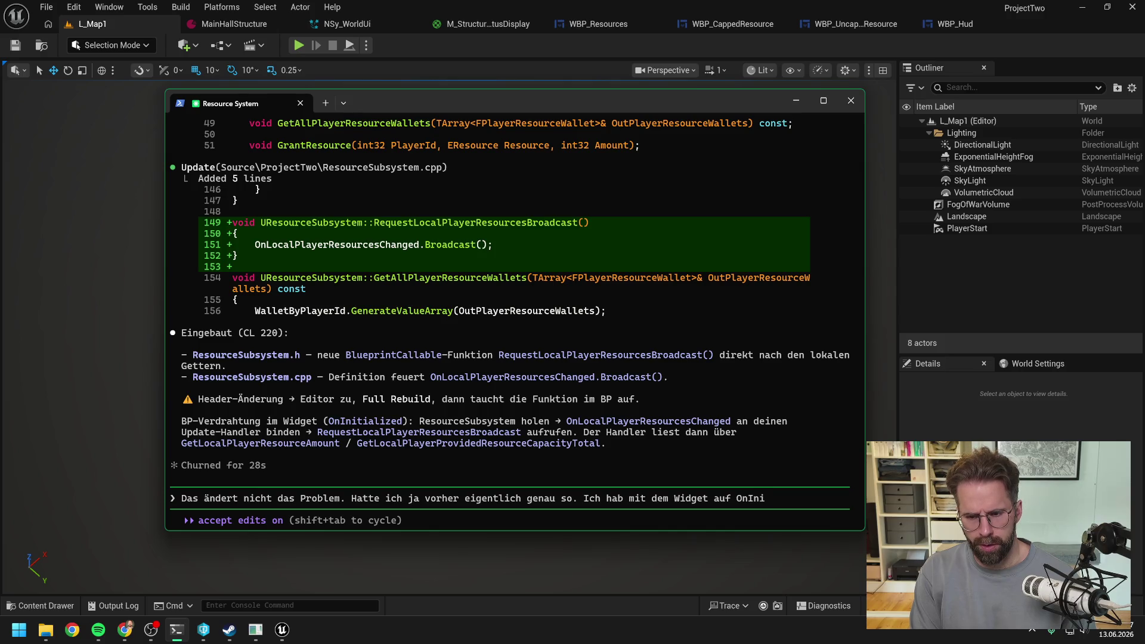
{"action": "type", "text": "tialized"}
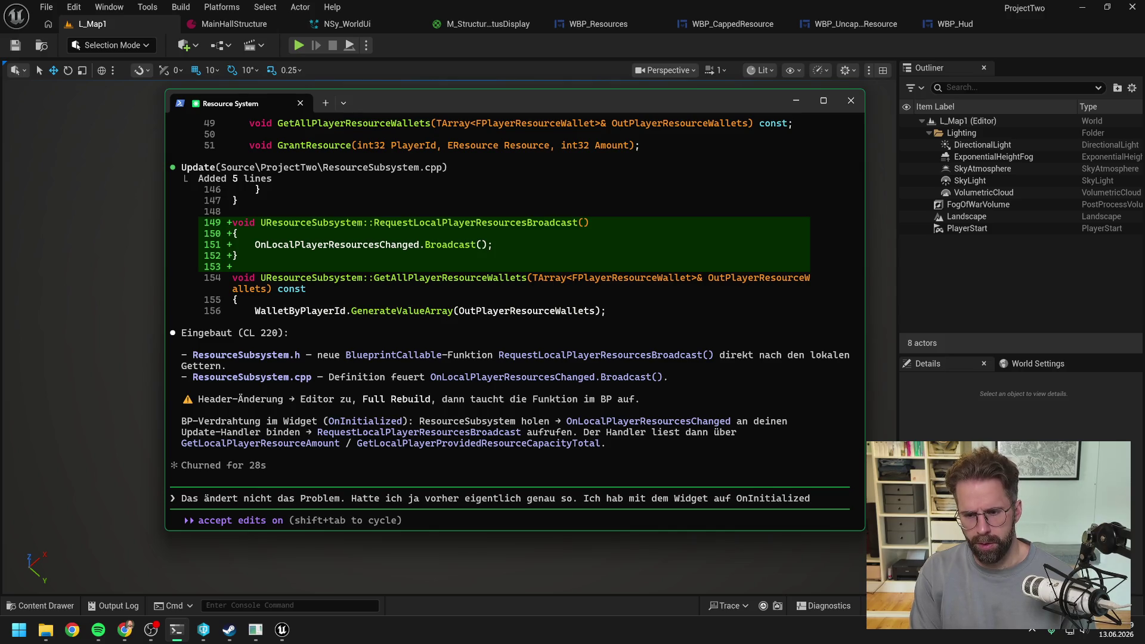
{"action": "type", "text": " auf"}
{"action": "type", "text": " On"}
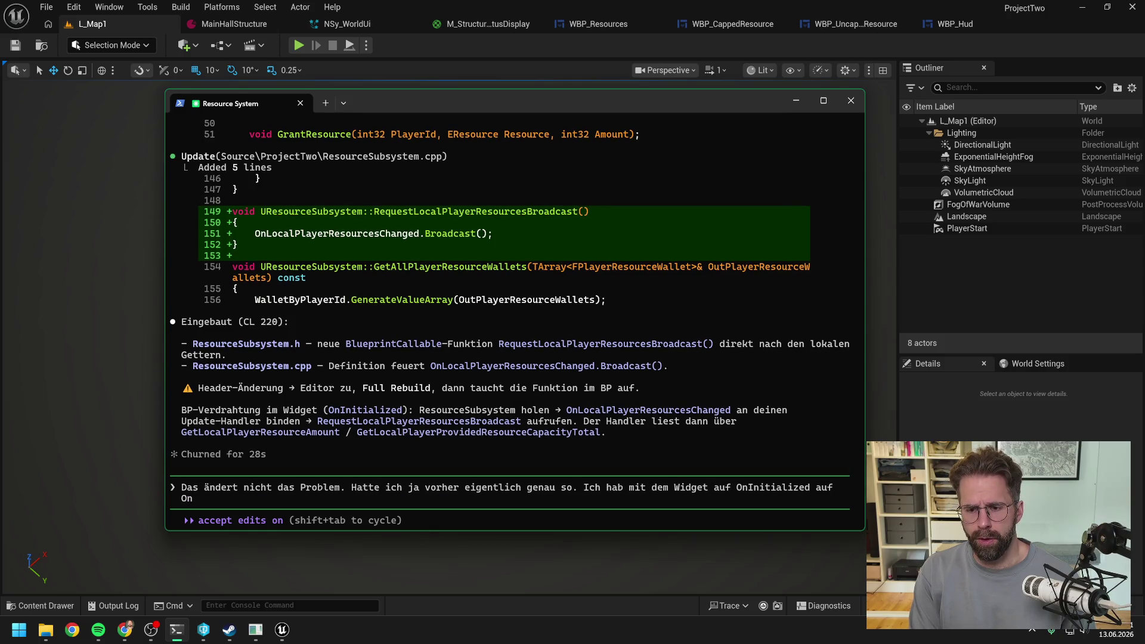
{"action": "type", "text": "LocalPlayerRe"}
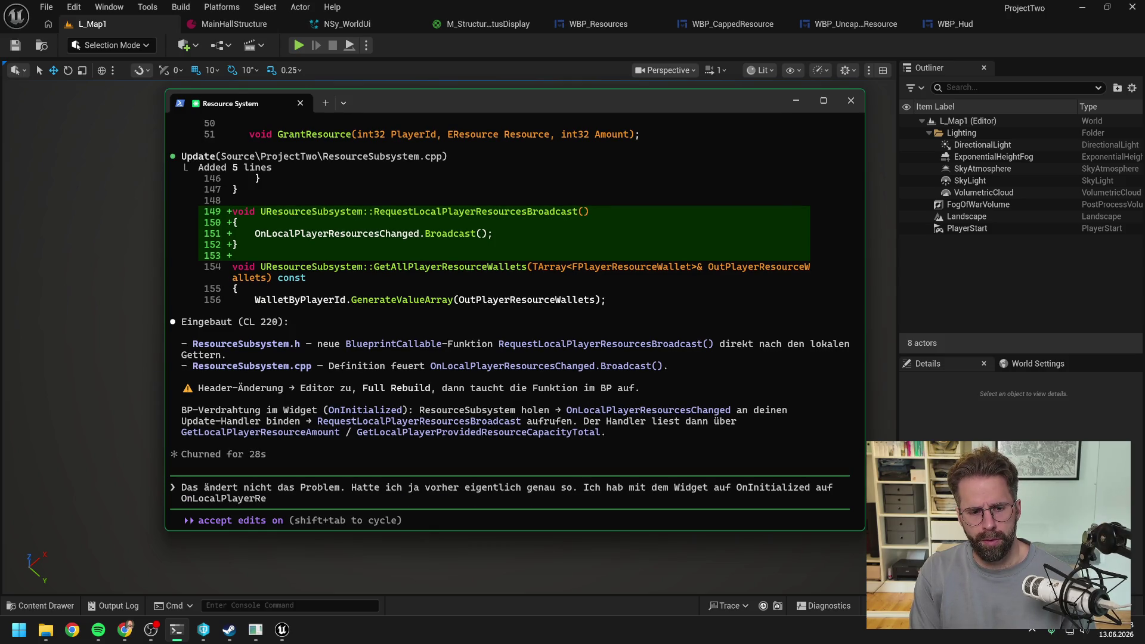
{"action": "type", "text": "souurcesC"}
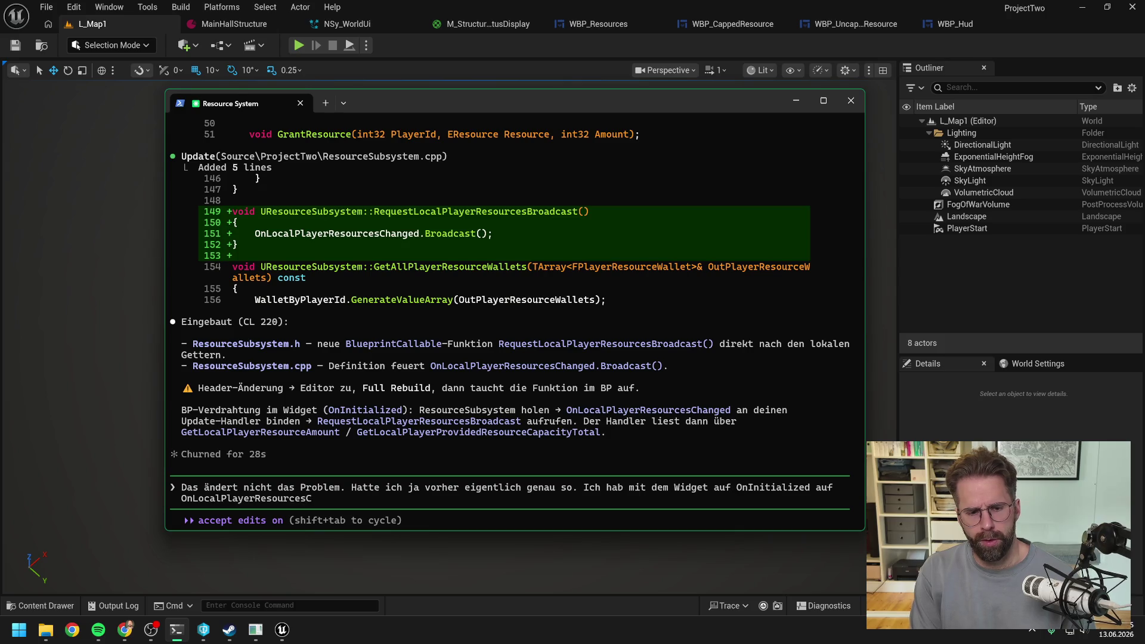
{"action": "type", "text": "hanged subr"}
{"action": "type", "text": "bs"}
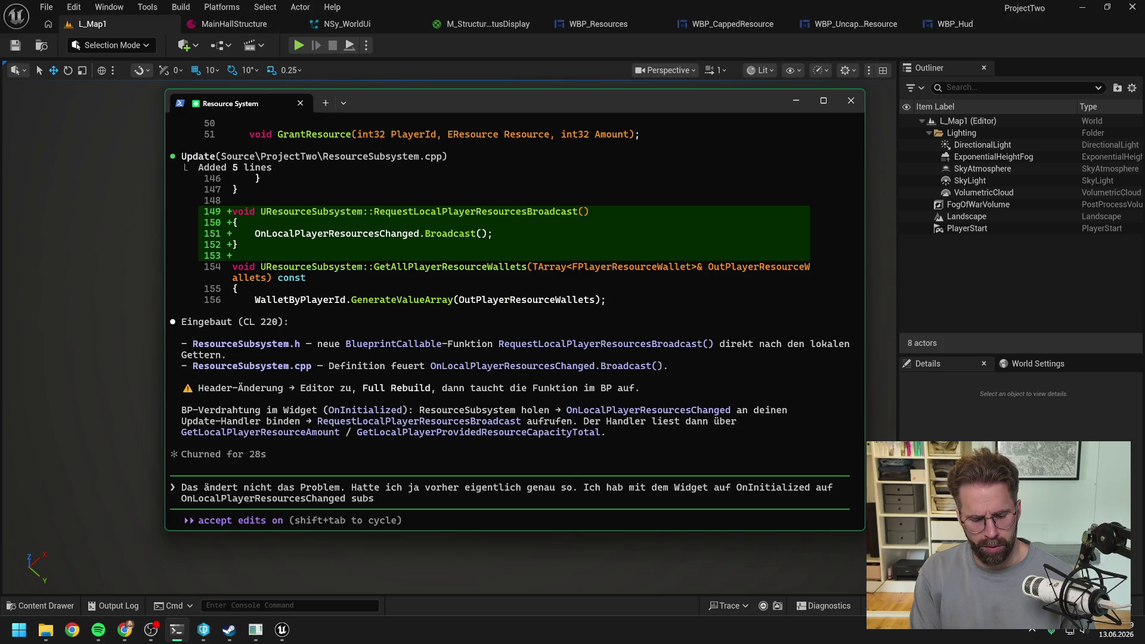
{"action": "key", "text": "BackSpace"}
{"action": "key", "text": "BackSpace"}
{"action": "key", "text": "BackSpace"}
{"action": "key", "text": "BackSpace"}
{"action": "type", "text": "mi"}
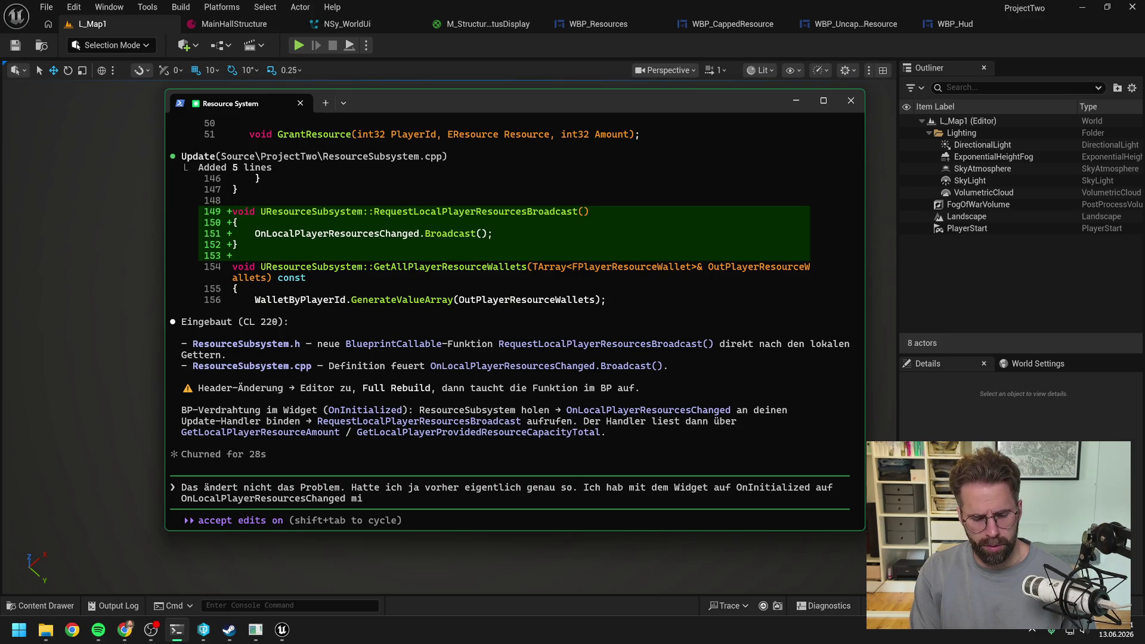
{"action": "type", "text": "t der Funktion"}
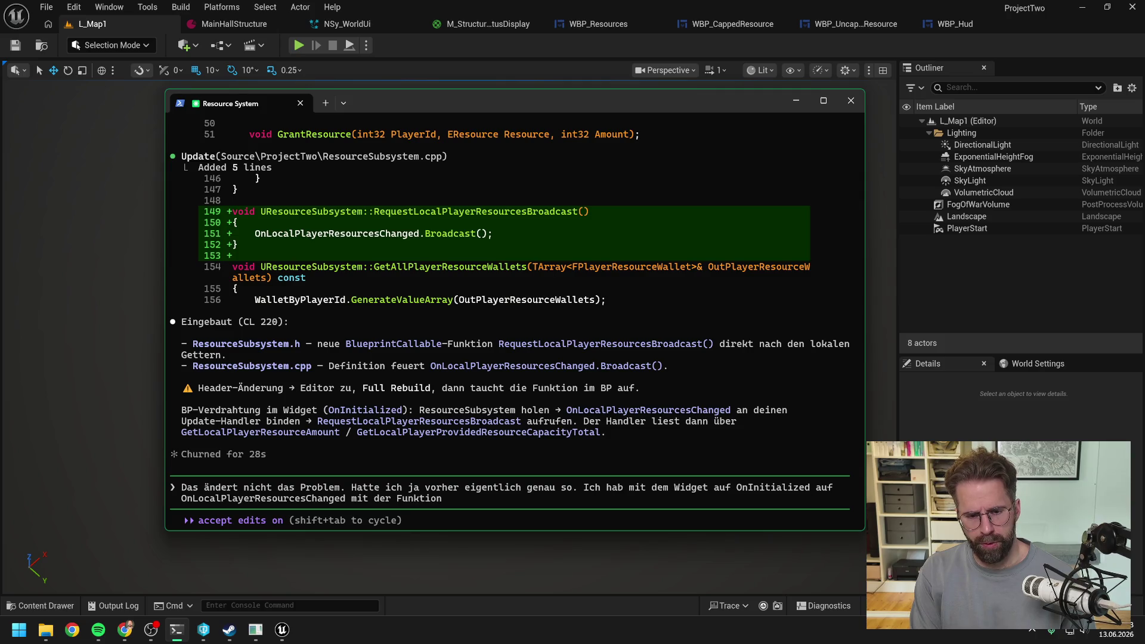
{"action": "type", "text": " HandleLocalPla"}
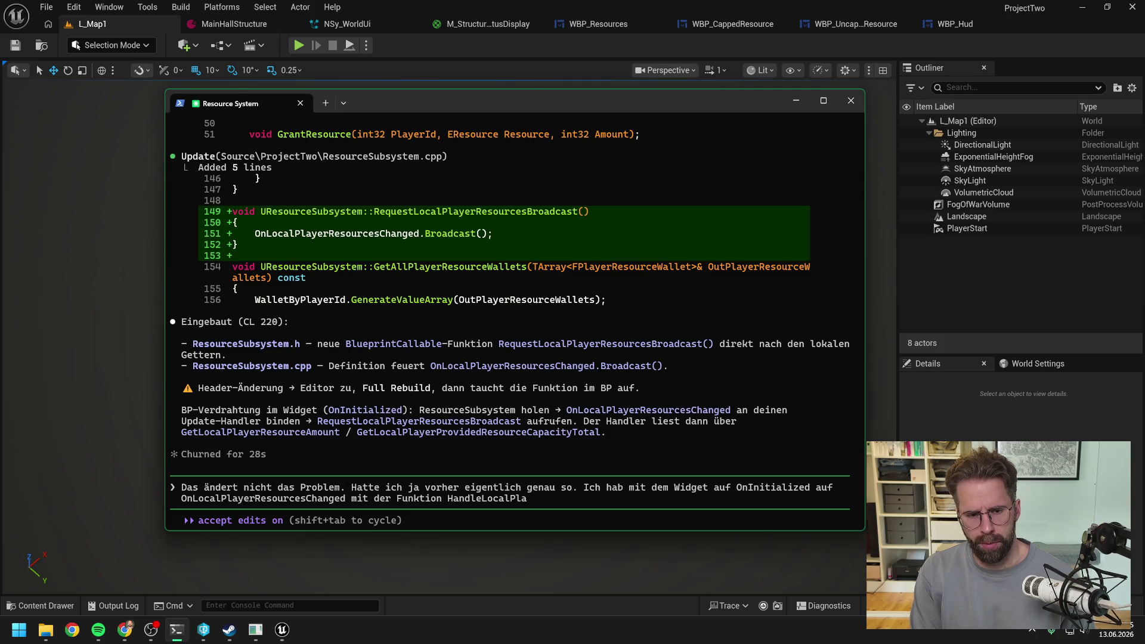
{"action": "type", "text": "yerResourcesChanged subscribed und mir i"}
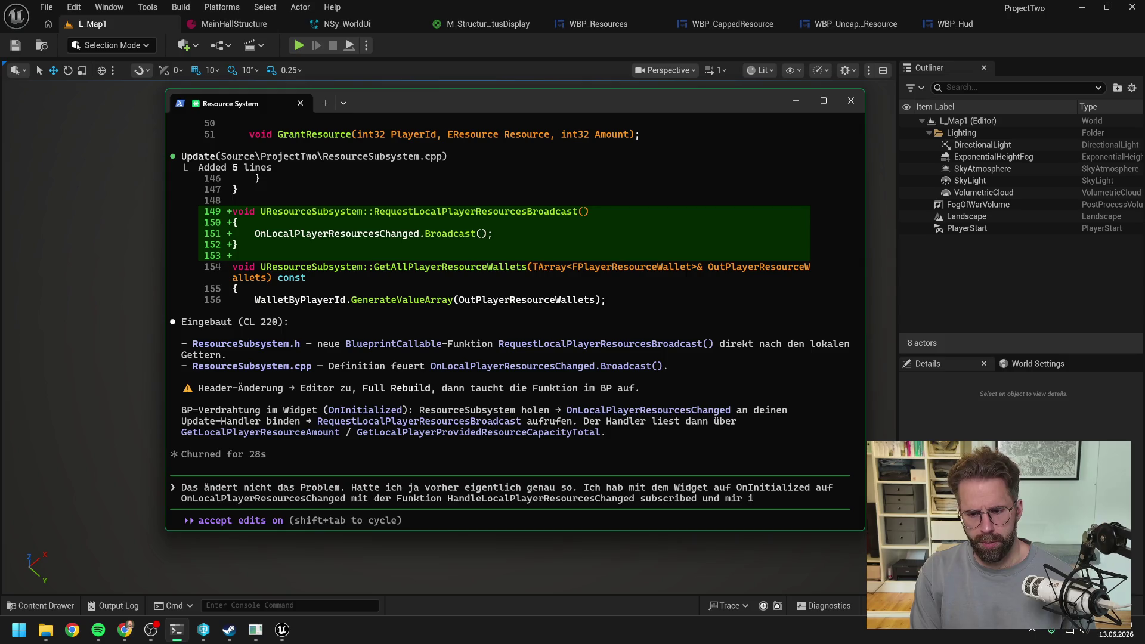
{"action": "key", "text": "BackSpace"}
{"action": "key", "text": "BackSpace"}
{"action": "key", "text": "BackSpace"}
{"action": "key", "text": "BackSpace"}
{"action": "key", "text": "BackSpace"}
{"action": "type", "text": "die Fun"}
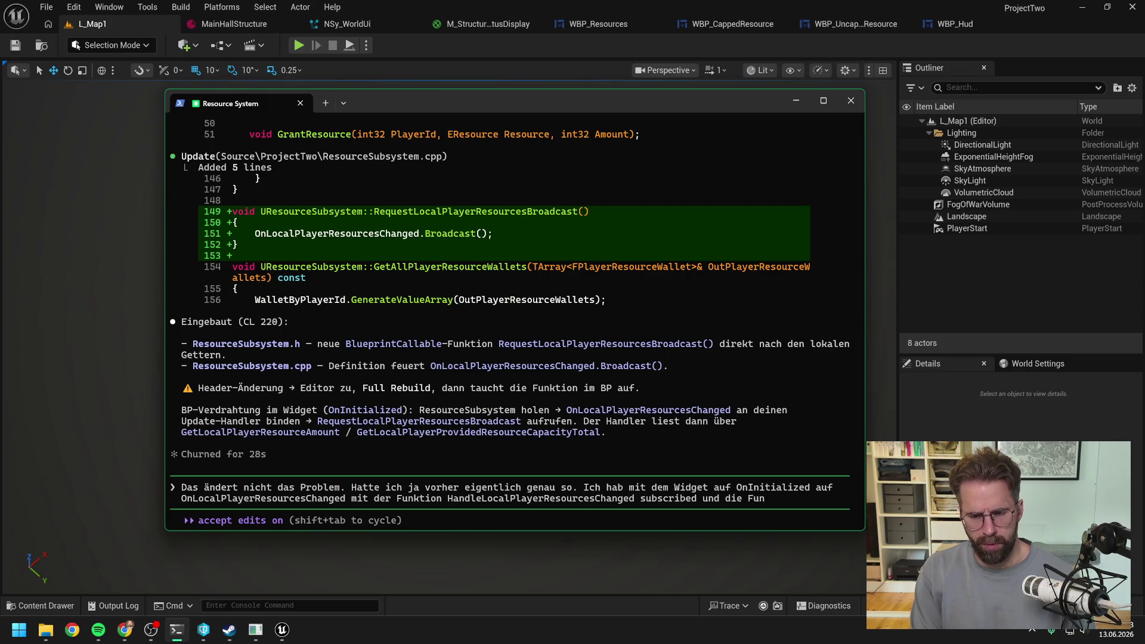
{"action": "type", "text": "ktion ausgelöst"}
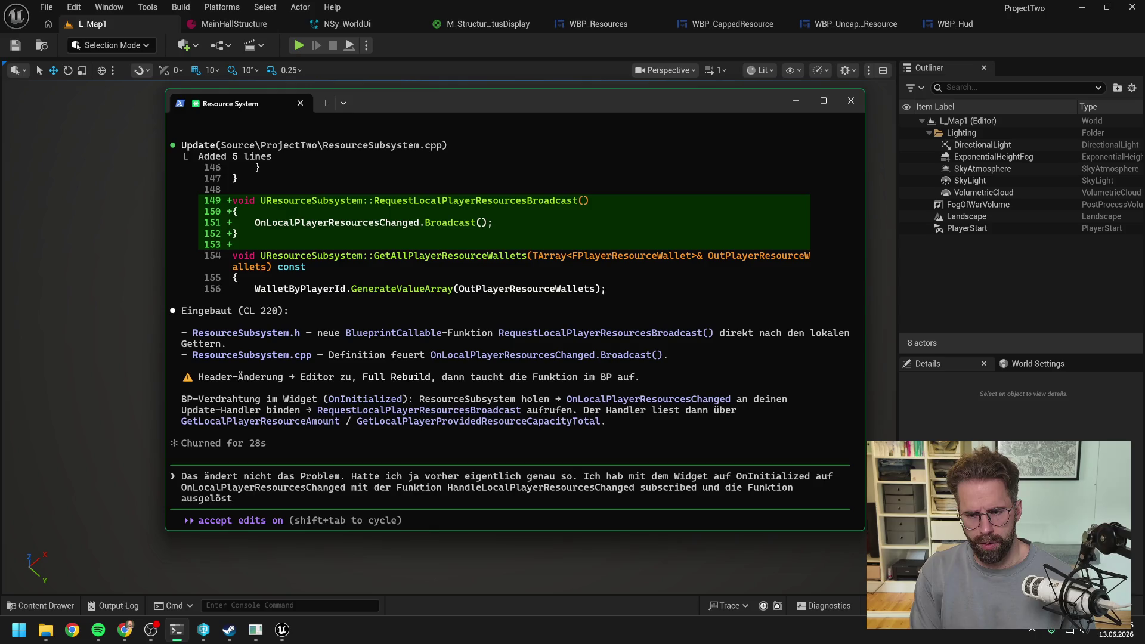
{"action": "type", "text": ". In der"}
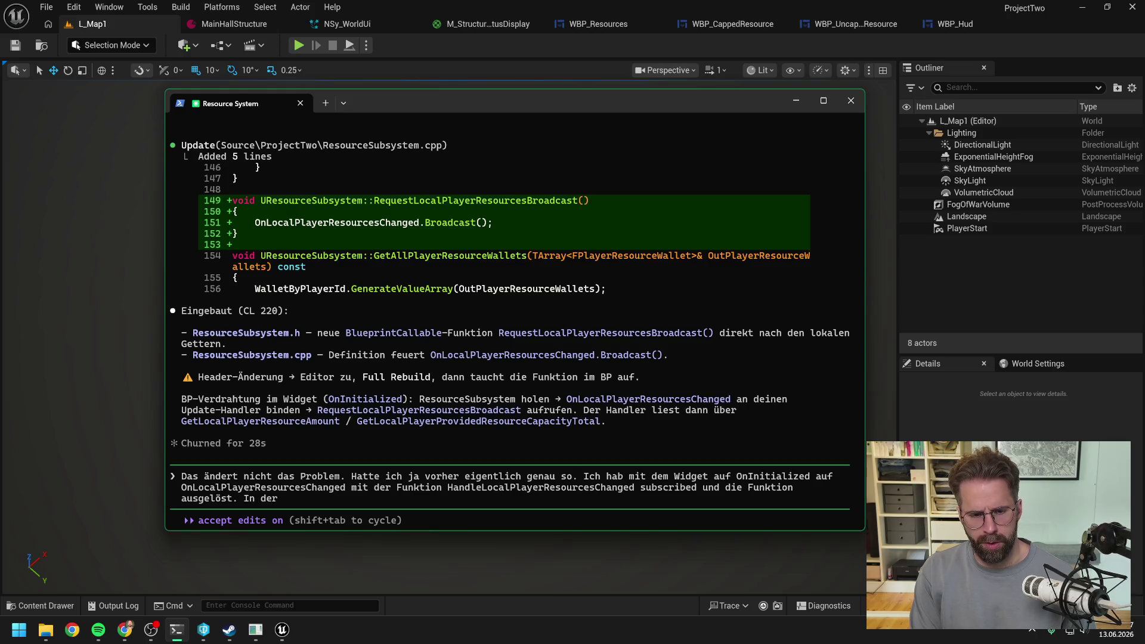
{"action": "type", "text": " Funktion pulle ich"}
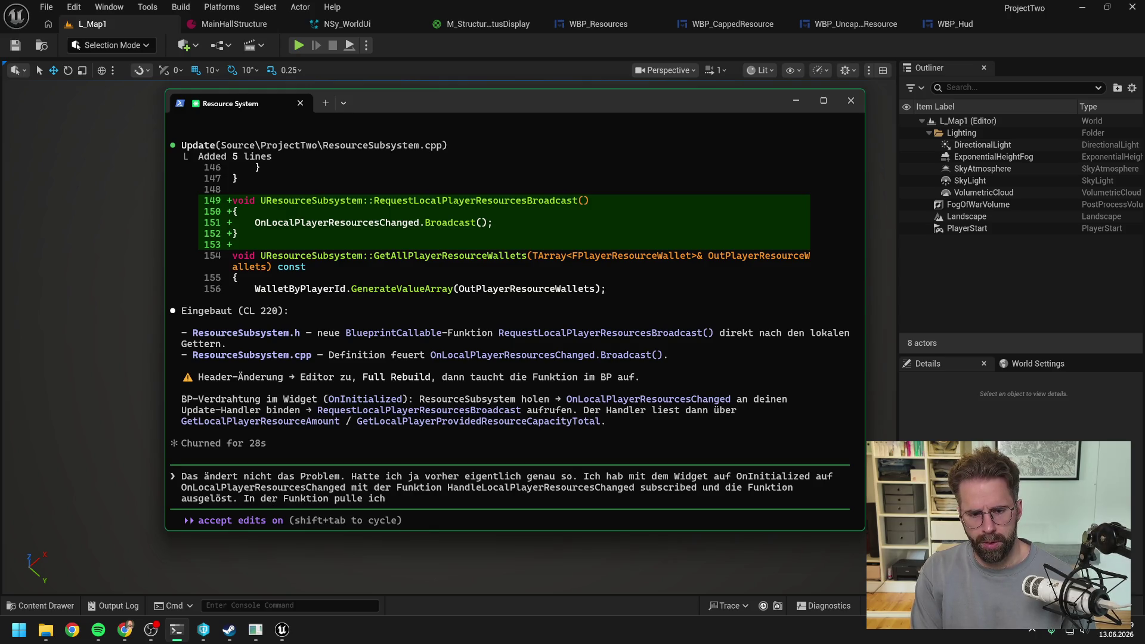
{"action": "type", "text": " mir von"}
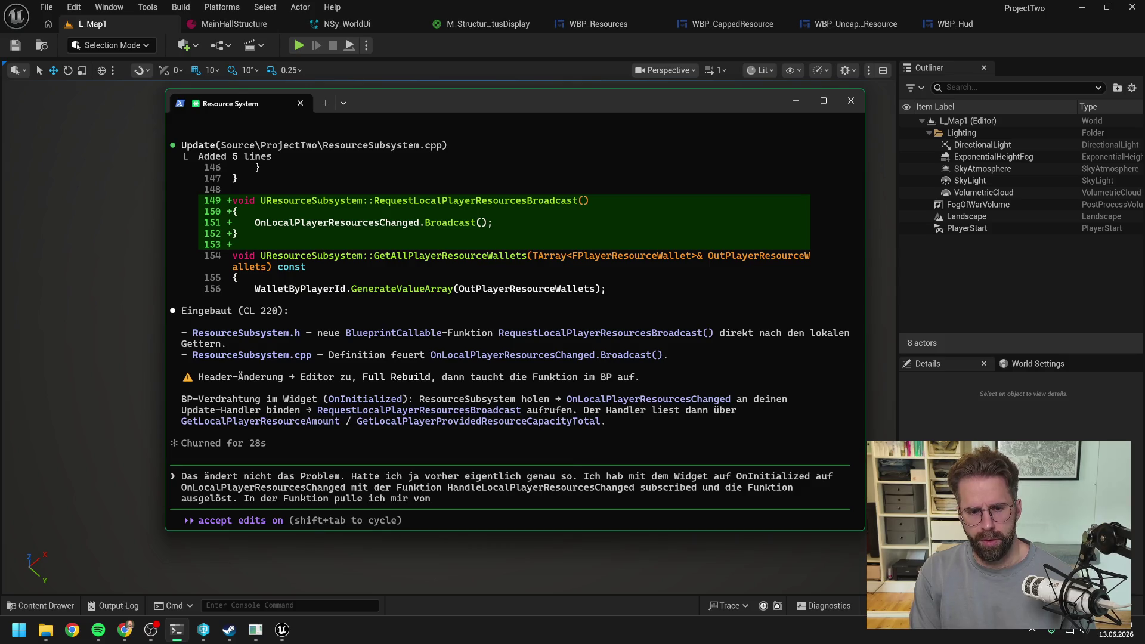
{"action": "left_click", "coordinate": [959, 28]}
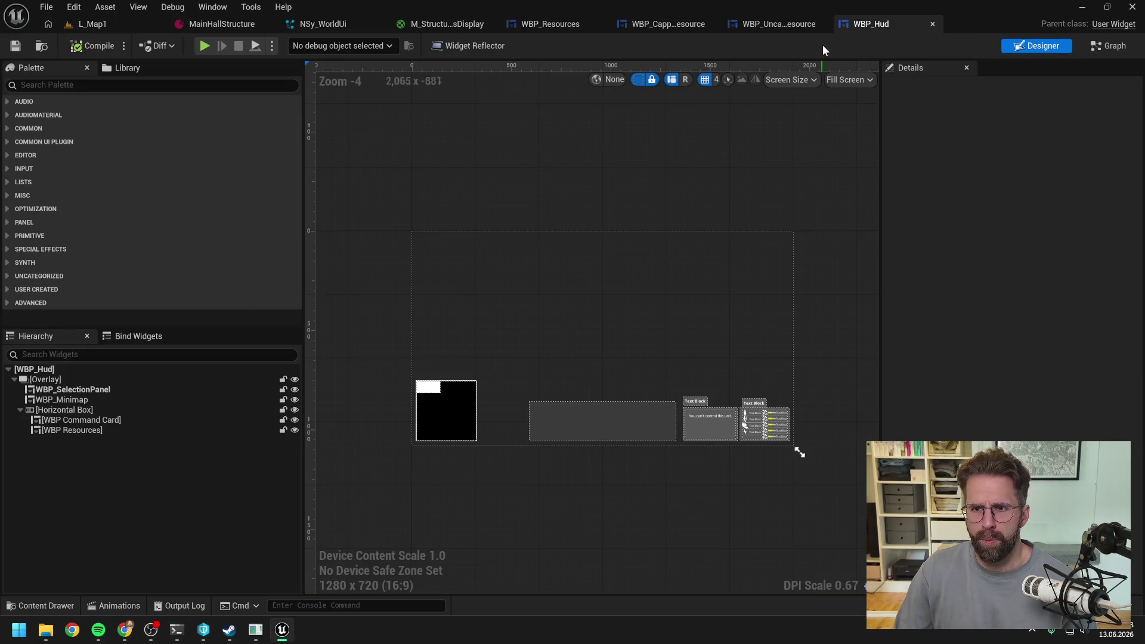
Inspect WBP_UncappedResource's HandleLocalPlayerResourcesChanged graph, comparing it with the Claude Code draft
{"action": "left_click", "coordinate": [777, 17]}
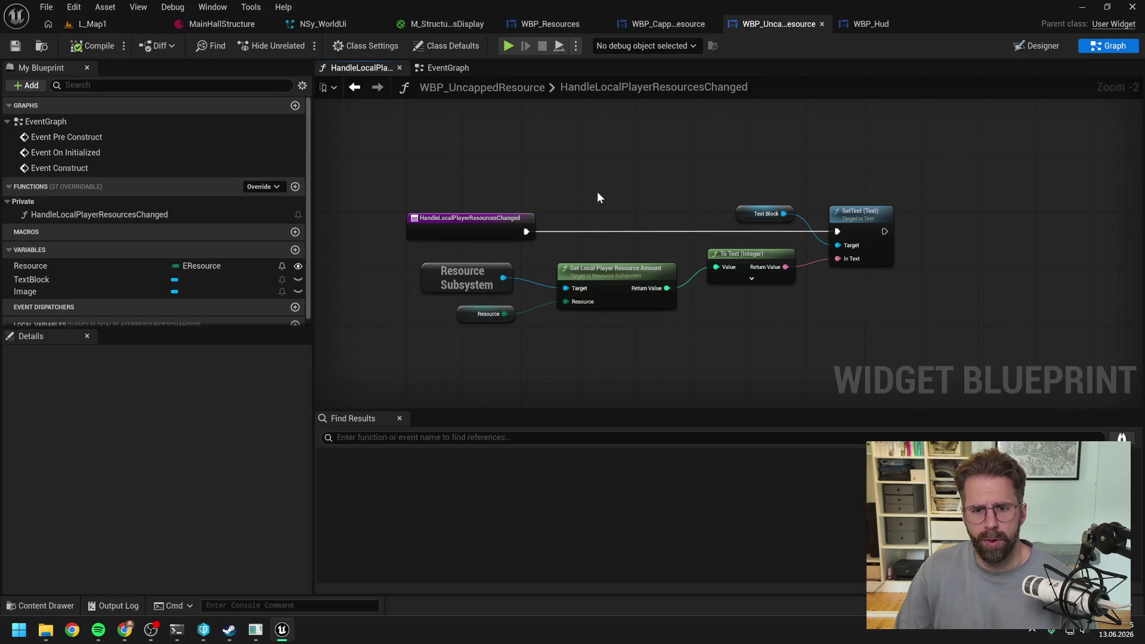
{"action": "left_click", "coordinate": [255, 629]}
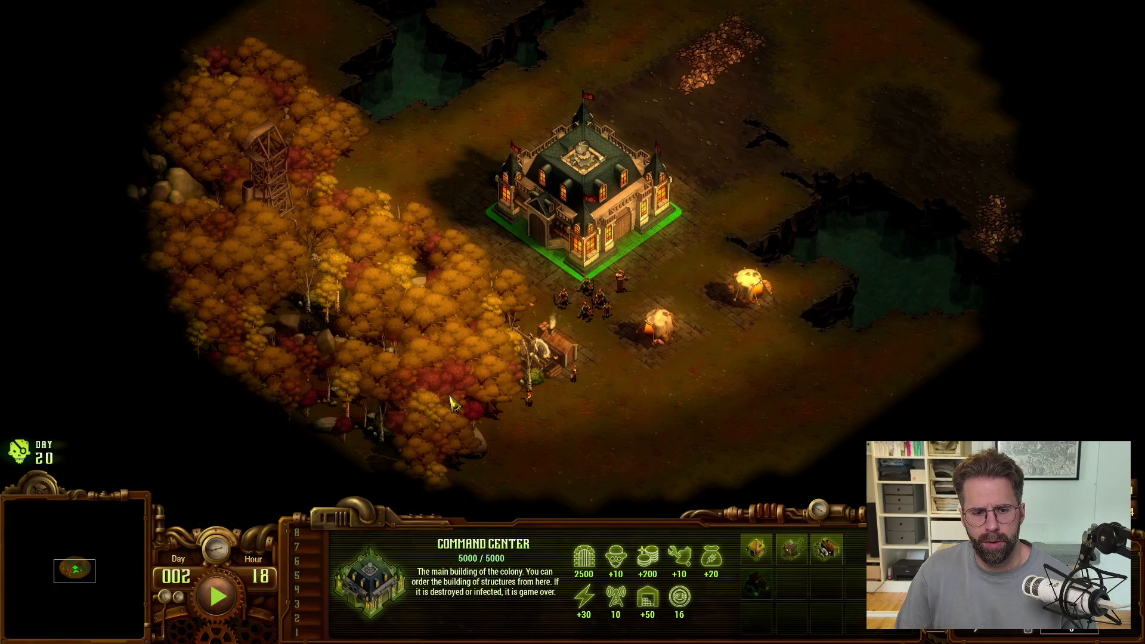
{"action": "key", "text": "alt+Tab"}
{"action": "left_click", "coordinate": [176, 629]}
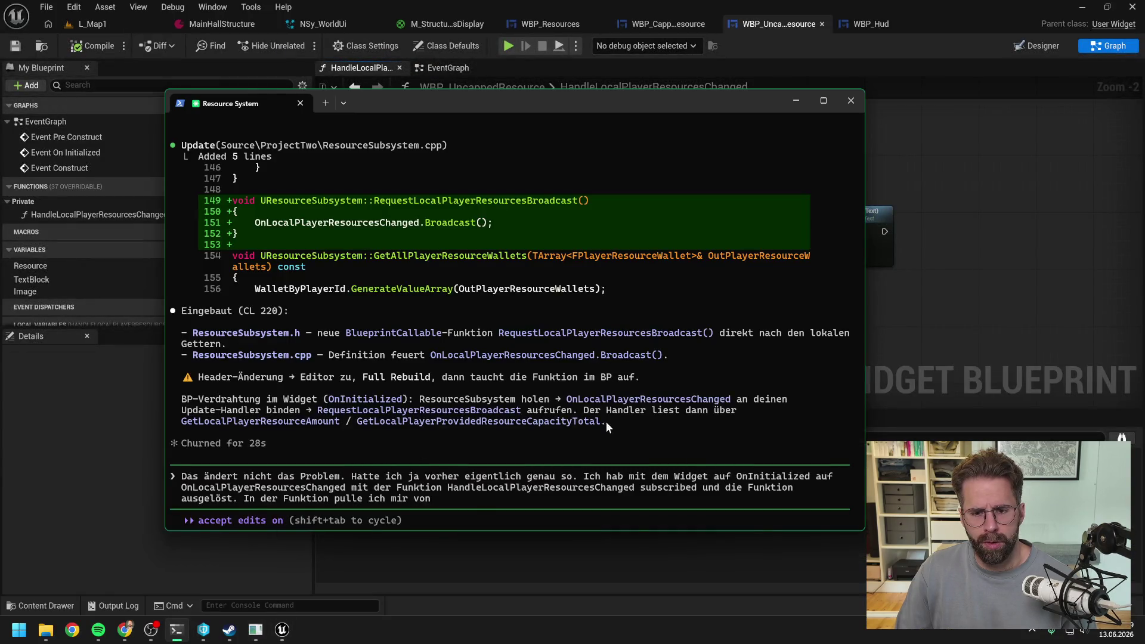
{"action": "key", "text": "alt+Tab"}
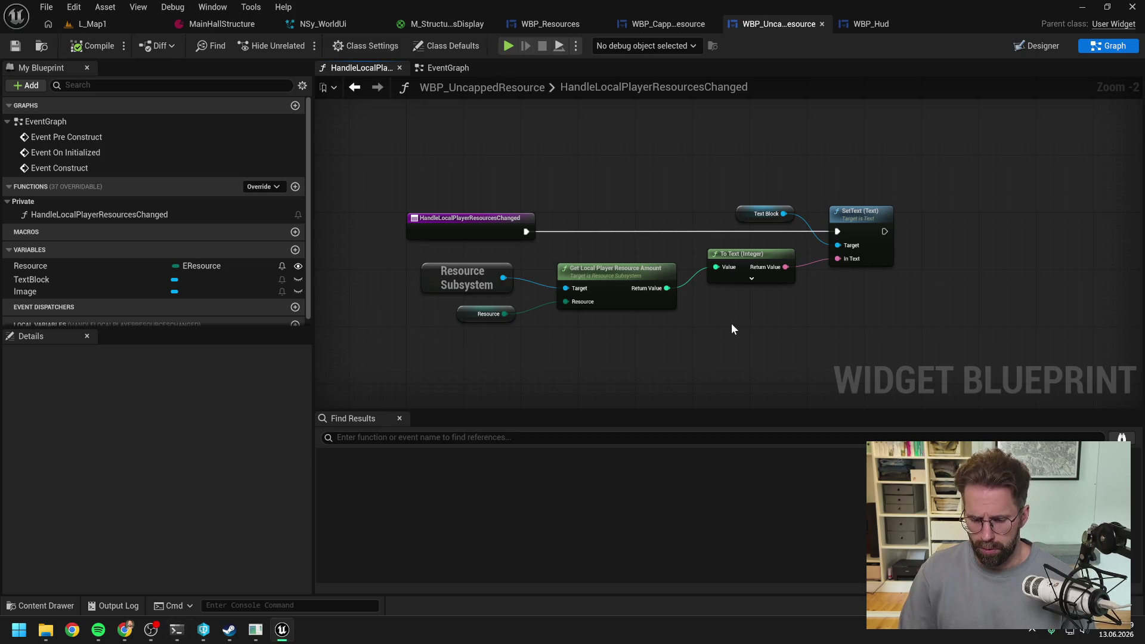
{"action": "key", "text": "alt+Tab"}
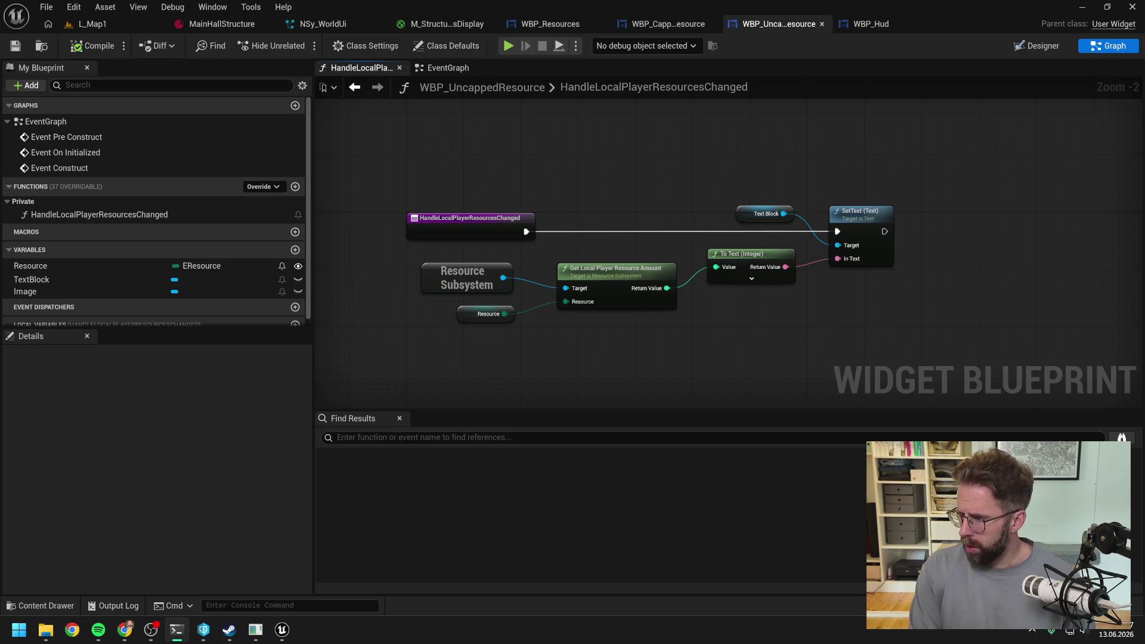
{"action": "key", "text": "alt+Tab"}
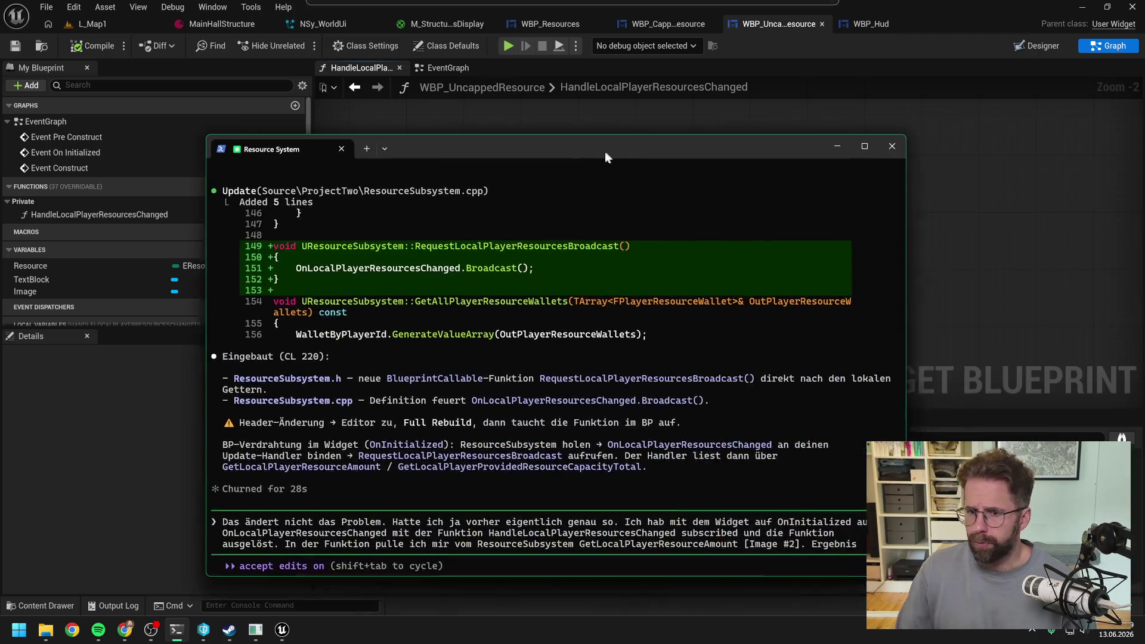
Send Claude the follow-up: resources still start at 0, update only after 30 seconds, helper changed nothing
{"action": "type", "text": "leibt das Gleiche,"}
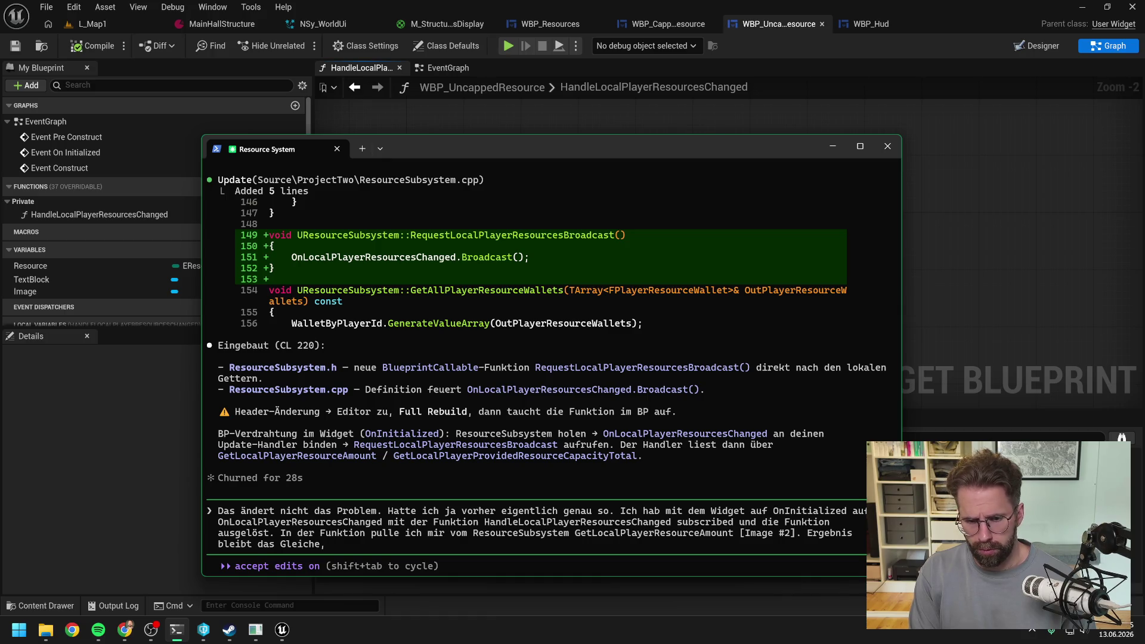
{"action": "type", "text": " wir starten mit alles auf 0."}
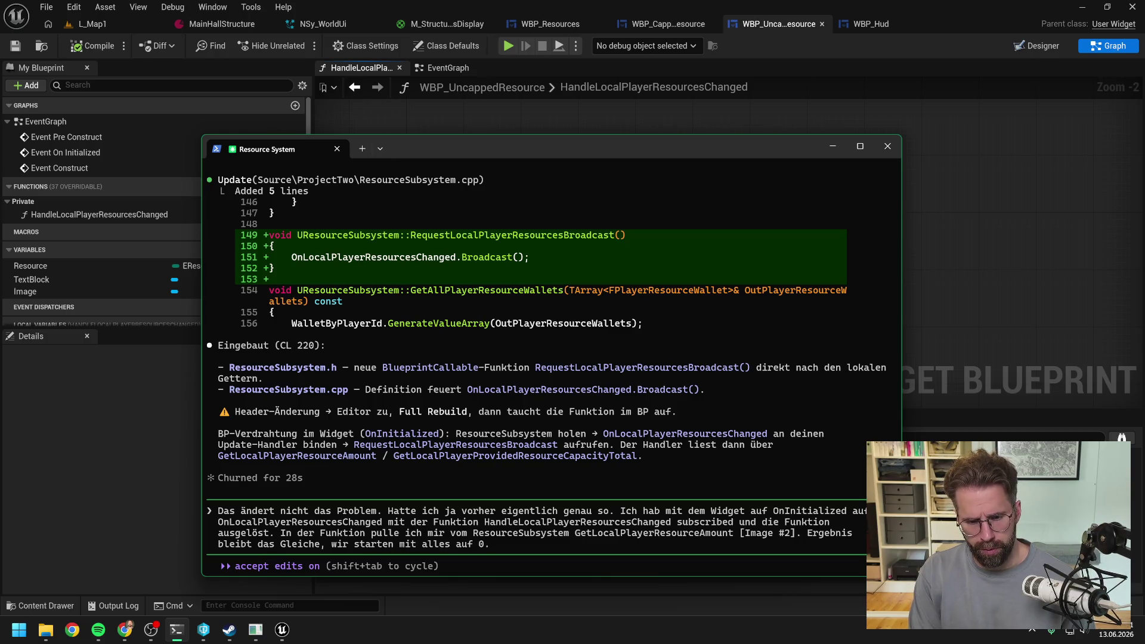
{"action": "type", "text": " Update kommt ers"}
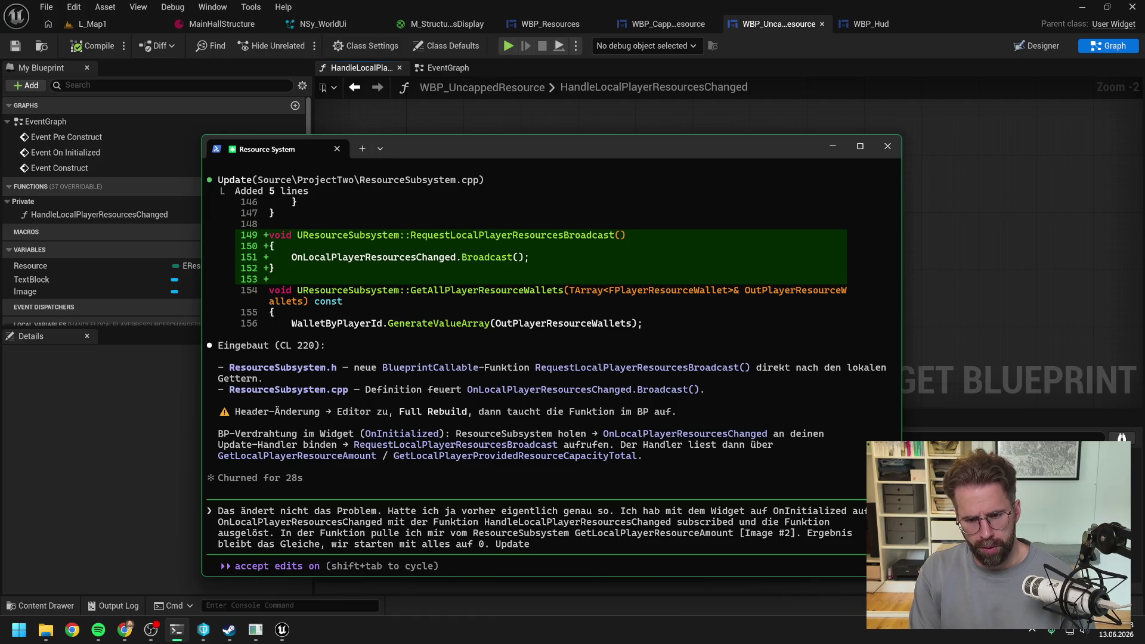
{"action": "type", "text": "t beim ersten pay"}
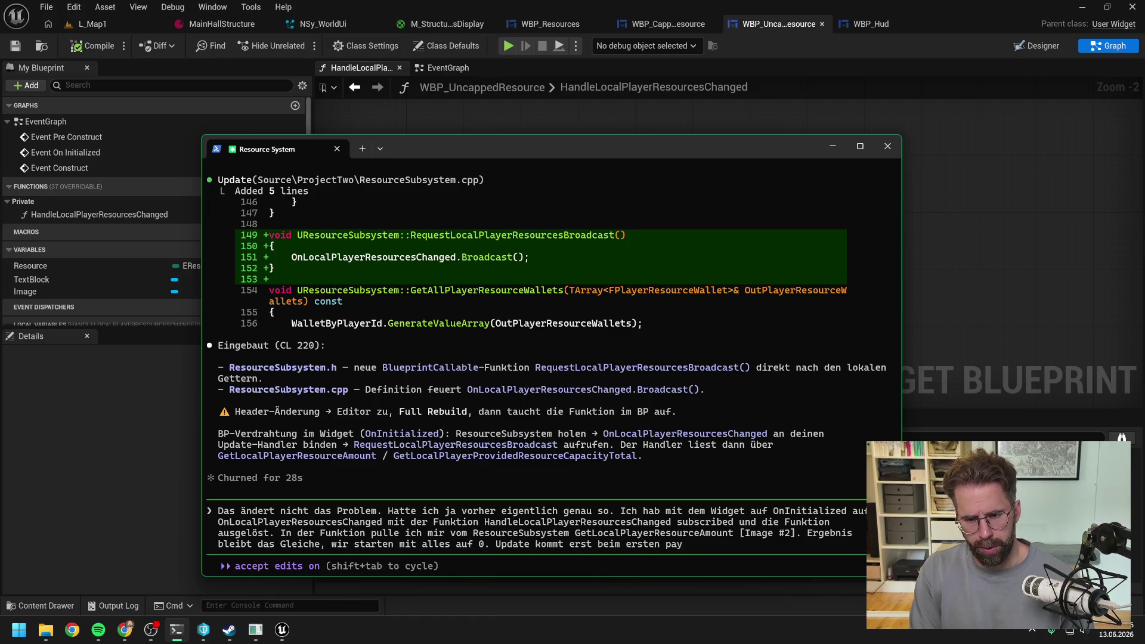
{"action": "key", "text": "BackSpace"}
{"action": "type", "text": "yday nach 30 Sek"}
{"action": "type", "text": "unden. Helper ha"}
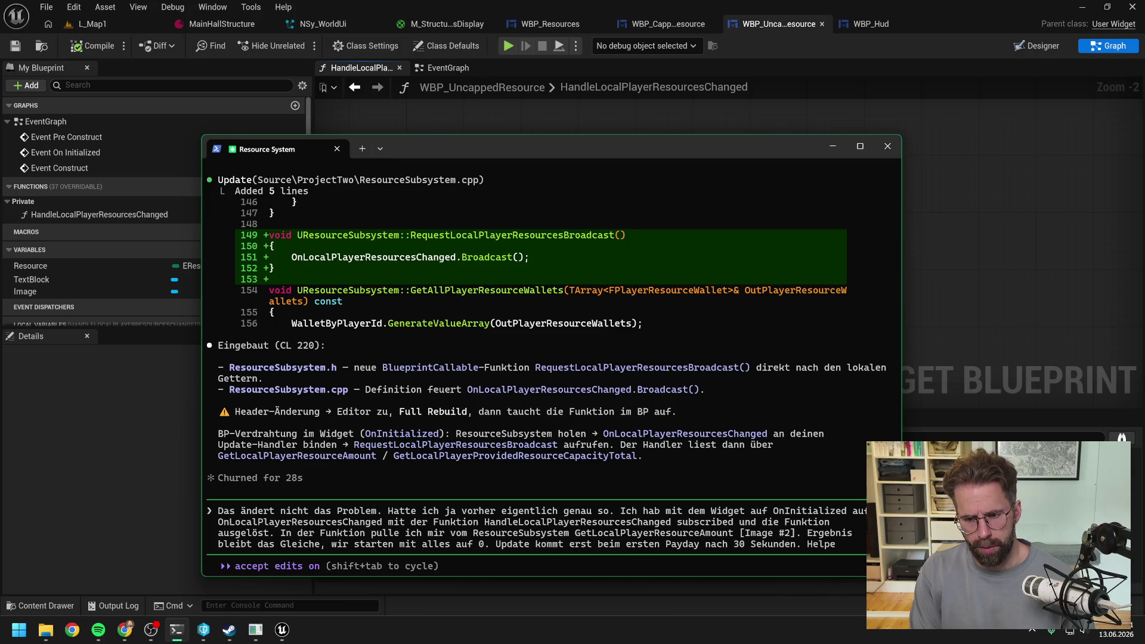
{"action": "type", "text": "t also nichts bew"}
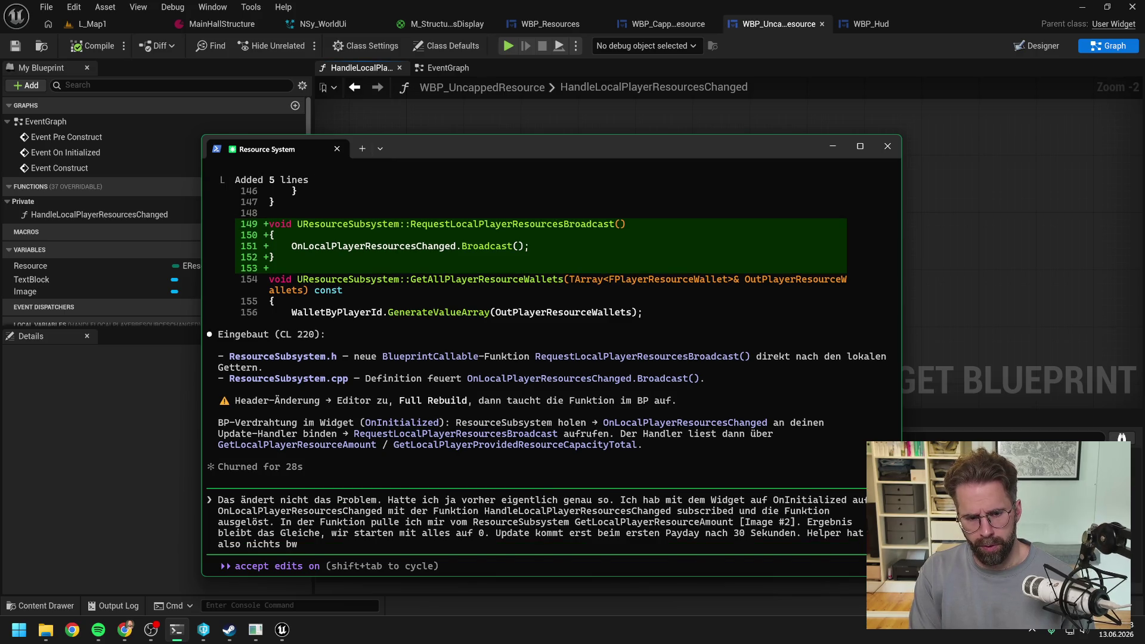
{"action": "type", "text": "irkt."}
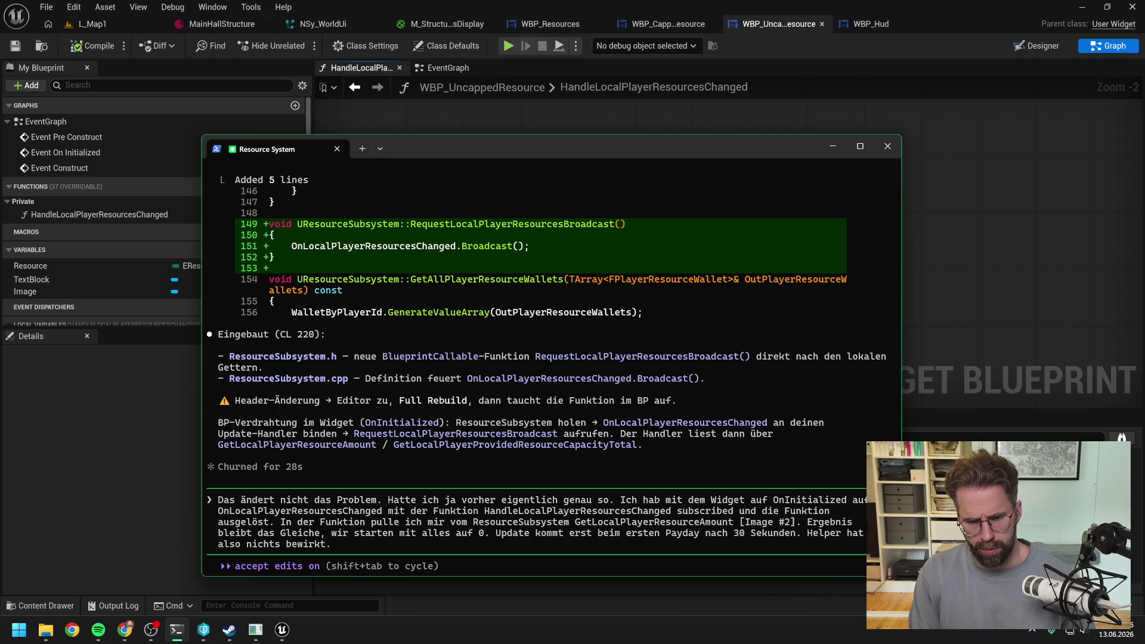
{"action": "key", "text": "Return"}
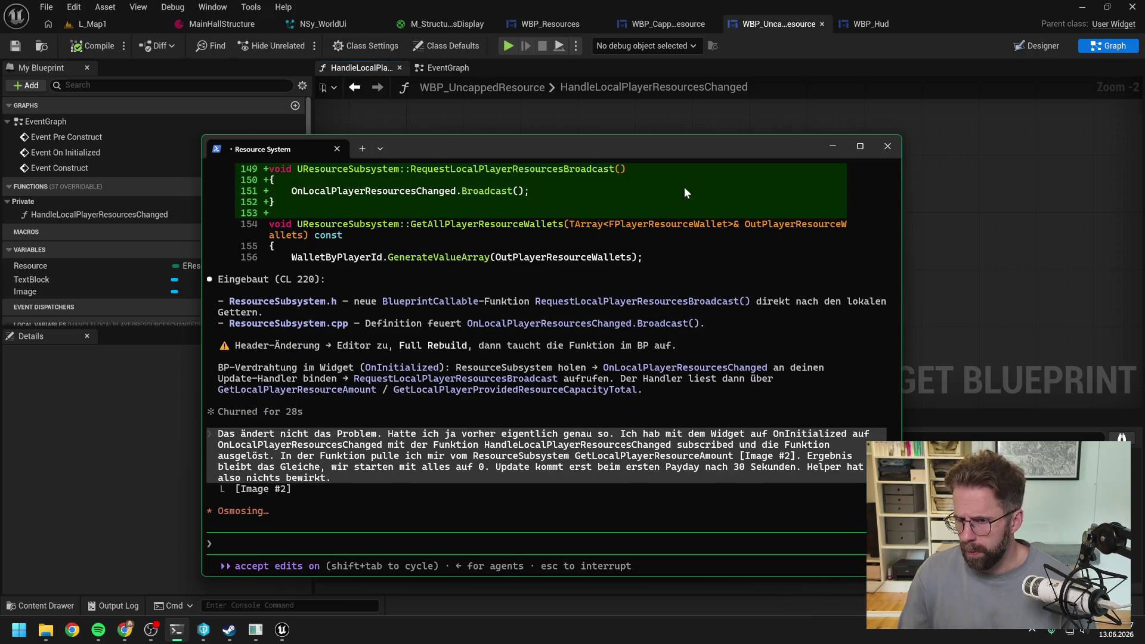
{"action": "left_click", "coordinate": [999, 191]}
{"action": "left_click", "coordinate": [674, 23]}
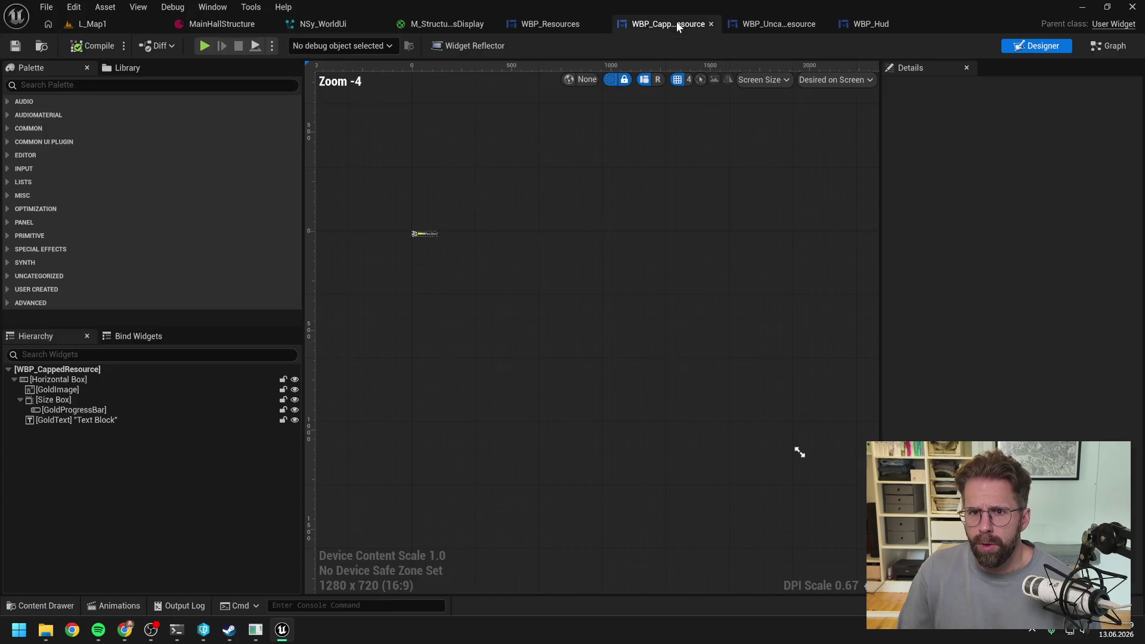
Replace WBP_CappedResource's disabled default events with a lone Event On Initialized node and compile
{"action": "left_click", "coordinate": [1130, 46]}
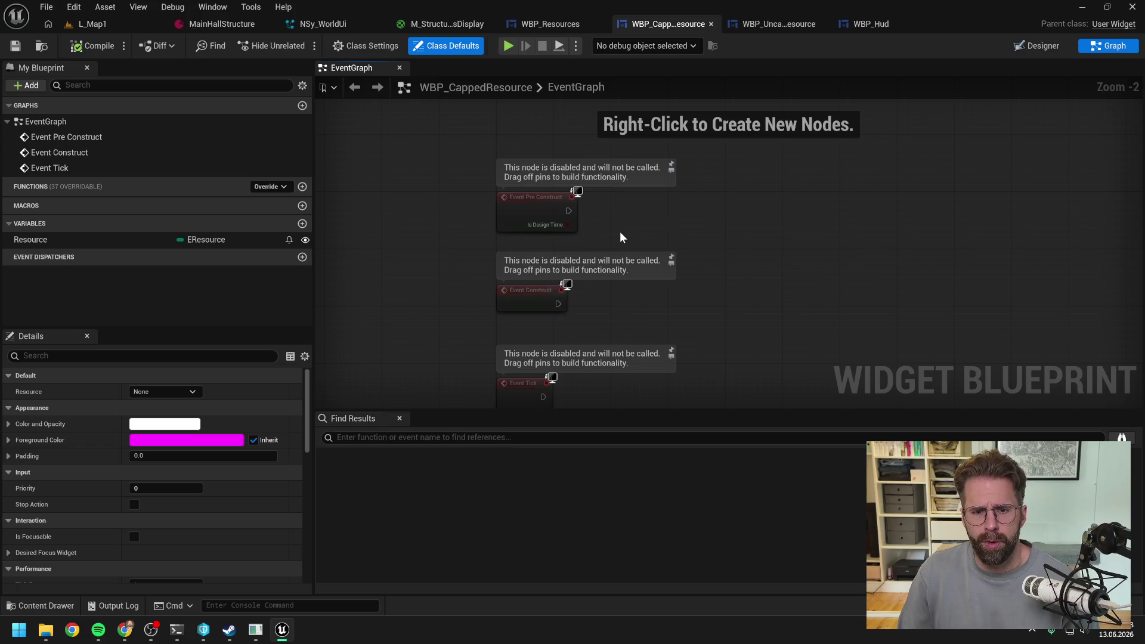
{"action": "key", "text": "ctrl+a"}
{"action": "key", "text": "Delete"}
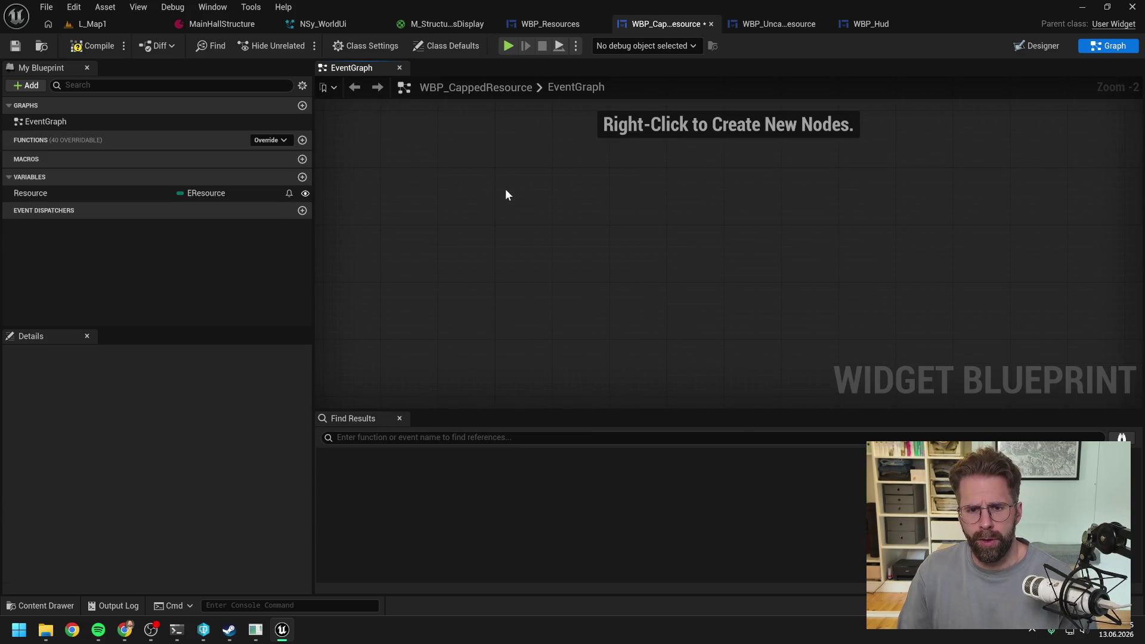
{"action": "right_click", "coordinate": [506, 189]}
{"action": "type", "text": "oninit"}
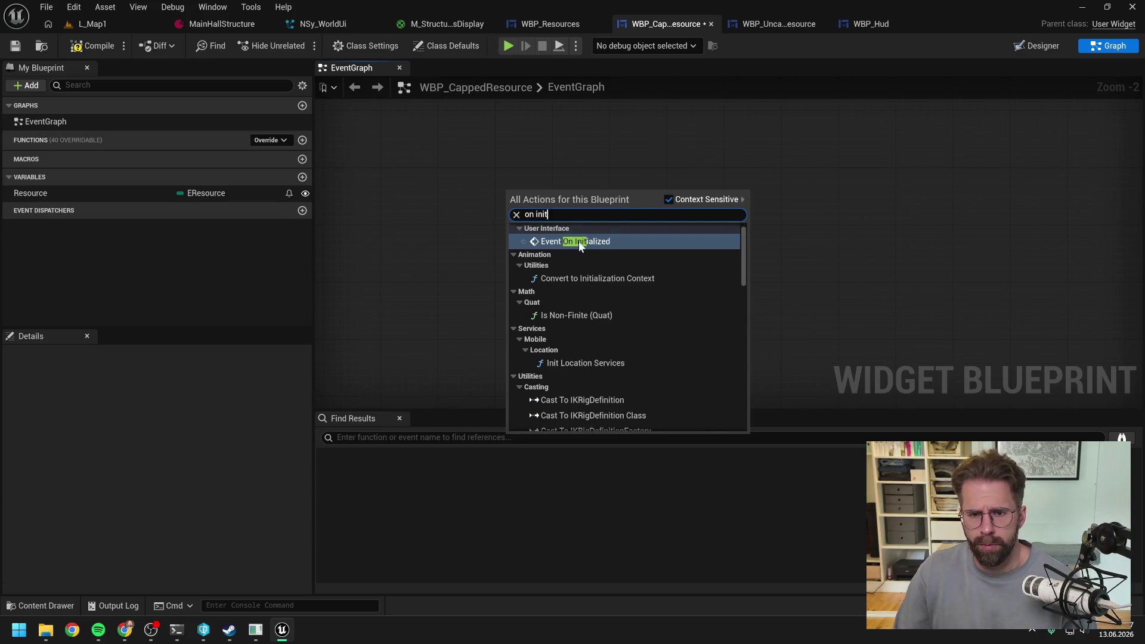
{"action": "left_click", "coordinate": [579, 241]}
{"action": "left_click_drag", "start_coordinate": [552, 209], "coordinate": [534, 183]}
{"action": "left_click", "coordinate": [585, 237]}
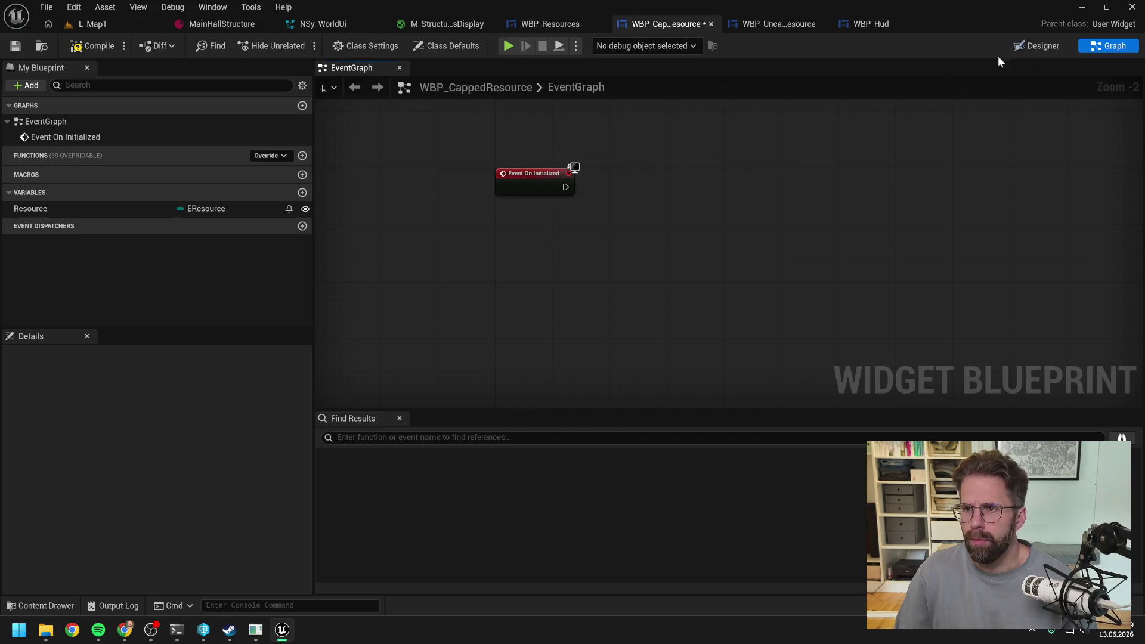
{"action": "left_click", "coordinate": [89, 46]}
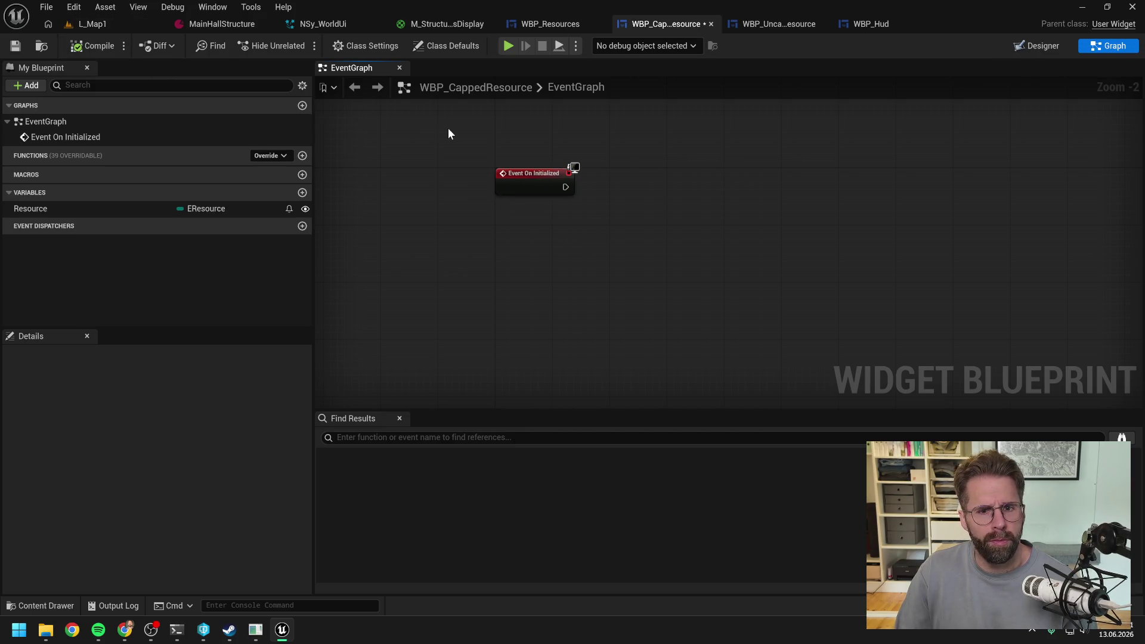
{"action": "left_click", "coordinate": [1038, 48]}
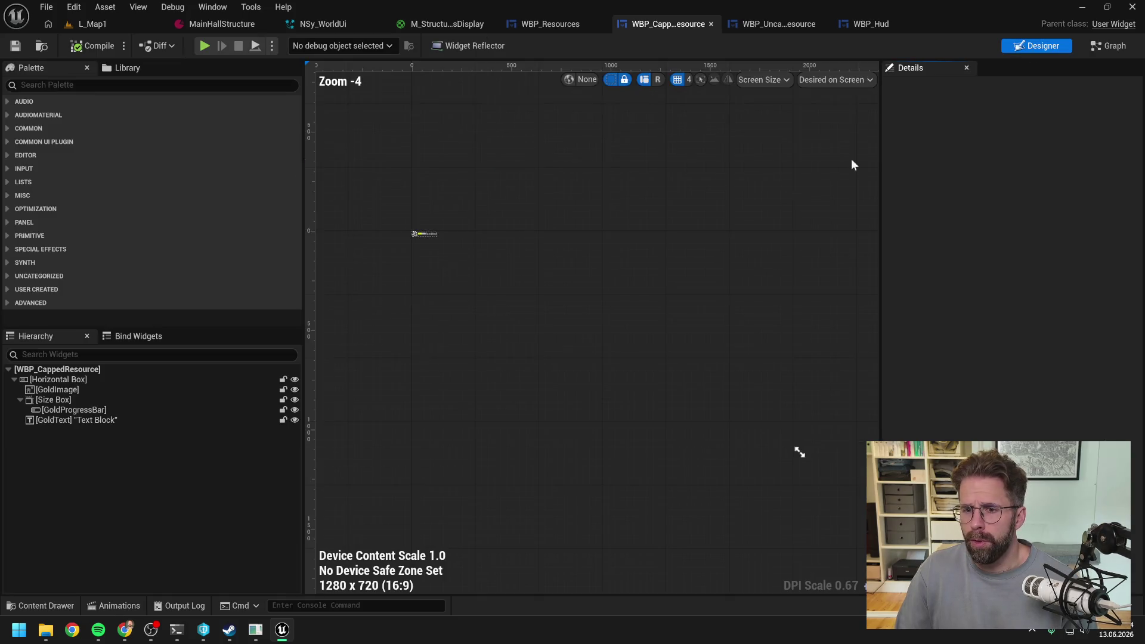
Rename GoldProgressBar to ProgressBar, exposing it as a variable, and GoldText to Text
{"action": "left_click", "coordinate": [74, 410]}
{"action": "scroll", "coordinate": [418, 322], "scroll_direction": "up", "scroll_amount": 1}
{"action": "left_click", "coordinate": [75, 411]}
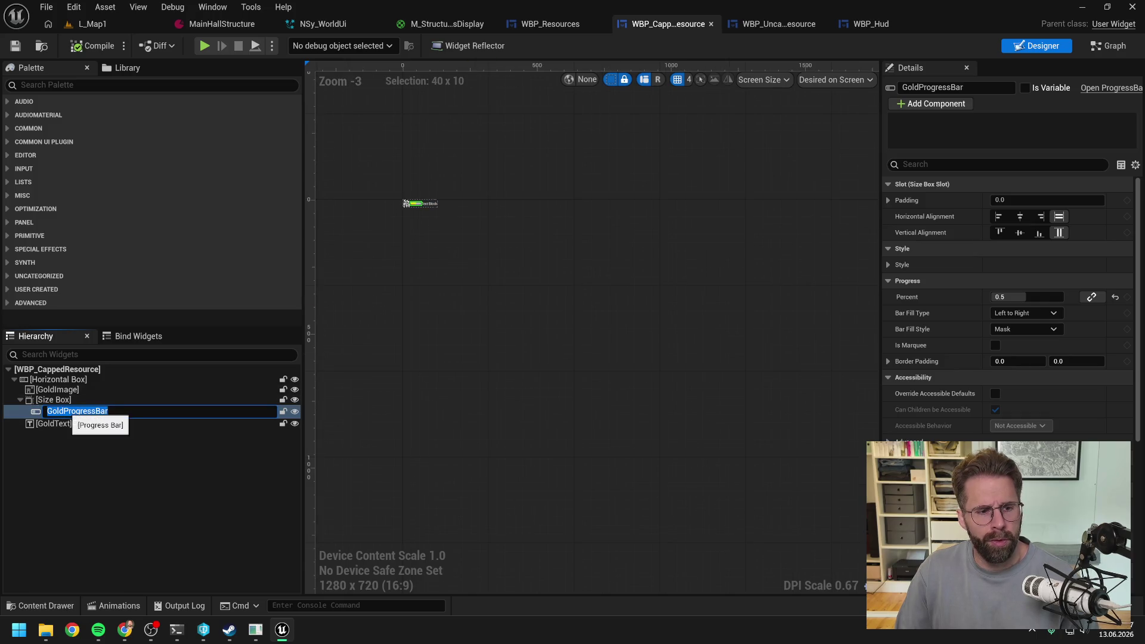
{"action": "type", "text": "ProgressBar"}
{"action": "key", "text": "Return"}
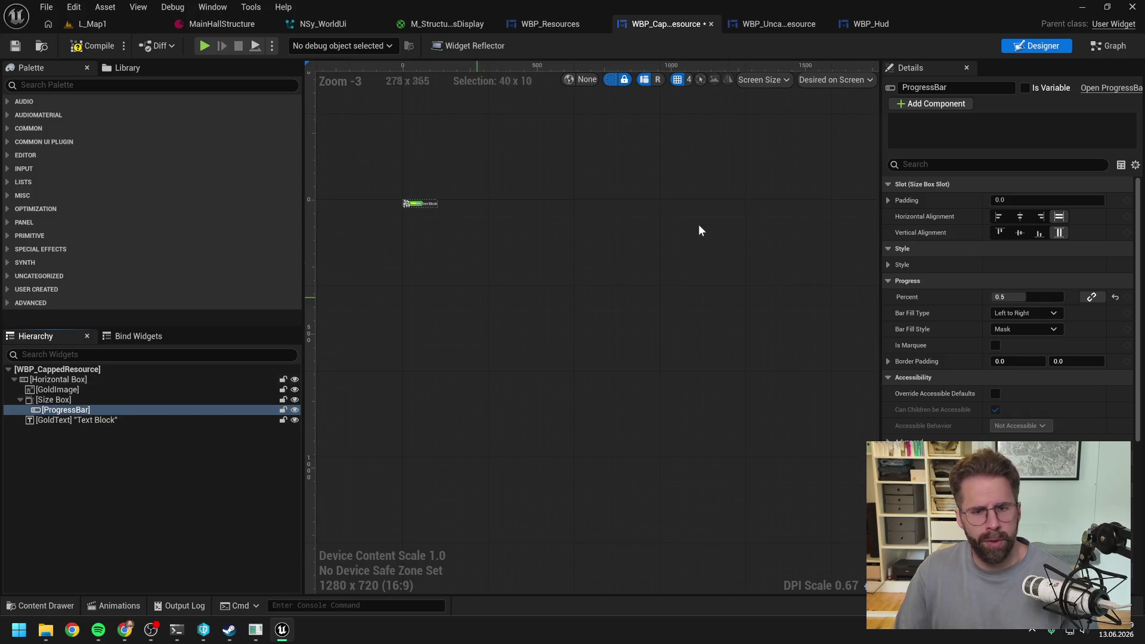
{"action": "left_click", "coordinate": [1025, 88]}
{"action": "left_click", "coordinate": [76, 421]}
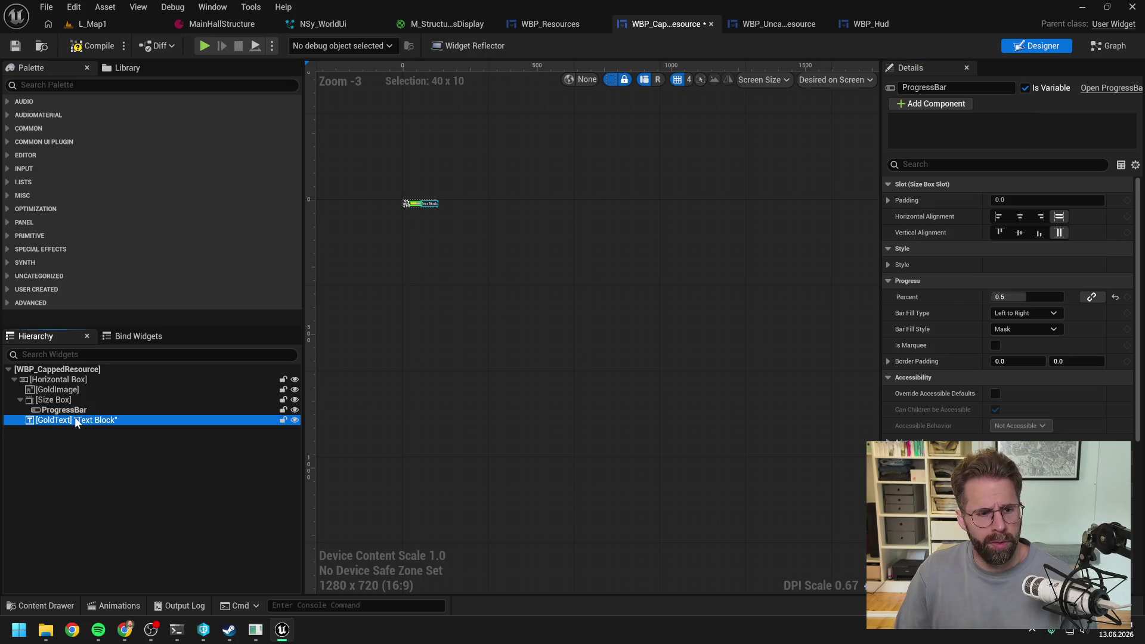
{"action": "left_click", "coordinate": [76, 421]}
{"action": "type", "text": "Text"}
{"action": "key", "text": "Return"}
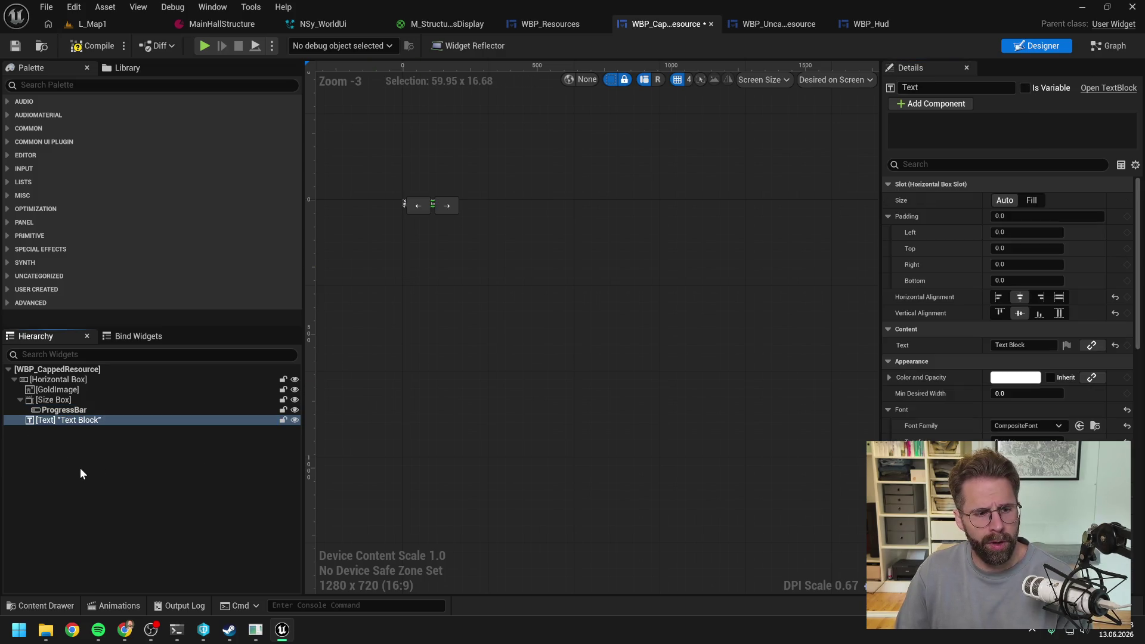
Rename GoldImage to Image, expose Image and Text as variables, then compile and save
{"action": "double_click", "coordinate": [60, 390]}
{"action": "key", "text": "BackSpace"}
{"action": "key", "text": "BackSpace"}
{"action": "key", "text": "BackSpace"}
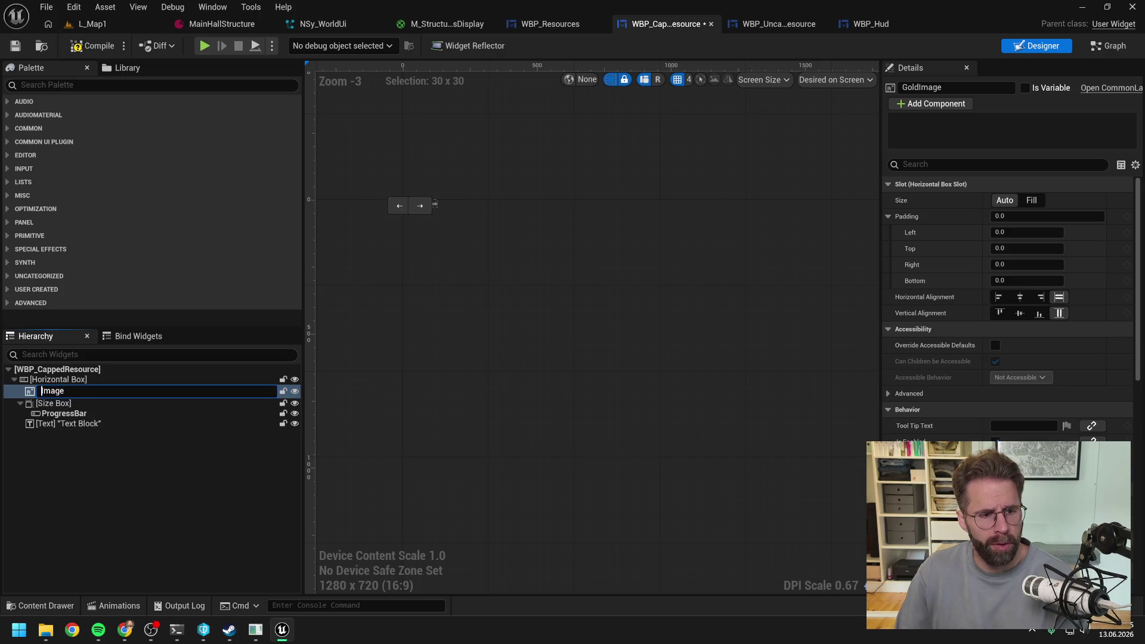
{"action": "key", "text": "Return"}
{"action": "left_click", "coordinate": [1025, 87]}
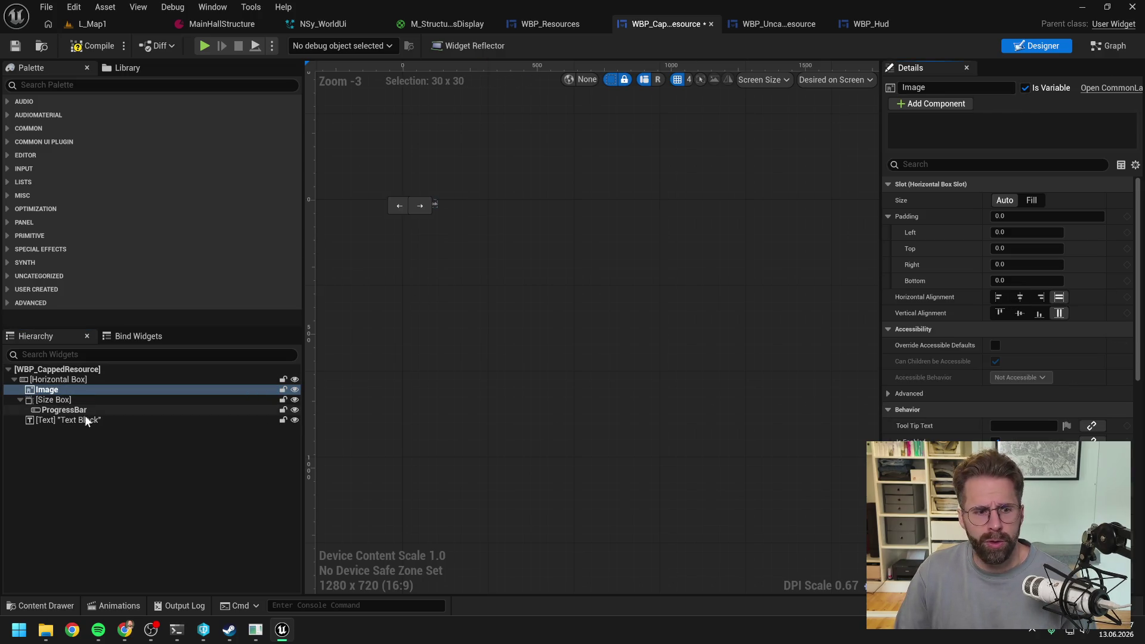
{"action": "left_click", "coordinate": [86, 421]}
{"action": "left_click", "coordinate": [1025, 88]}
{"action": "left_click", "coordinate": [77, 53]}
{"action": "key", "text": "ctrl+s"}
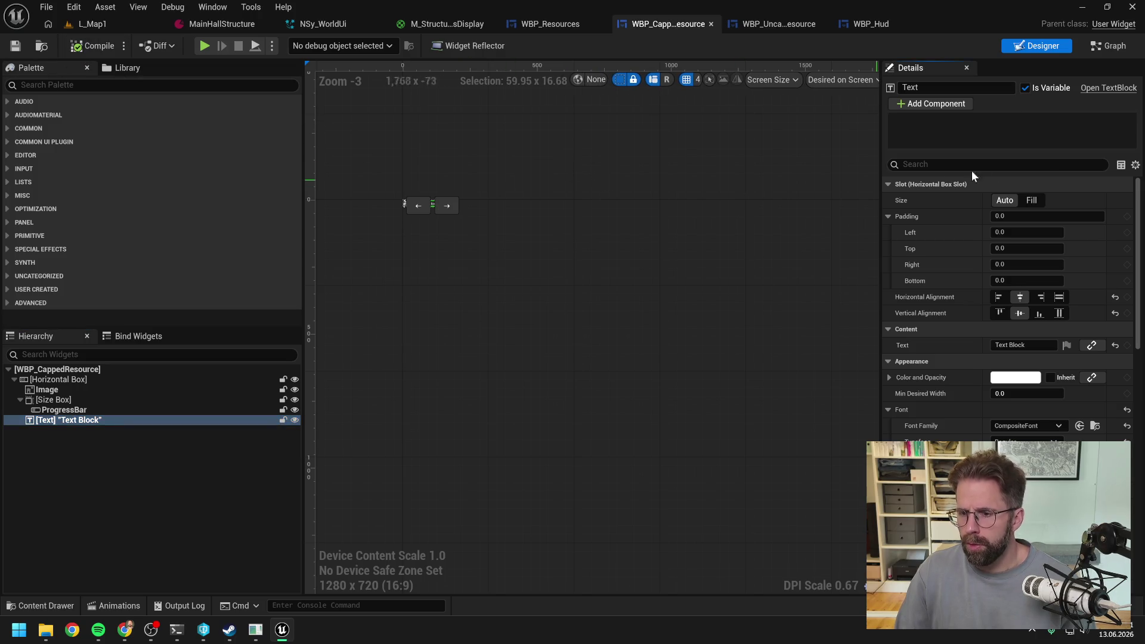
{"action": "left_click", "coordinate": [1108, 46]}
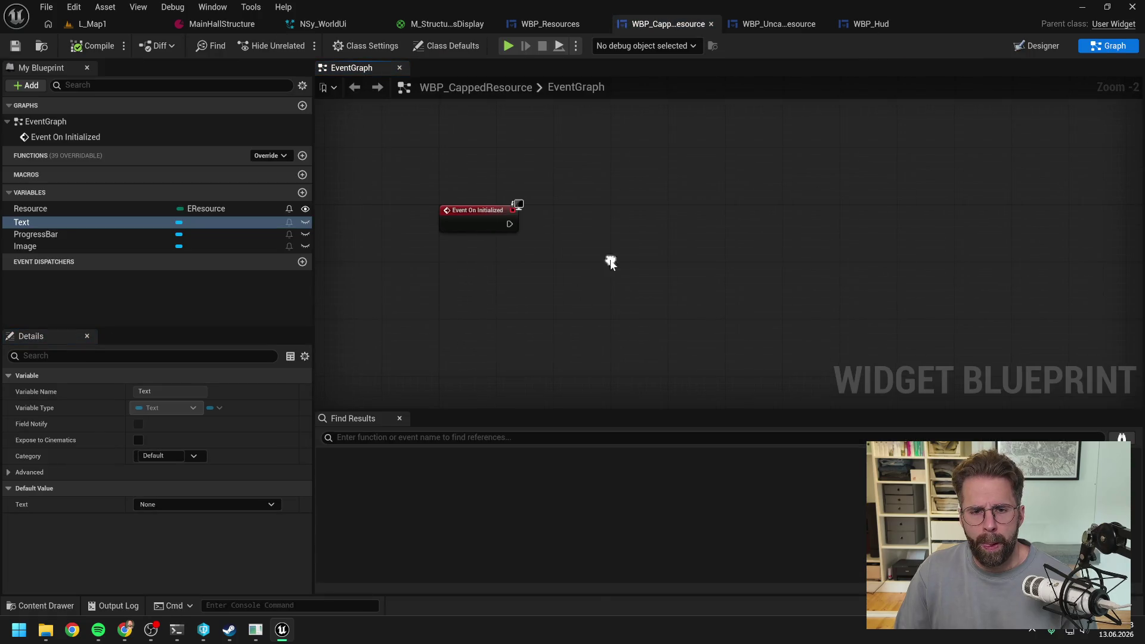